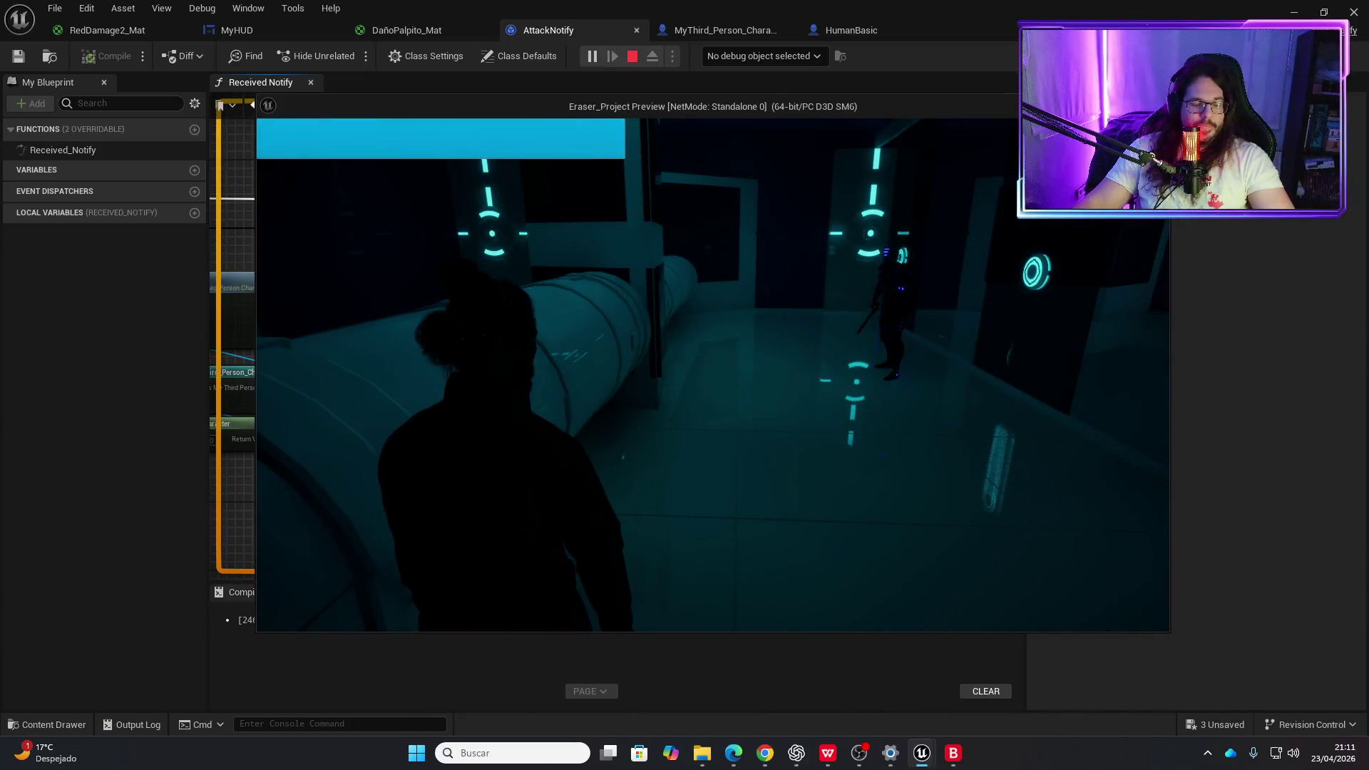
- Walk the character toward the glowing enemy until it is knocked down, then stop the play-test
key(w)
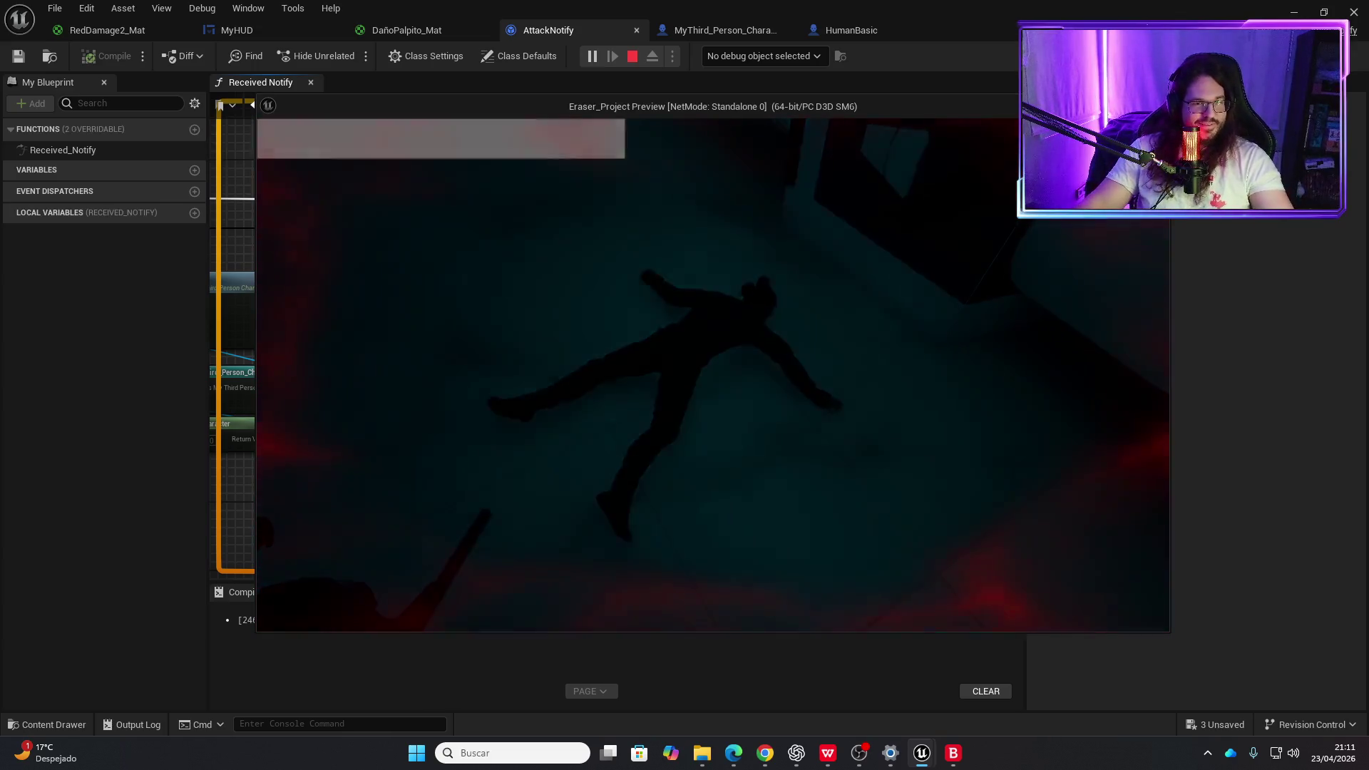
key(Escape)
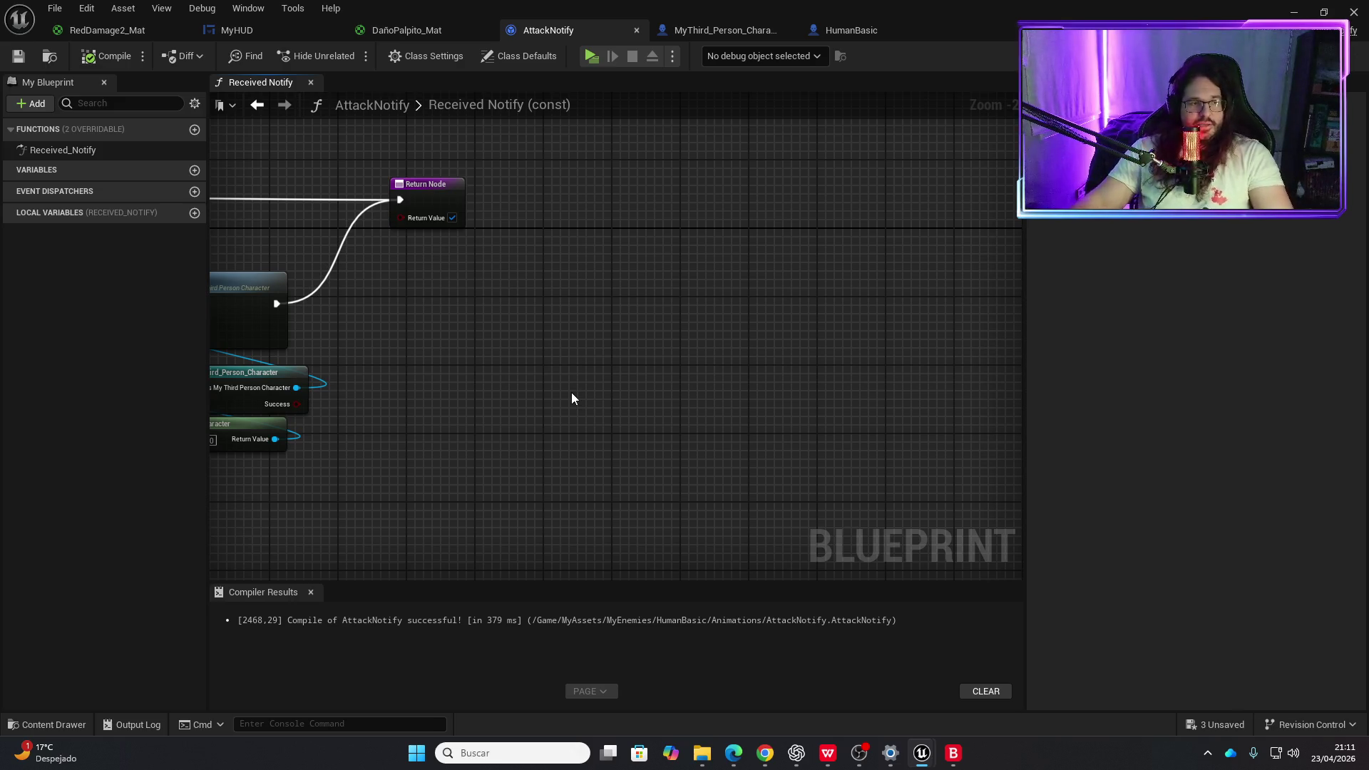
- Pan the Received Notify graph and shift the Play Sound 2D nodes to make room
scroll(571, 398, down, 2)
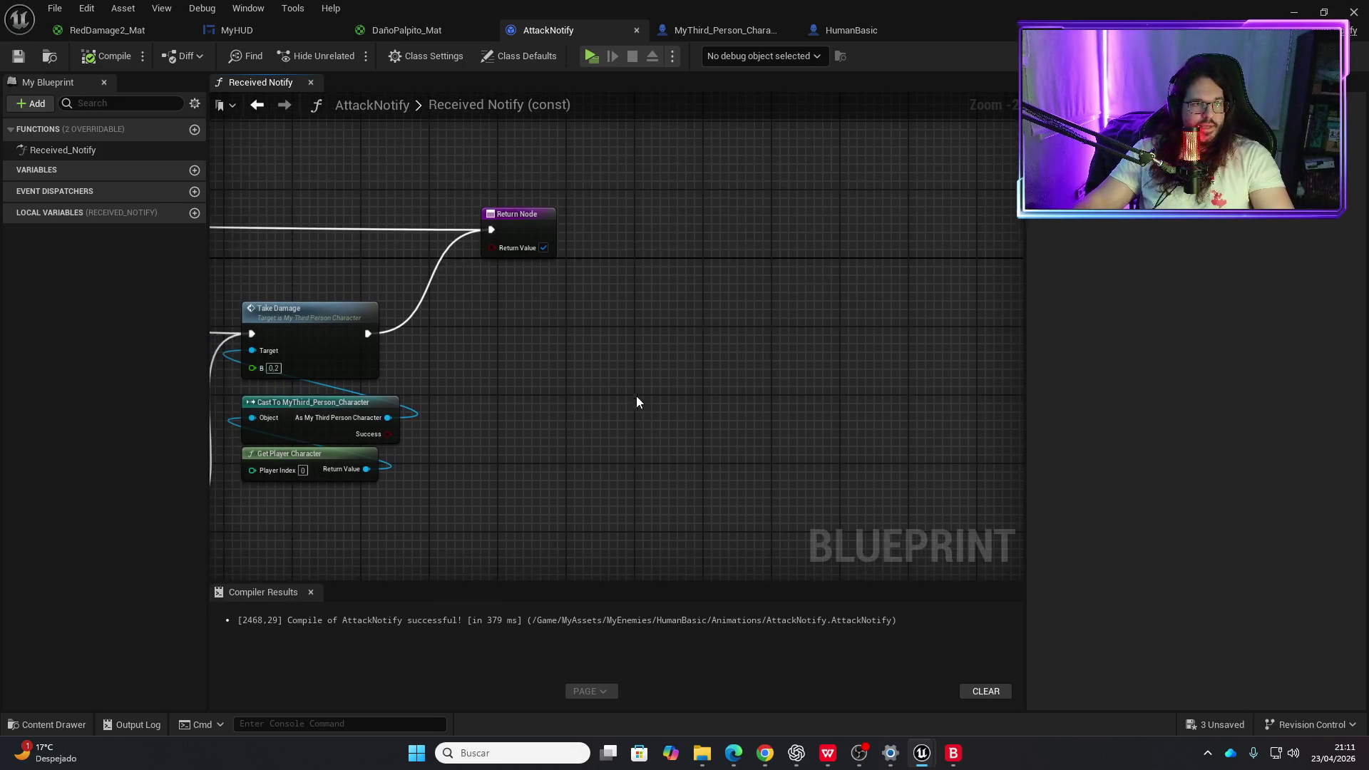
mouse_move(313, 368)
mouse_down()
mouse_move(658, 281)
mouse_move(687, 385)
mouse_move(498, 433)
mouse_up()
scroll(656, 271, up, 2)
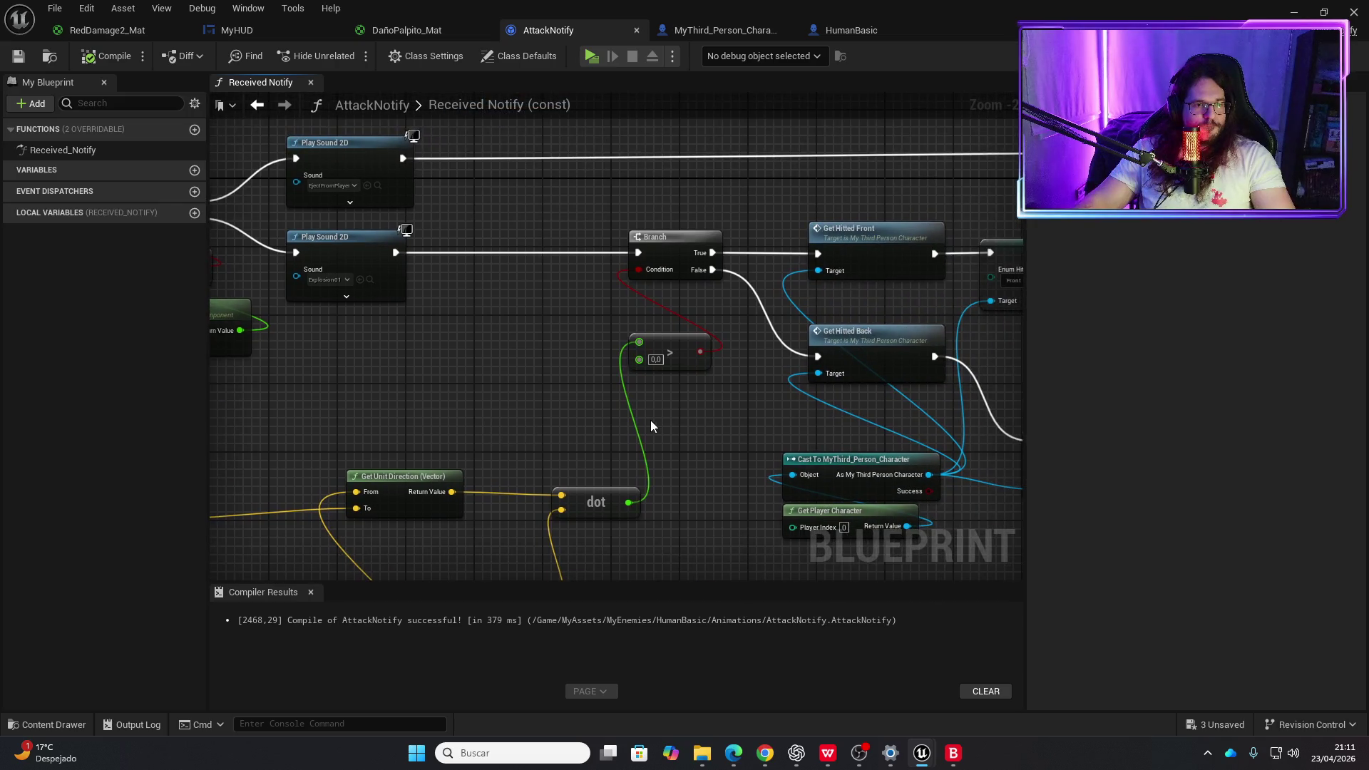
mouse_move(651, 425)
mouse_down()
mouse_move(534, 405)
mouse_move(545, 348)
mouse_move(506, 355)
mouse_up()
scroll(537, 398, down, 1)
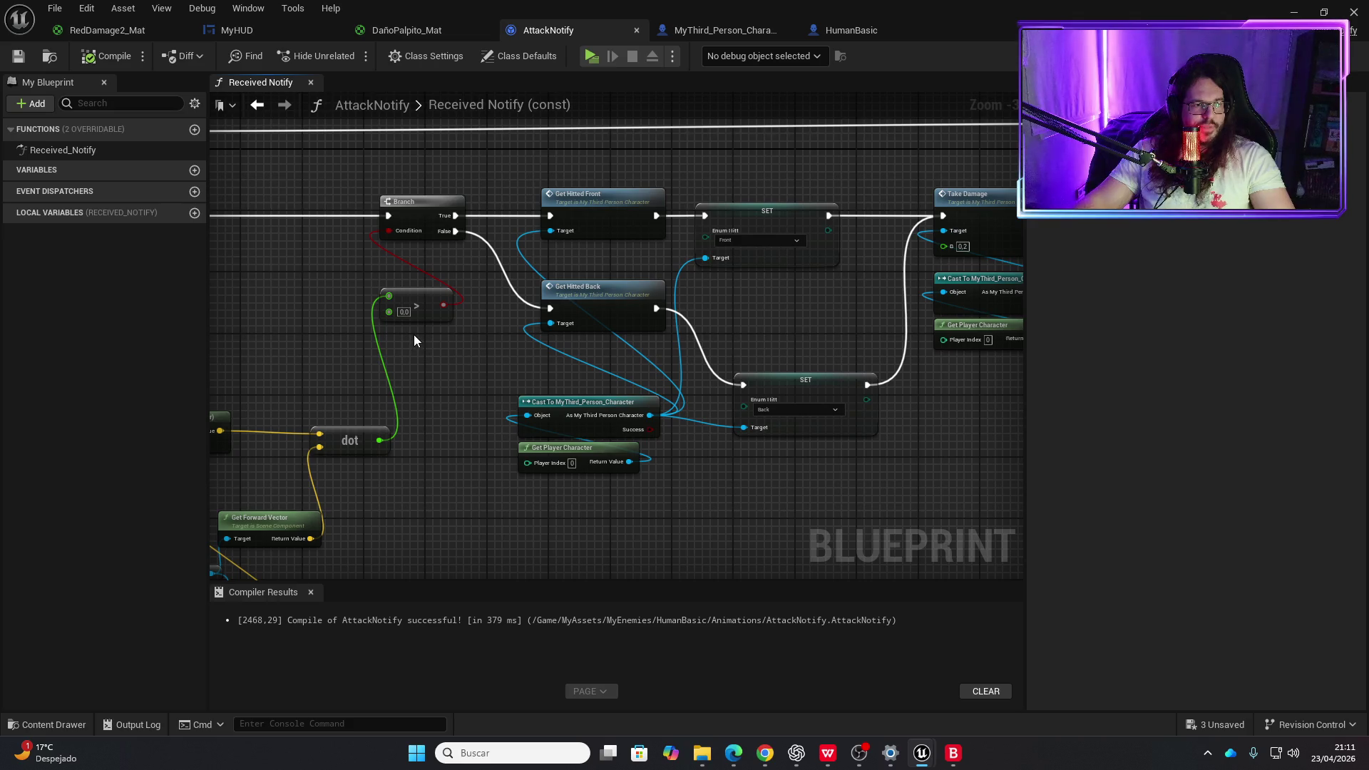
drag(477, 319, 397, 334)
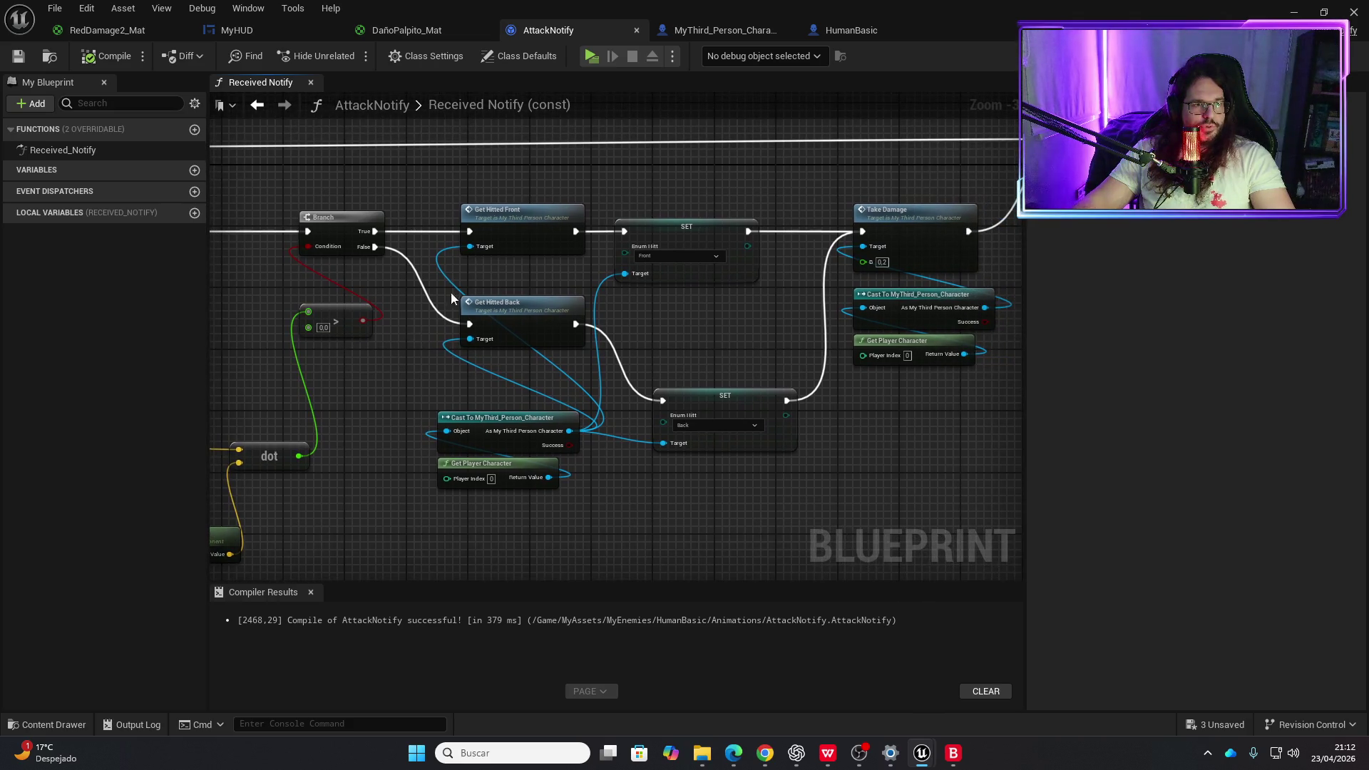
drag(477, 281, 693, 305)
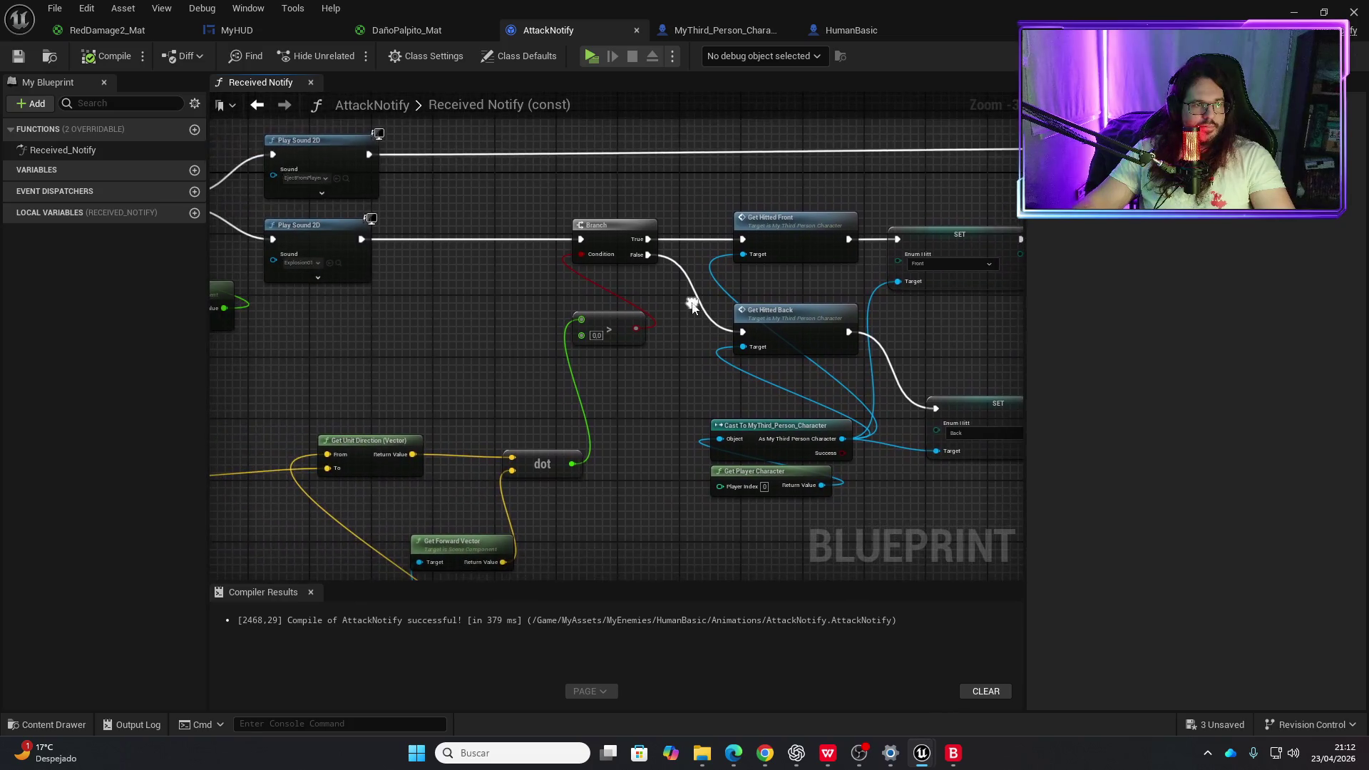
drag(529, 293, 576, 285)
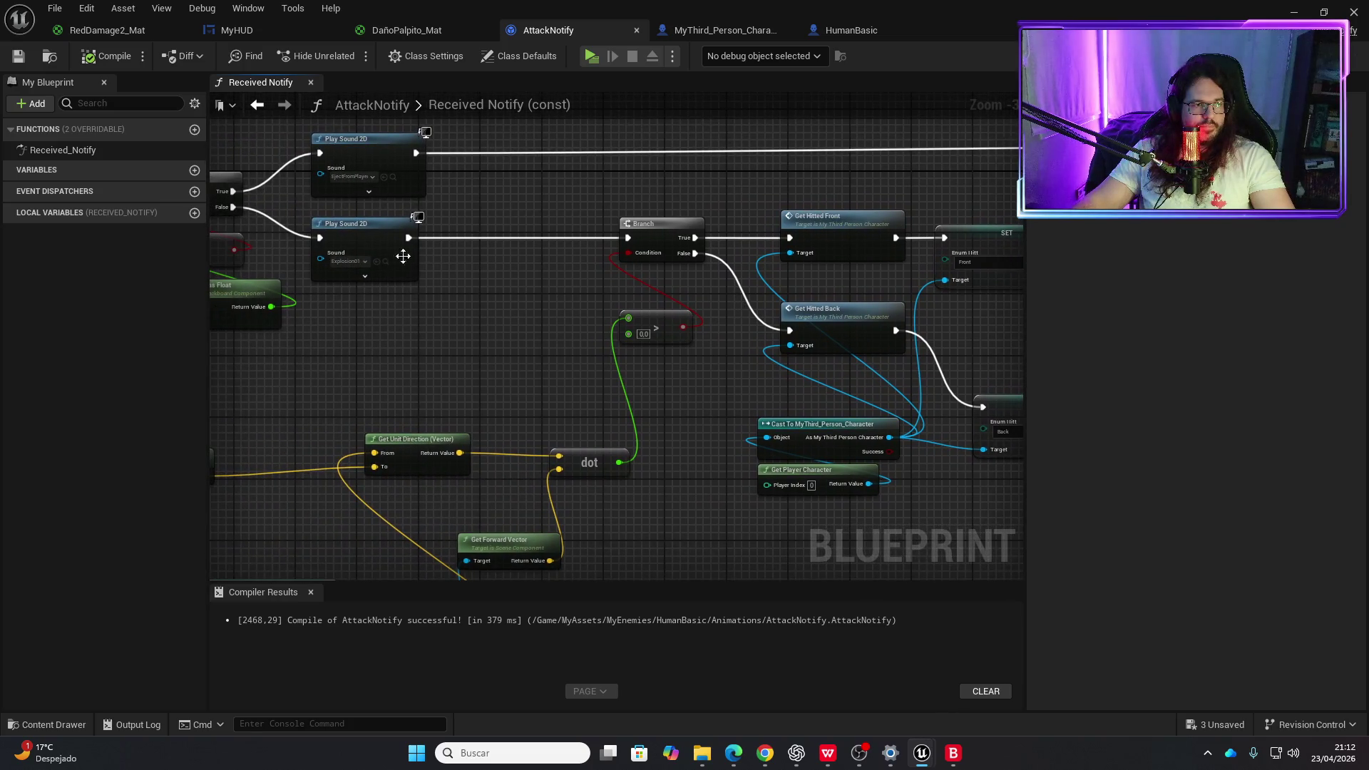
drag(369, 232, 499, 235)
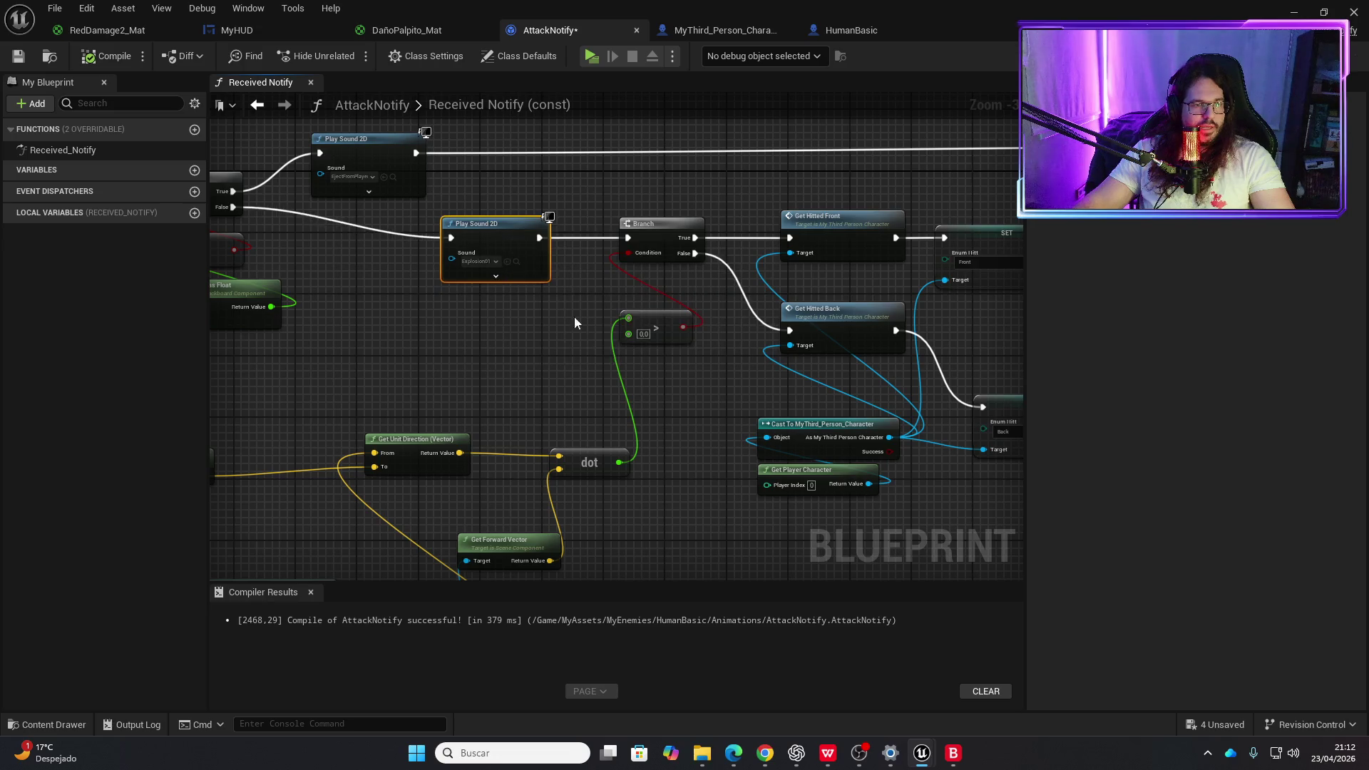
drag(720, 354, 679, 367)
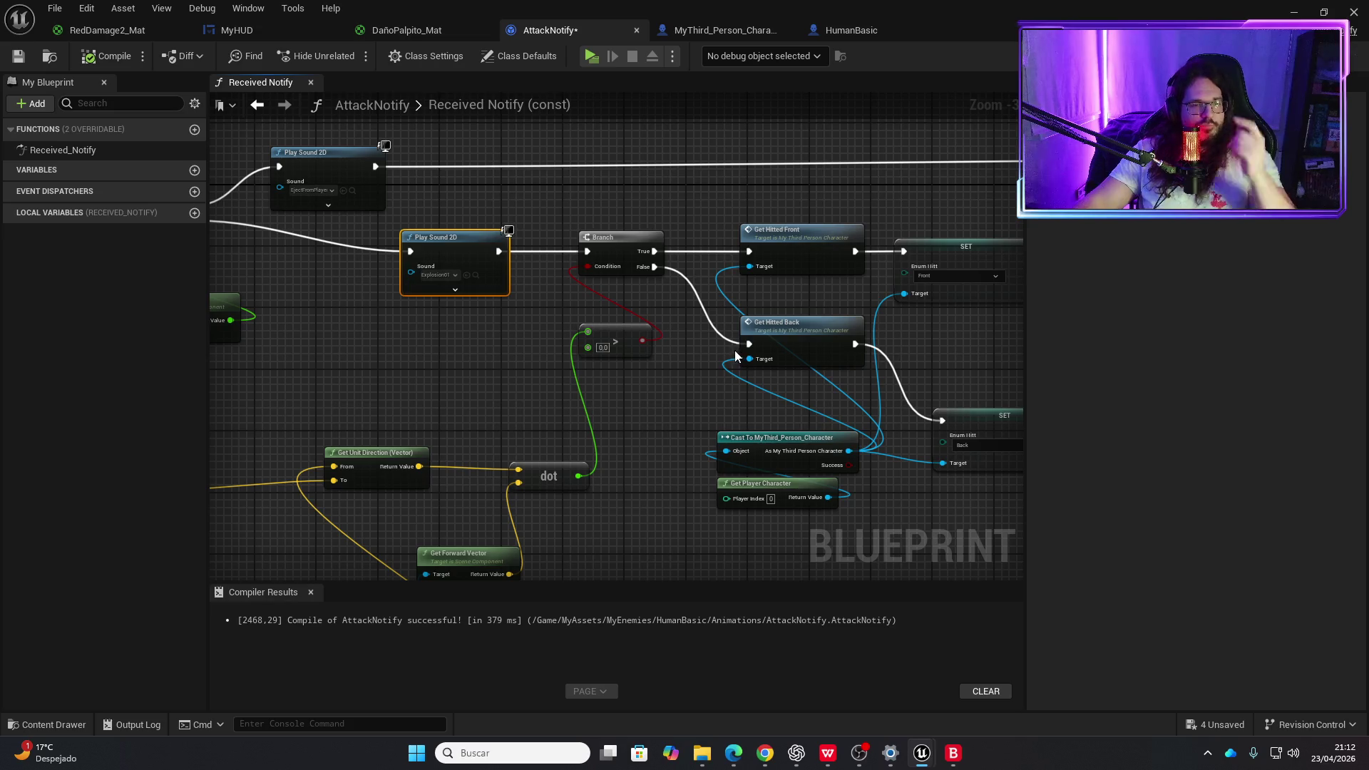
drag(476, 245, 417, 246)
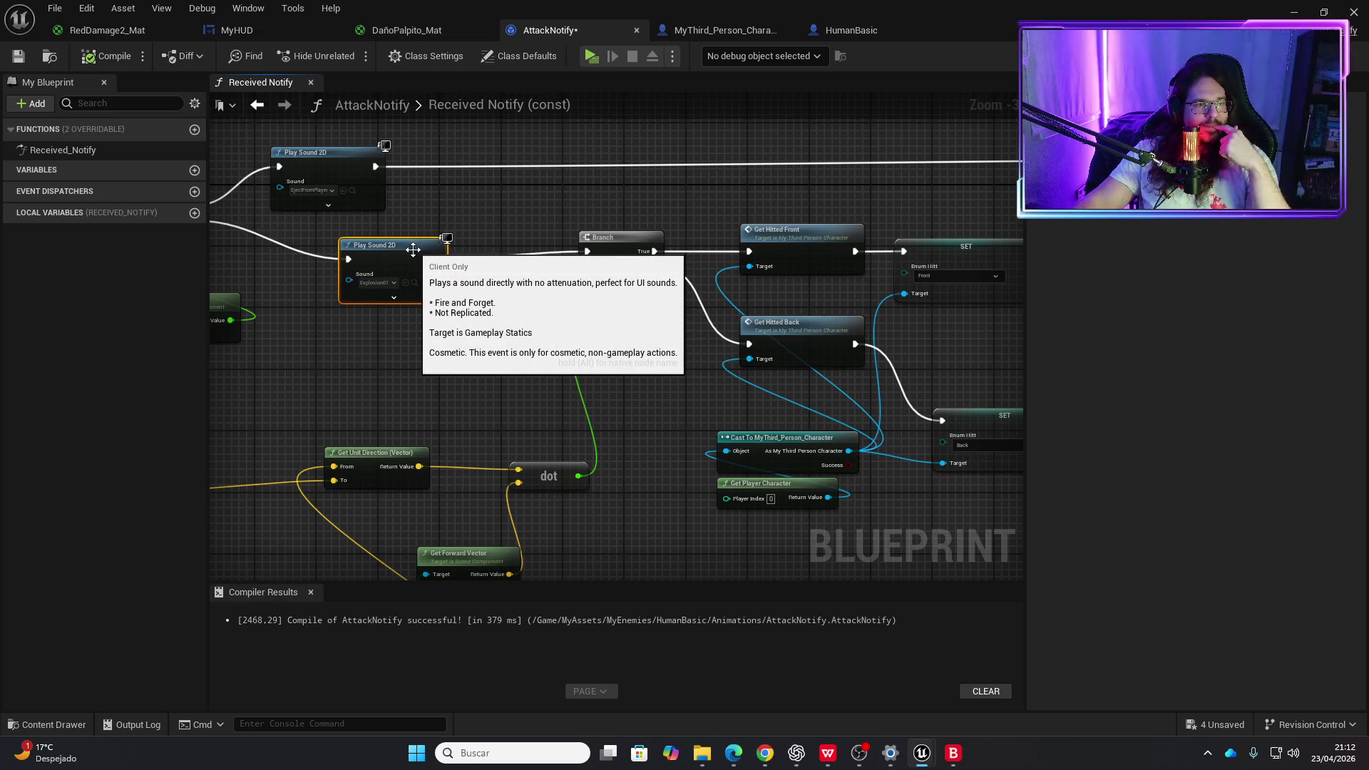
mouse_move(449, 359)
mouse_down()
mouse_move(630, 361)
mouse_move(488, 352)
mouse_up()
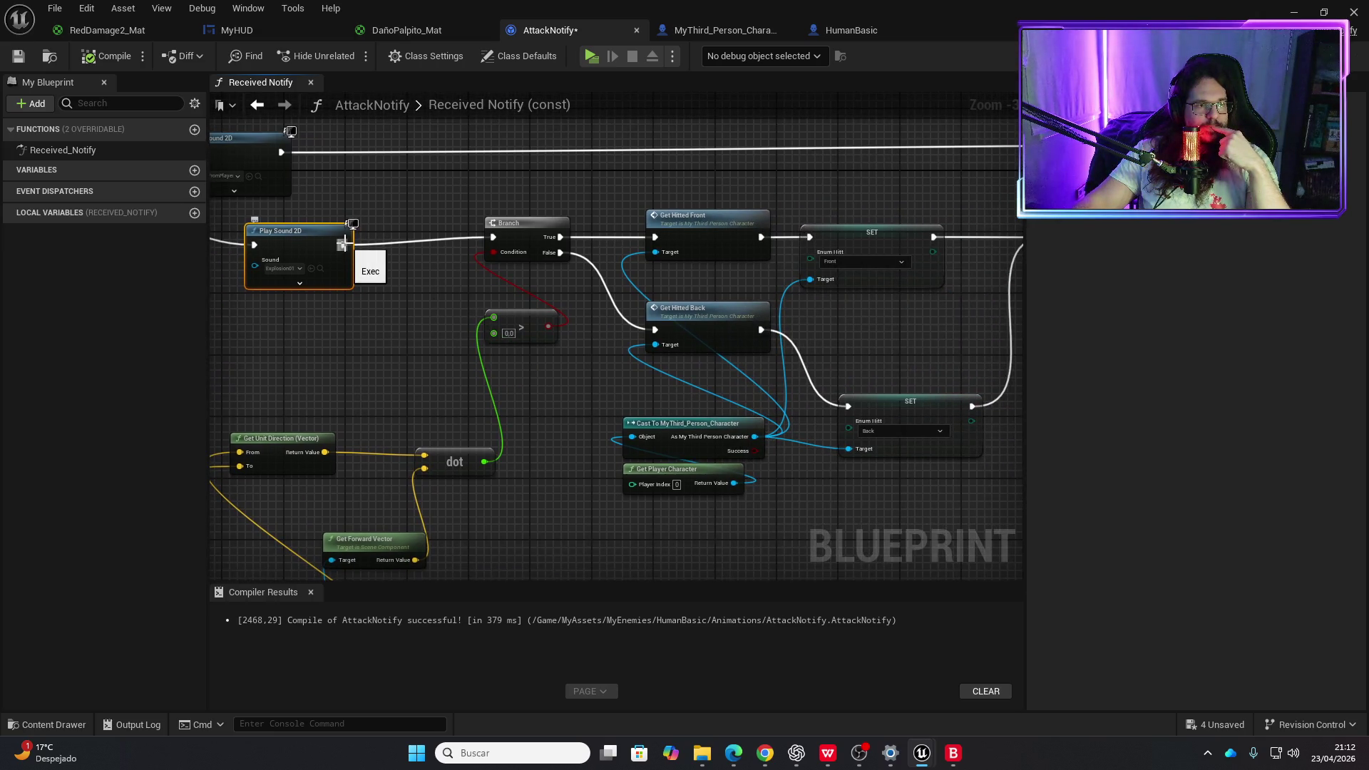
- Add a Print String after Play Sound 2D fed by the dot-product output, compile, and play-test
drag(346, 248, 400, 247)
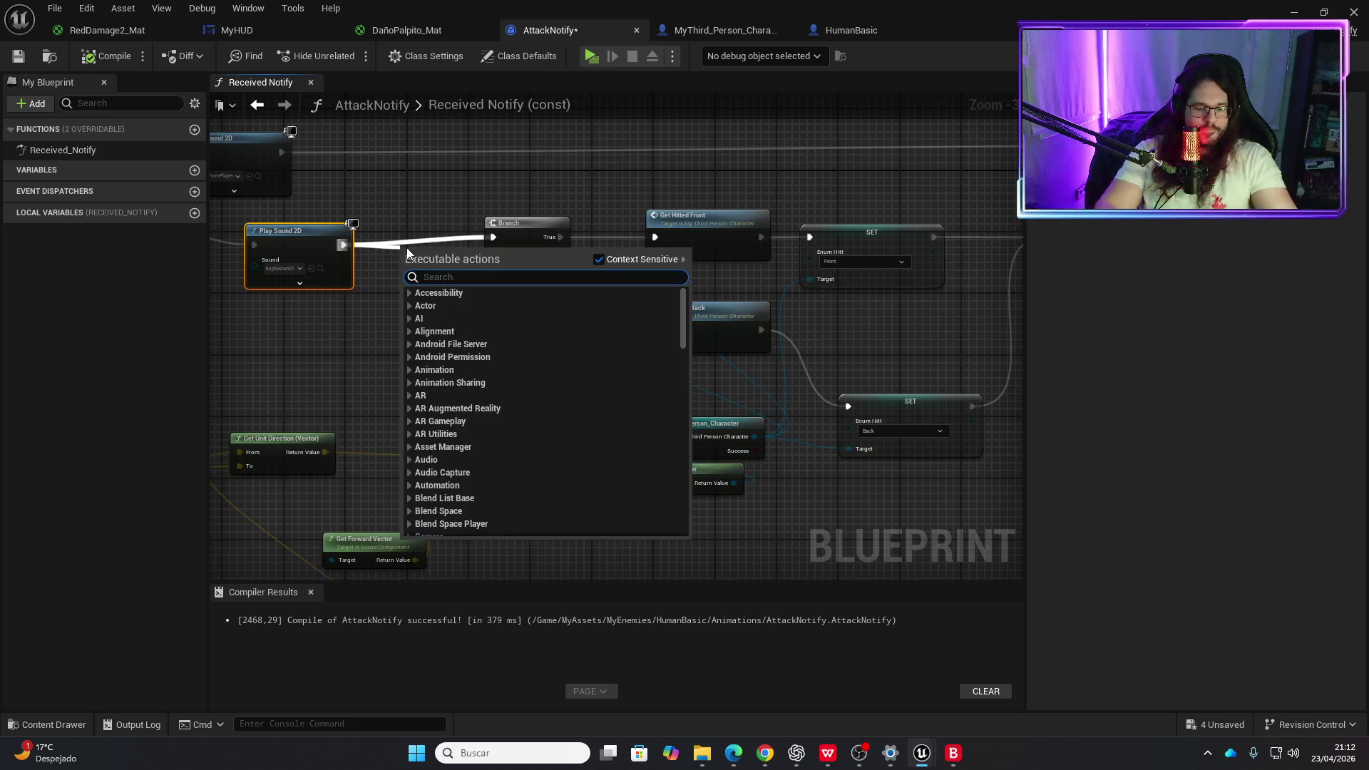
text(print)
key(Return)
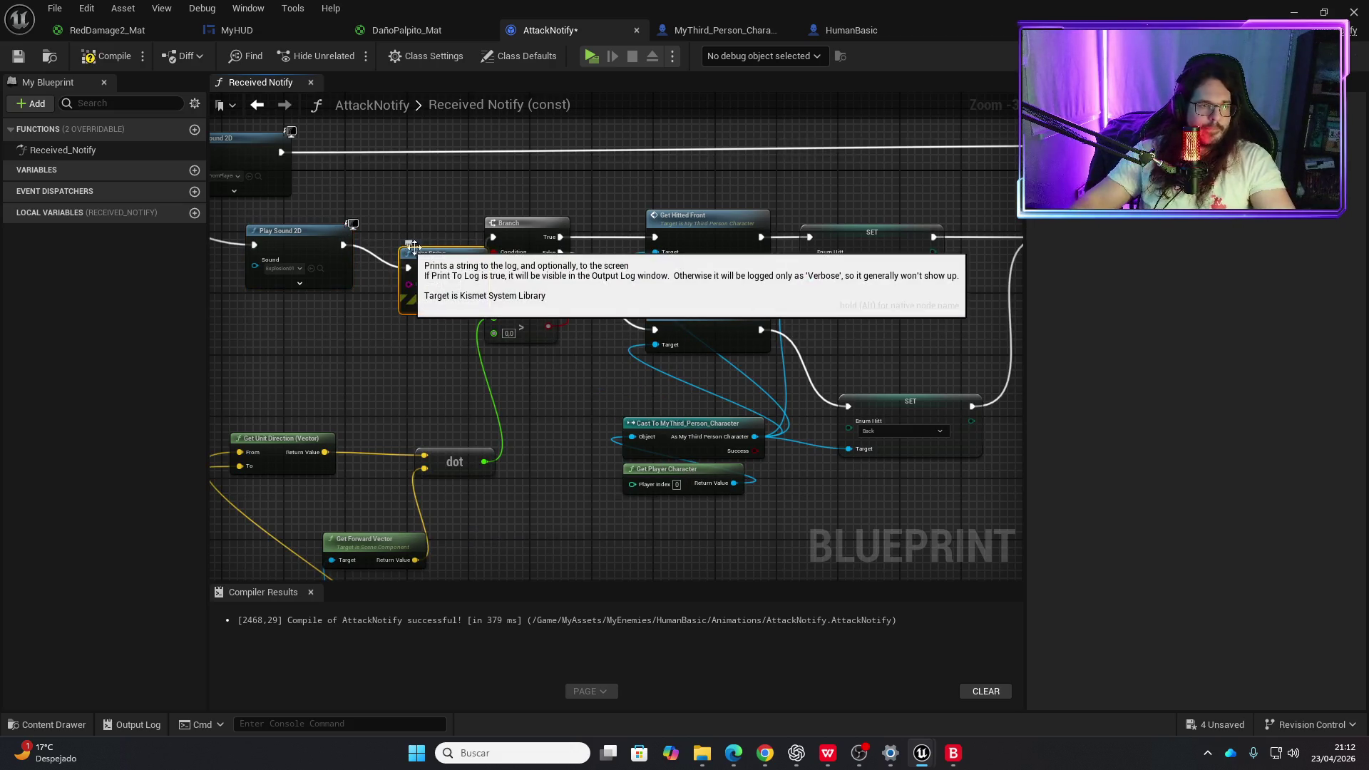
drag(546, 220, 599, 220)
drag(547, 326, 546, 328)
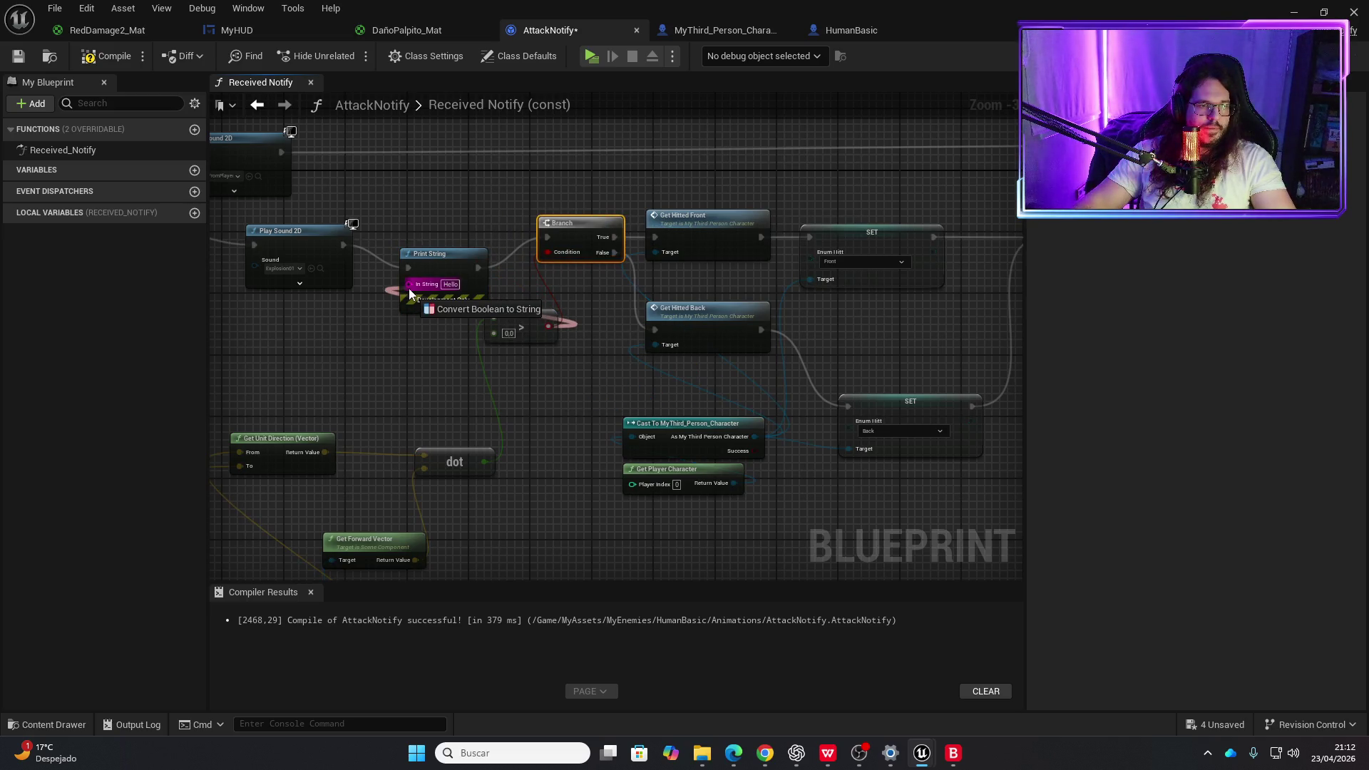
drag(408, 288, 546, 324)
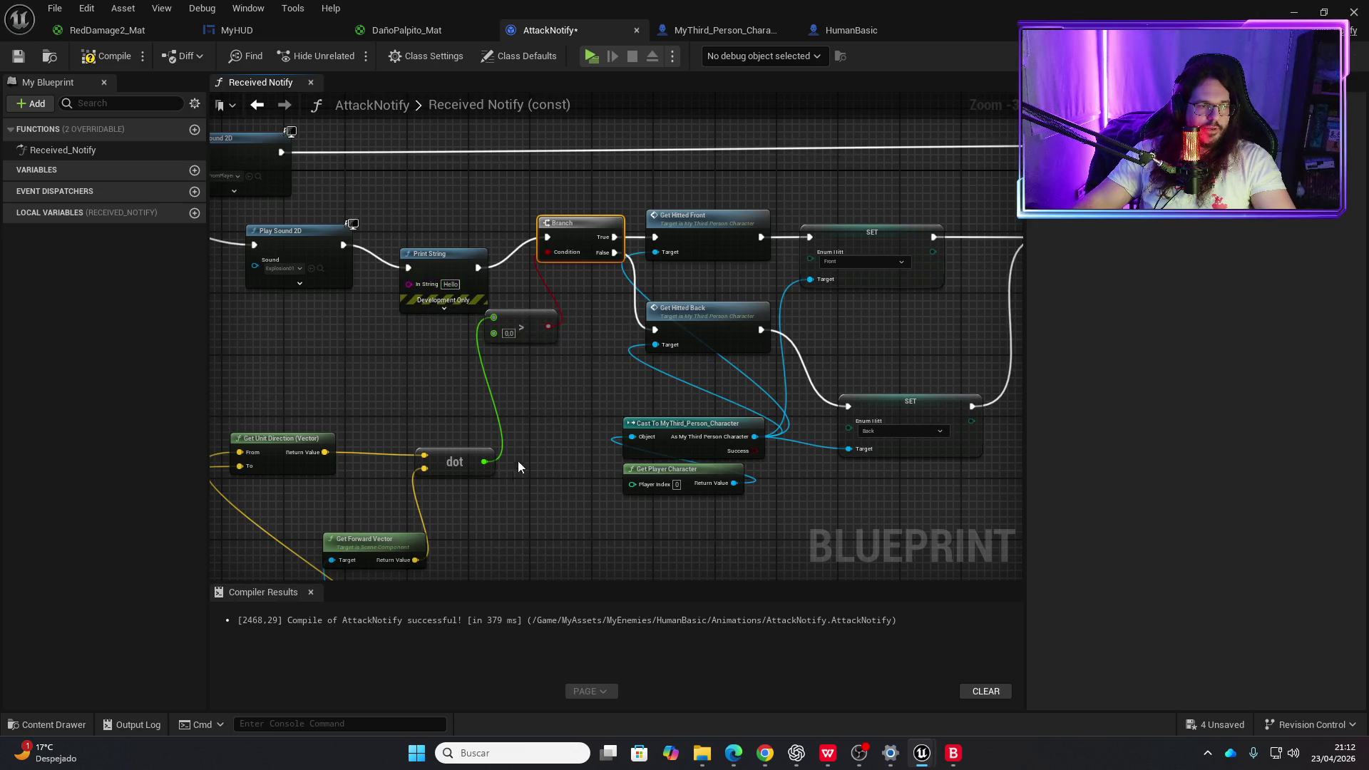
drag(484, 459, 443, 358)
drag(420, 299, 420, 291)
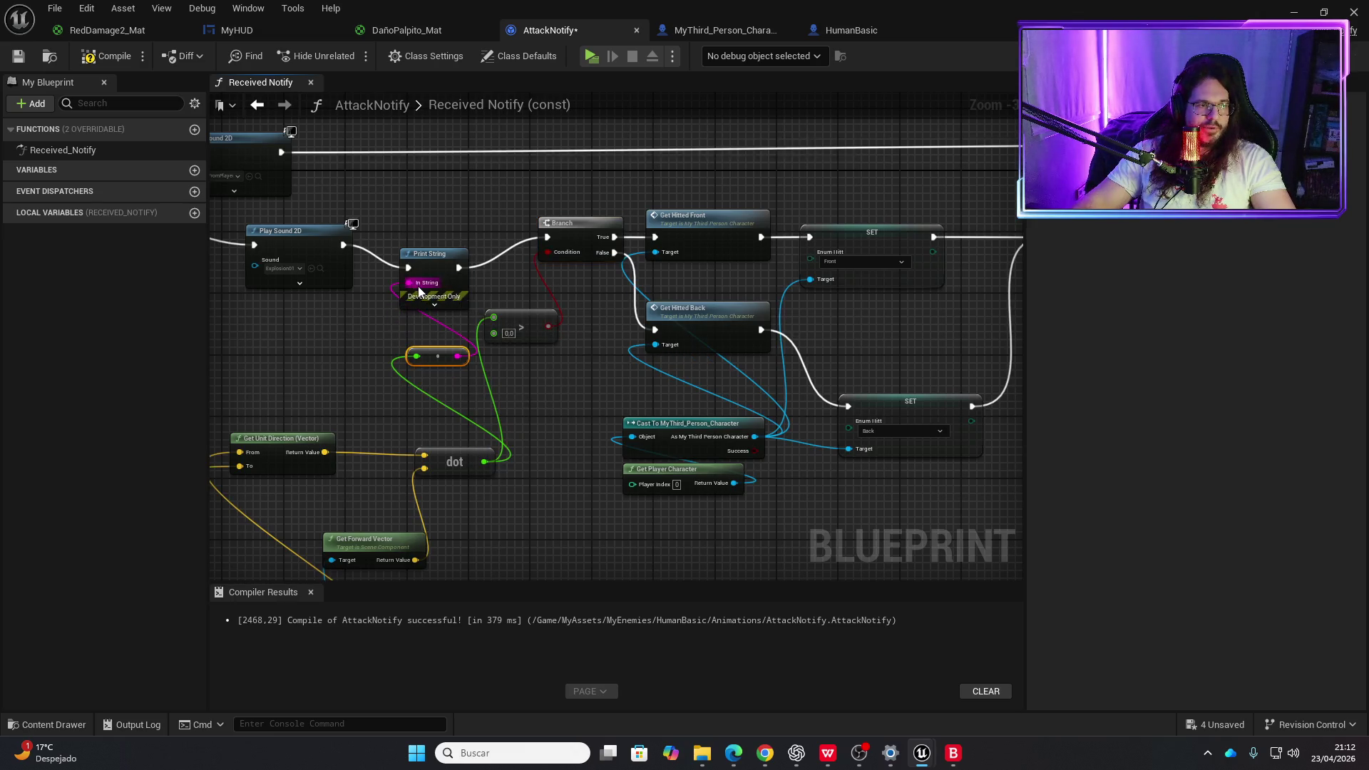
click(109, 60)
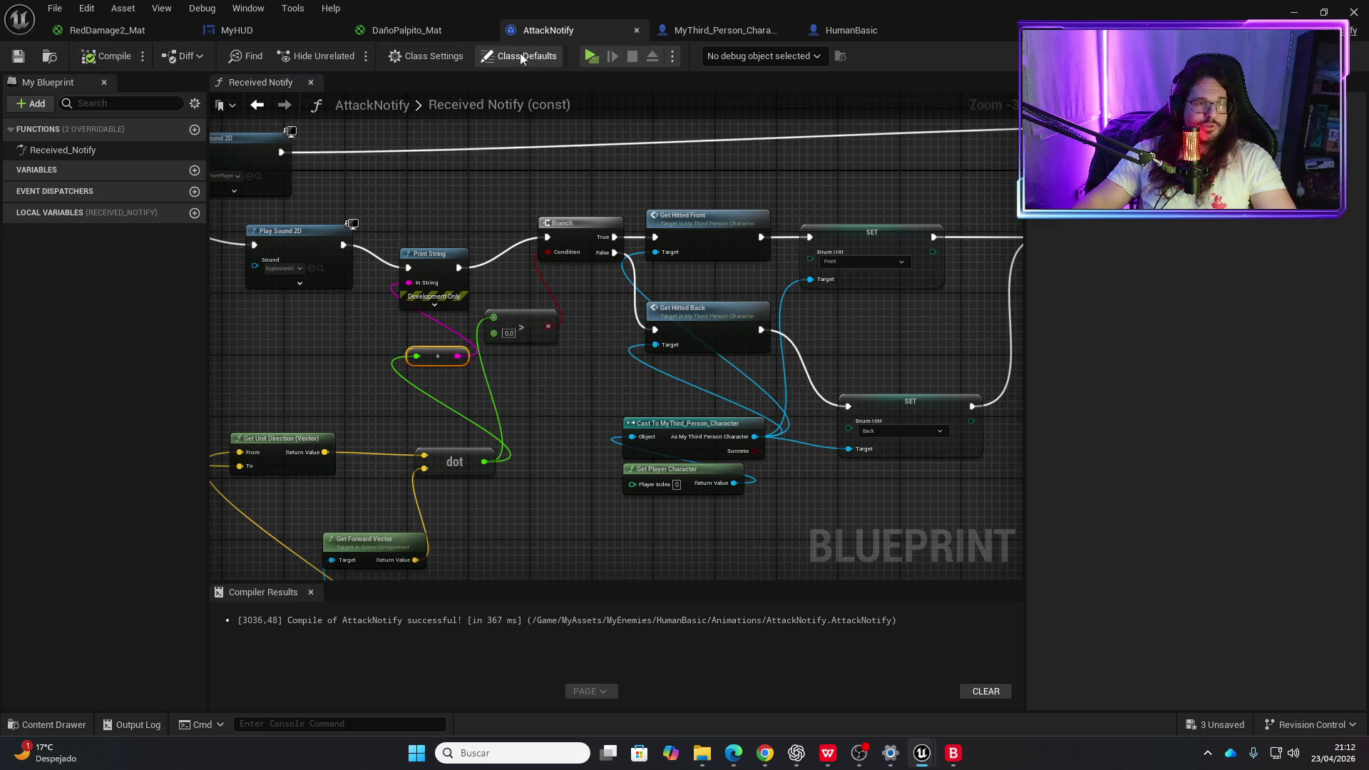
click(590, 57)
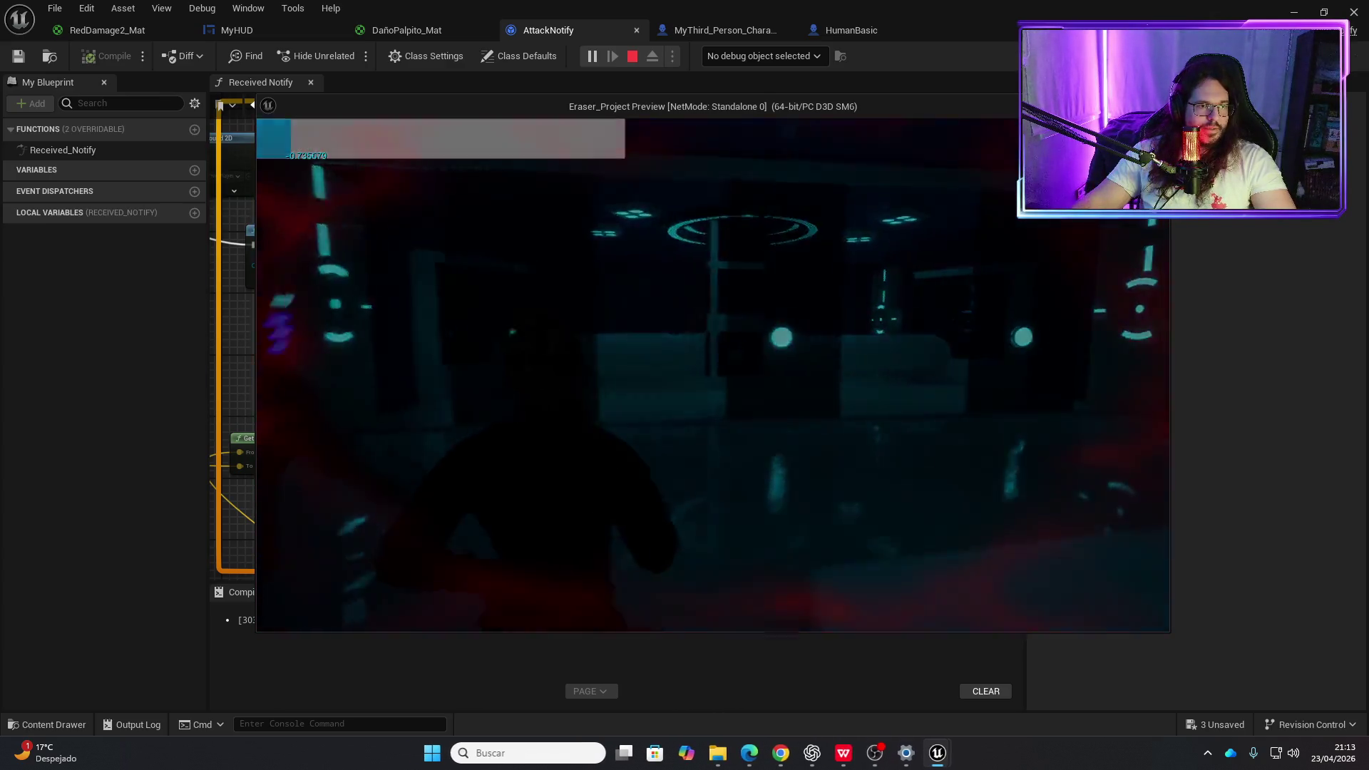
key(Escape)
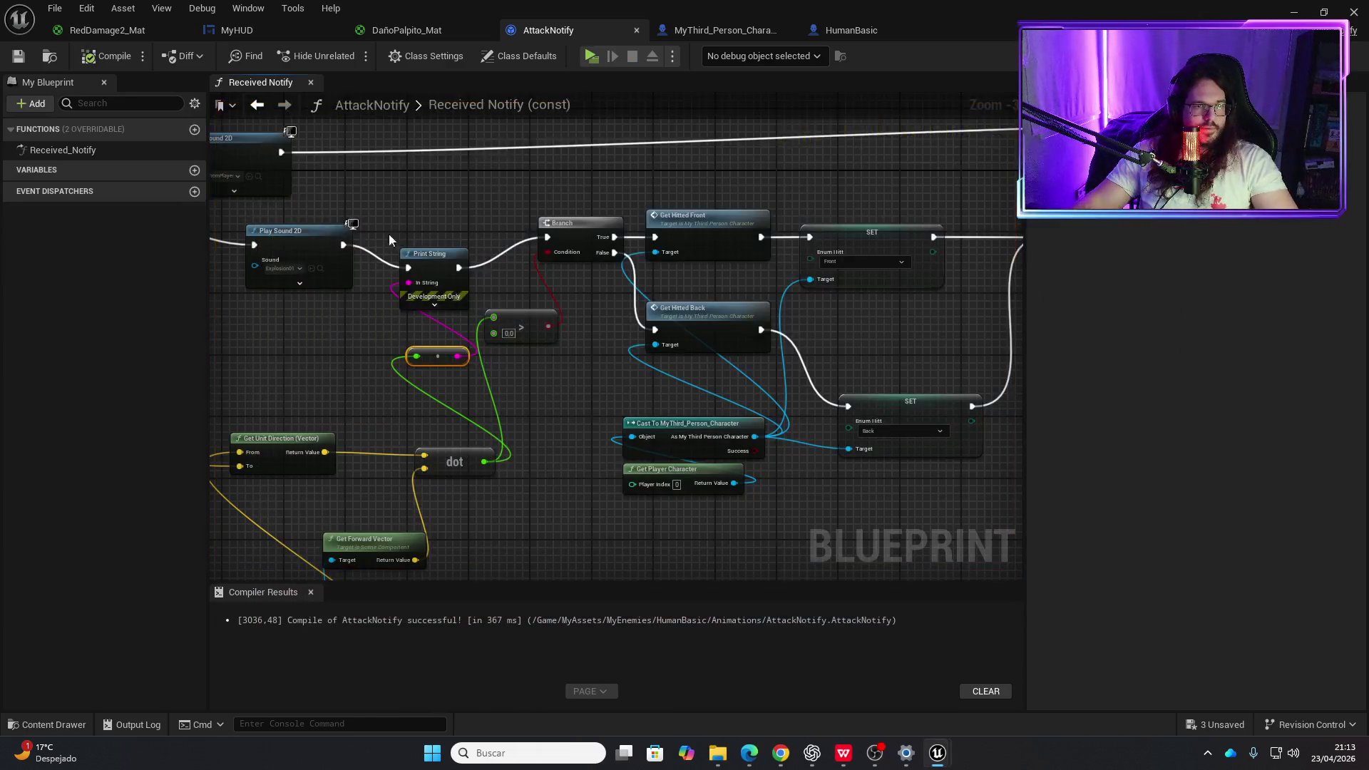
click(591, 56)
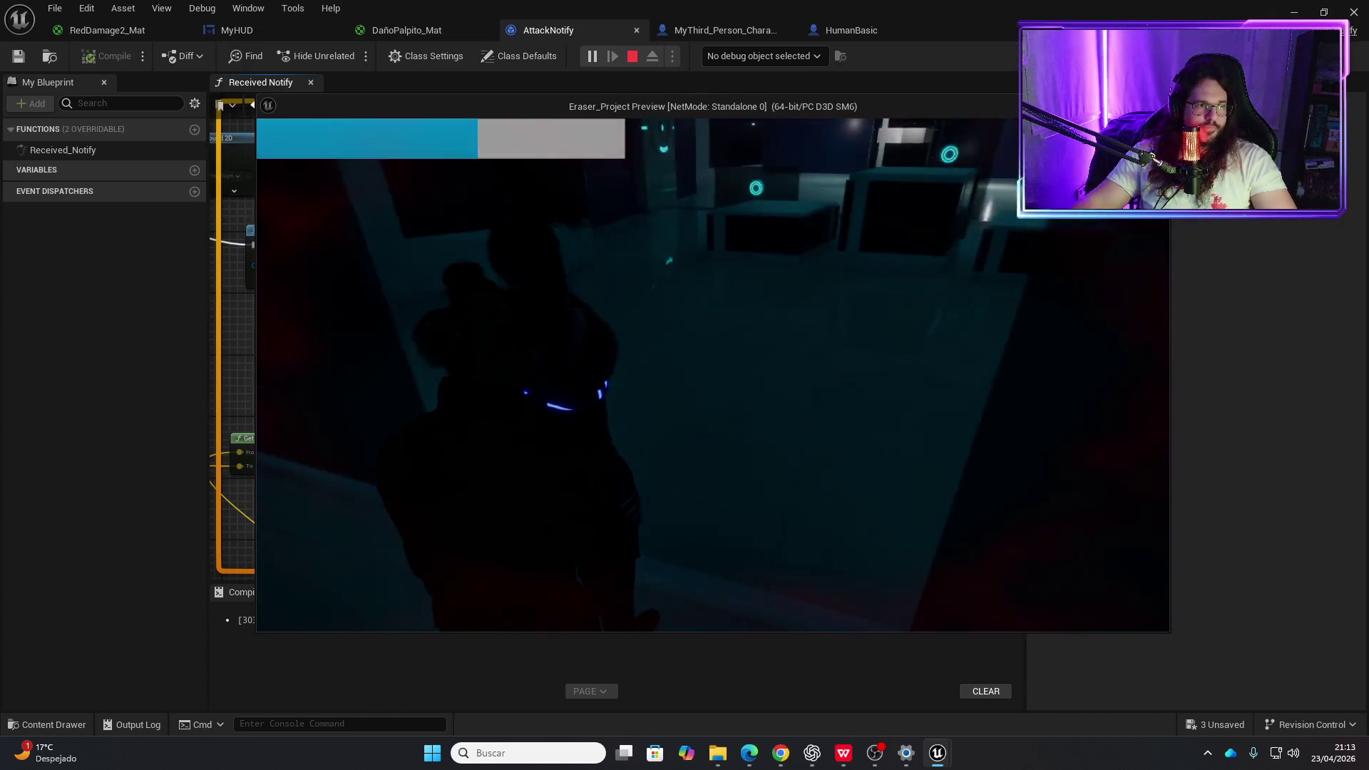
key(Escape)
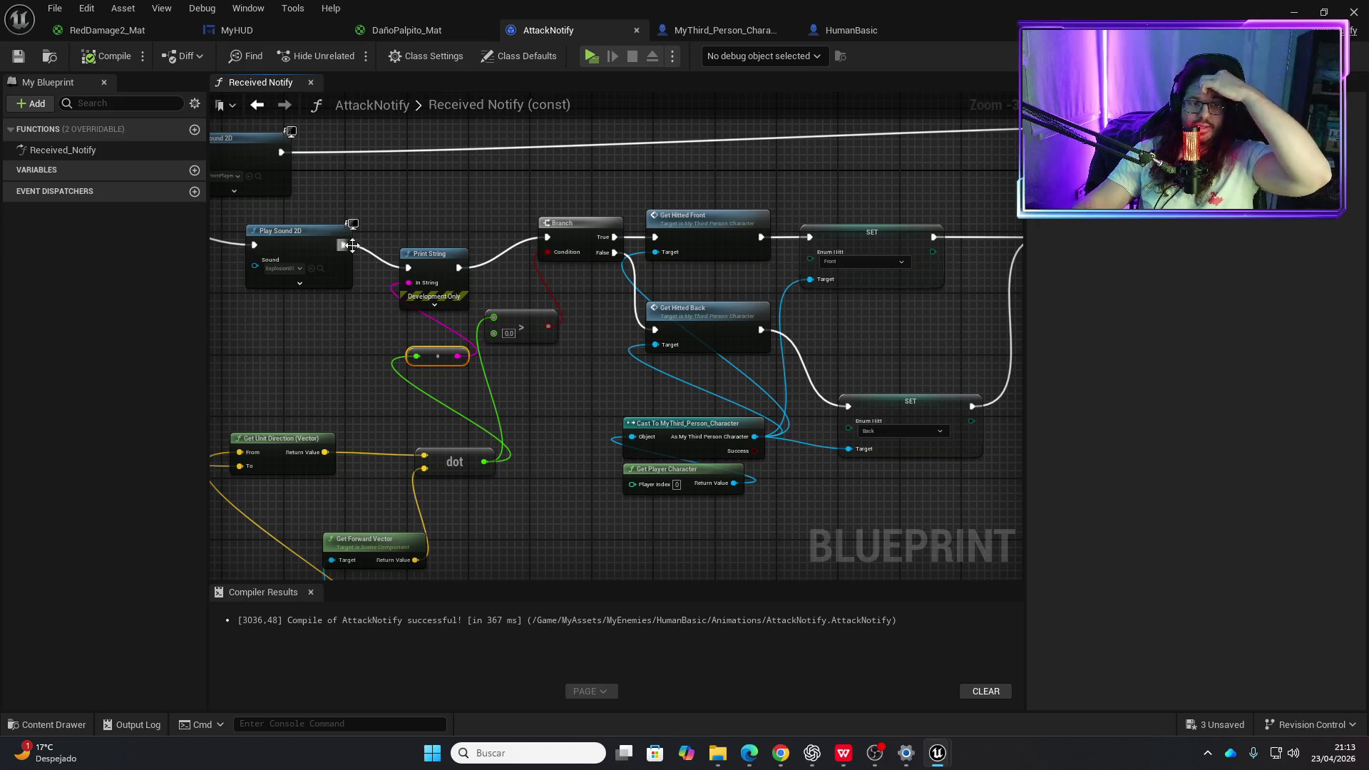
mouse_move(296, 353)
mouse_down()
mouse_move(645, 315)
mouse_move(665, 344)
mouse_move(603, 399)
mouse_up()
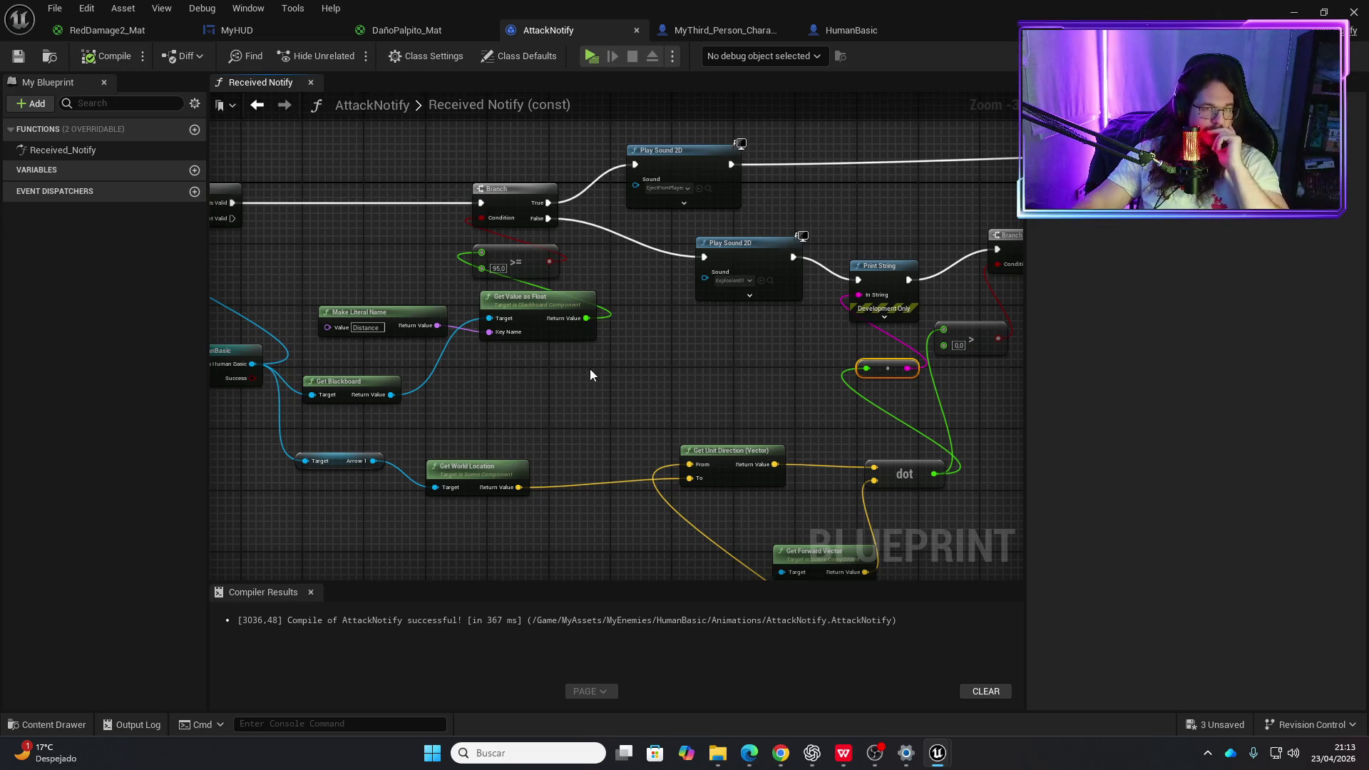
drag(592, 366, 643, 359)
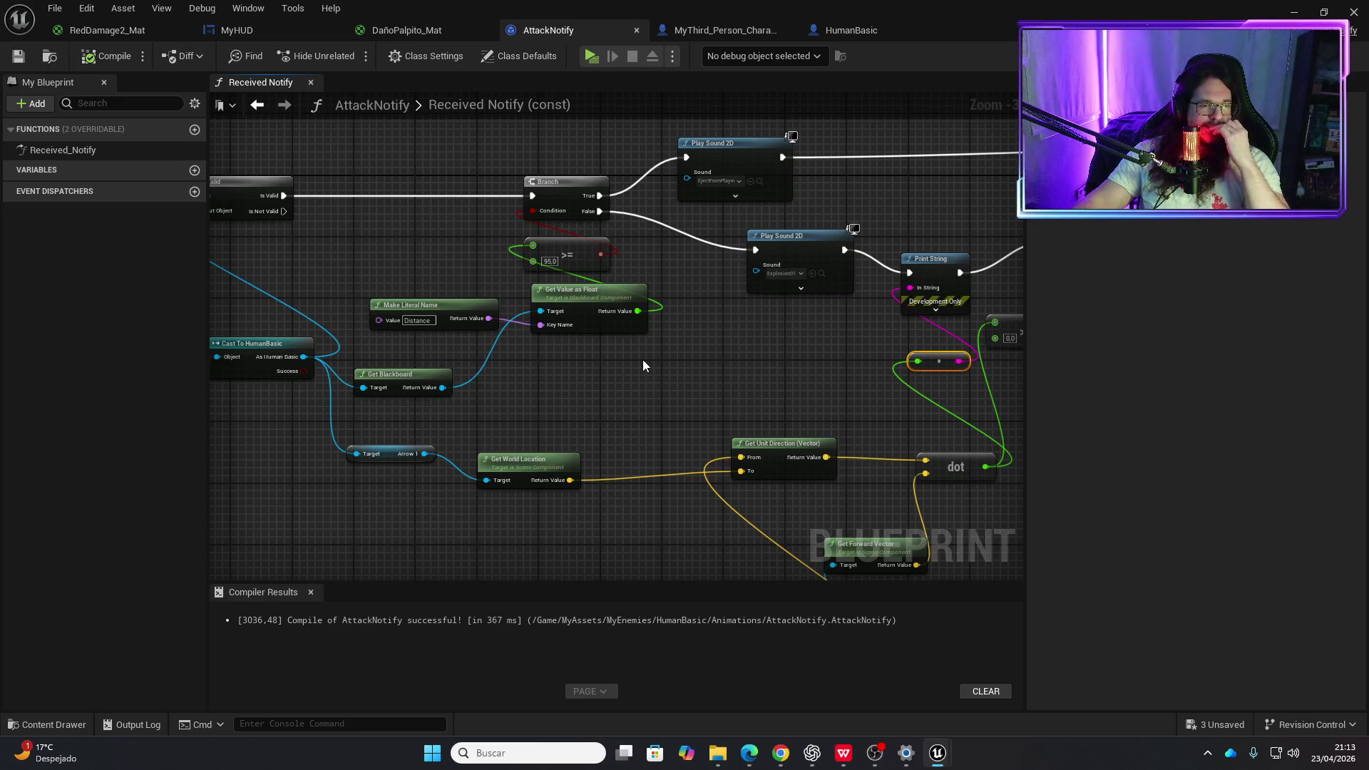
mouse_move(643, 360)
mouse_down()
mouse_move(684, 367)
mouse_move(677, 230)
mouse_up()
mouse_move(720, 346)
mouse_down()
mouse_move(412, 406)
mouse_move(499, 352)
mouse_move(413, 301)
mouse_up()
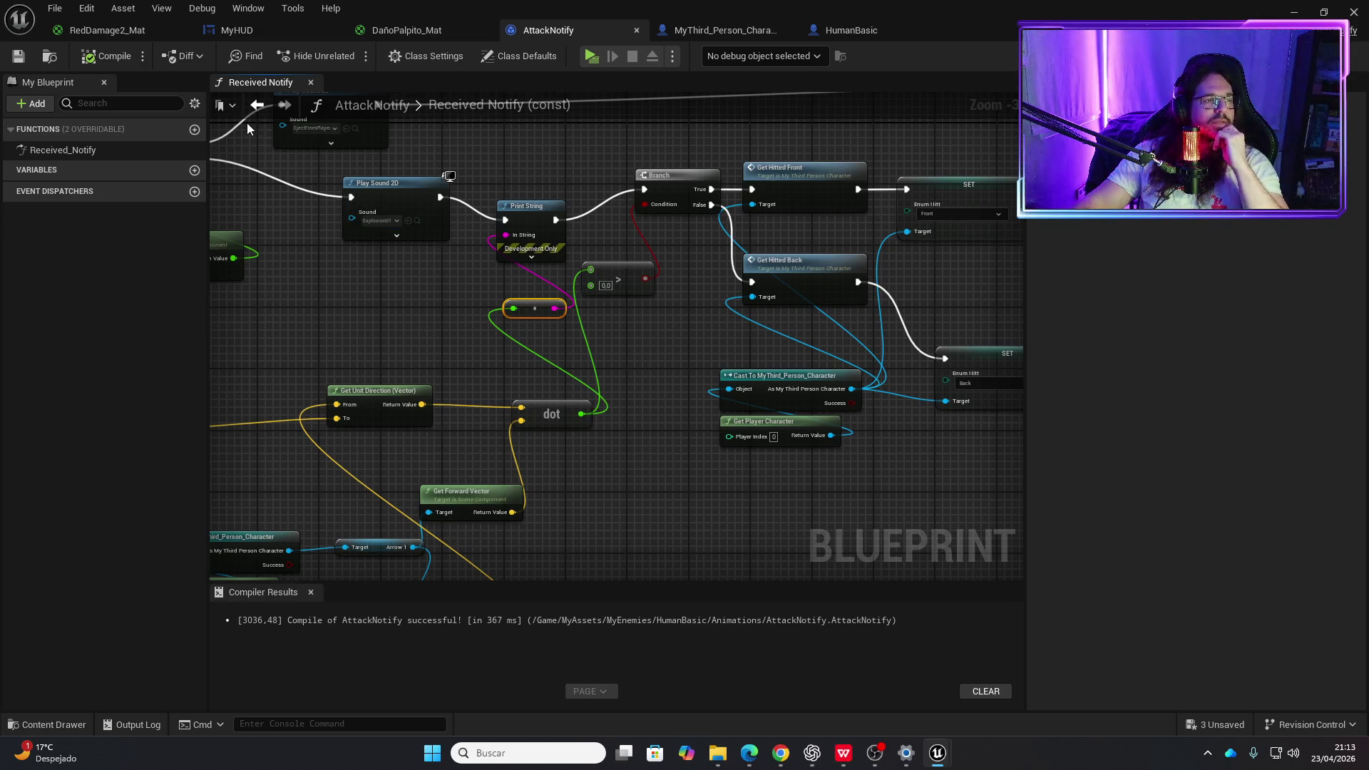
mouse_move(340, 292)
mouse_down()
mouse_move(520, 223)
mouse_move(336, 204)
mouse_move(337, 319)
mouse_up()
scroll(345, 321, down, 3)
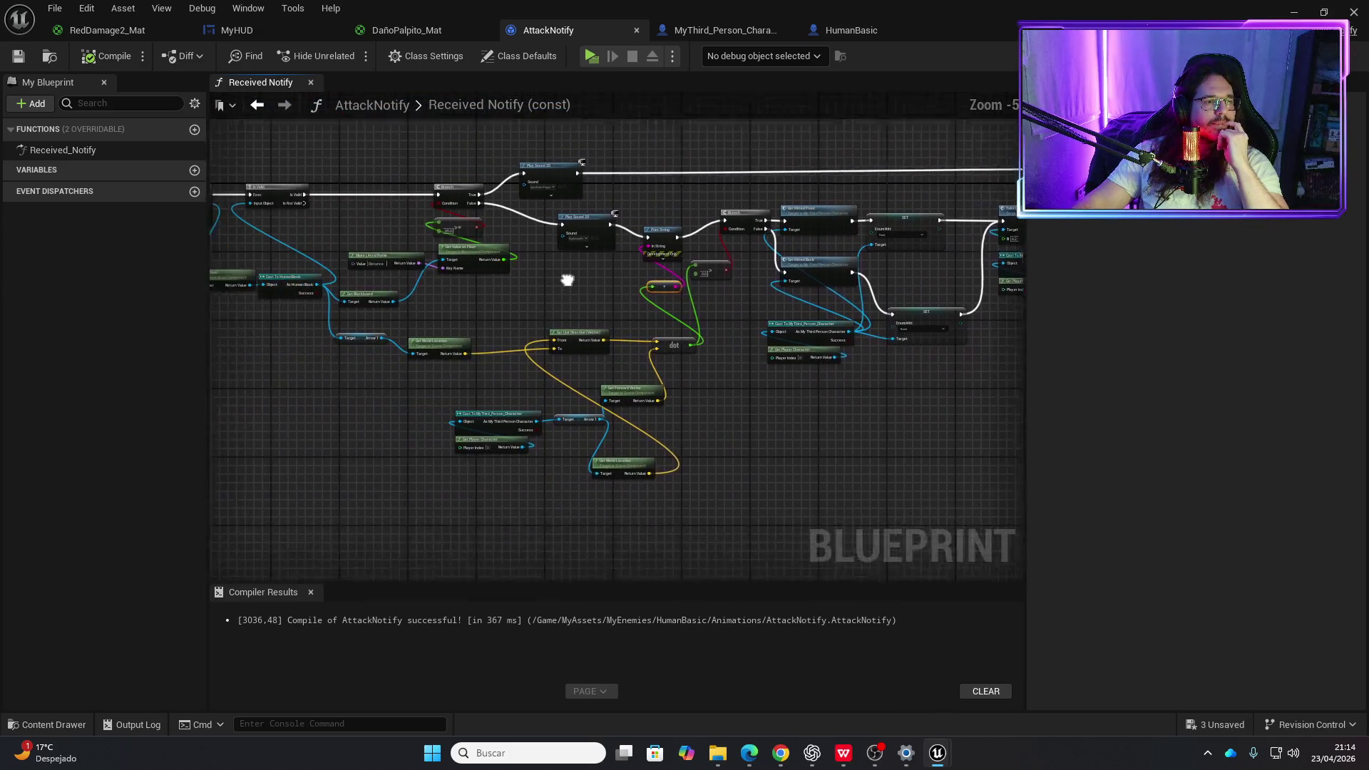
drag(345, 379, 452, 241)
scroll(452, 241, up, 1)
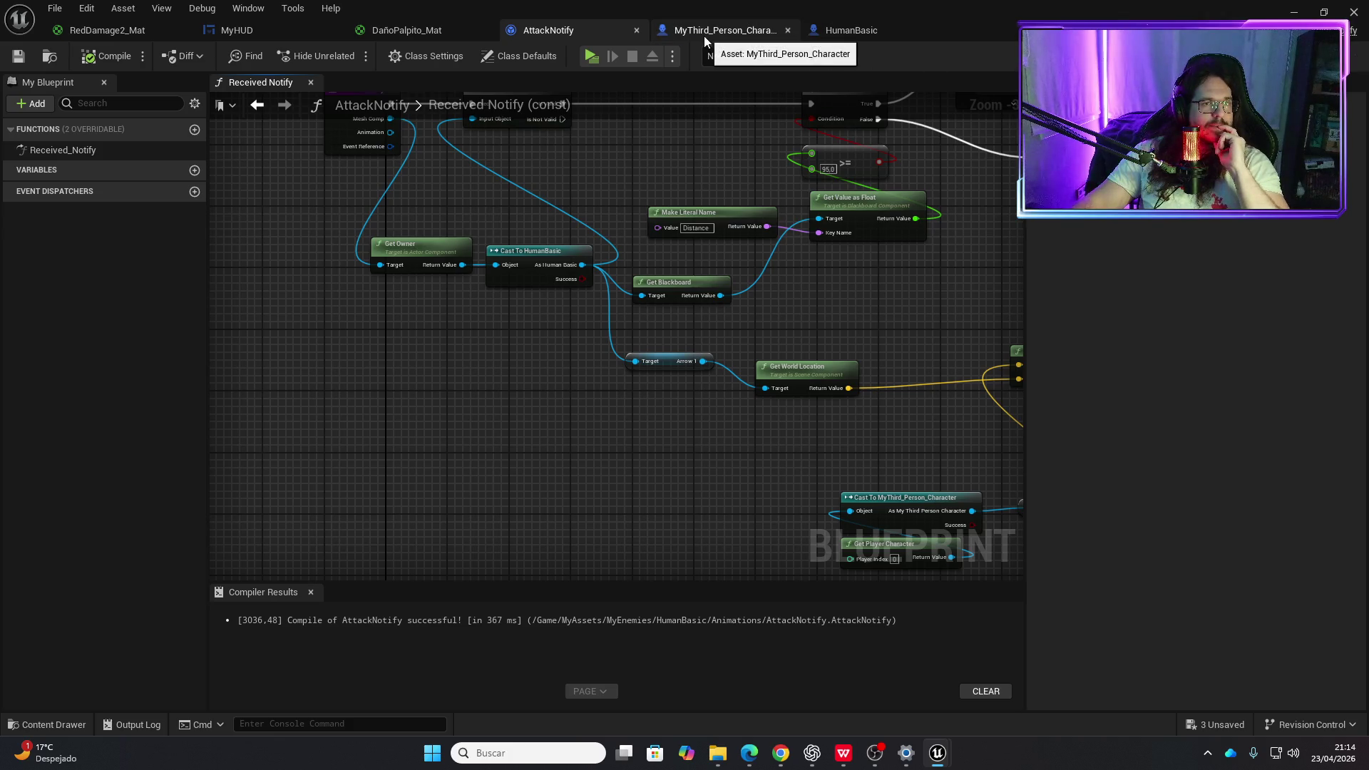
click(850, 29)
- Pan through HumanBasic's Event Graph, reviewing the aiming comment group and dissolve timeline nodes
scroll(444, 251, down, 3)
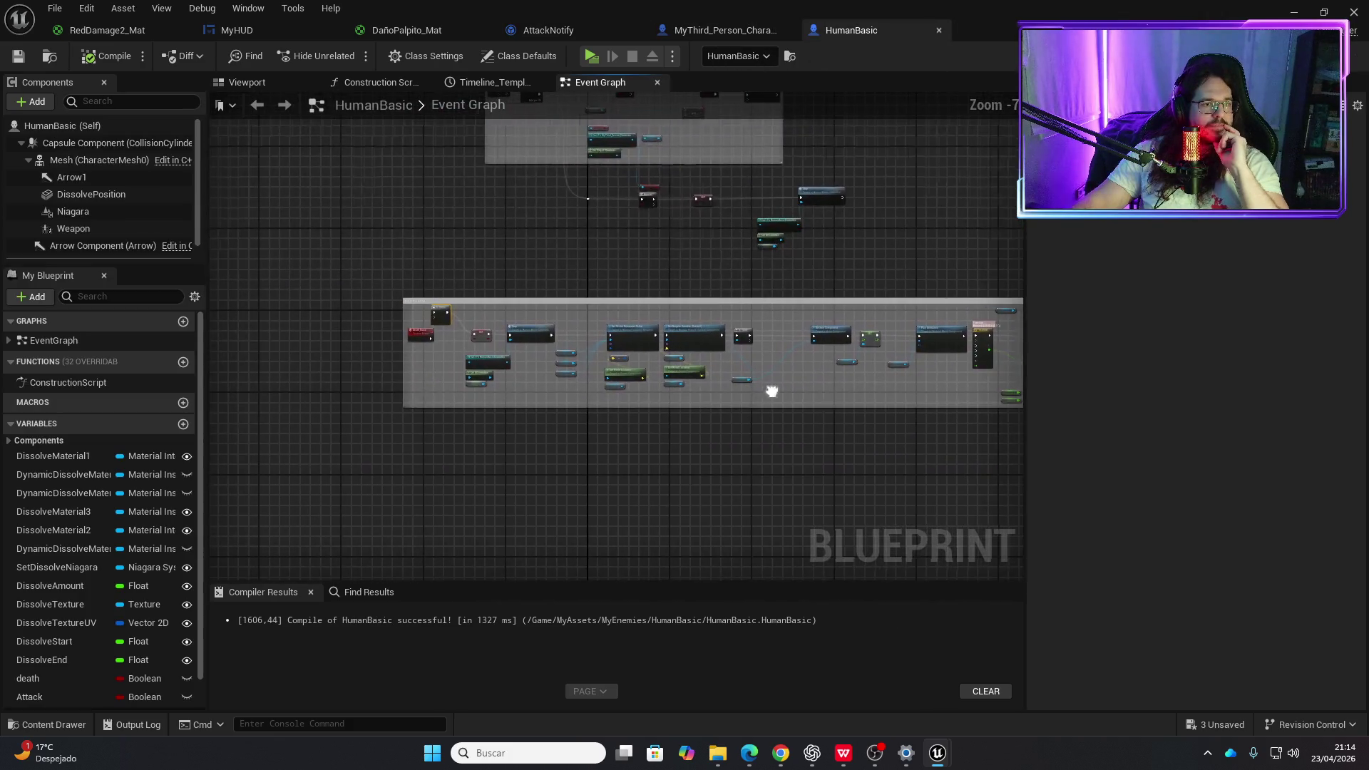
scroll(556, 332, up, 5)
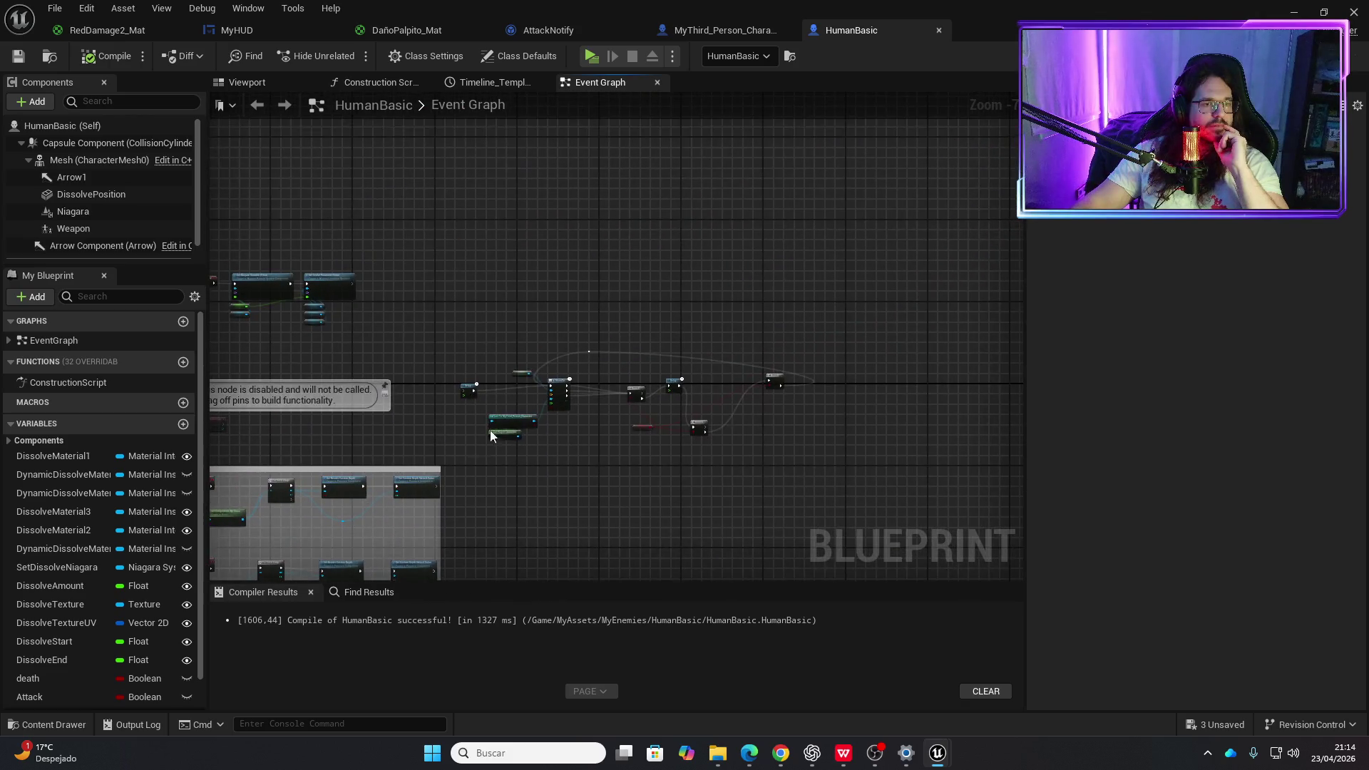
scroll(477, 382, down, 3)
scroll(572, 267, up, 4)
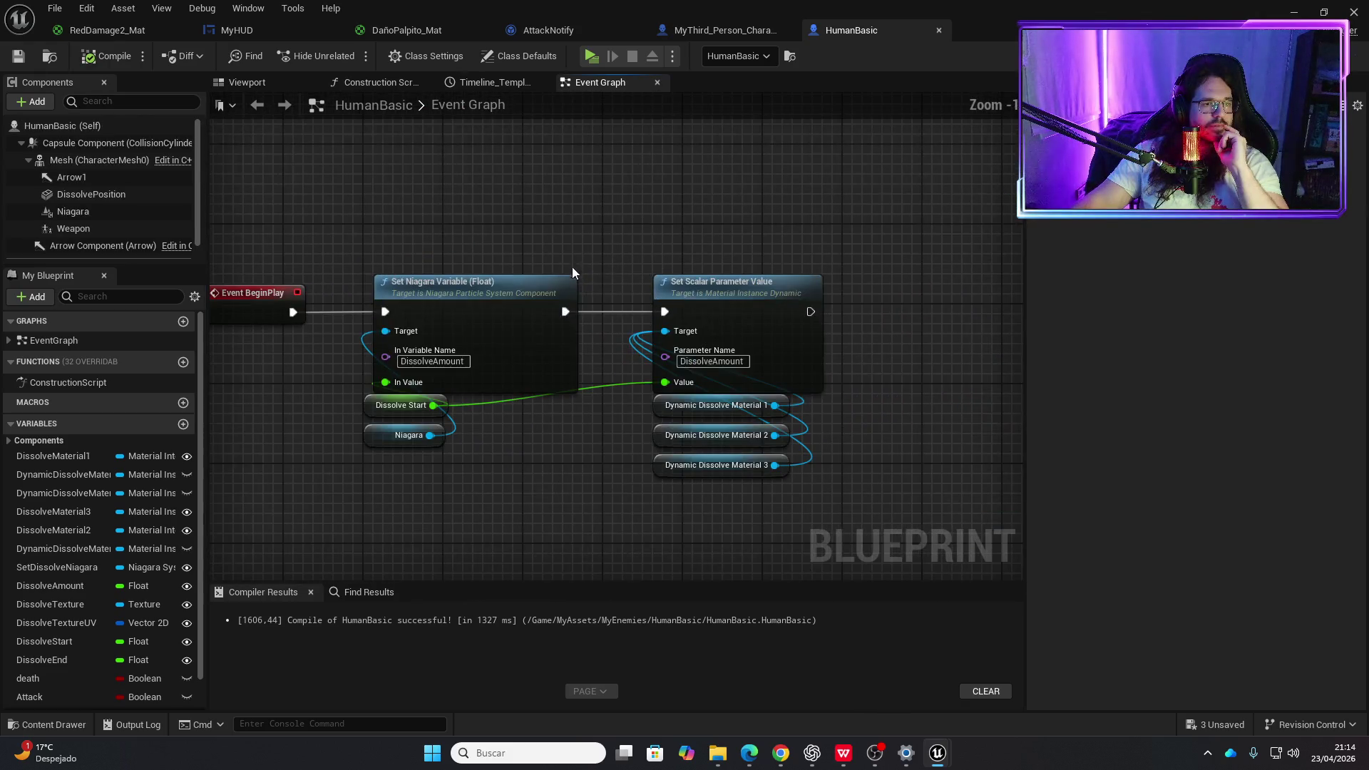
scroll(580, 366, down, 5)
scroll(503, 362, up, 4)
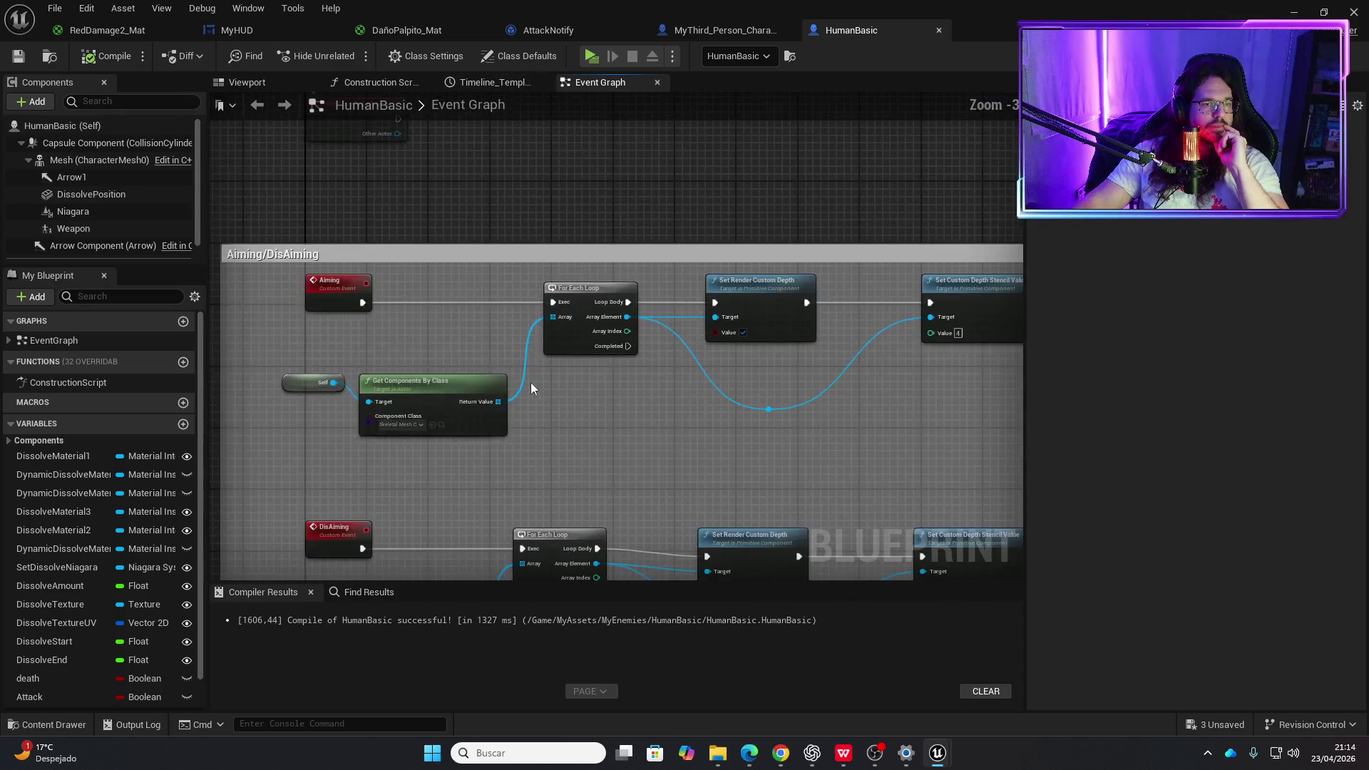
drag(536, 279, 510, 243)
scroll(511, 242, down, 1)
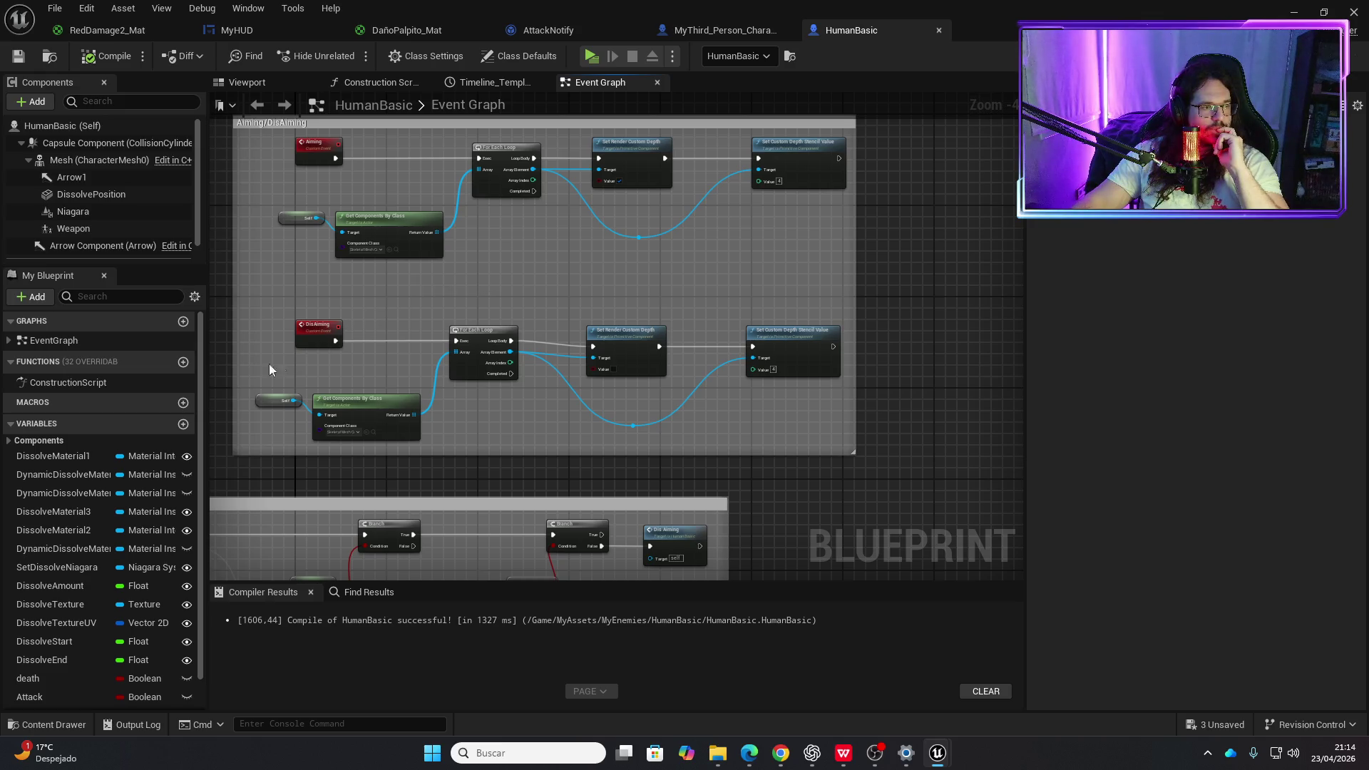
mouse_move(402, 468)
mouse_down()
mouse_move(542, 187)
mouse_move(549, 107)
mouse_move(591, 111)
mouse_move(681, 250)
mouse_move(470, 106)
mouse_move(834, 161)
mouse_move(594, 176)
mouse_move(468, 215)
mouse_up()
scroll(469, 215, up, 2)
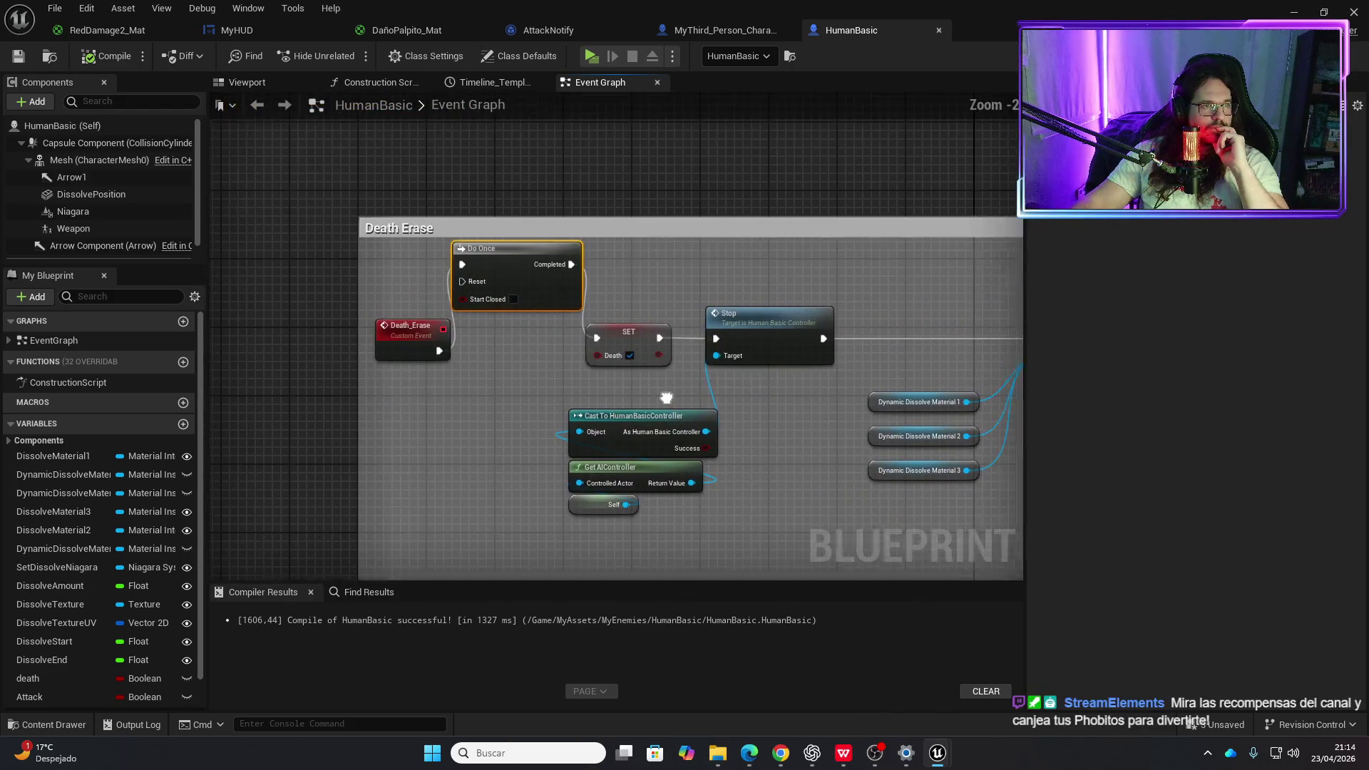
scroll(842, 354, down, 3)
mouse_move(651, 349)
mouse_down()
mouse_move(780, 330)
mouse_move(397, 315)
mouse_move(397, 288)
mouse_move(643, 366)
mouse_up()
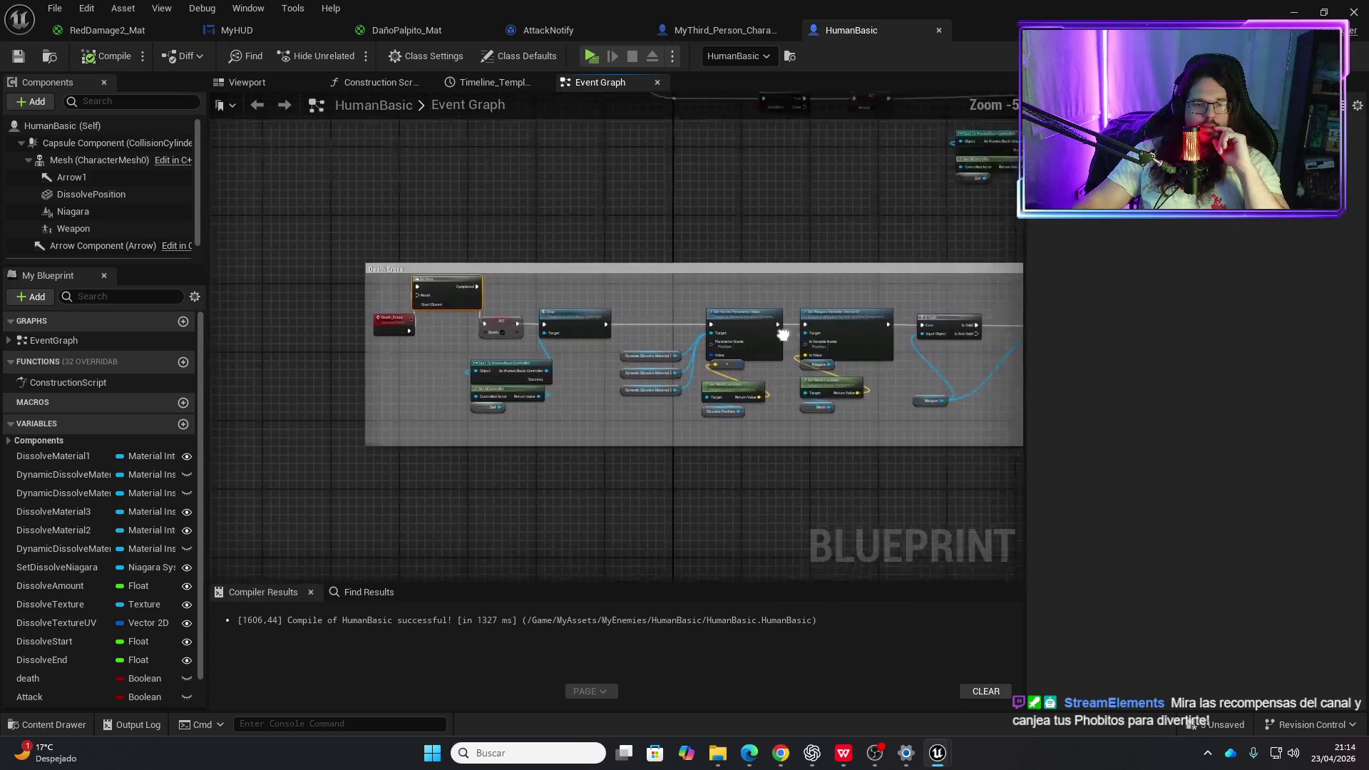
scroll(739, 388, up, 3)
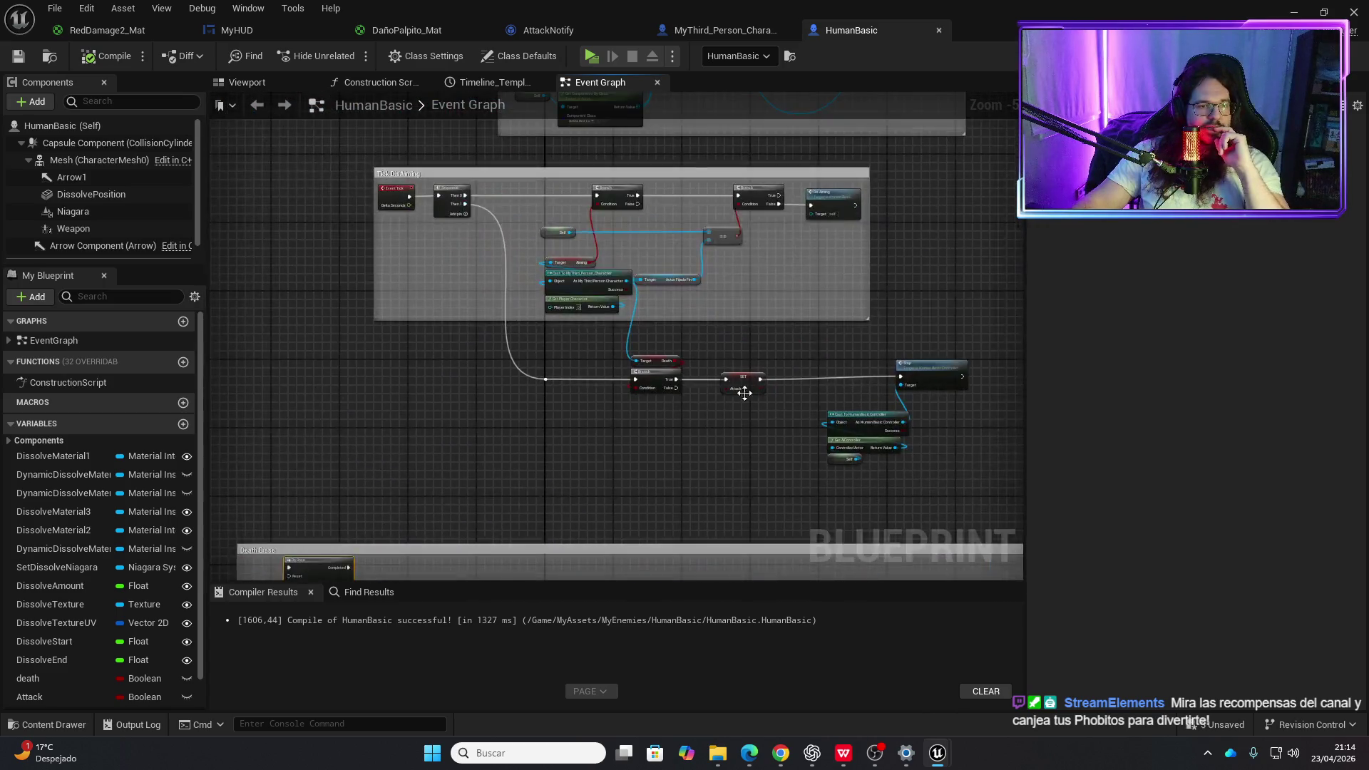
drag(613, 243, 610, 330)
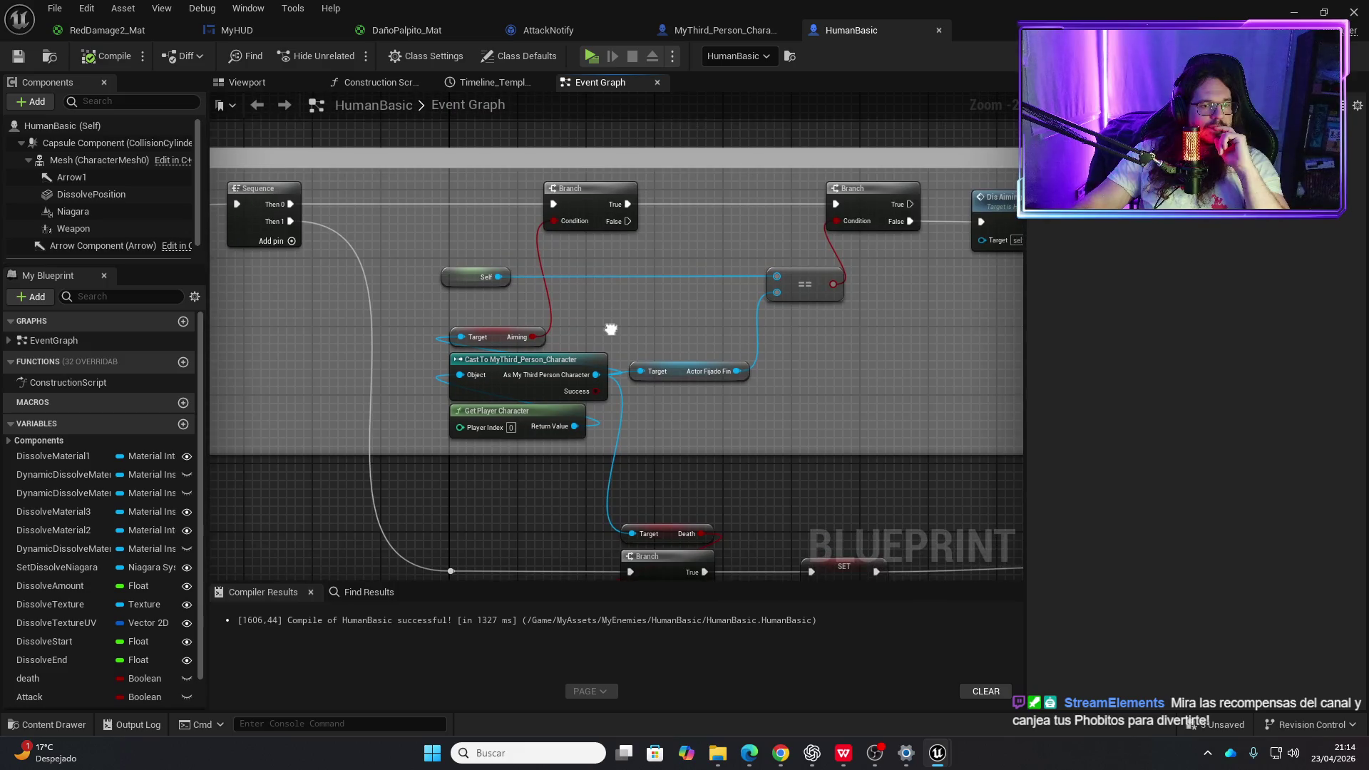
scroll(810, 364, down, 1)
mouse_move(810, 363)
mouse_down()
mouse_move(549, 408)
mouse_move(463, 158)
mouse_up()
mouse_move(548, 378)
mouse_down()
mouse_move(655, 489)
mouse_move(520, 536)
mouse_move(520, 505)
mouse_move(646, 478)
mouse_move(743, 412)
mouse_move(501, 562)
mouse_move(614, 334)
mouse_move(665, 441)
mouse_move(422, 243)
mouse_move(688, 322)
mouse_up()
- Inspect the dynamic material instance nodes in HumanBasic's Construction Script, then return to AttackNotify
click(396, 84)
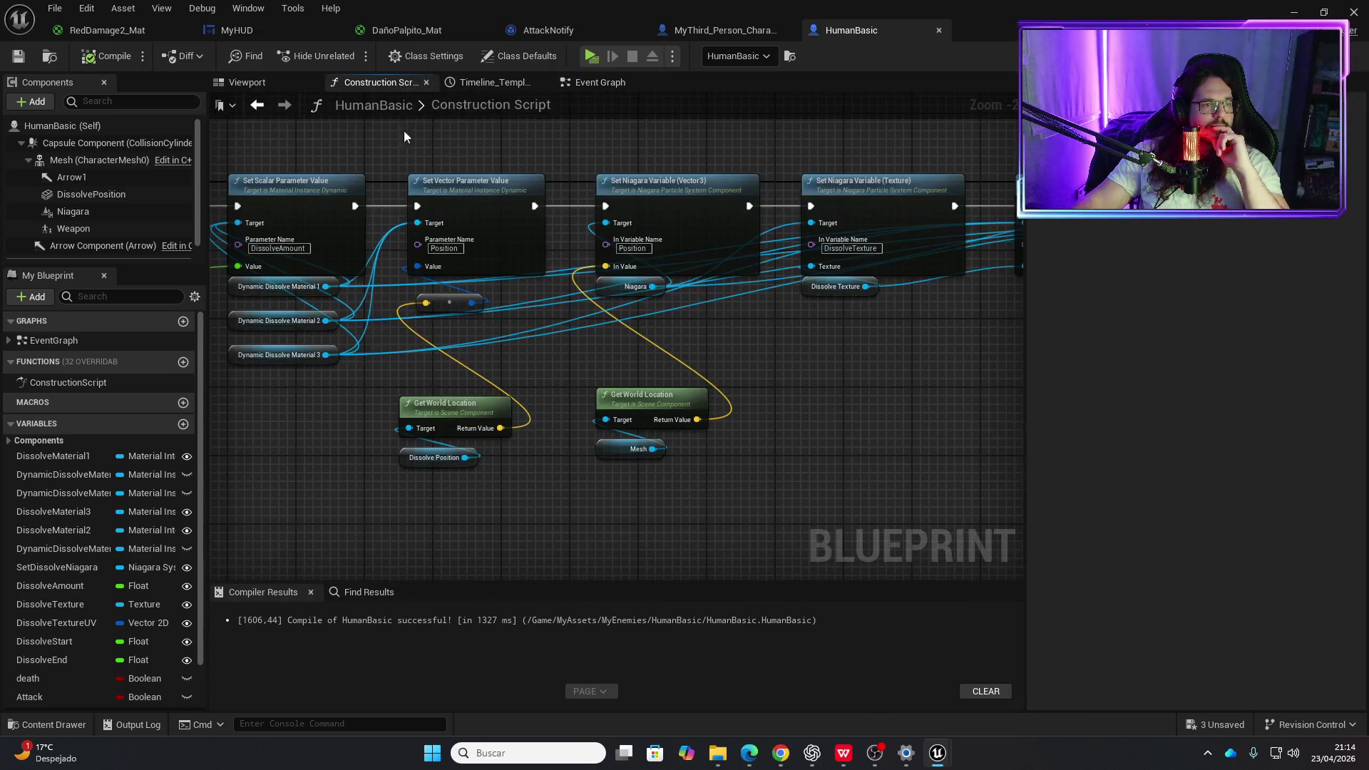
scroll(619, 412, down, 2)
mouse_move(620, 418)
mouse_down()
mouse_move(327, 266)
mouse_move(997, 342)
mouse_move(955, 383)
mouse_move(292, 419)
mouse_move(572, 328)
mouse_move(391, 391)
mouse_move(666, 405)
mouse_up()
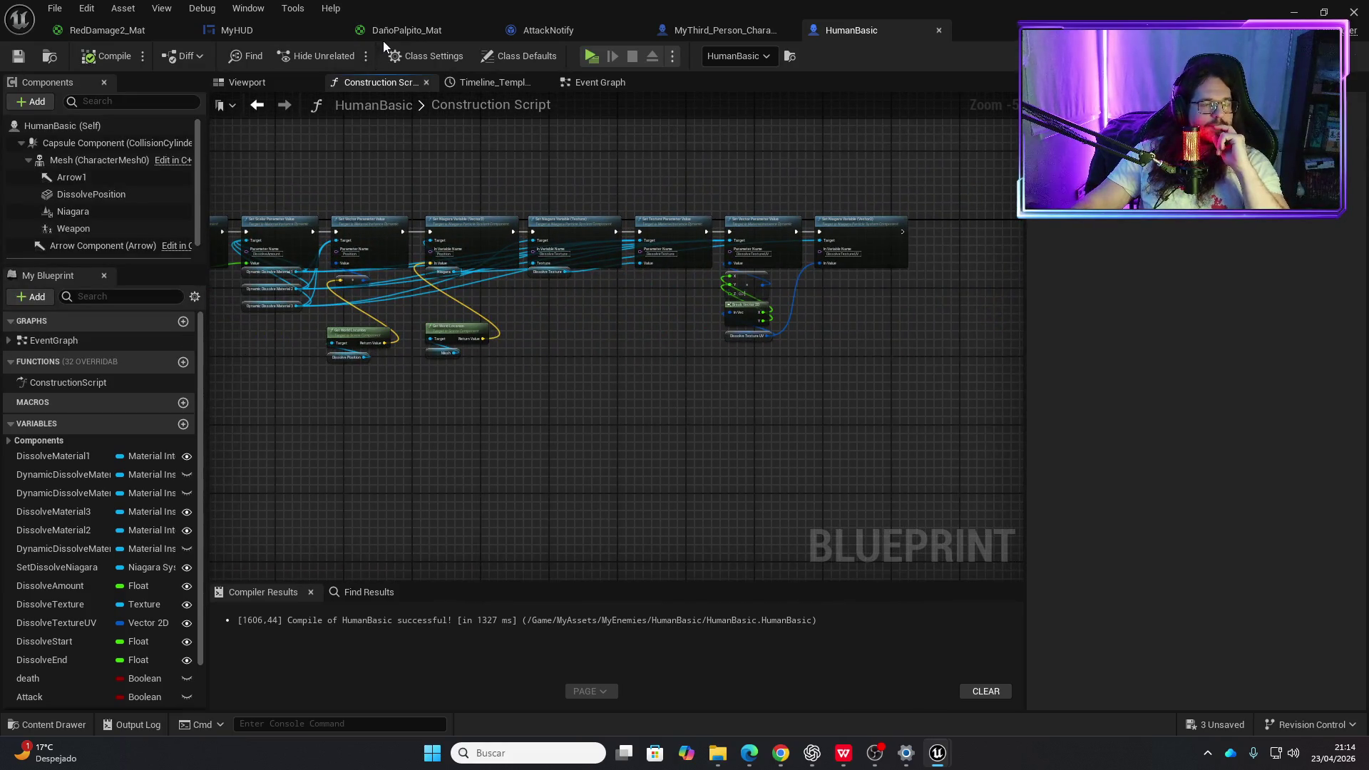
click(539, 31)
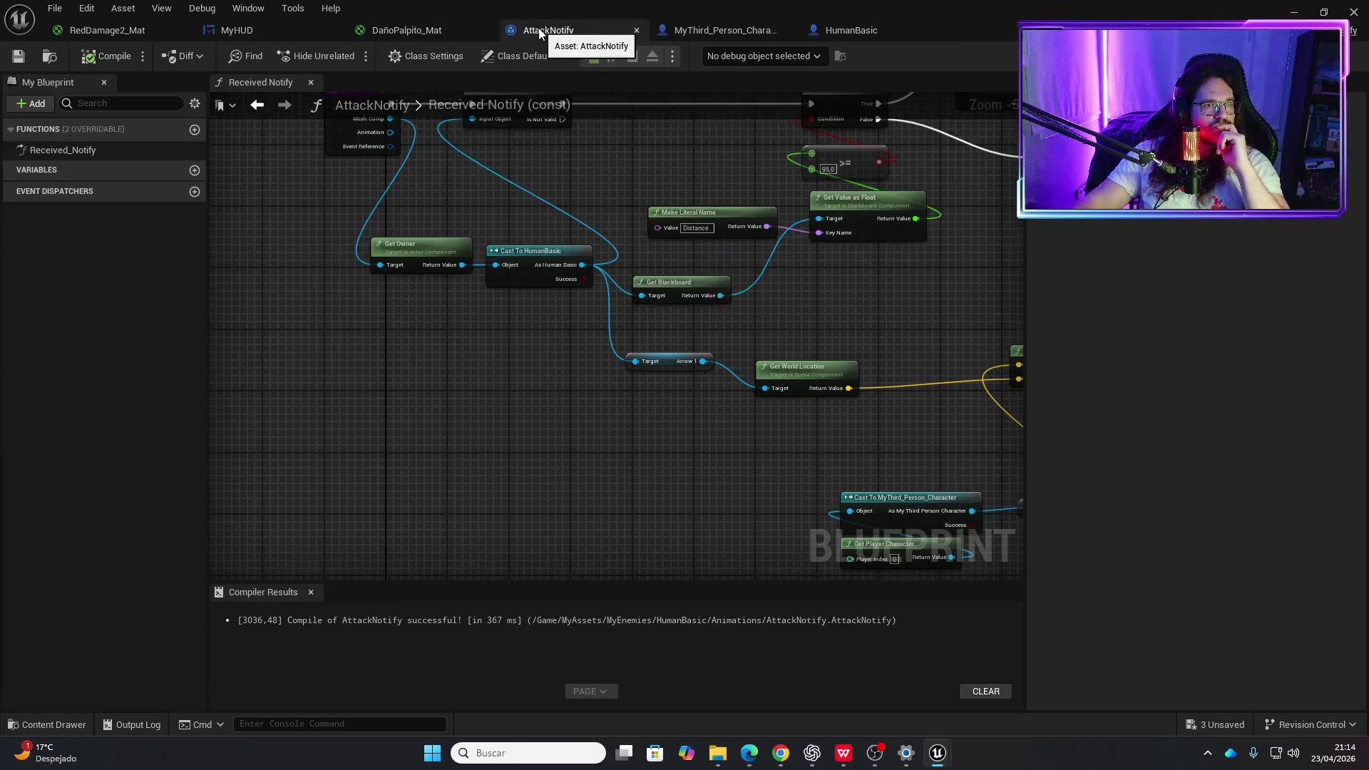
- Apply the pending RedDamage2_Mat changes after cancelling its close prompt
scroll(446, 349, down, 5)
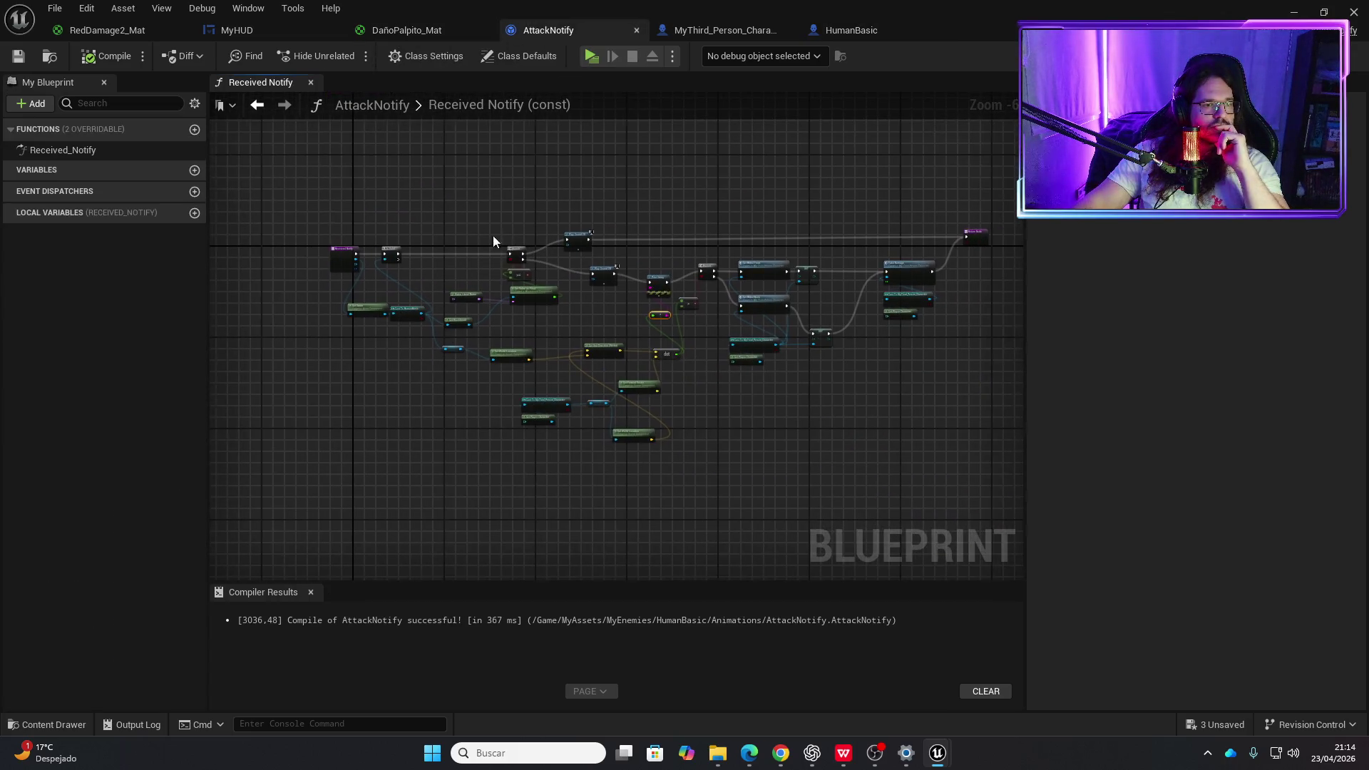
scroll(493, 241, up, 2)
mouse_move(397, 300)
mouse_down()
mouse_move(721, 312)
mouse_move(576, 274)
mouse_move(570, 246)
mouse_up()
click(237, 30)
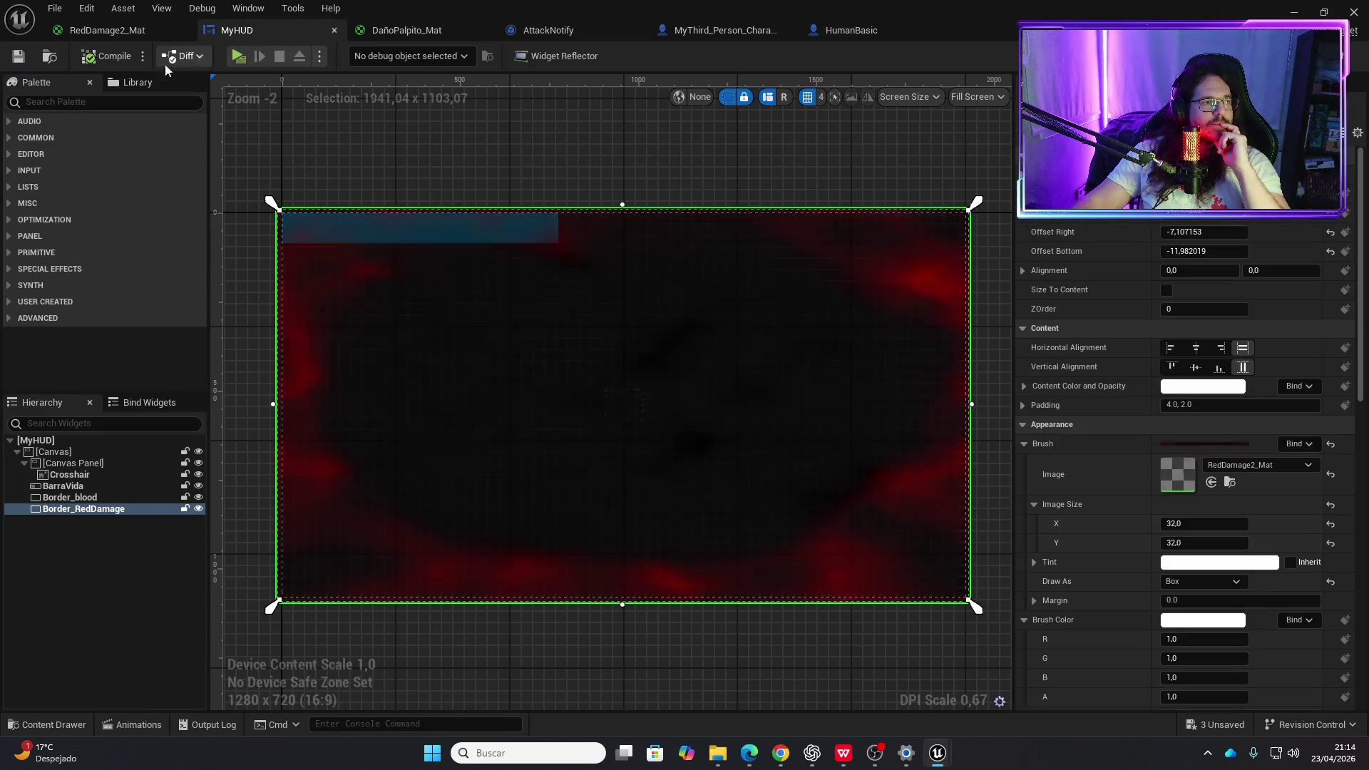
click(118, 32)
click(183, 31)
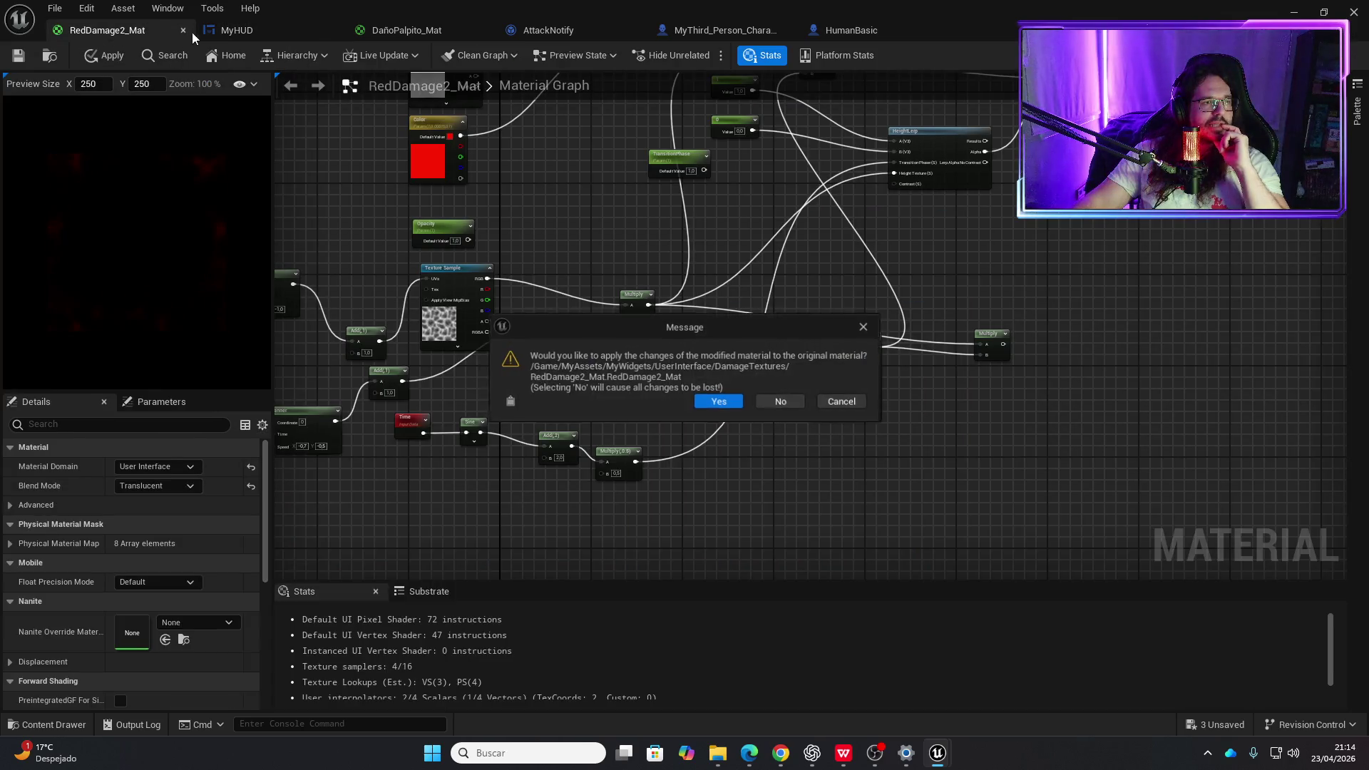
click(841, 402)
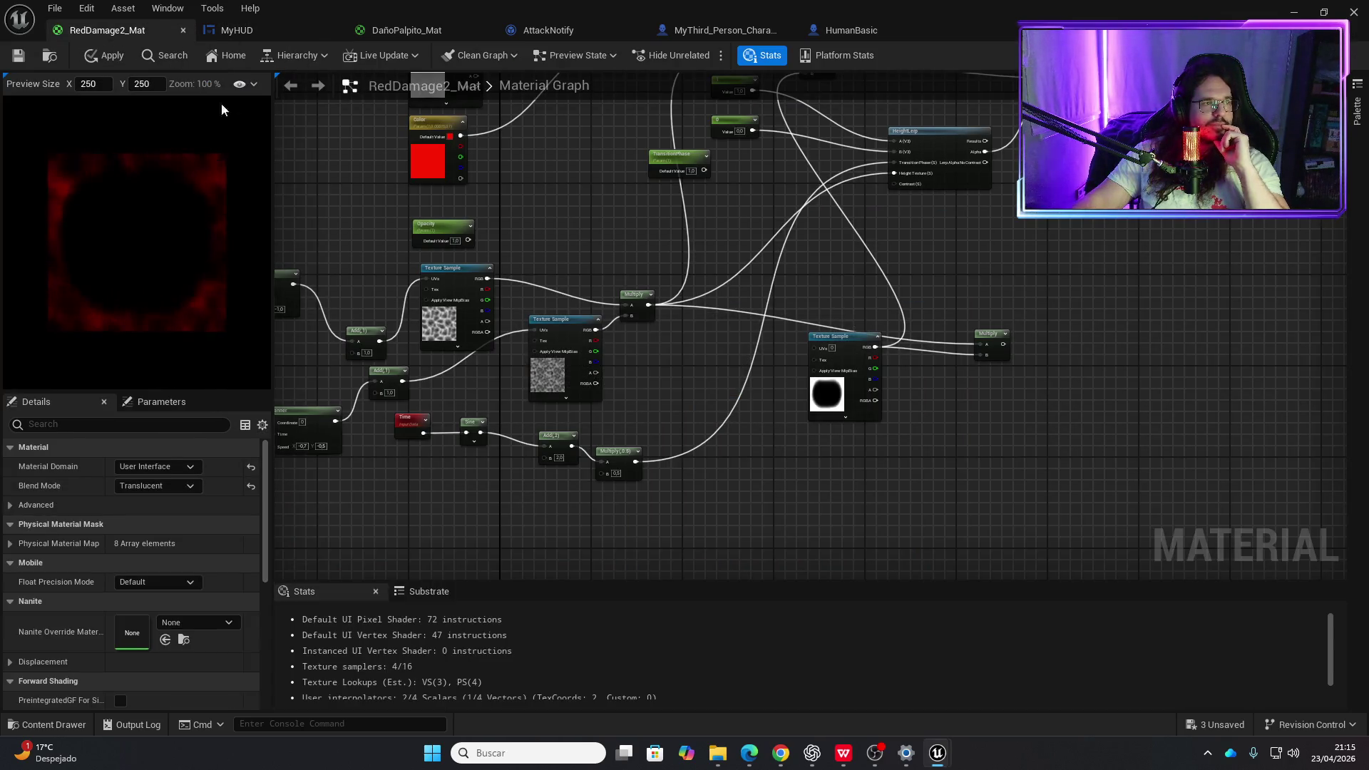
click(118, 60)
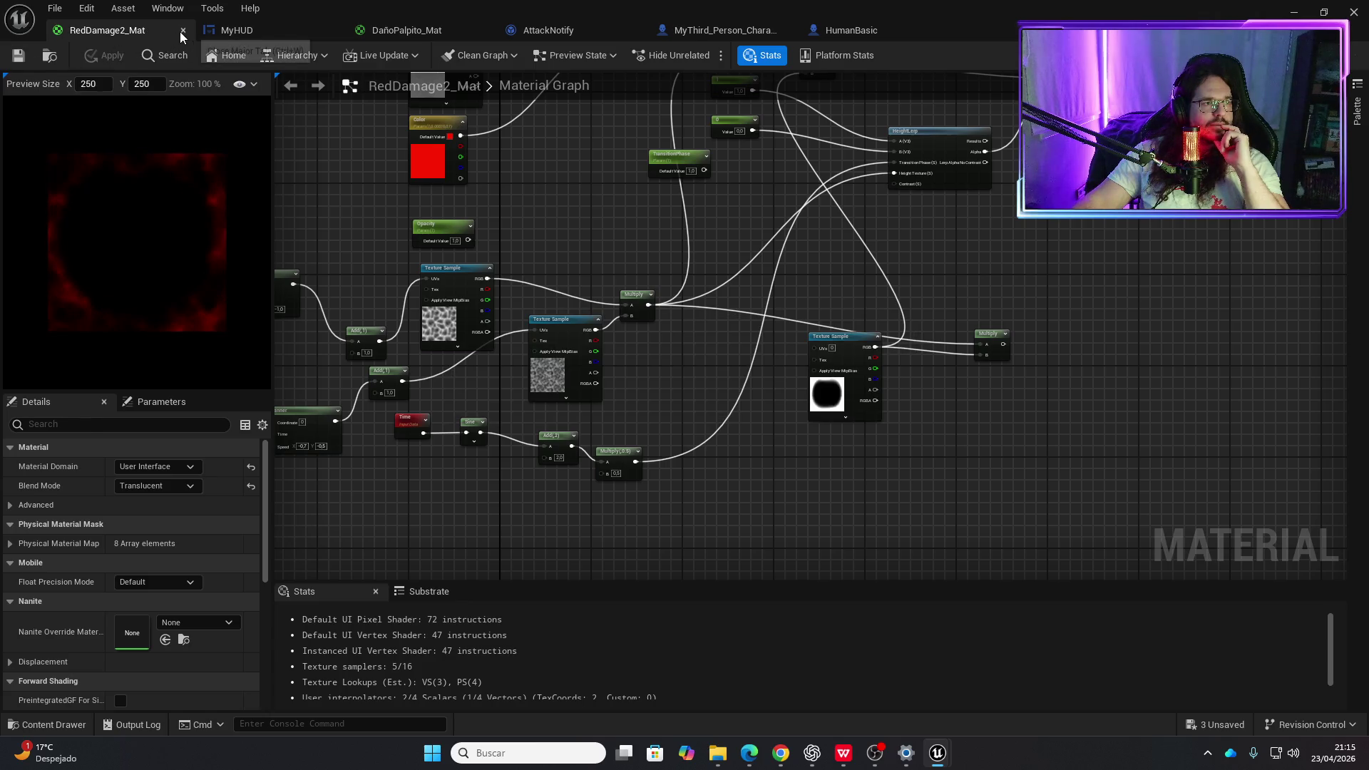
- Close the RedDamage2_Mat and DañoPalpito_Mat editors and browse HumanBasic's Construction Script
click(183, 31)
click(249, 32)
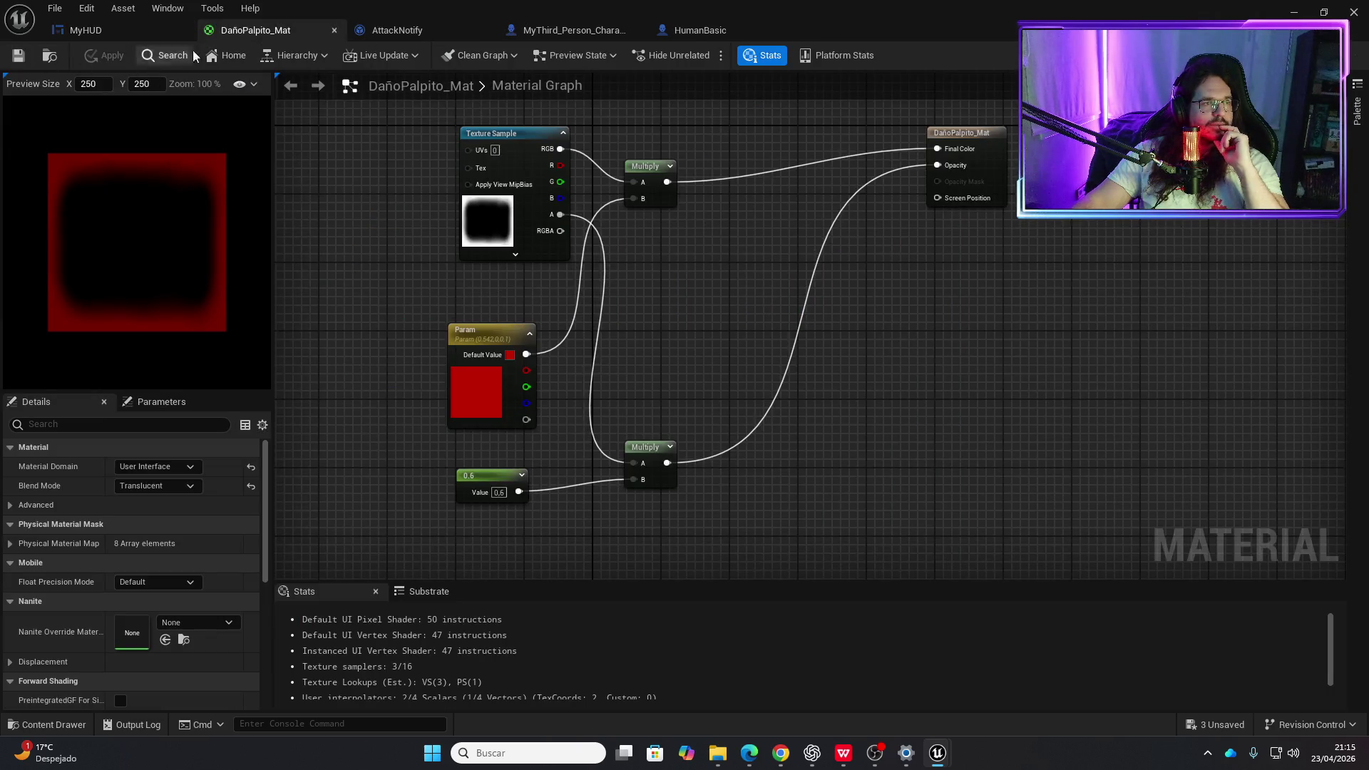
click(334, 30)
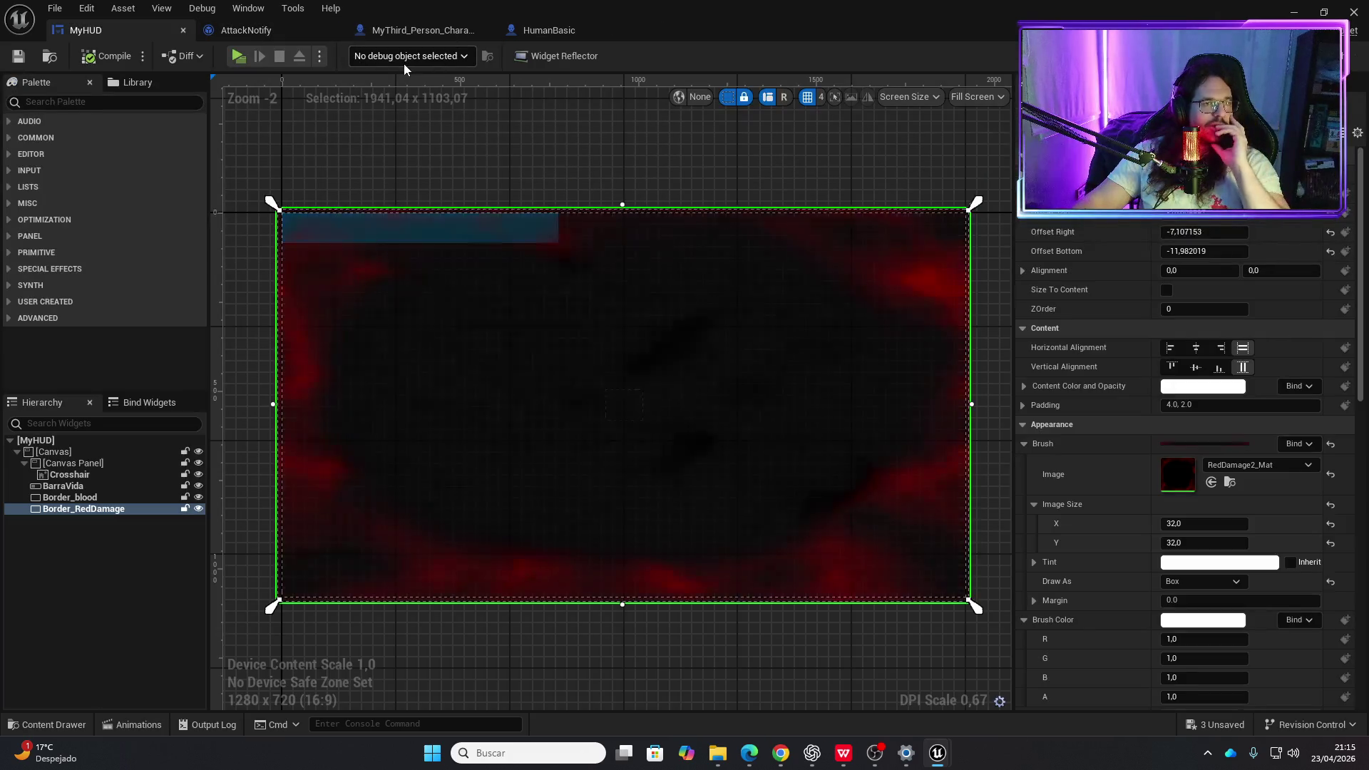
click(519, 30)
scroll(464, 366, down, 2)
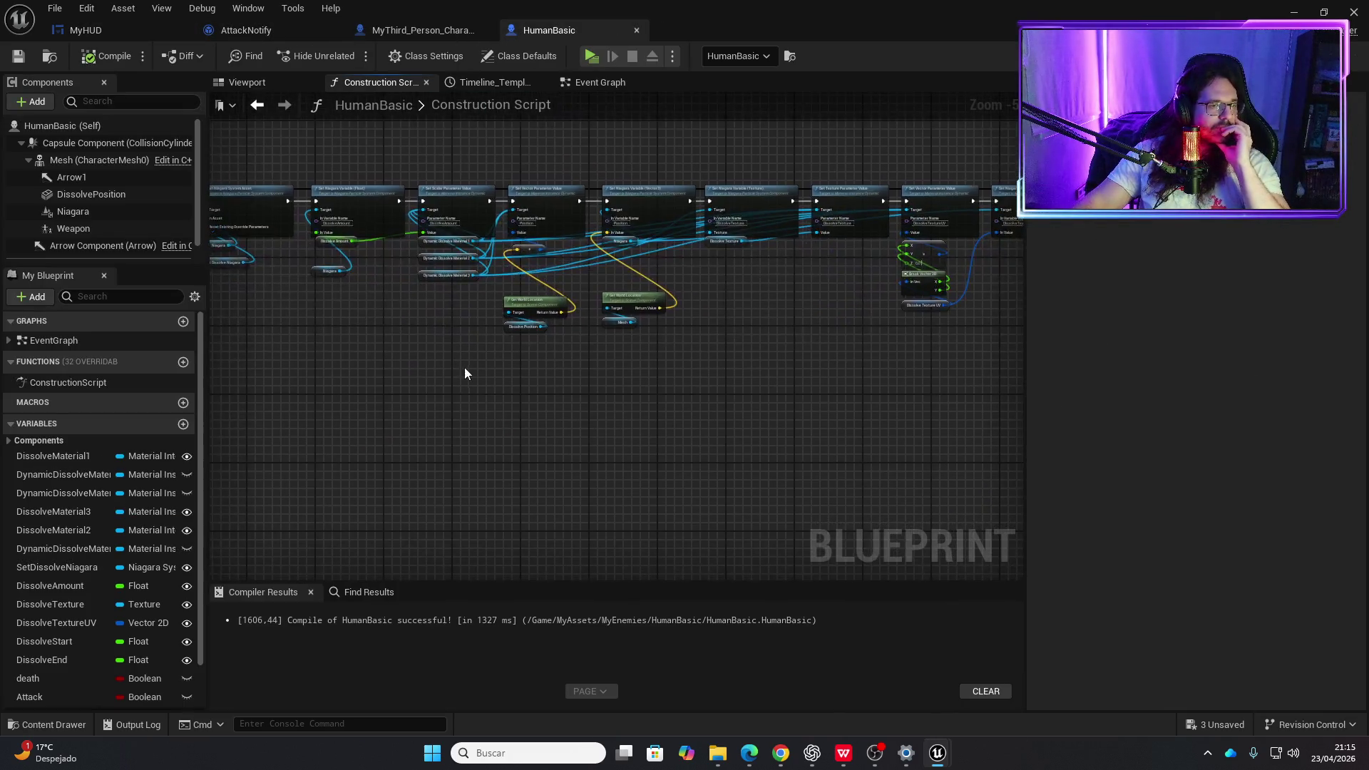
drag(496, 347, 756, 350)
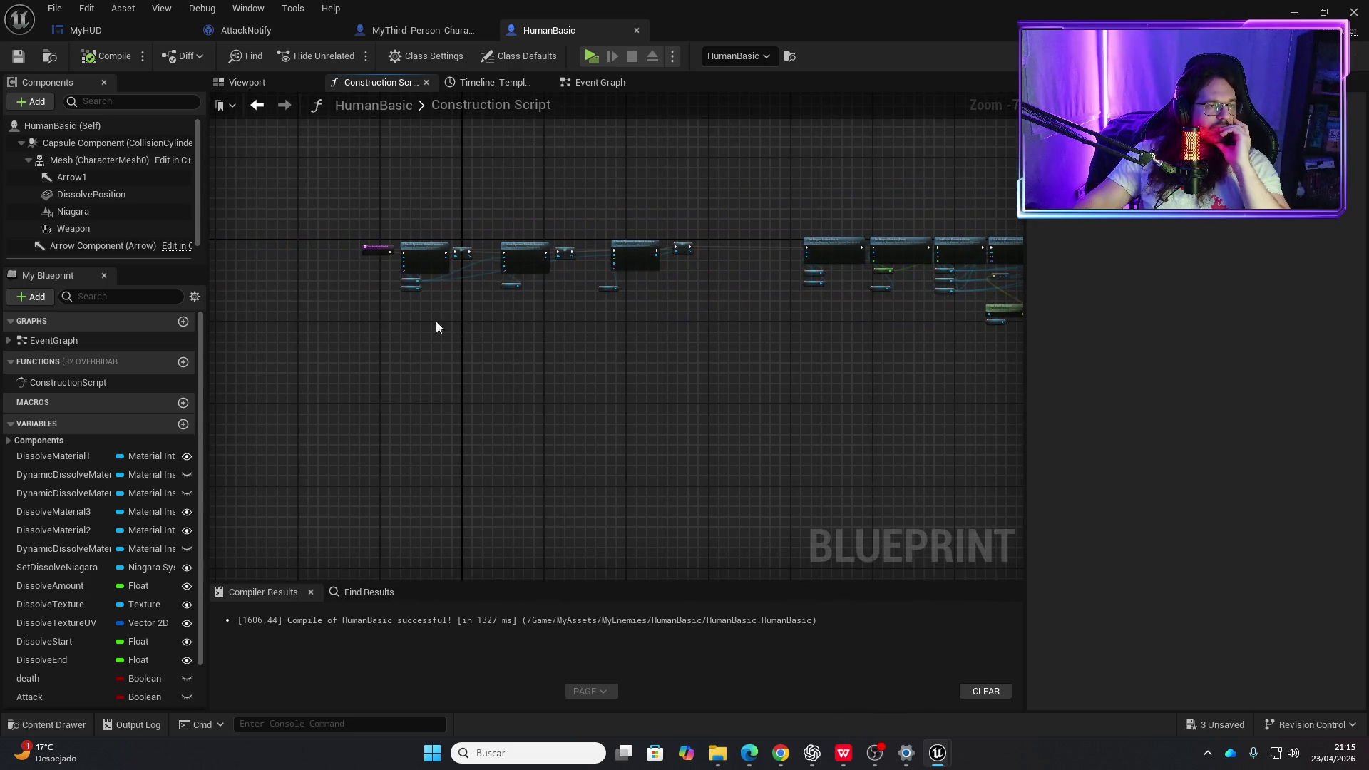
scroll(409, 310, up, 2)
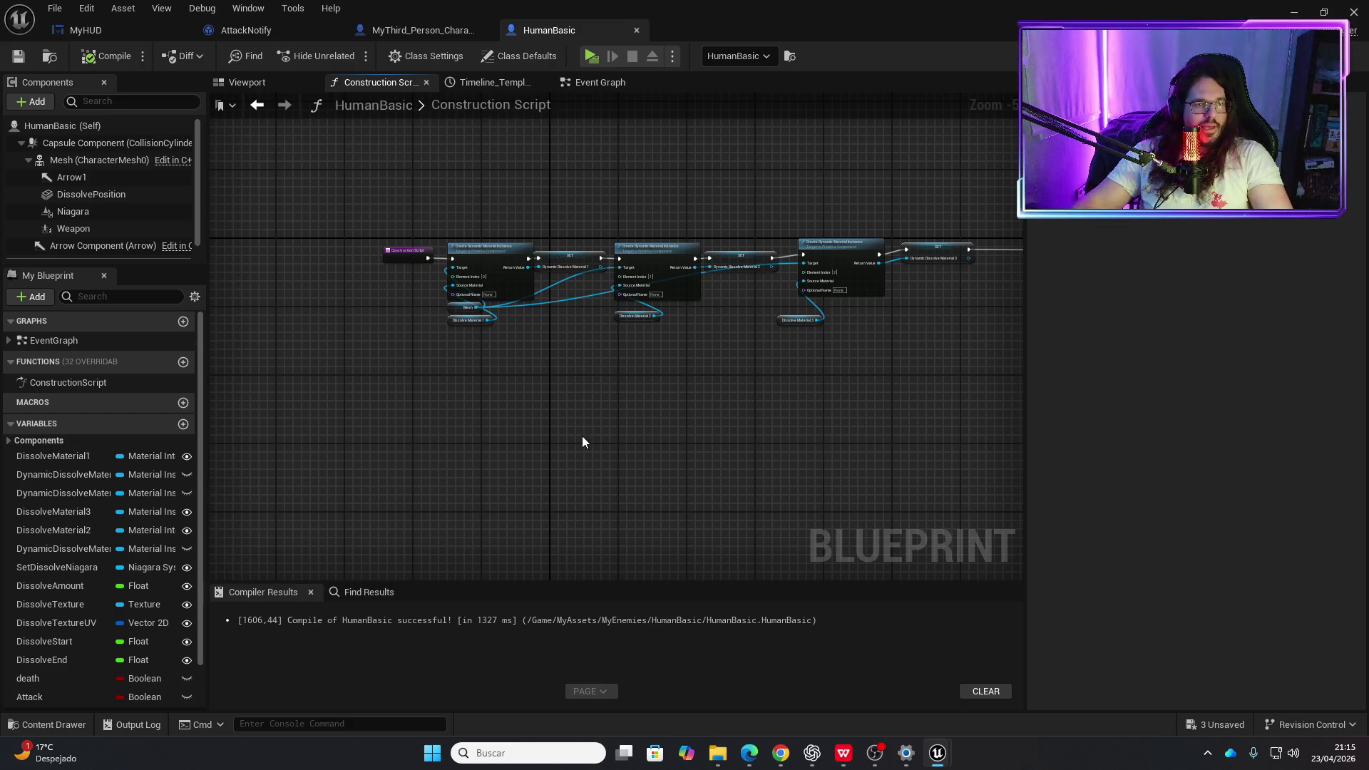
- Open the Content Drawer, enter HumanBasic's IA folder, and select the BTServiceVision asset
key(ctrl+space)
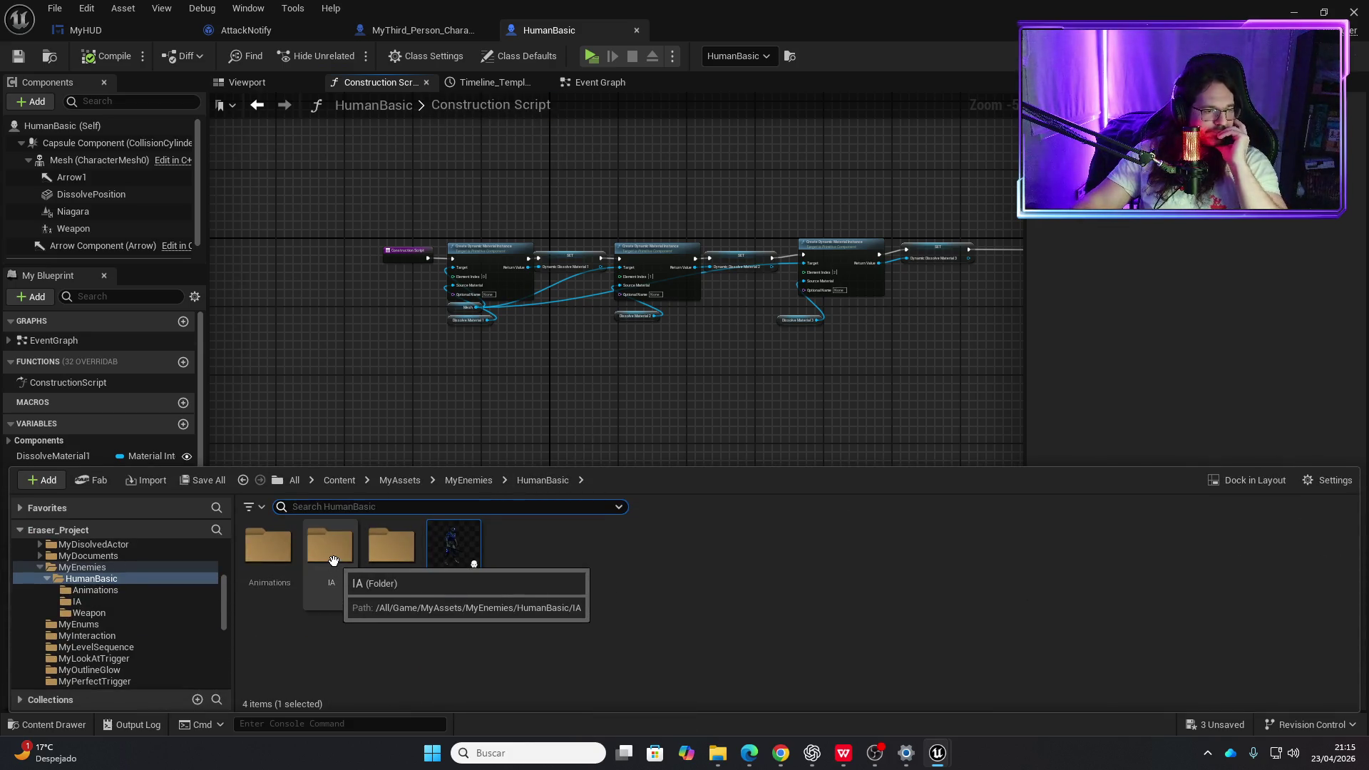
double_click(332, 560)
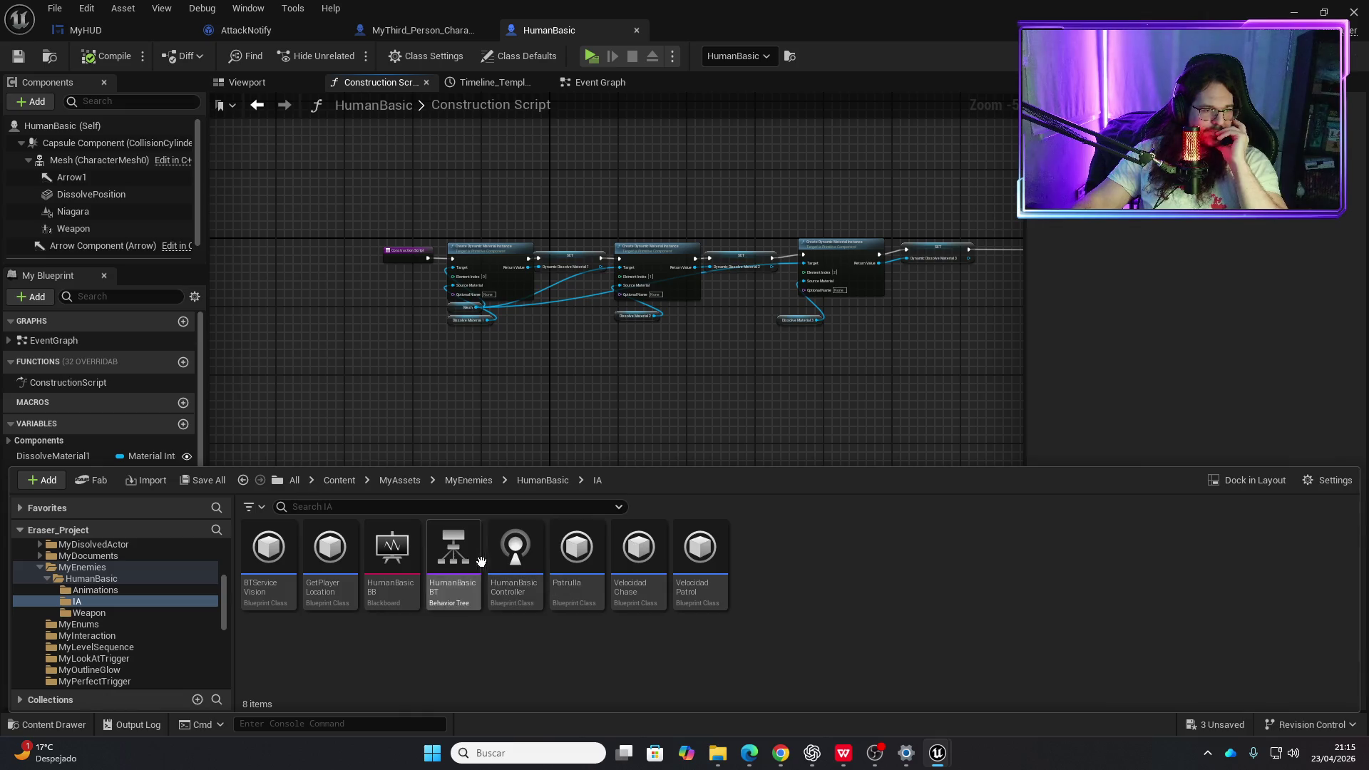
click(282, 554)
- Open BTServiceVision and inspect its sphere trace, dot, distance and Set Blackboard Value nodes
double_click(282, 554)
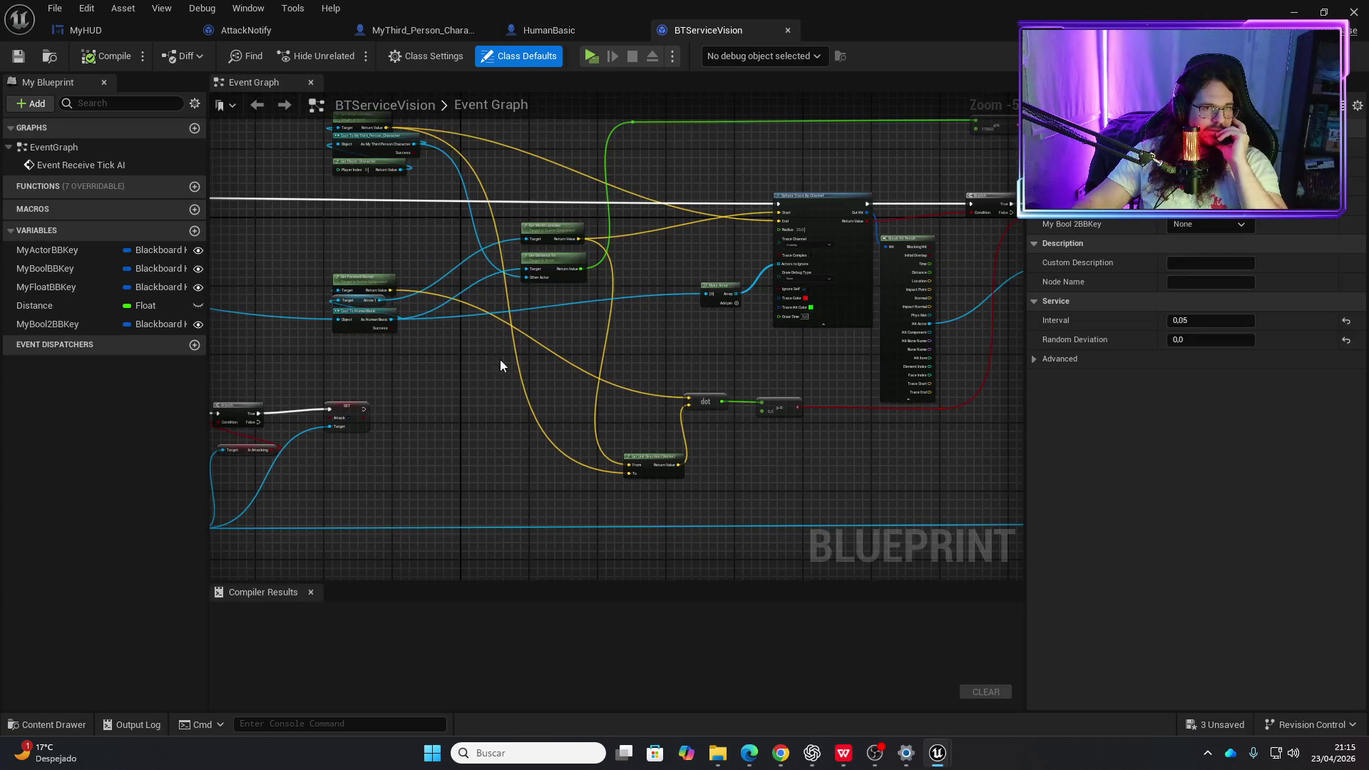
scroll(499, 359, up, 4)
scroll(400, 435, down, 4)
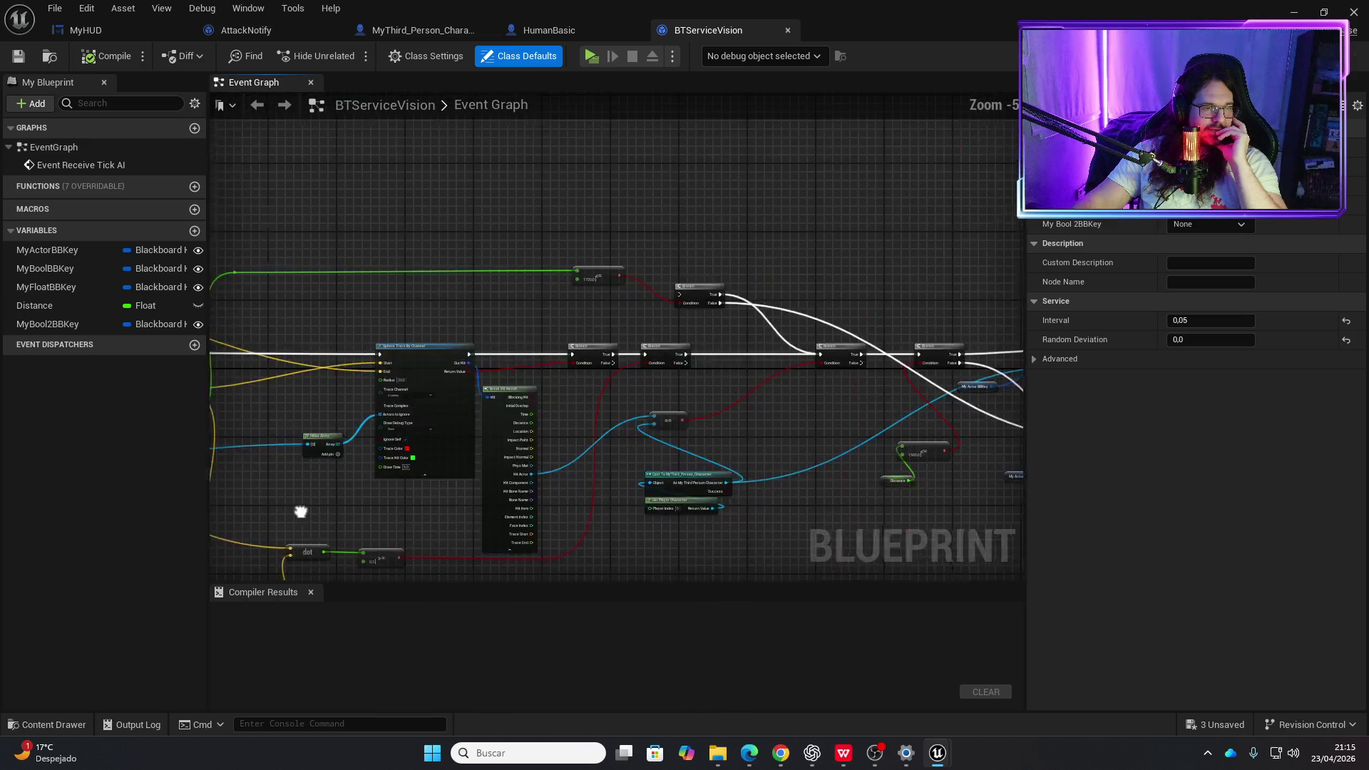
drag(300, 512, 634, 407)
mouse_move(737, 382)
mouse_down()
mouse_move(626, 365)
mouse_move(499, 383)
mouse_up()
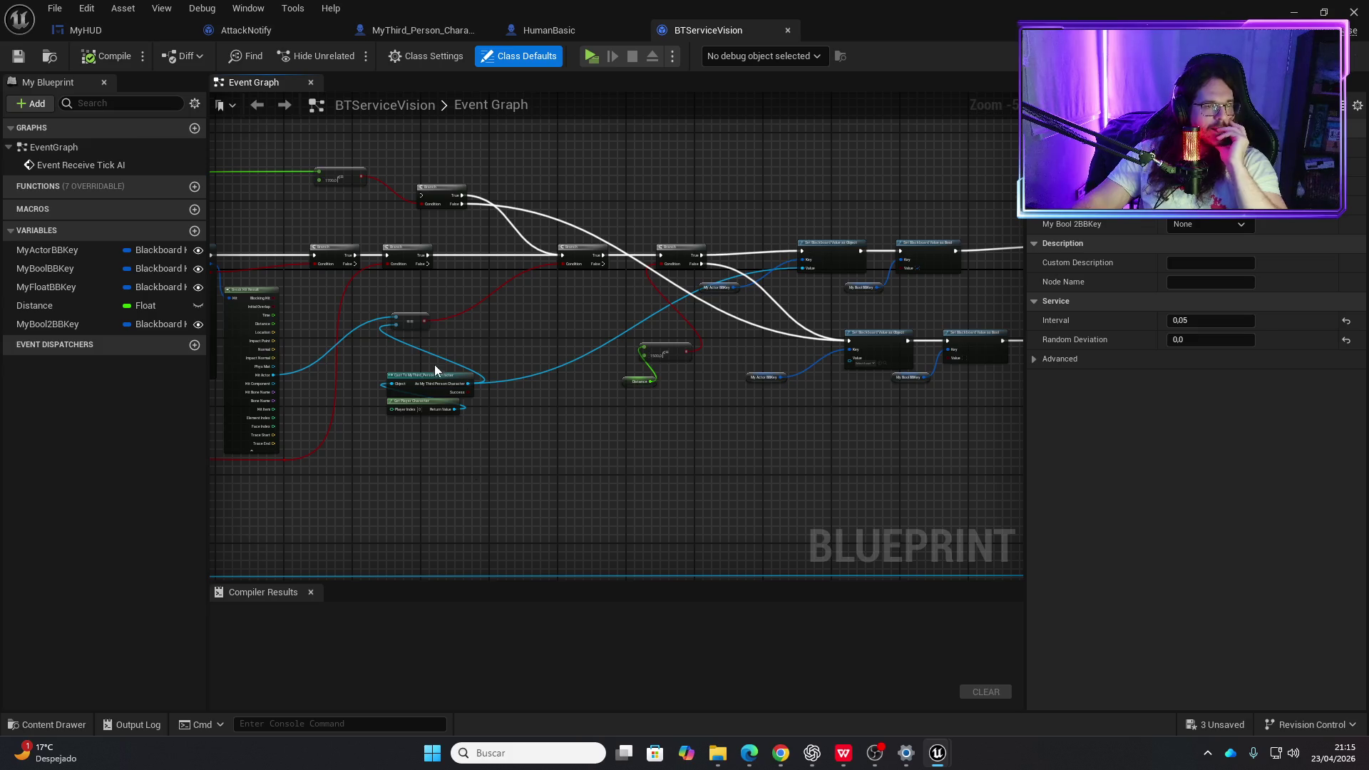
scroll(431, 367, up, 3)
scroll(562, 336, down, 2)
drag(624, 345, 532, 484)
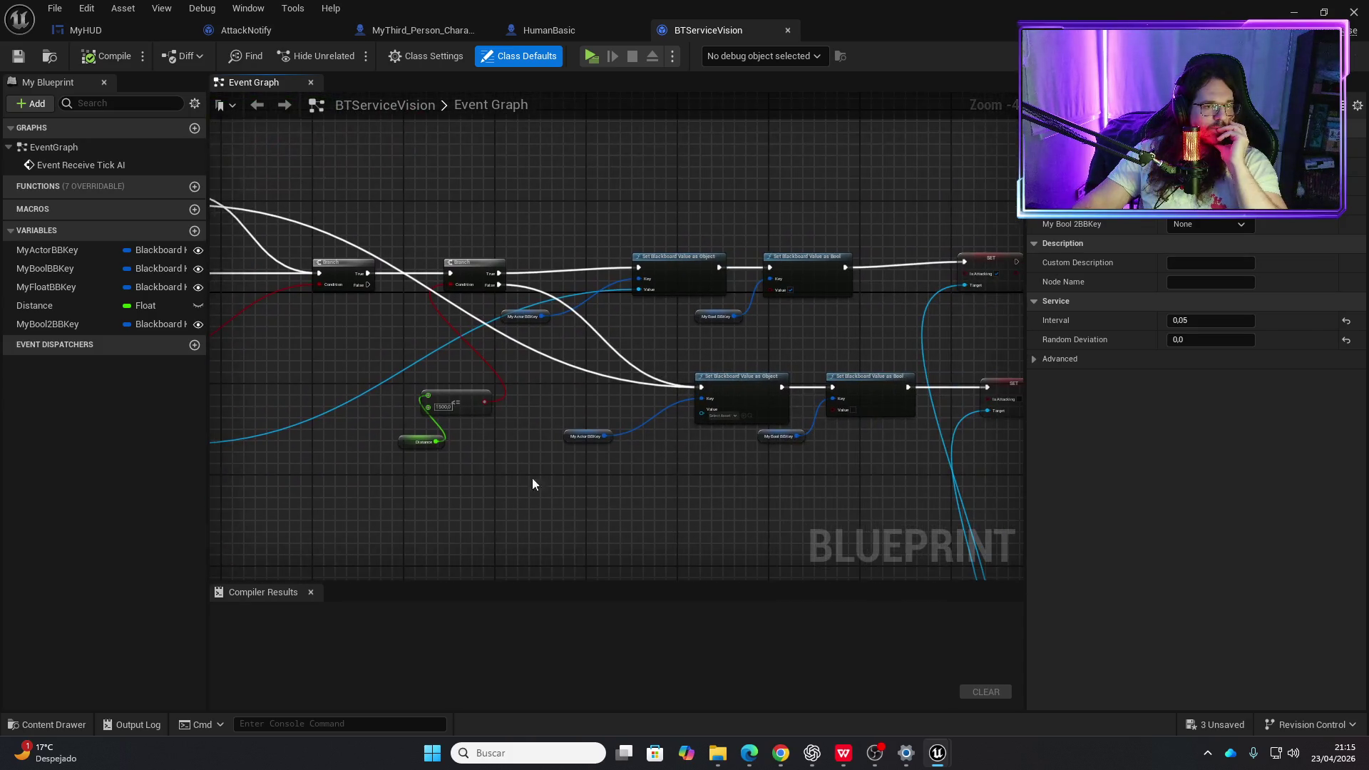
scroll(469, 376, up, 2)
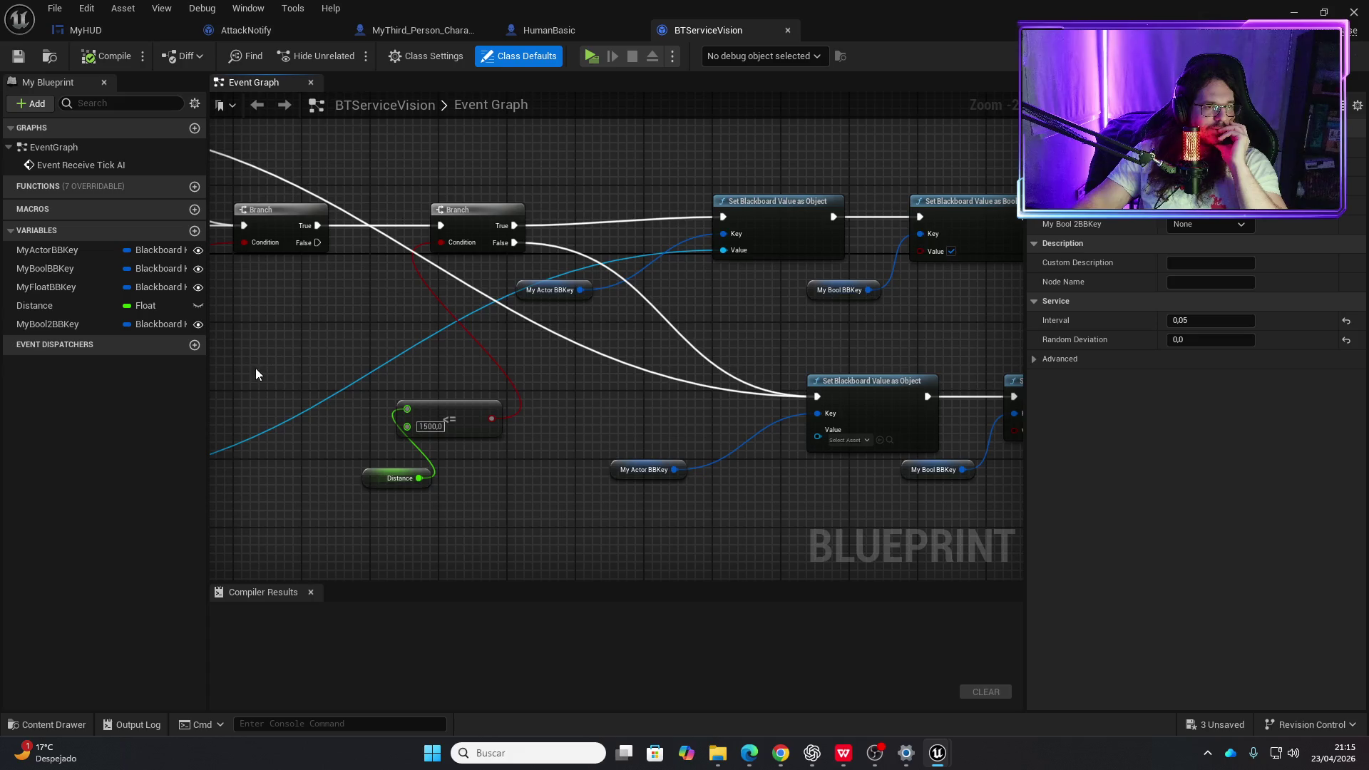
mouse_move(255, 368)
mouse_down()
mouse_move(743, 350)
mouse_move(873, 373)
mouse_up()
scroll(586, 362, down, 1)
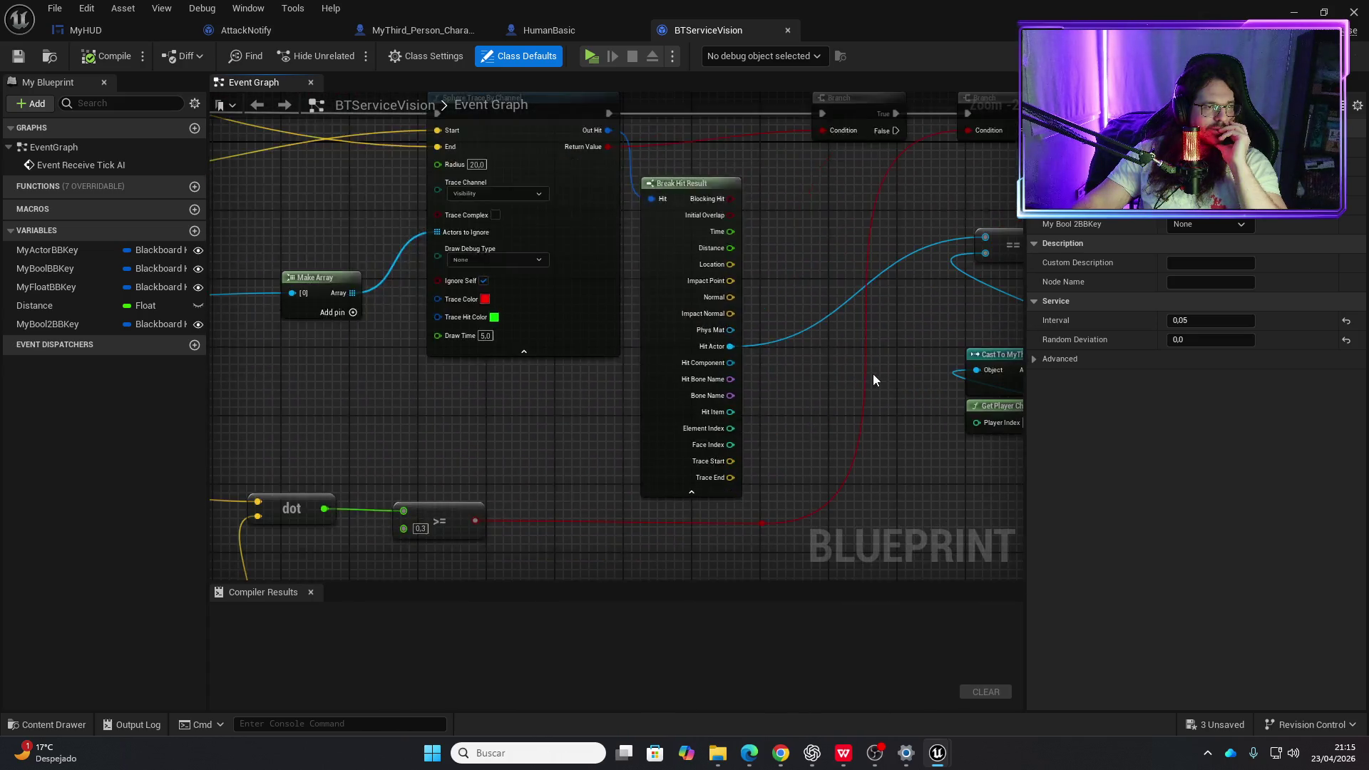
scroll(873, 373, down, 2)
mouse_move(739, 410)
mouse_down()
mouse_move(773, 418)
mouse_move(844, 297)
mouse_move(511, 269)
mouse_up()
scroll(844, 296, up, 2)
scroll(610, 271, down, 2)
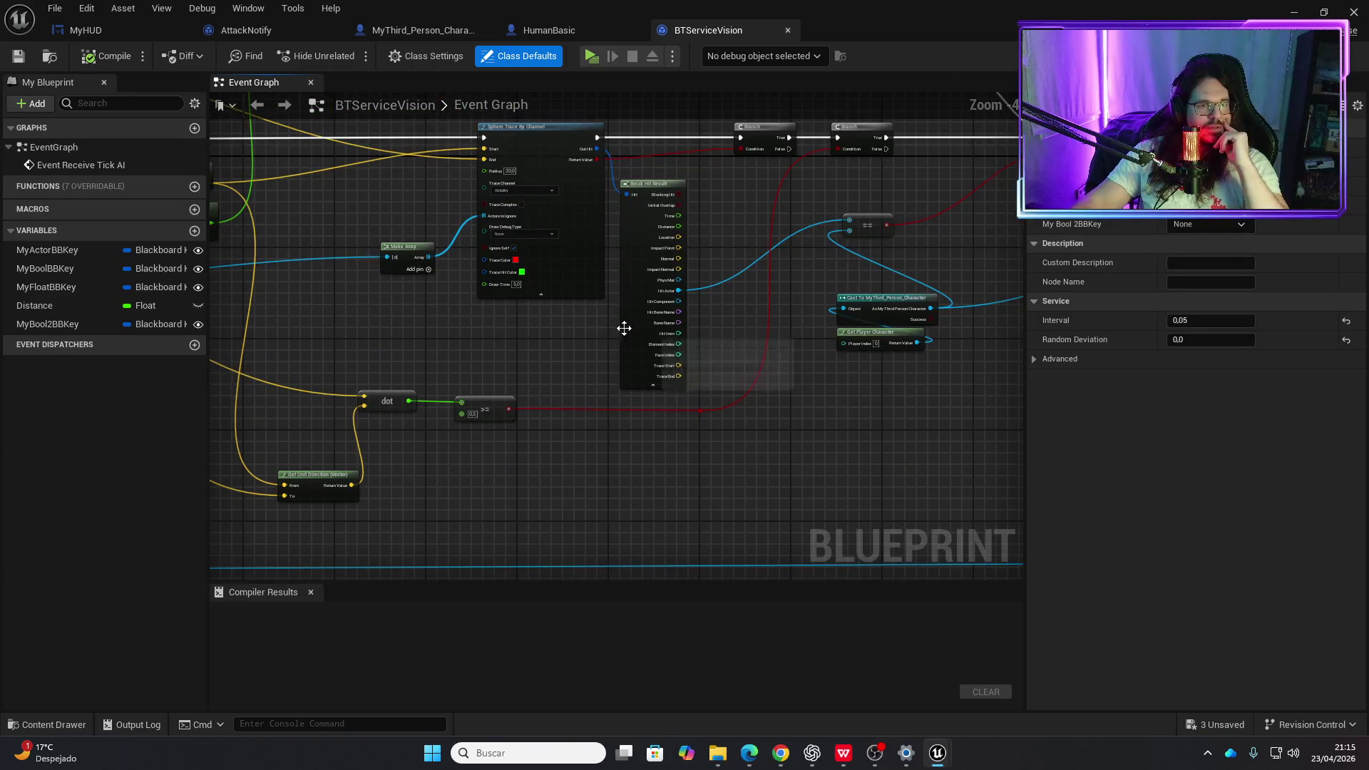
mouse_move(623, 326)
mouse_down()
mouse_move(428, 388)
mouse_move(506, 308)
mouse_up()
scroll(506, 308, up, 1)
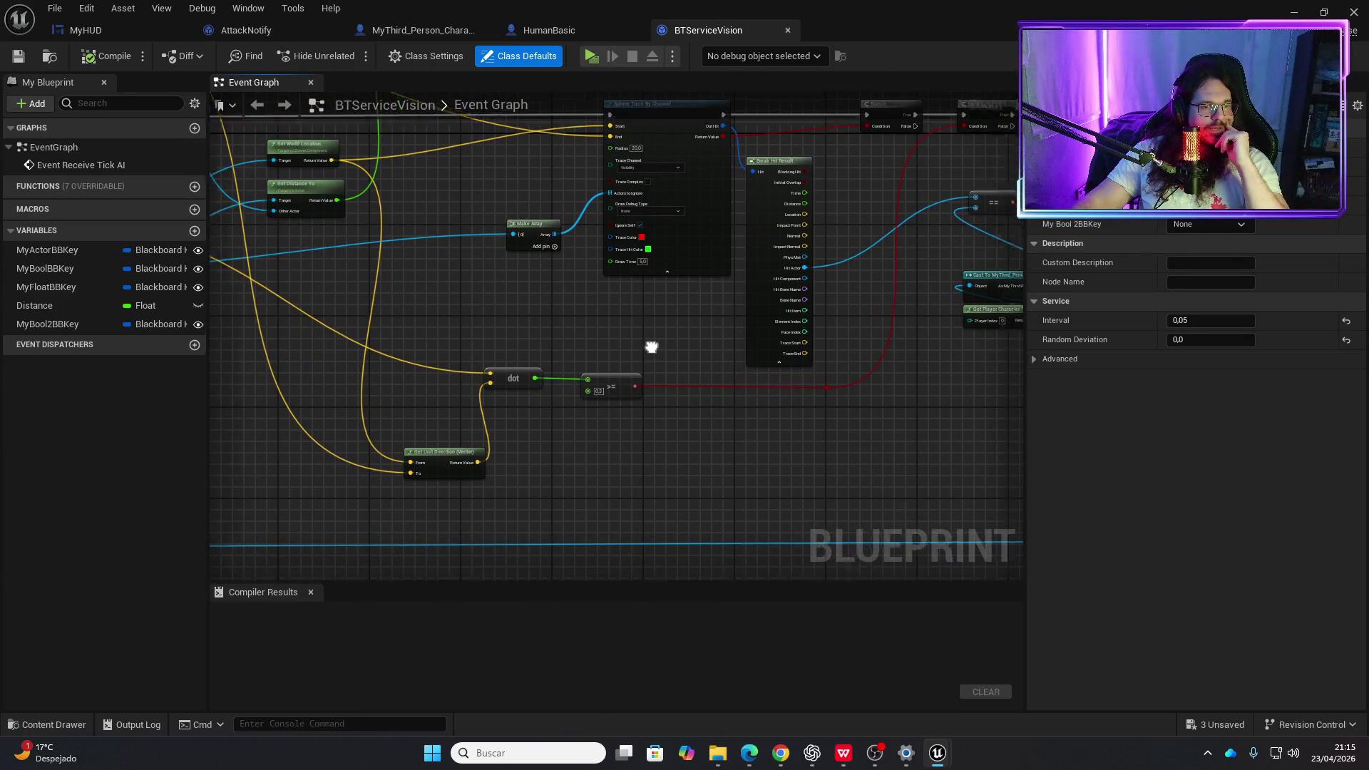
scroll(651, 345, up, 4)
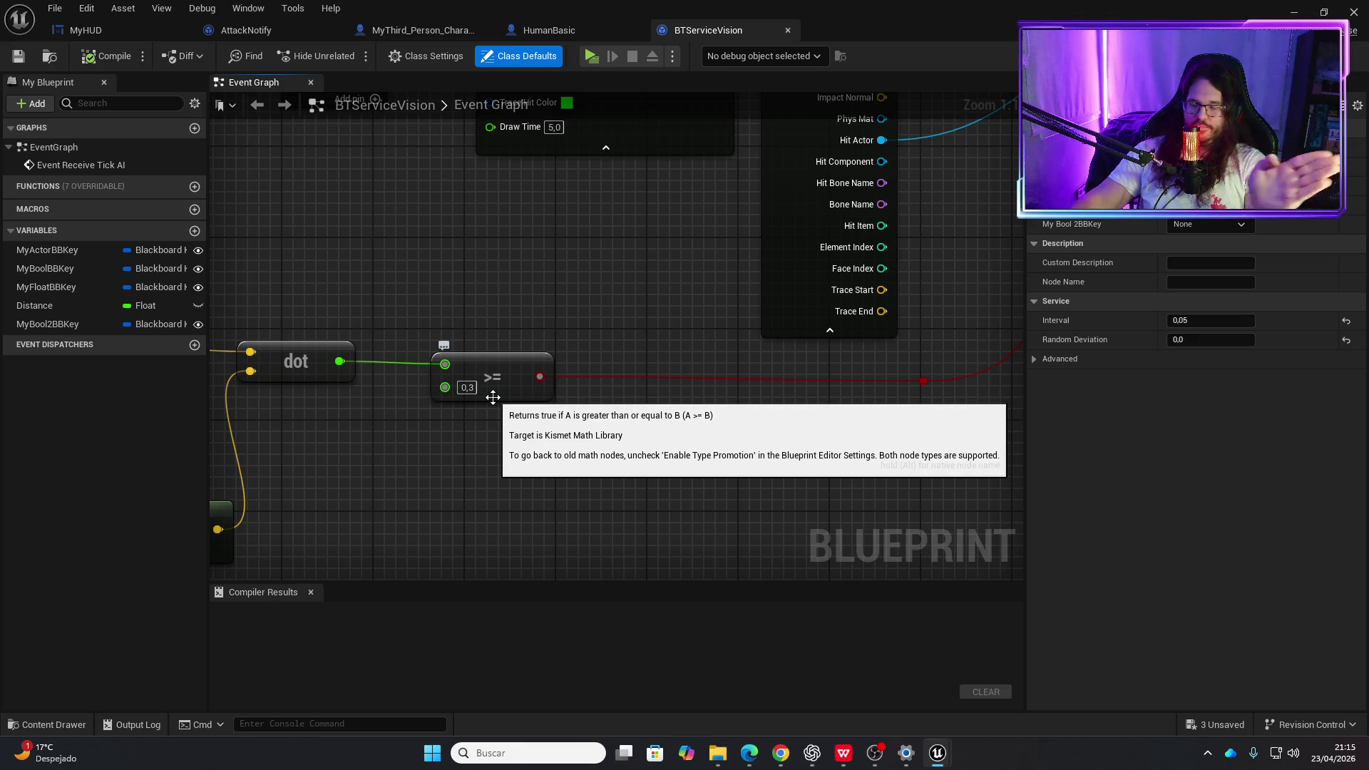
drag(620, 282, 224, 393)
scroll(541, 348, down, 2)
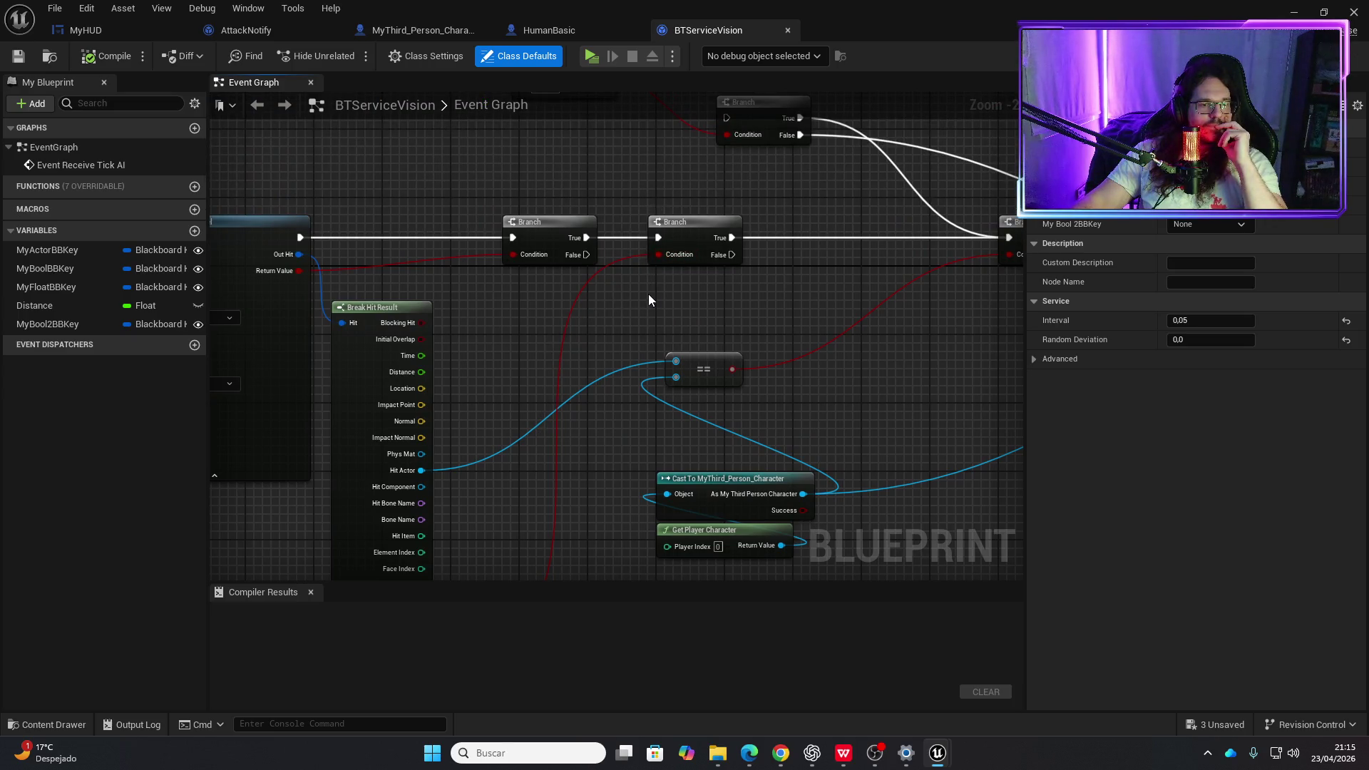
scroll(582, 349, down, 2)
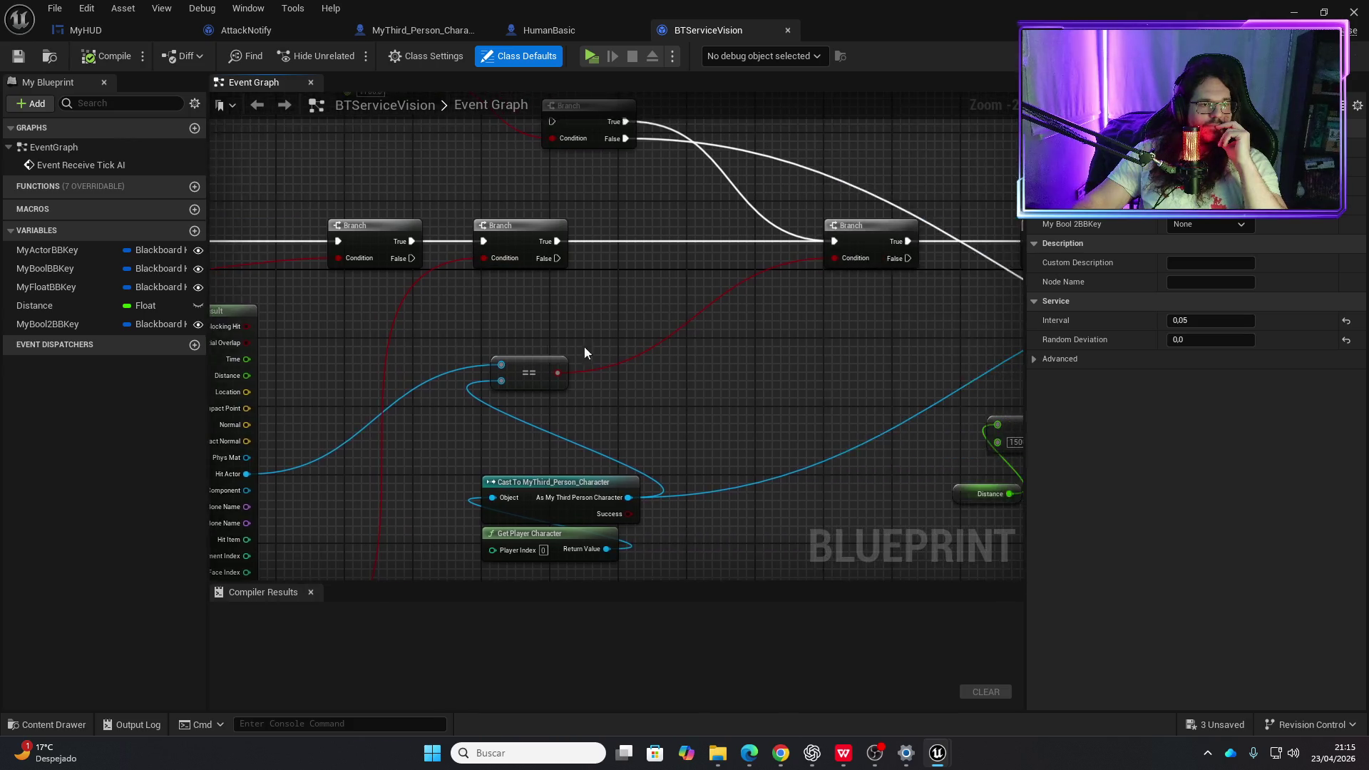
drag(416, 326, 435, 345)
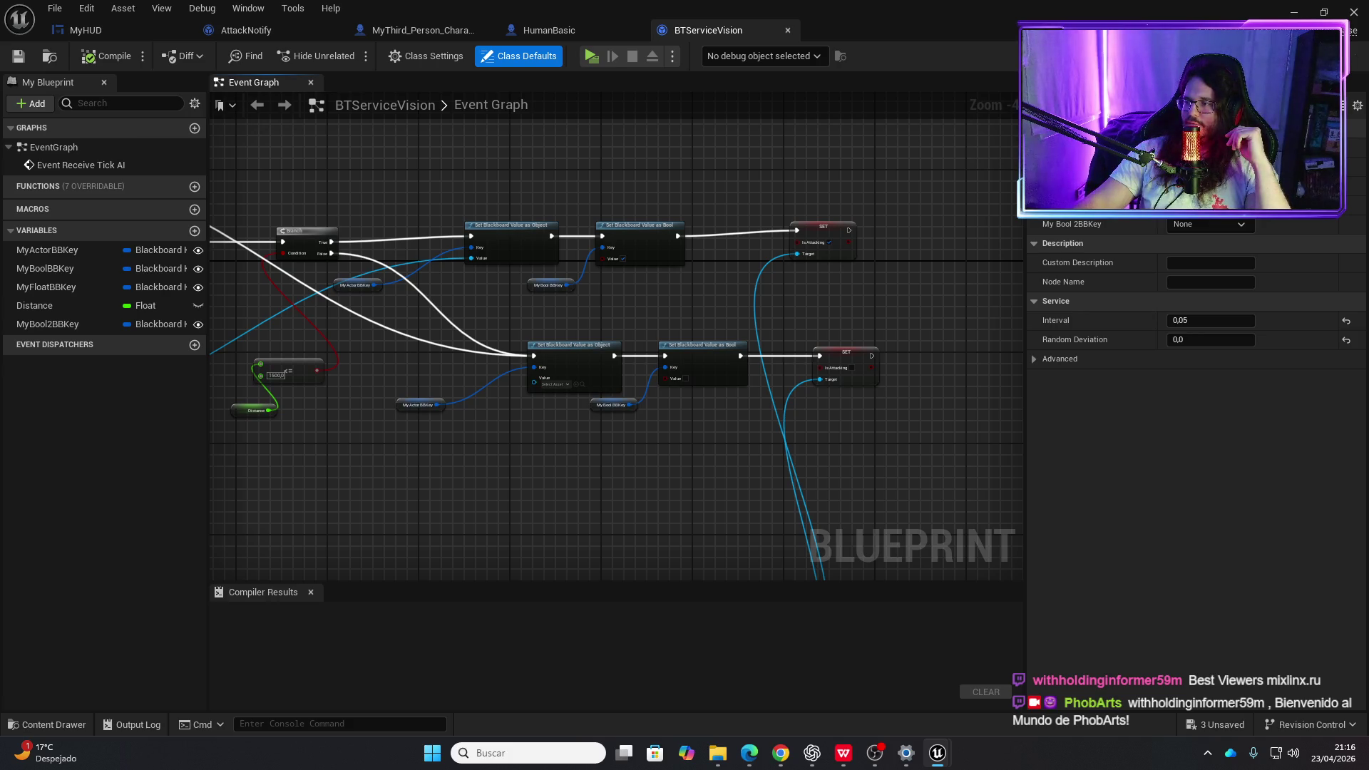
- Consult the web browser, then bring up the HumanBasic blueprint
key(alt+Tab)
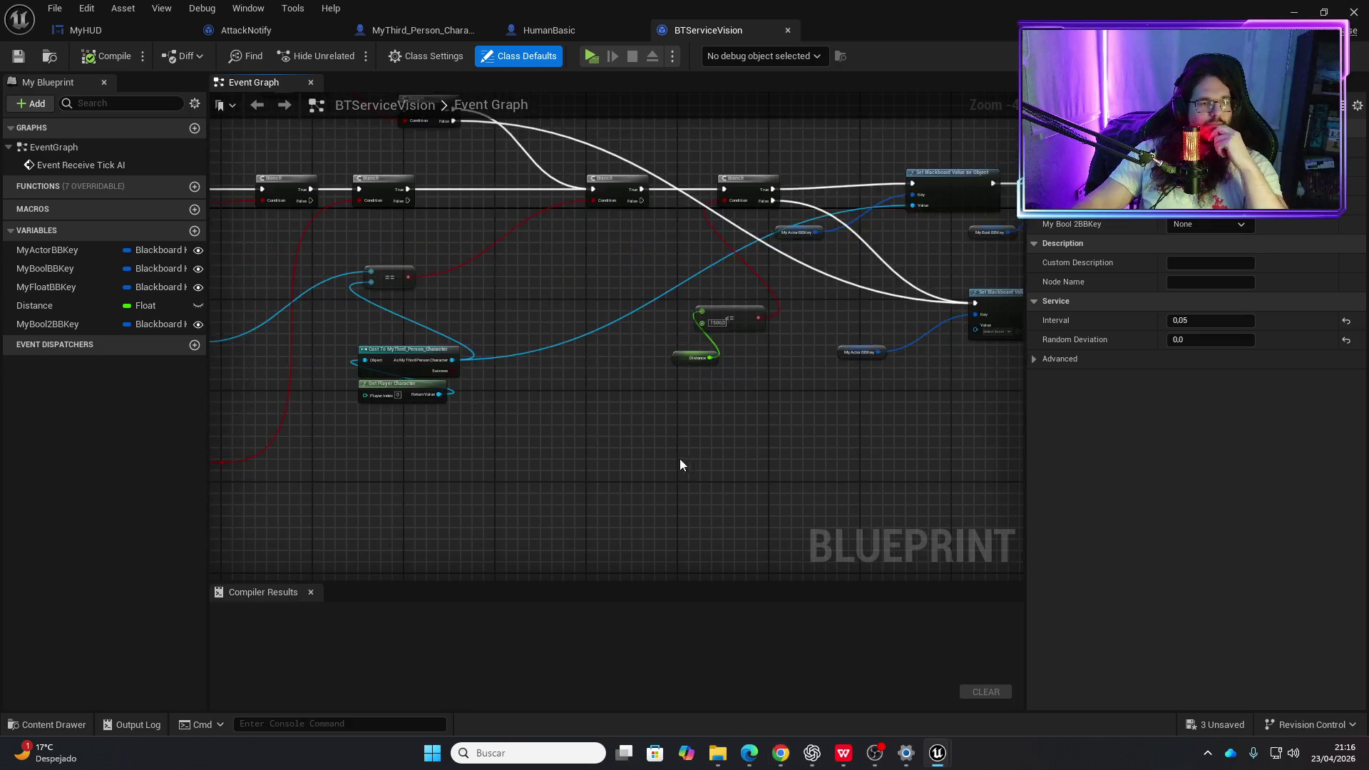
scroll(537, 400, down, 2)
scroll(411, 349, up, 4)
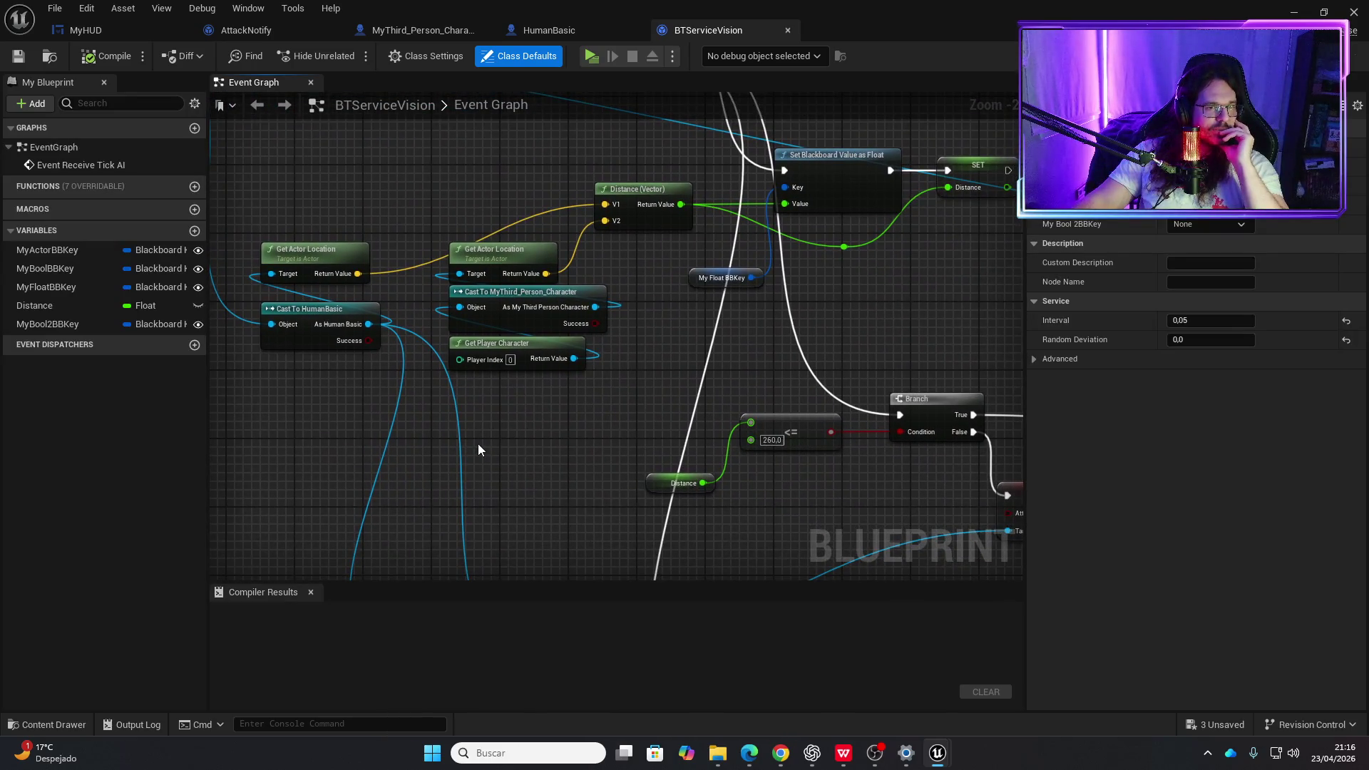
scroll(478, 444, down, 2)
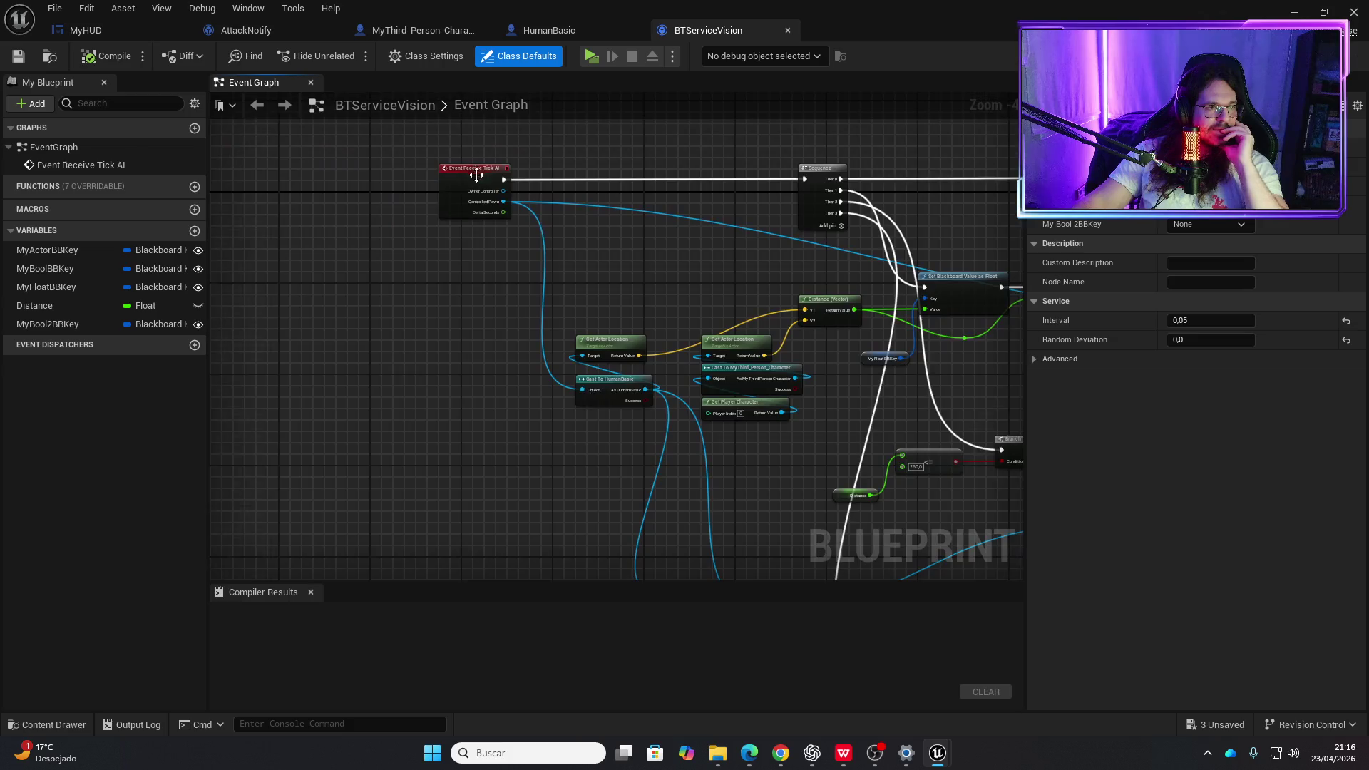
scroll(485, 193, up, 2)
scroll(617, 279, down, 4)
scroll(617, 279, up, 1)
scroll(362, 242, up, 2)
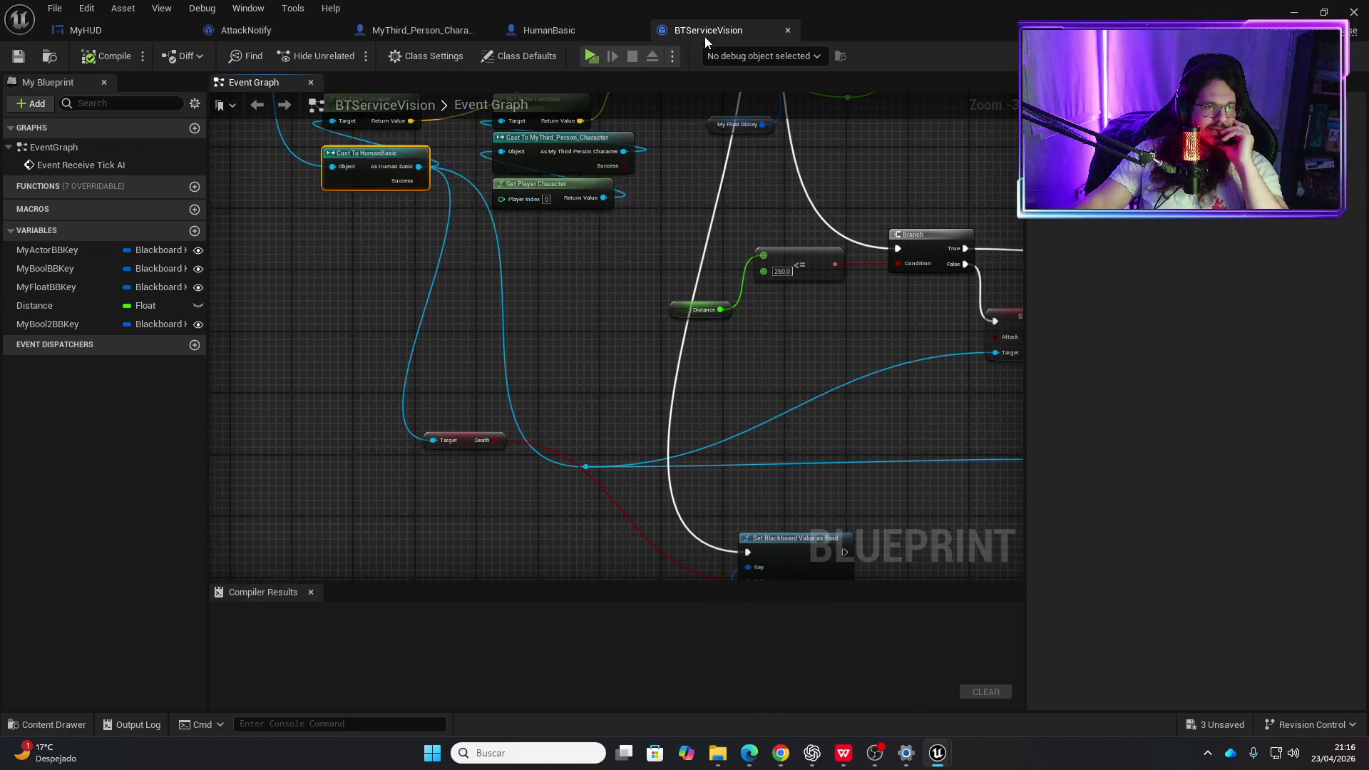
click(570, 28)
- Add a new Boolean variable to HumanBasic named EnFrente
scroll(74, 550, down, 2)
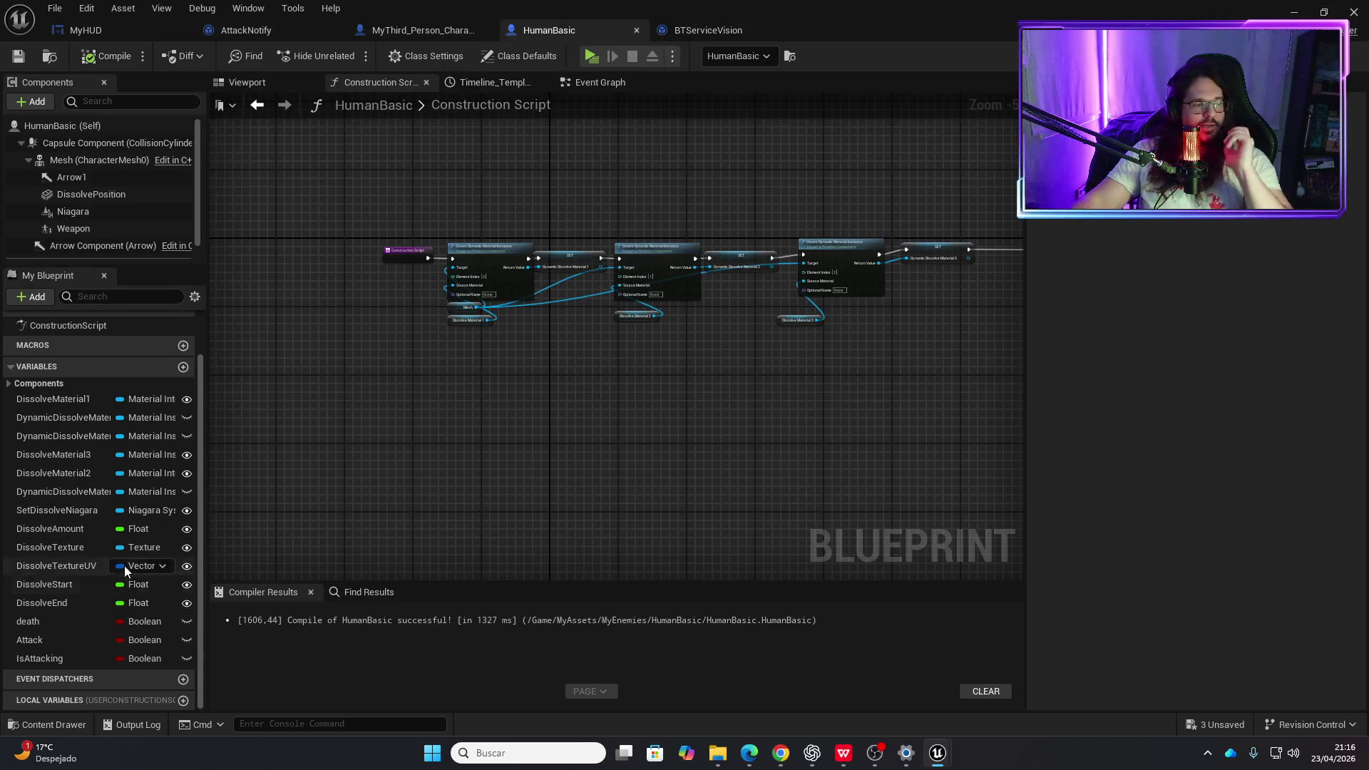
click(184, 368)
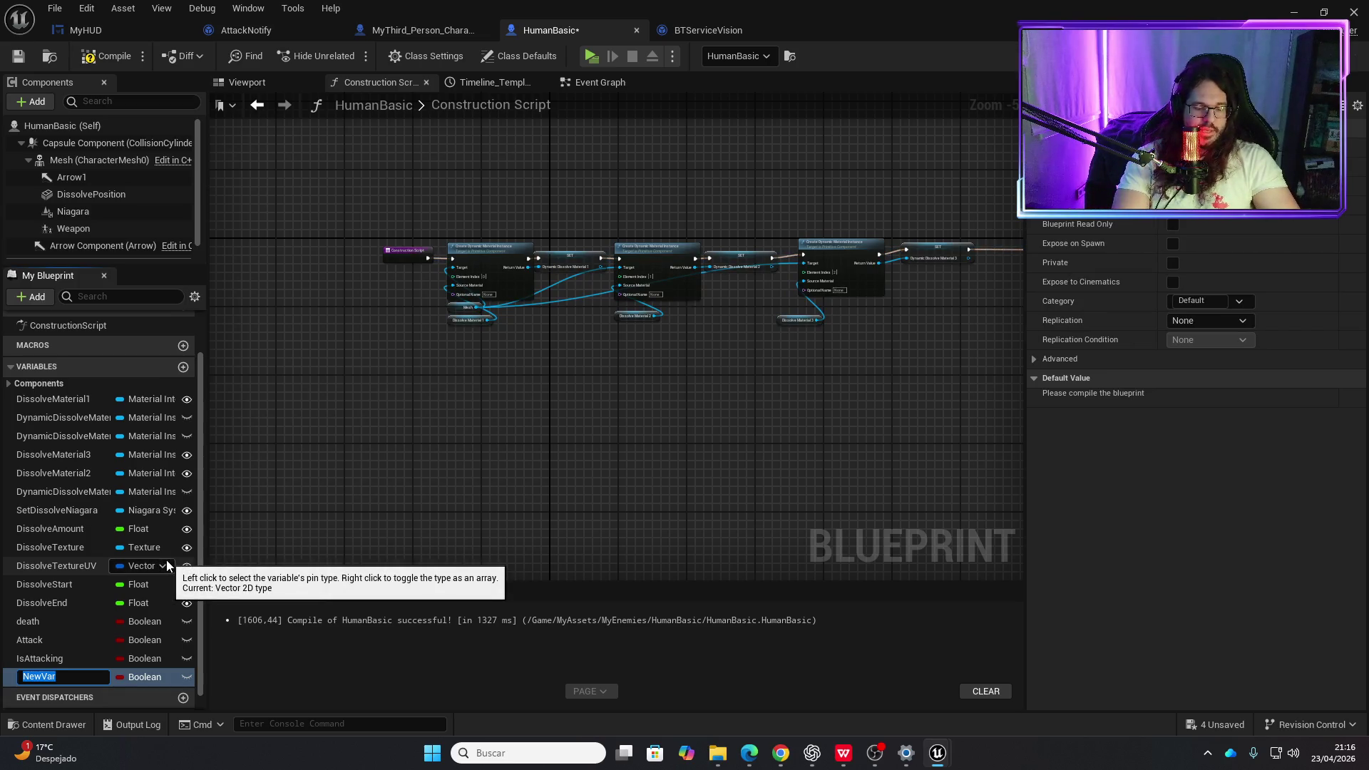
text(EnFre)
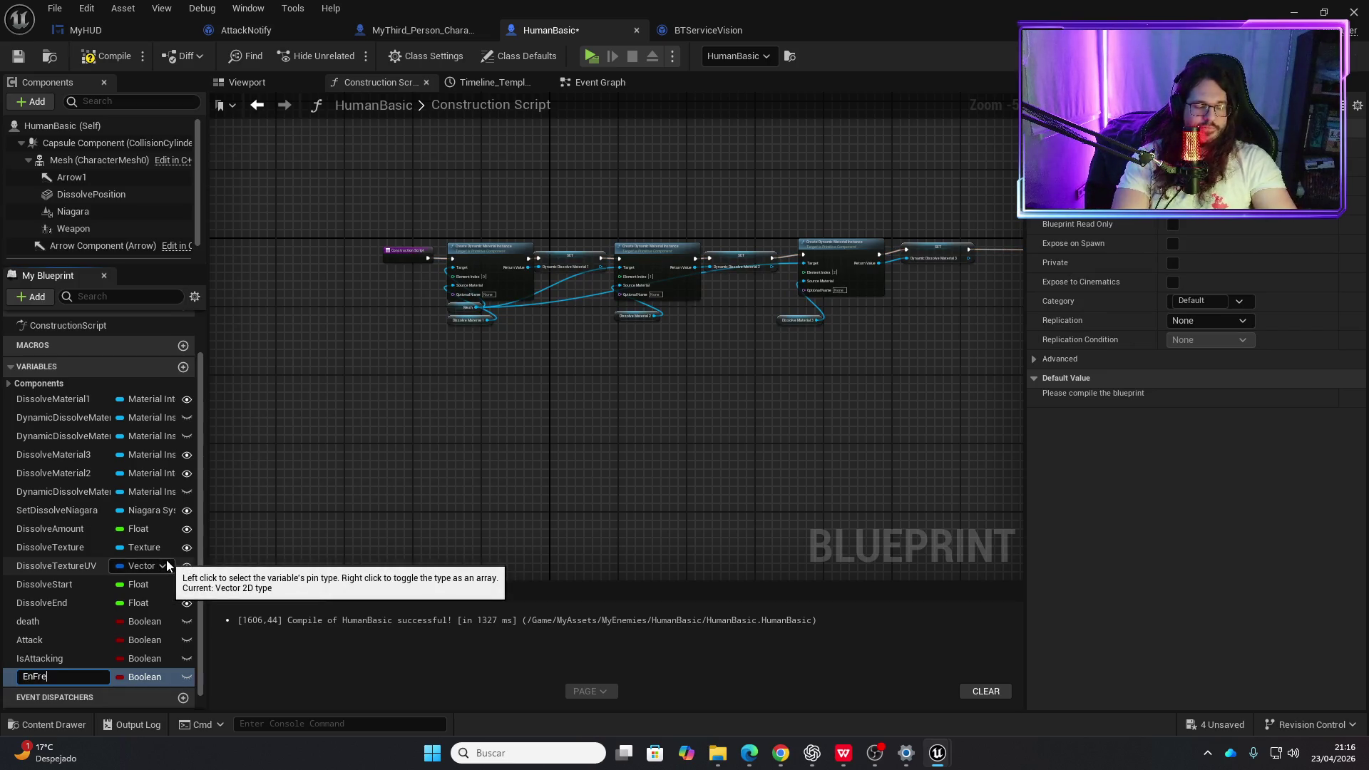
text(nte)
key(Return)
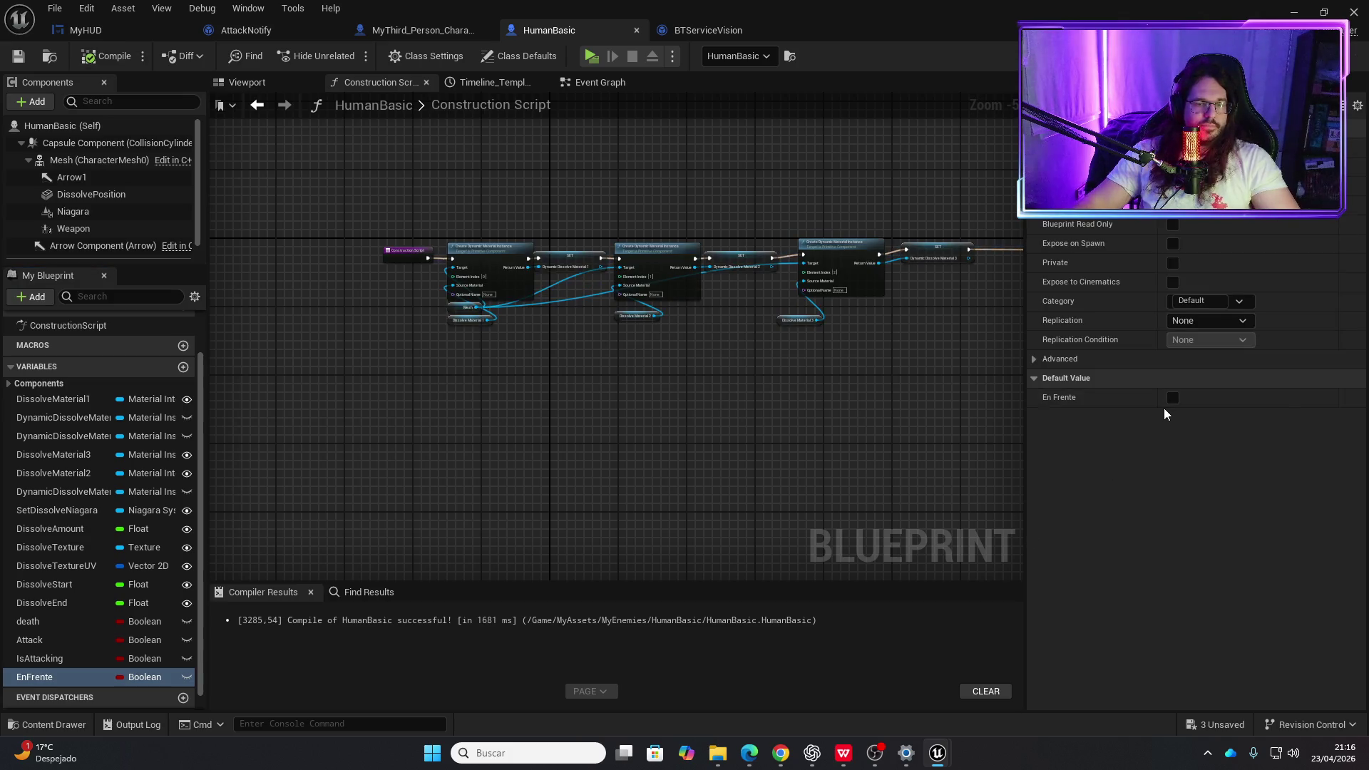
- Switch to AttackNotify and pan across its Print String, Cast and Play Sound 2D nodes
click(301, 36)
scroll(800, 385, up, 2)
scroll(430, 206, up, 3)
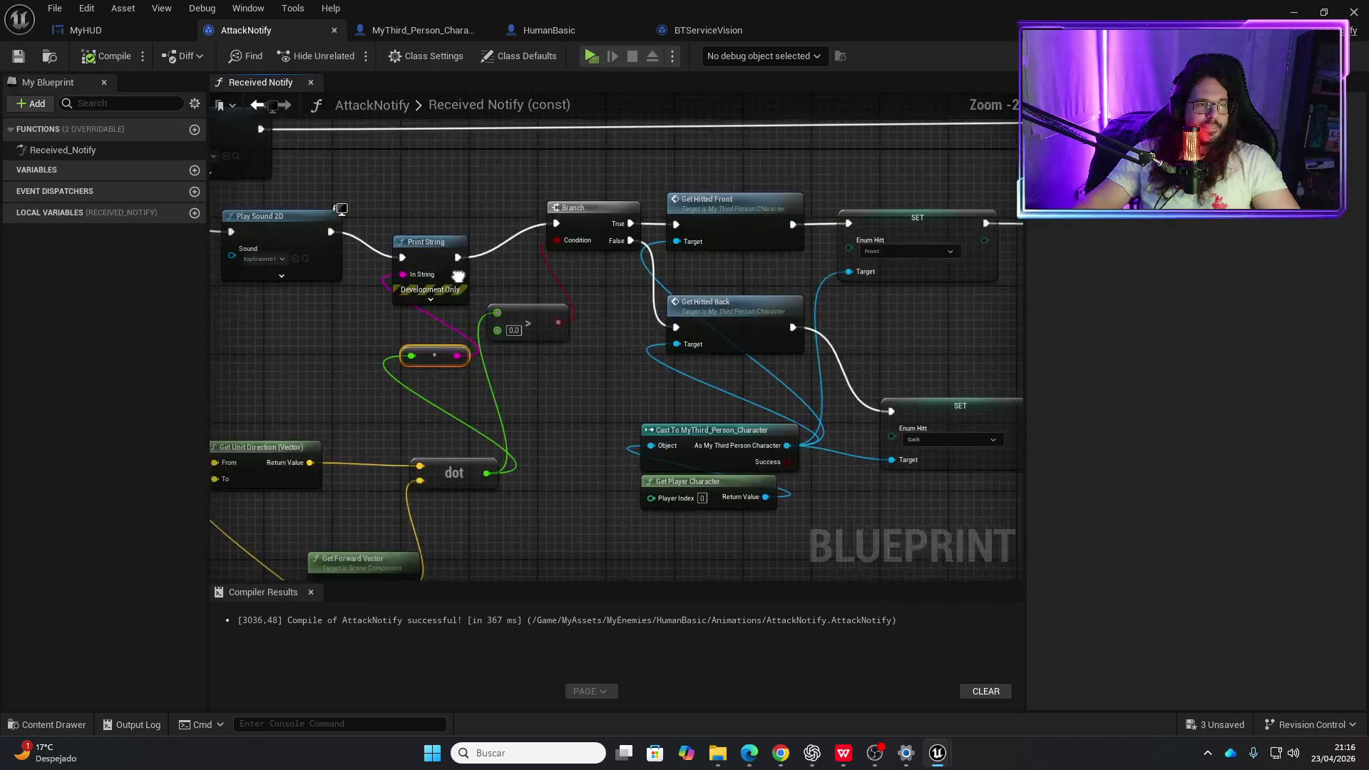
mouse_move(457, 276)
mouse_down()
mouse_move(623, 349)
mouse_move(535, 379)
mouse_move(706, 361)
mouse_move(434, 266)
mouse_up()
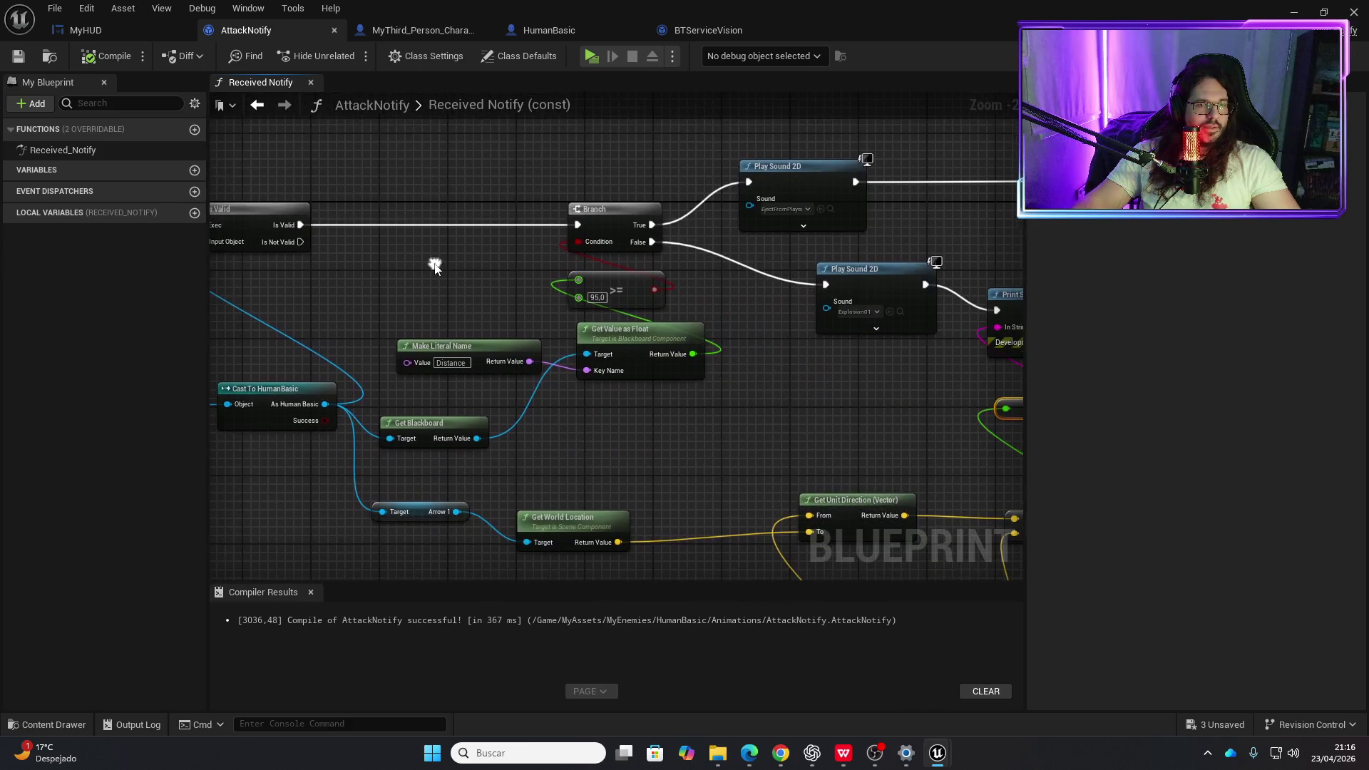
drag(610, 301, 456, 280)
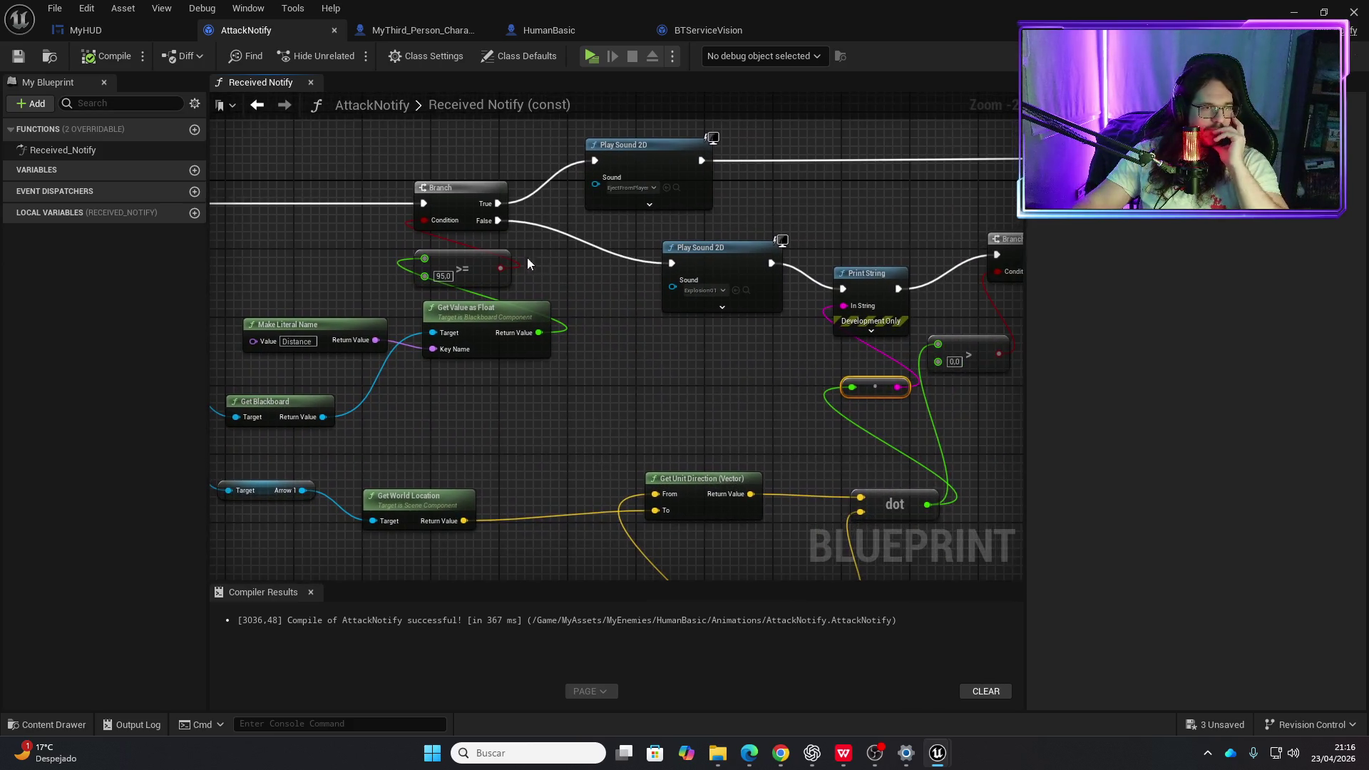
mouse_move(557, 265)
mouse_down()
mouse_move(443, 236)
mouse_move(435, 267)
mouse_up()
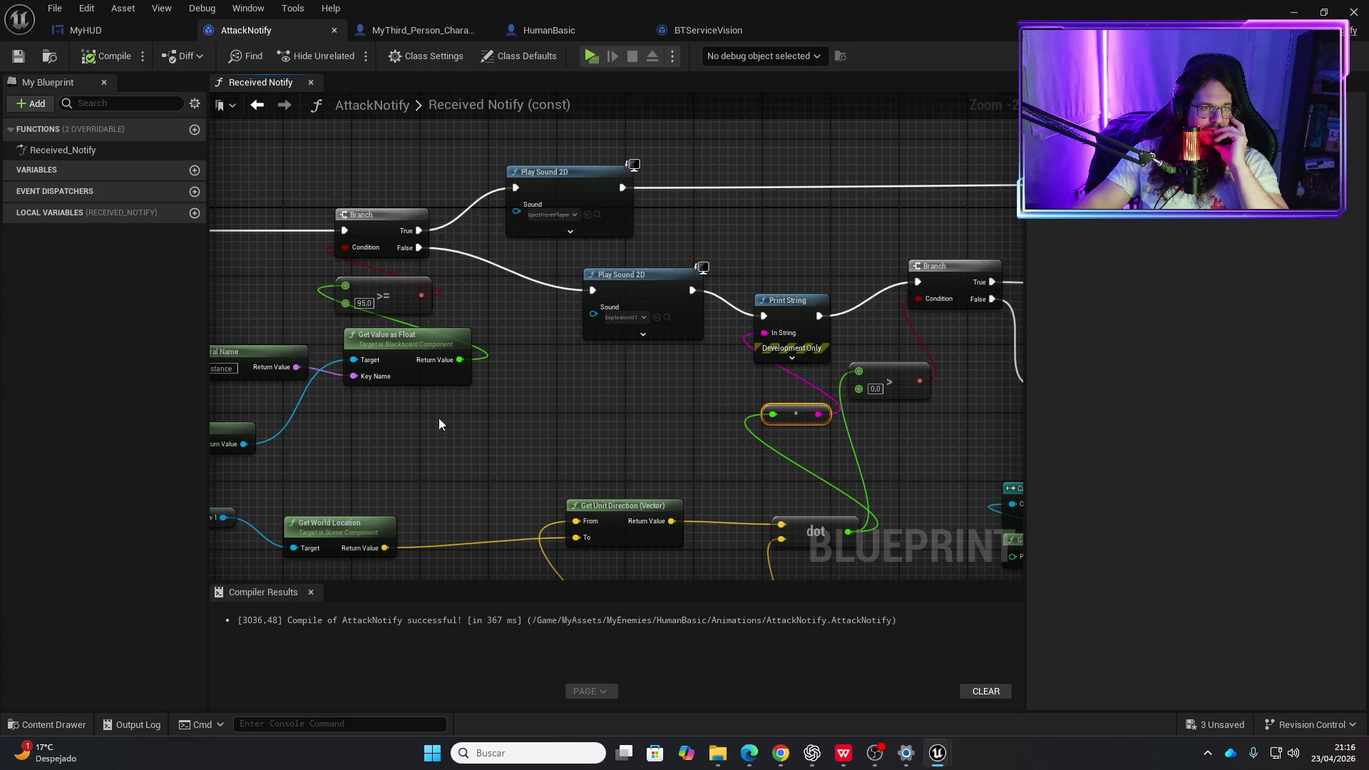
drag(407, 425, 566, 439)
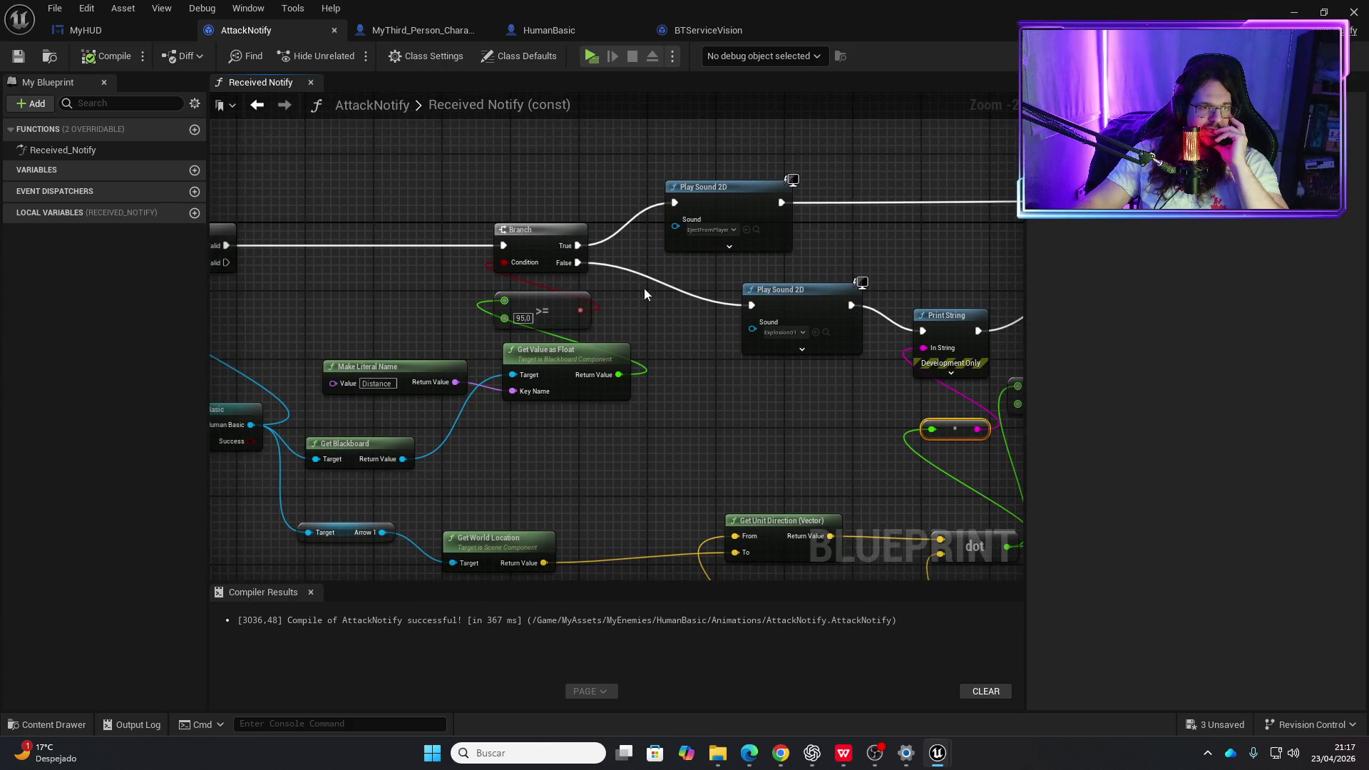
drag(647, 317, 495, 282)
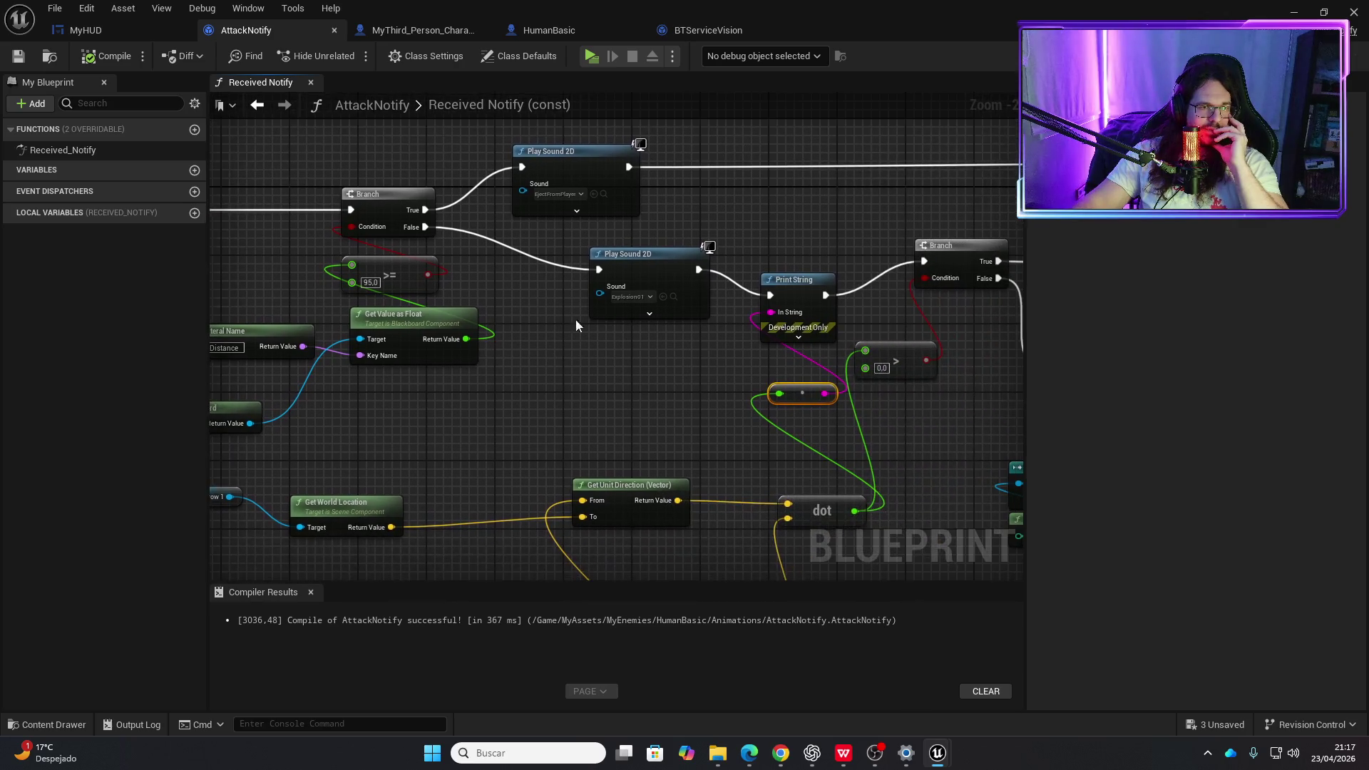
- Shift both Play Sound 2D nodes and the Branch distance-check group further right
mouse_move(629, 366)
mouse_down()
mouse_move(589, 160)
mouse_move(604, 157)
mouse_up()
drag(467, 432, 712, 329)
scroll(711, 330, down, 2)
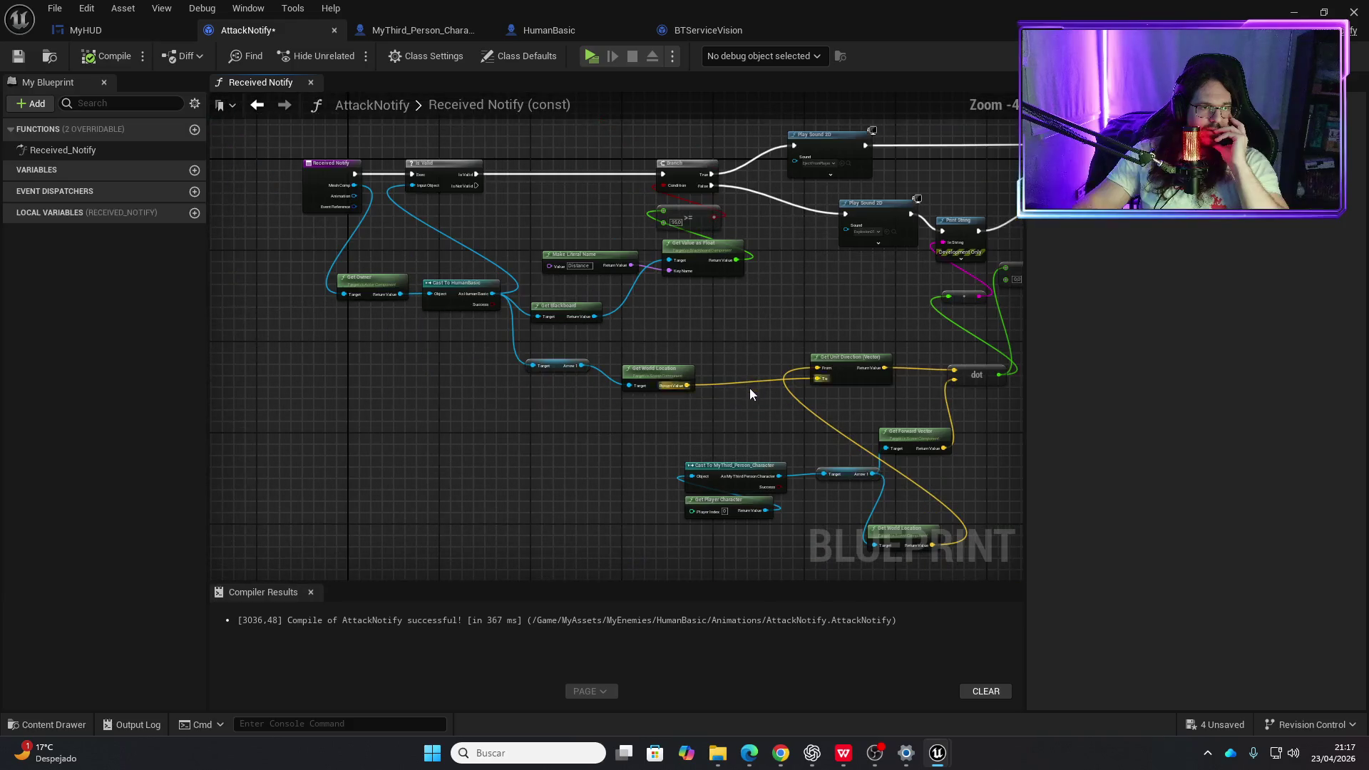
mouse_move(741, 418)
mouse_down()
mouse_move(534, 161)
mouse_move(308, 162)
mouse_move(214, 178)
mouse_move(391, 304)
mouse_up()
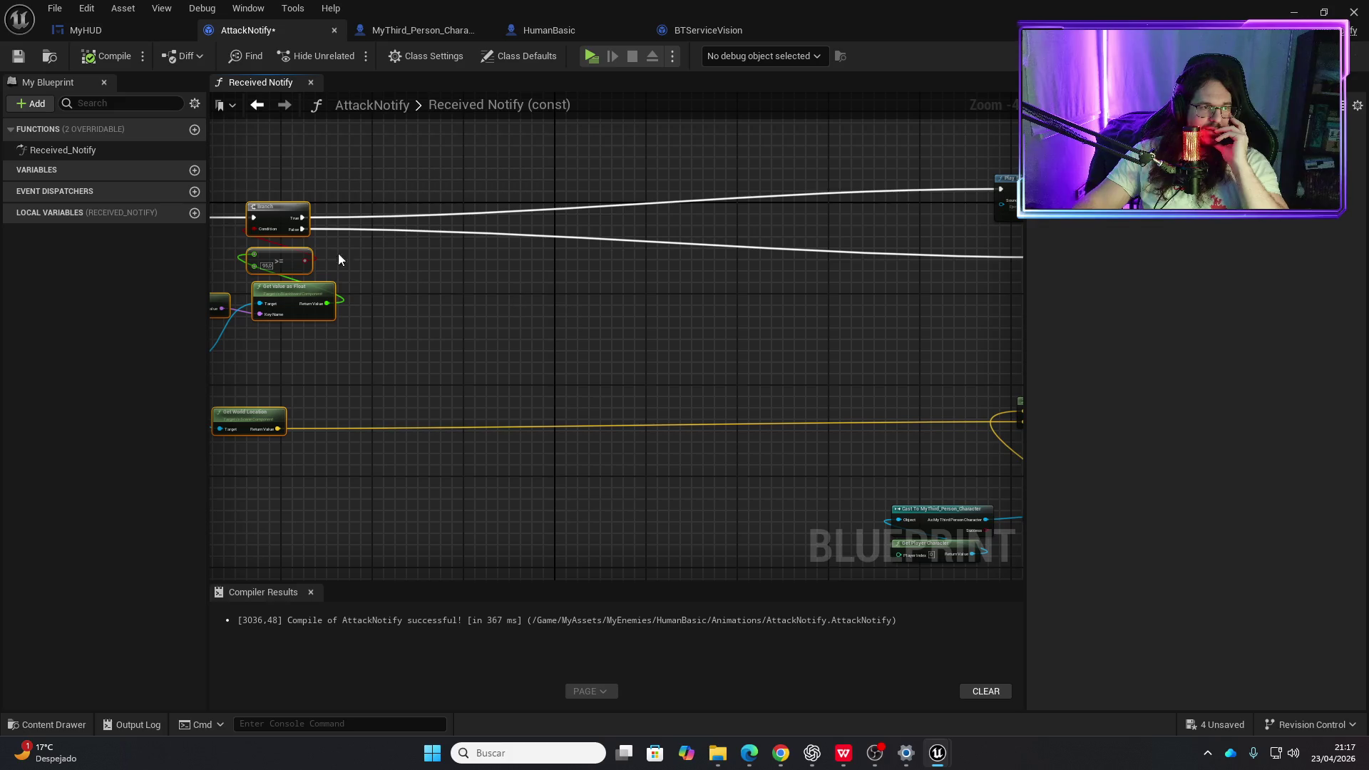
drag(284, 202, 427, 208)
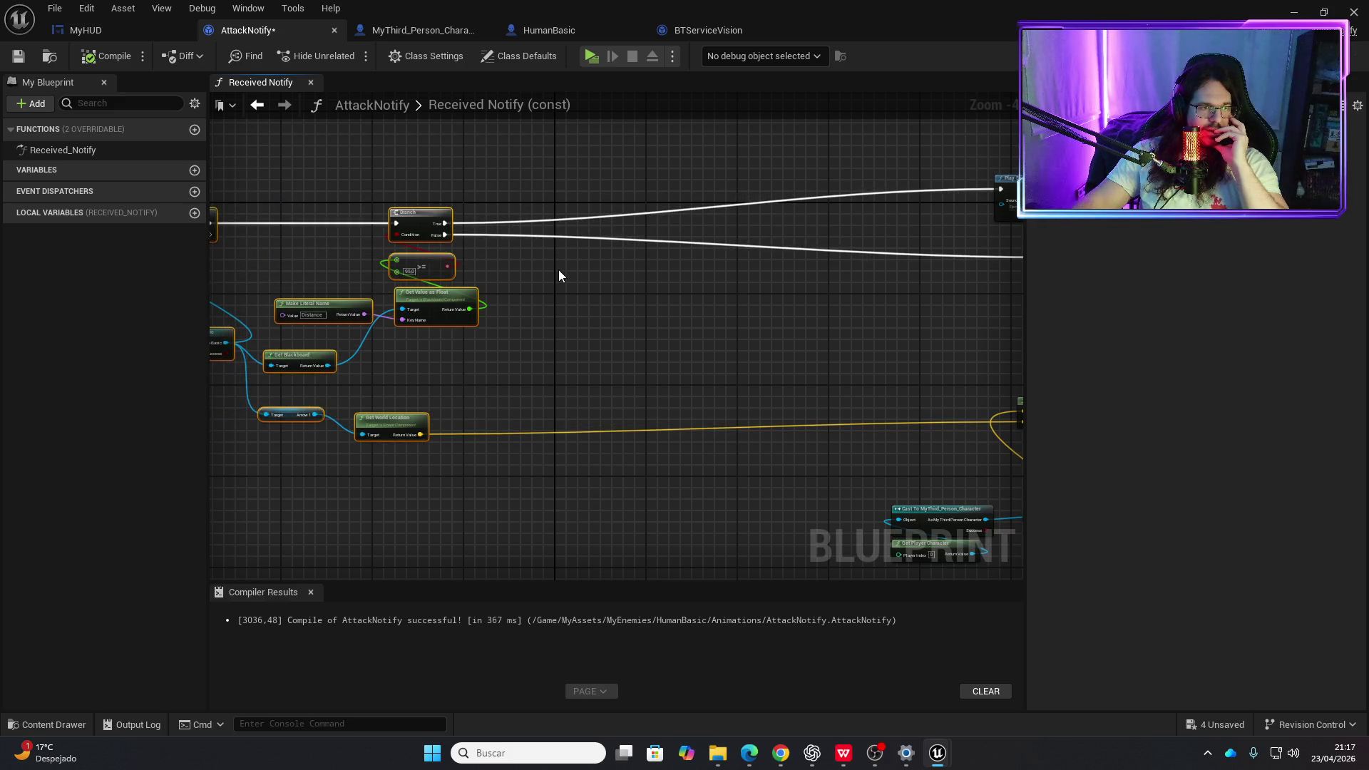
scroll(559, 276, up, 2)
drag(460, 398, 707, 341)
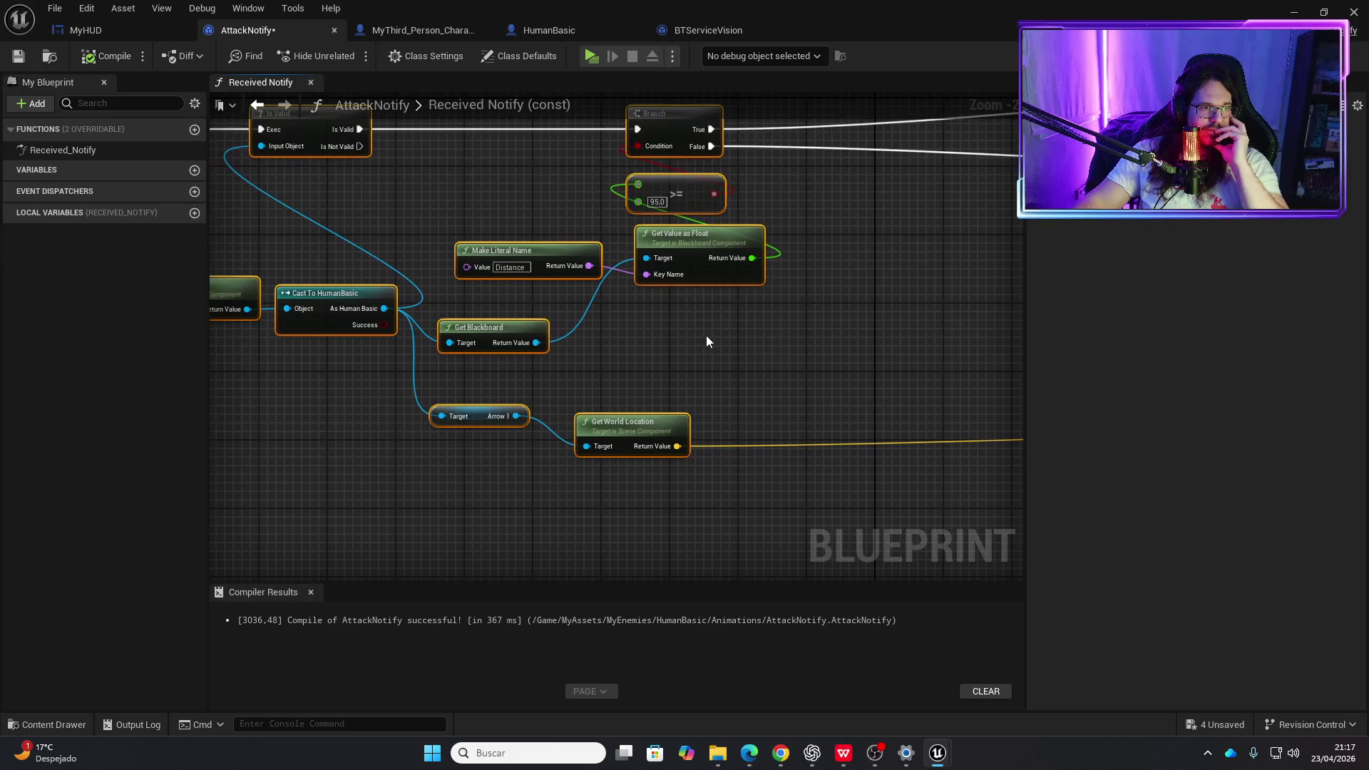
- Get En Frente from the HumanBasic reference and wire it into a new Branch's condition
mouse_move(383, 308)
mouse_down()
mouse_move(633, 307)
mouse_move(888, 246)
mouse_up()
text(get en)
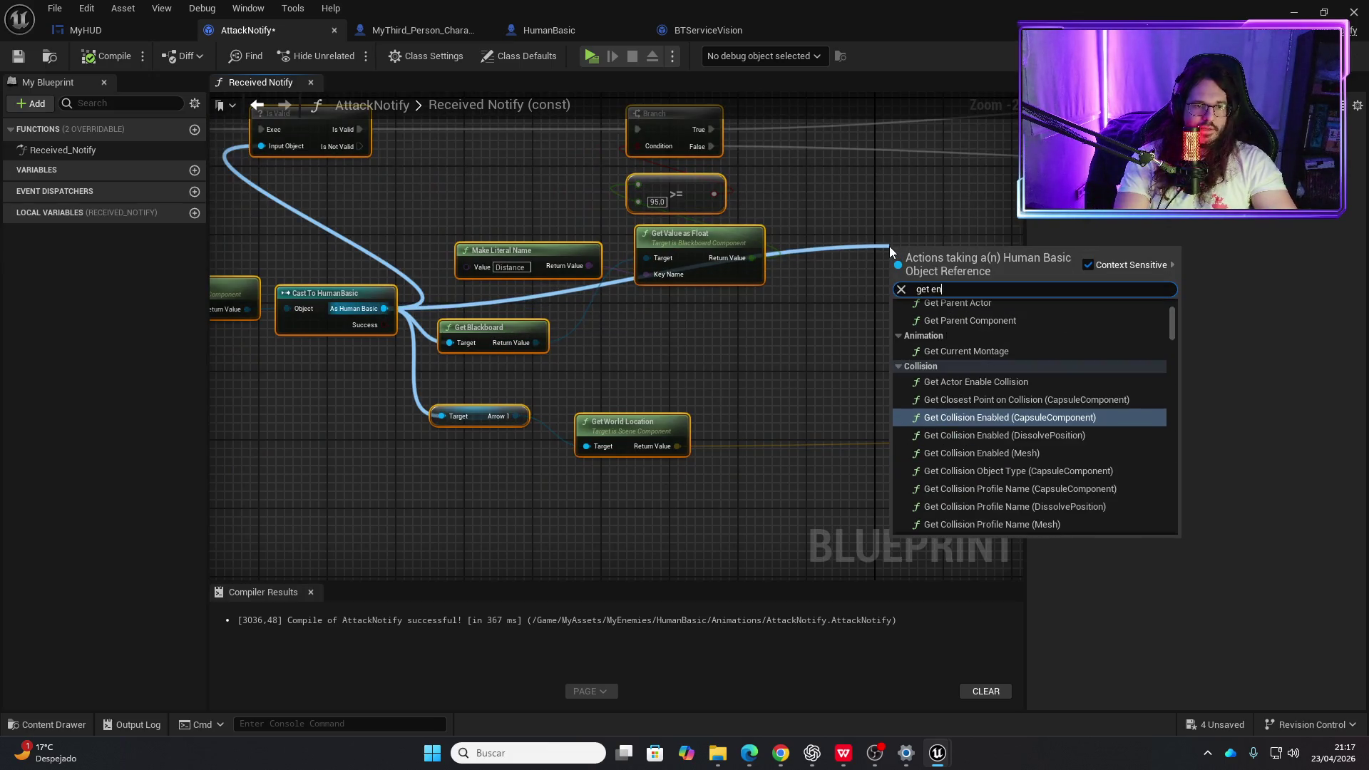
text(fr)
key(Return)
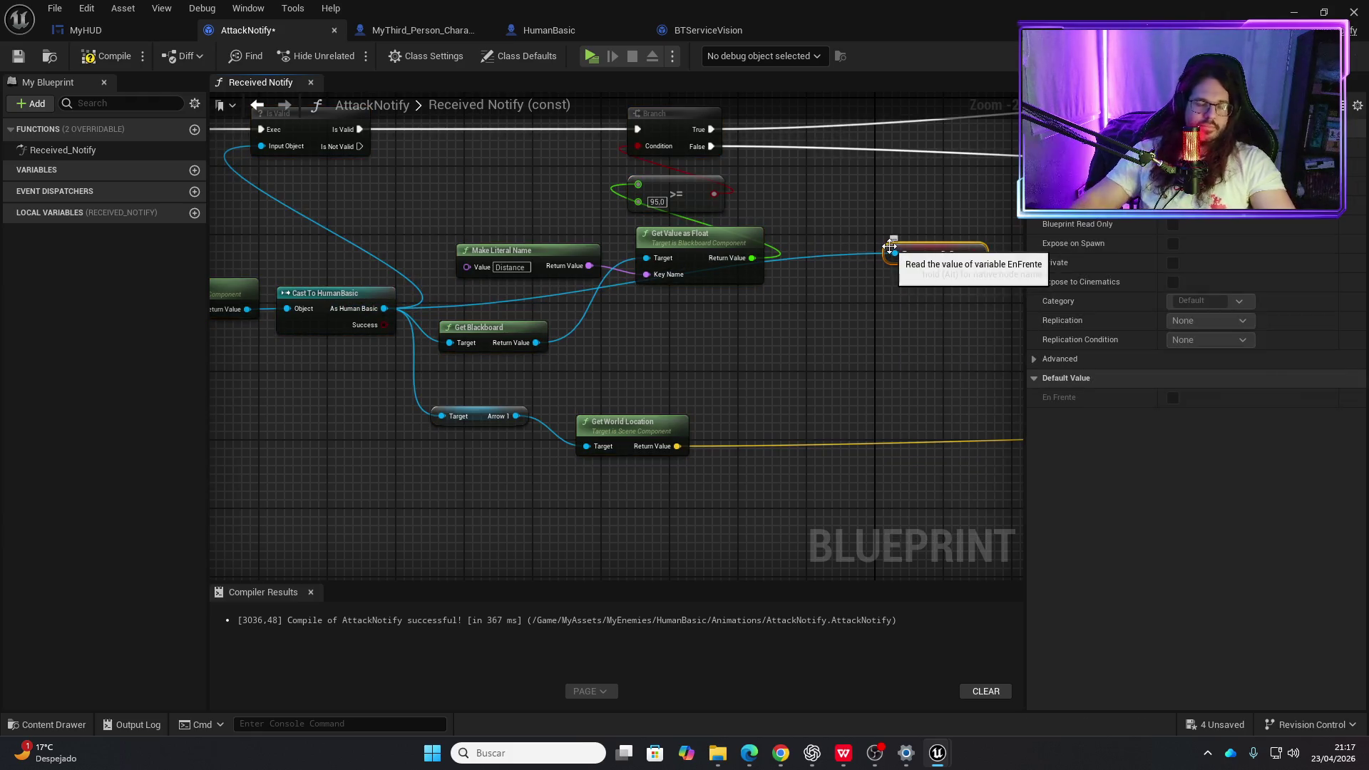
drag(860, 221, 716, 351)
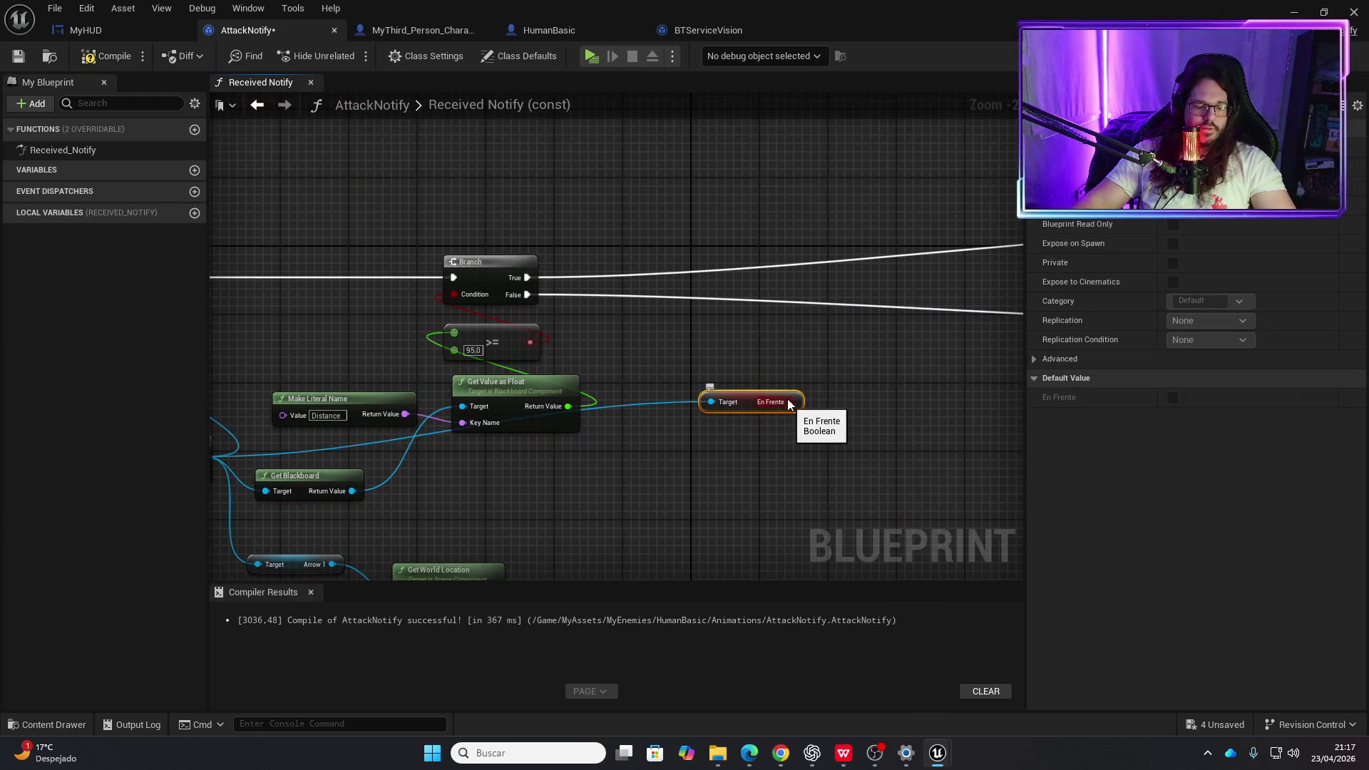
click(750, 300)
click(750, 299)
drag(791, 402, 760, 335)
- Reposition the En Frente Branch just below and beside the first Branch
scroll(688, 289, down, 1)
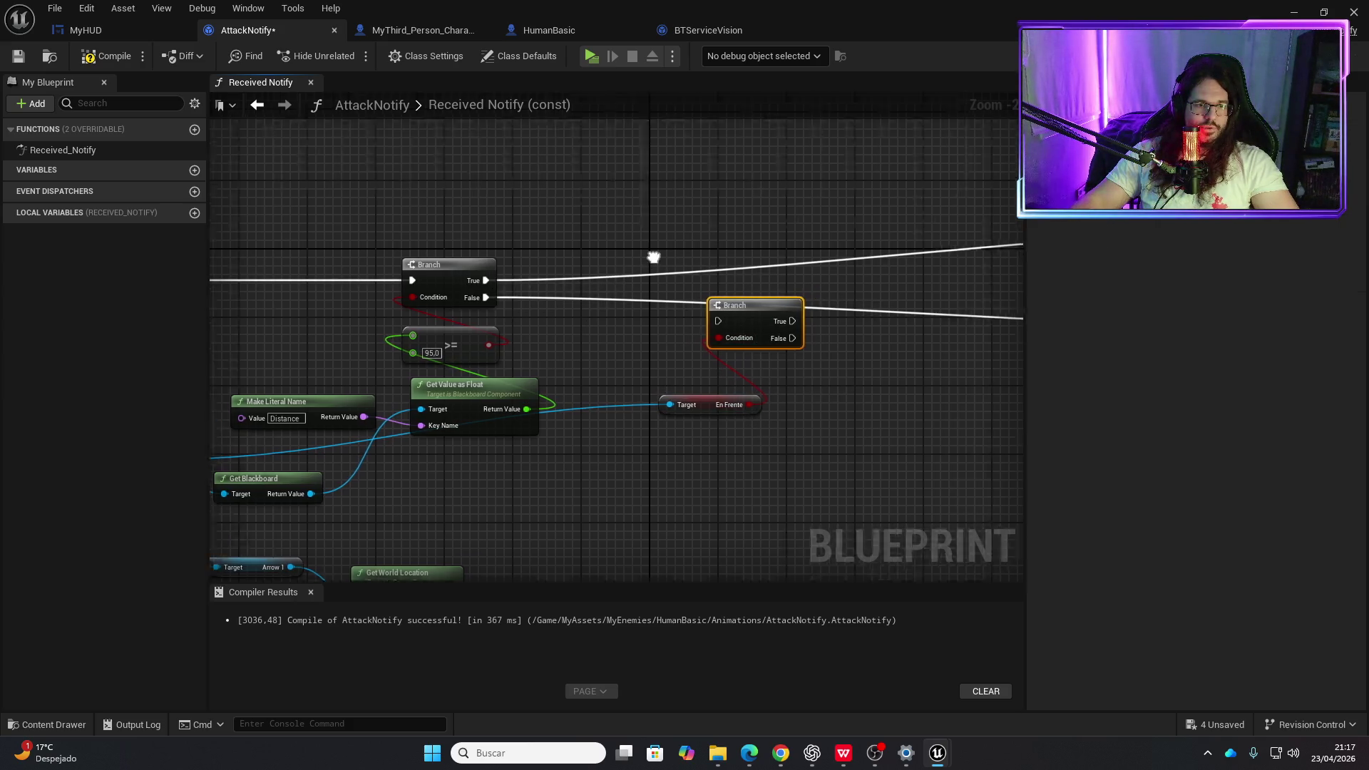
scroll(689, 289, up, 2)
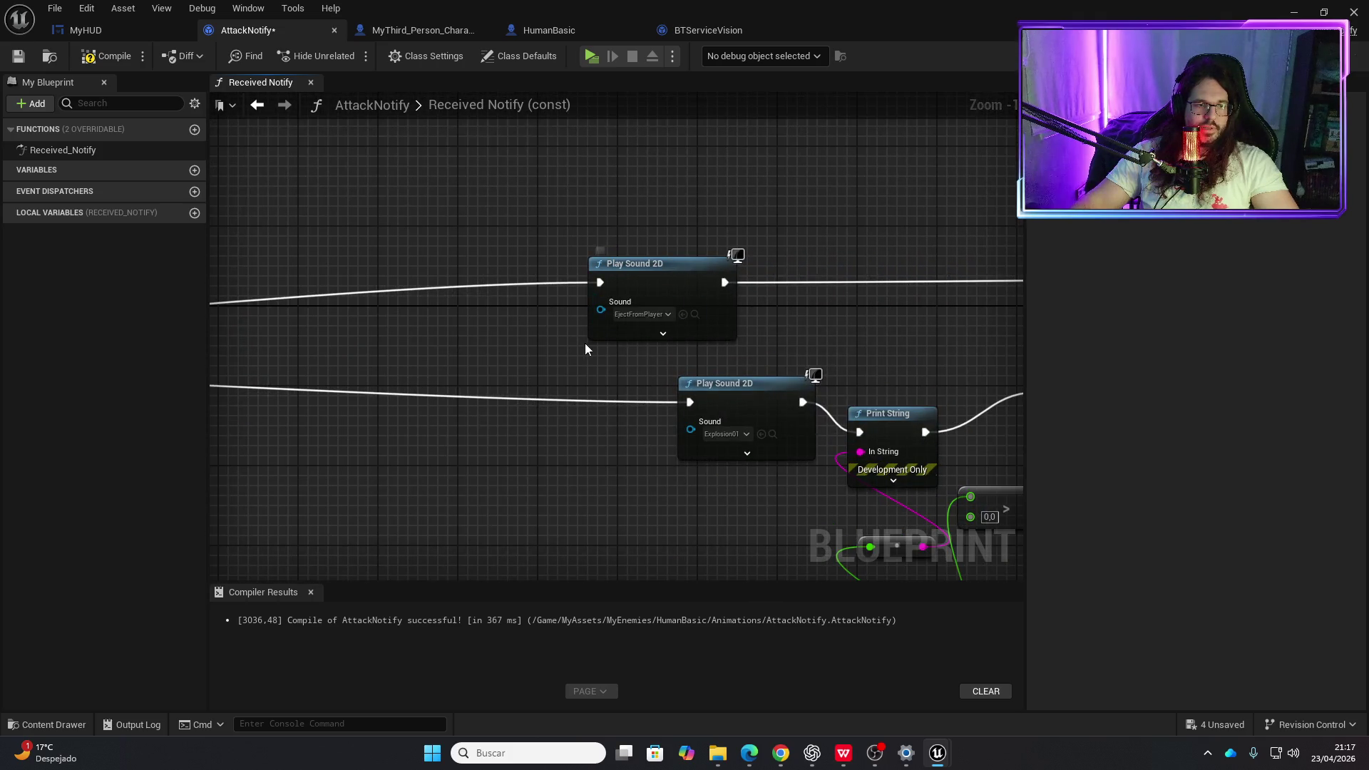
mouse_move(500, 365)
mouse_down()
mouse_move(708, 271)
mouse_move(918, 259)
mouse_up()
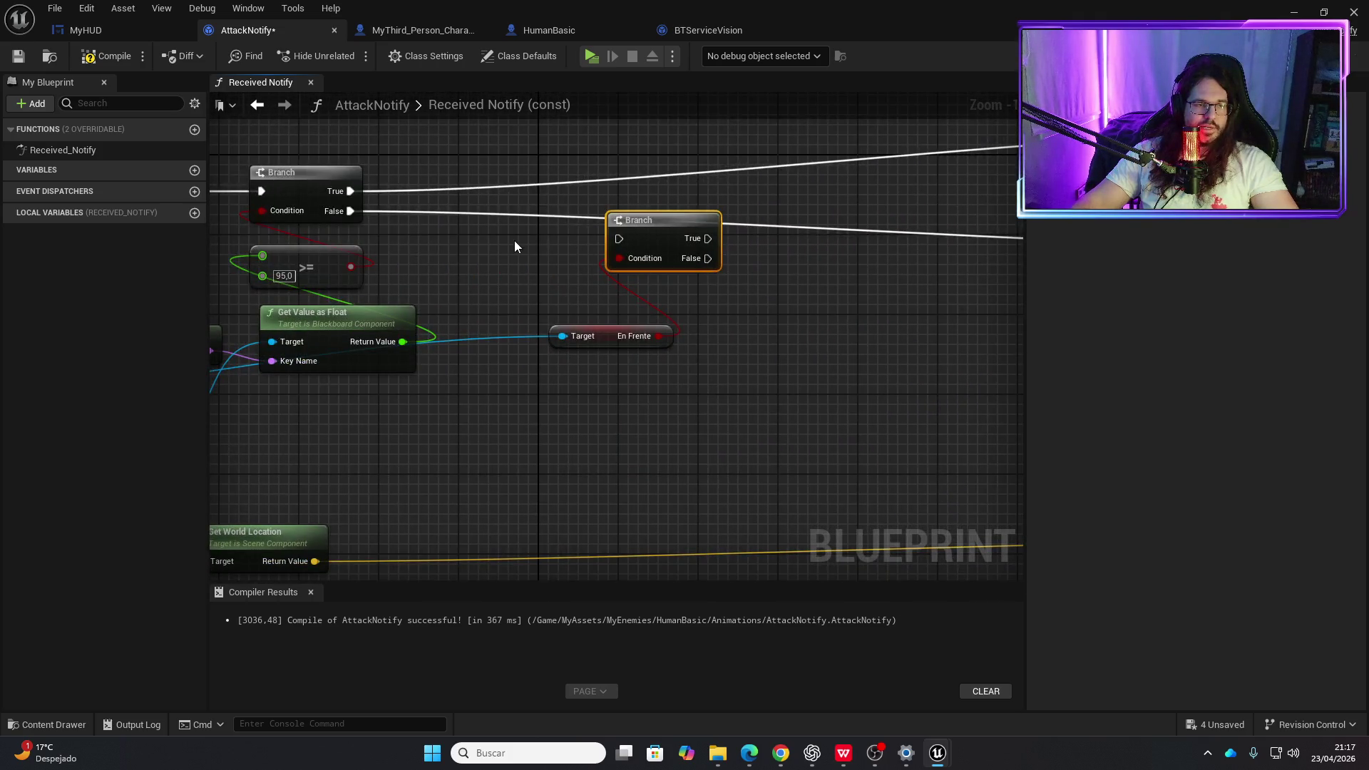
drag(515, 246, 547, 278)
drag(676, 251, 618, 204)
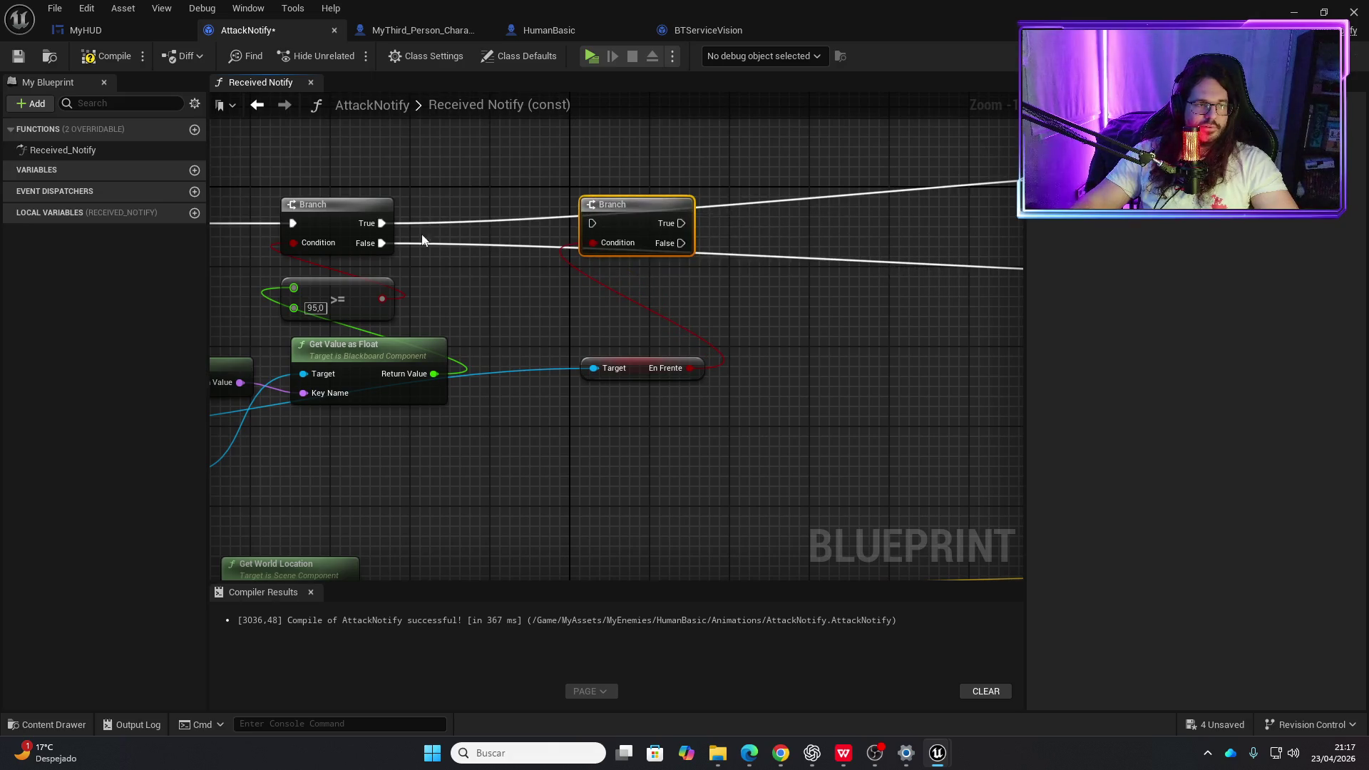
mouse_move(380, 223)
mouse_down()
mouse_move(428, 224)
mouse_move(377, 224)
mouse_up()
click(370, 213)
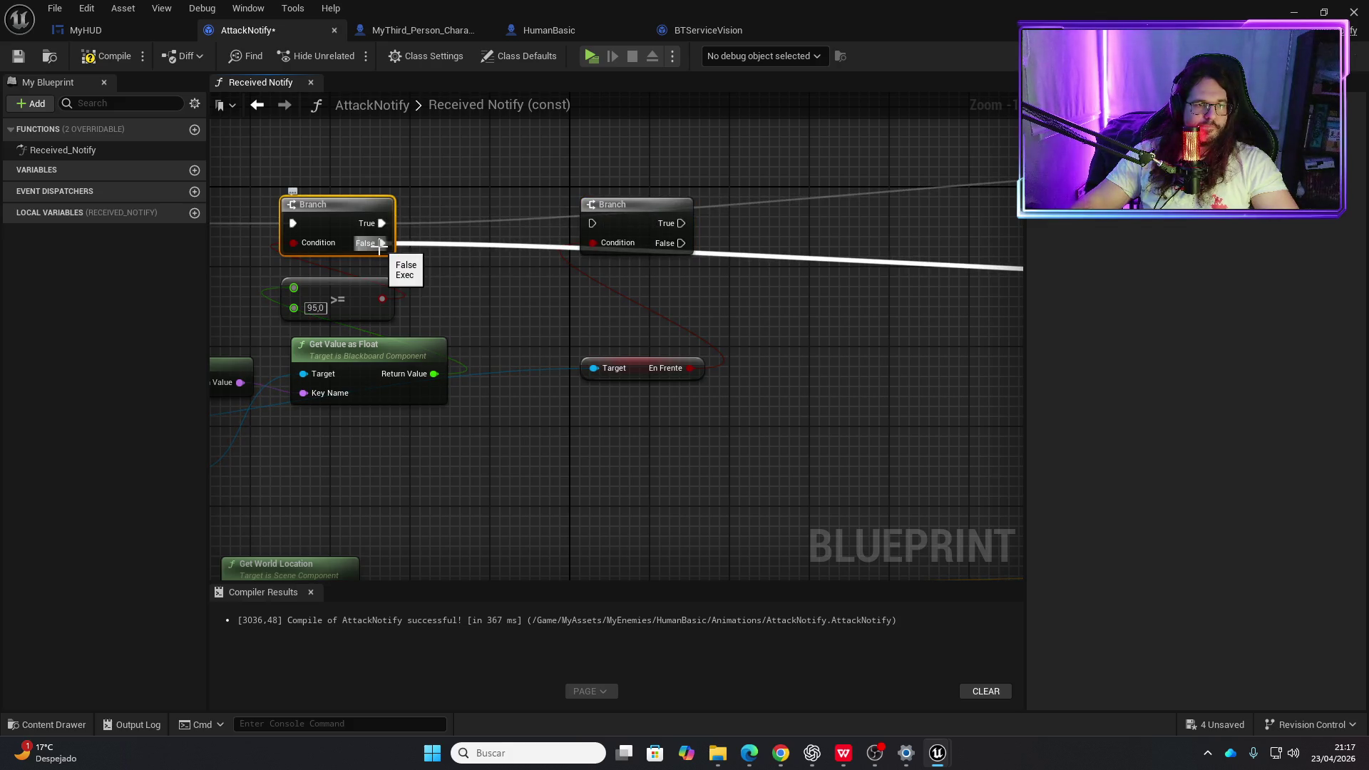
mouse_move(468, 301)
mouse_down()
mouse_move(406, 312)
mouse_move(340, 281)
mouse_up()
scroll(340, 282, down, 4)
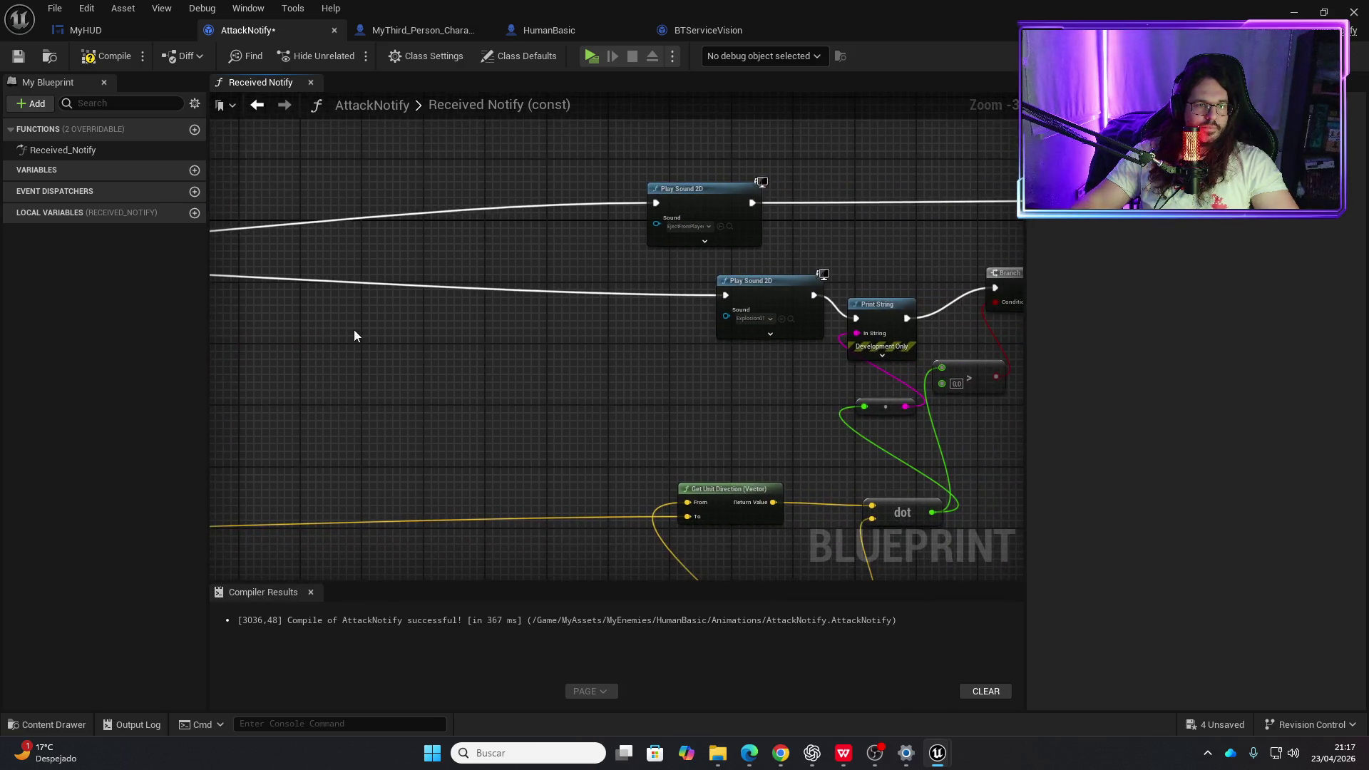
scroll(499, 324, up, 3)
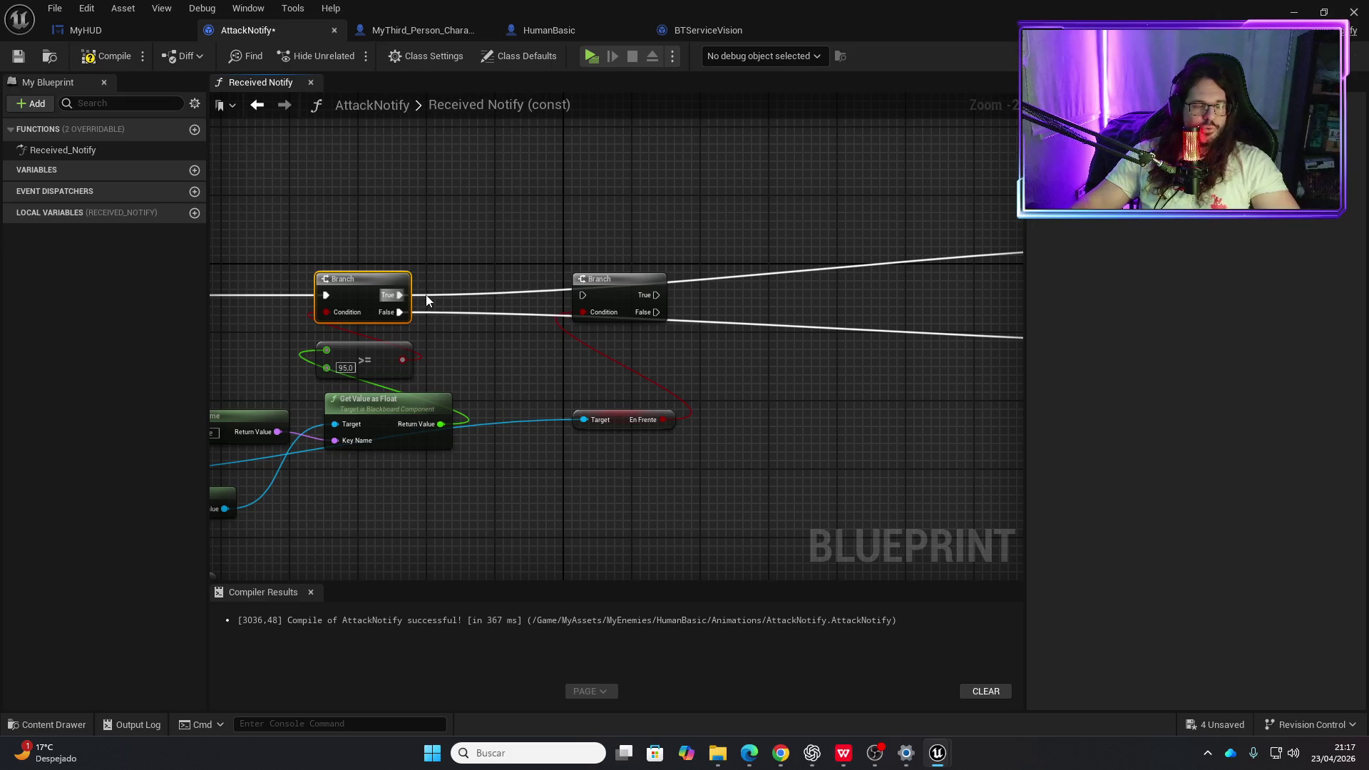
drag(609, 279, 609, 331)
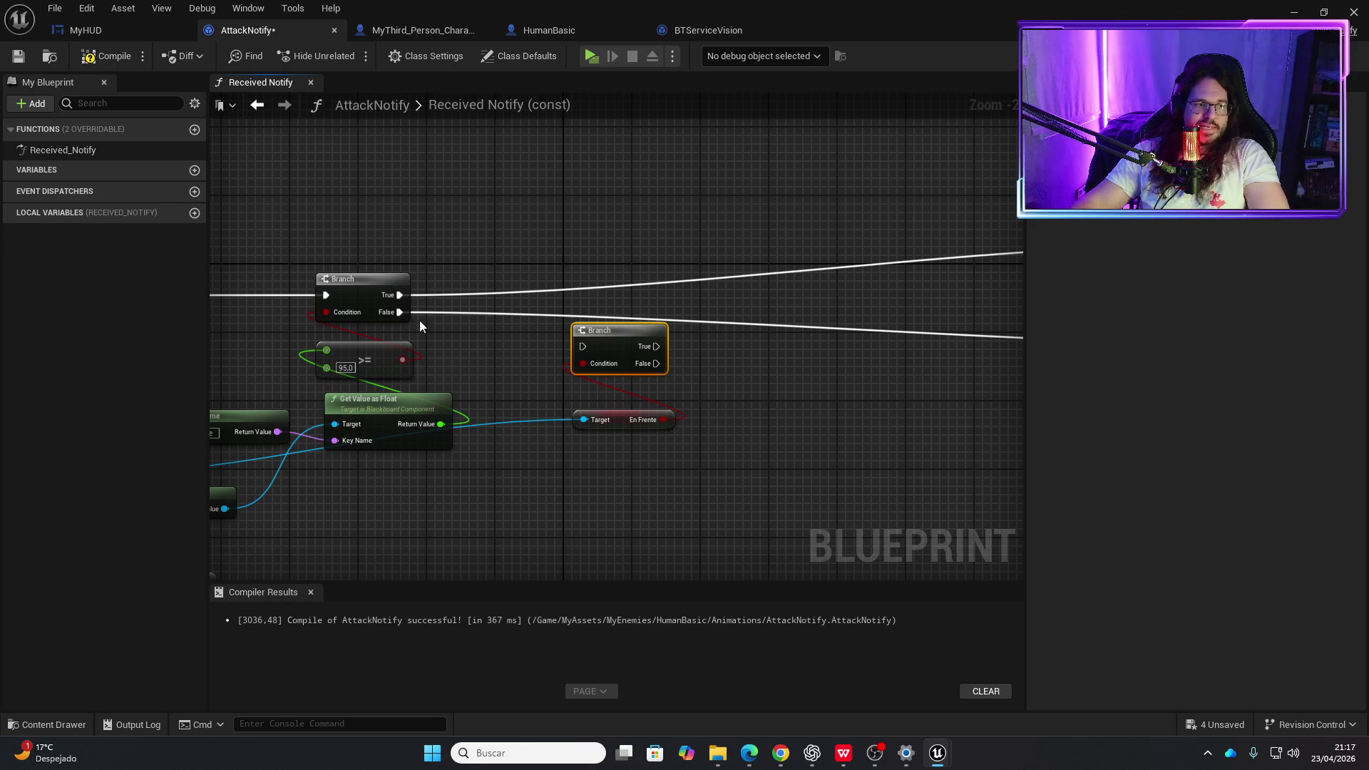
- Route the first Branch's False into the En Frente Branch, its outputs to both sounds, and compile
mouse_move(401, 314)
mouse_down()
mouse_move(550, 327)
mouse_move(583, 347)
mouse_up()
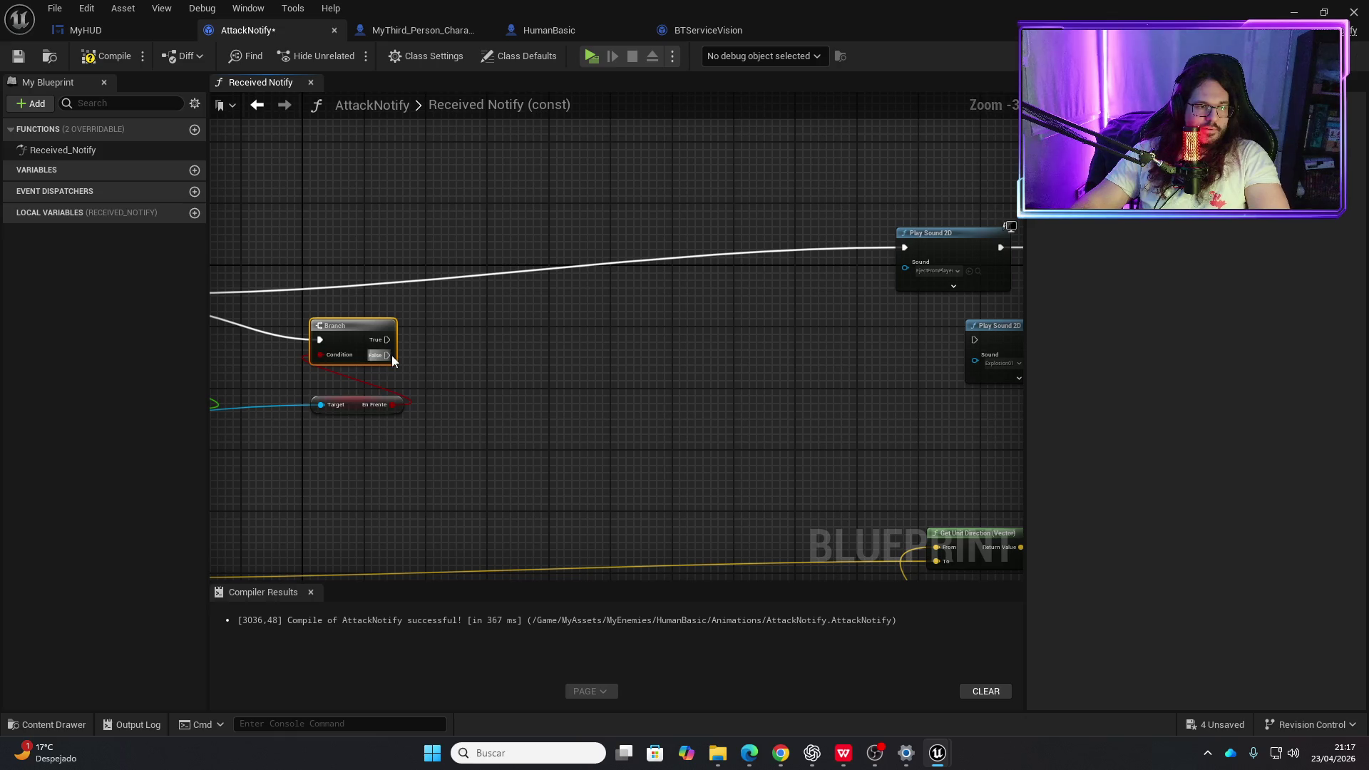
mouse_move(391, 354)
mouse_down()
mouse_move(875, 278)
mouse_move(907, 249)
mouse_up()
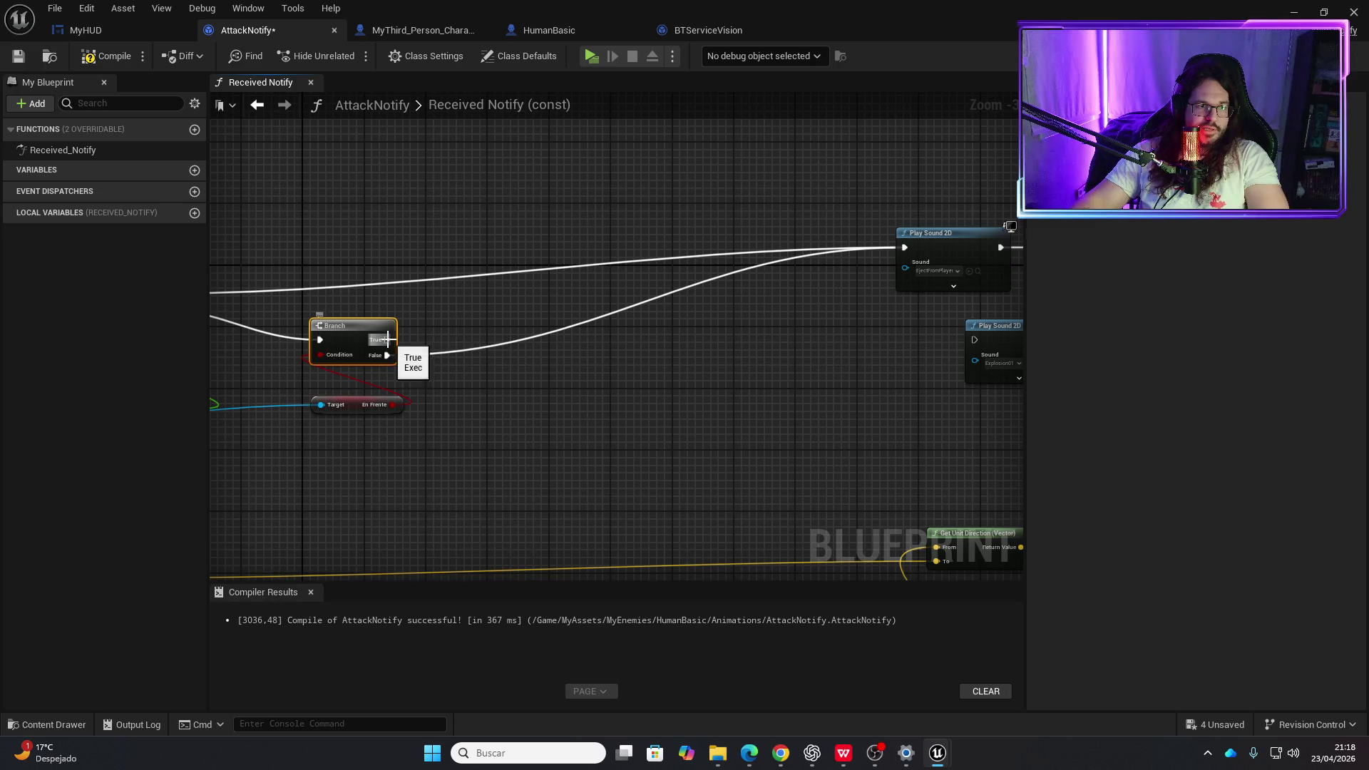
mouse_move(387, 340)
mouse_down()
mouse_move(956, 323)
mouse_move(974, 340)
mouse_up()
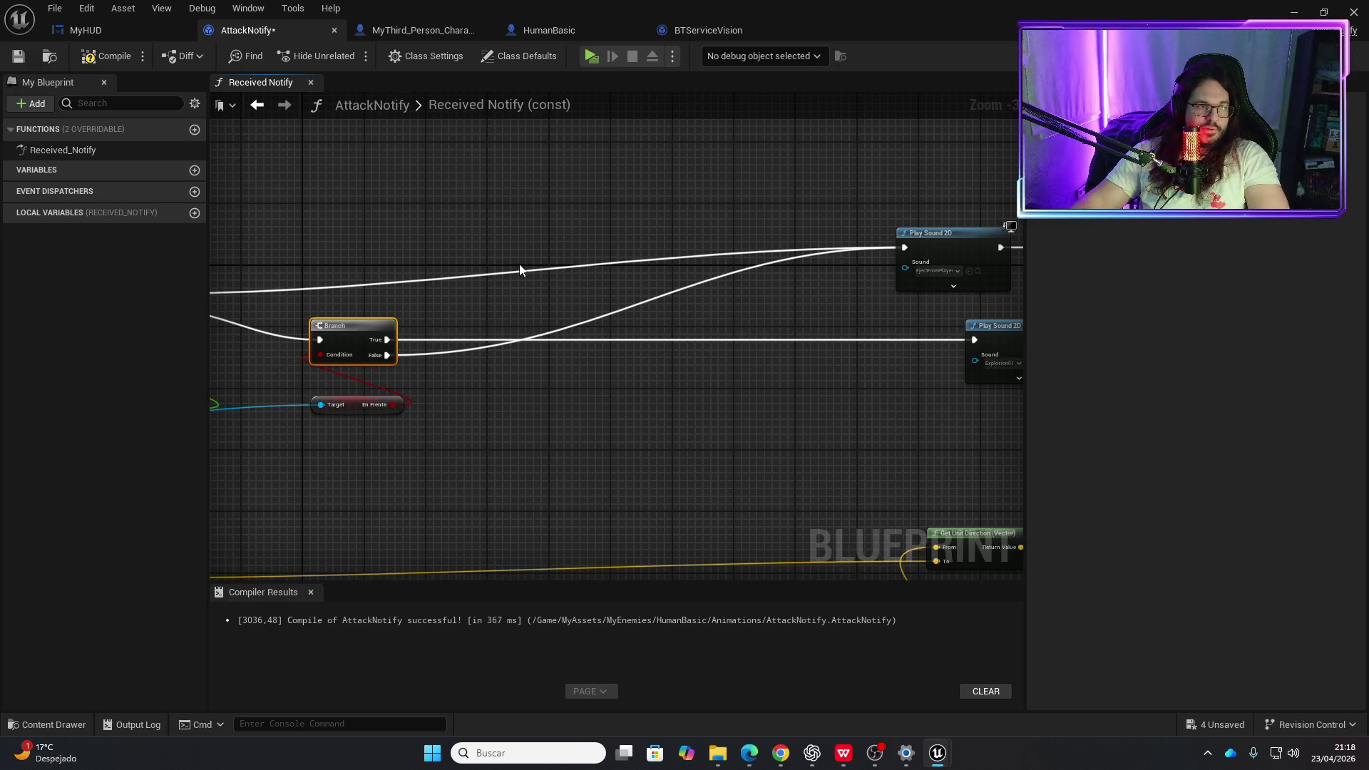
click(101, 61)
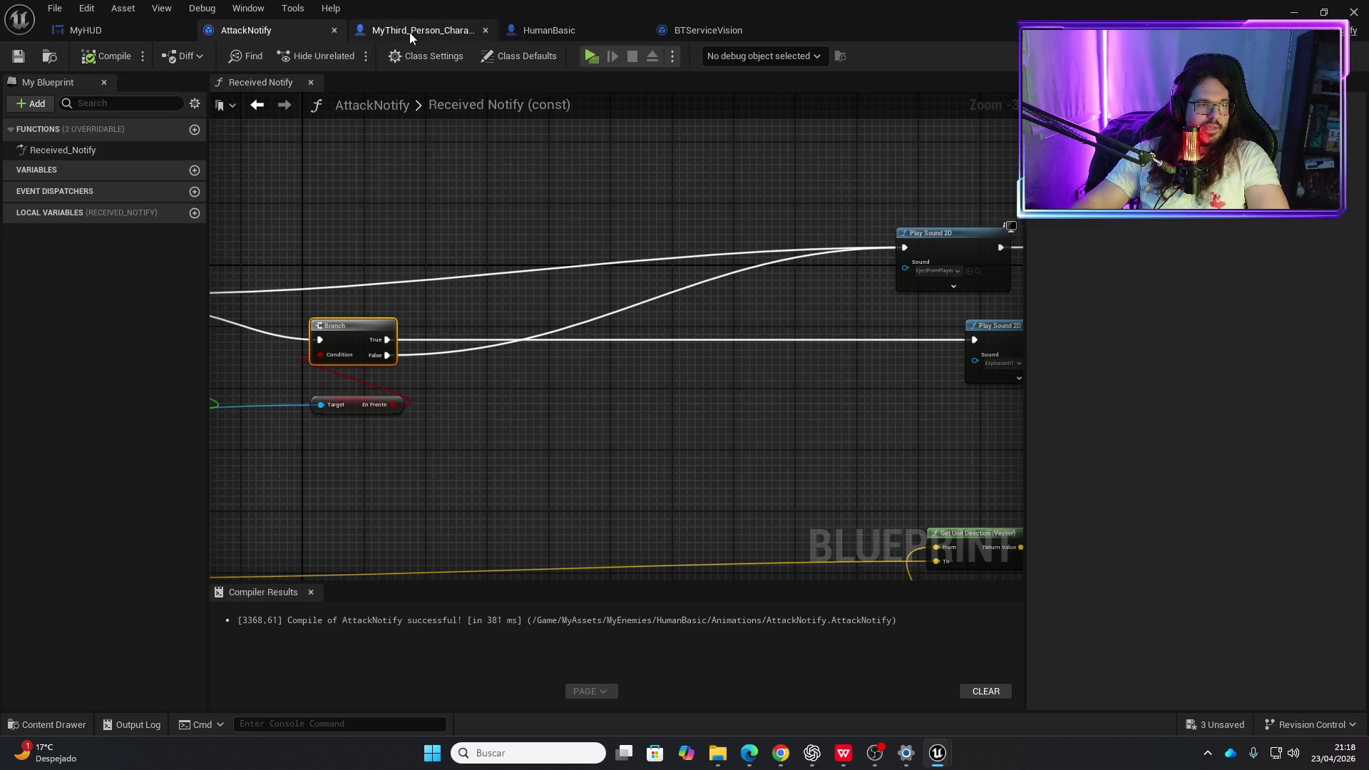
drag(367, 345, 545, 307)
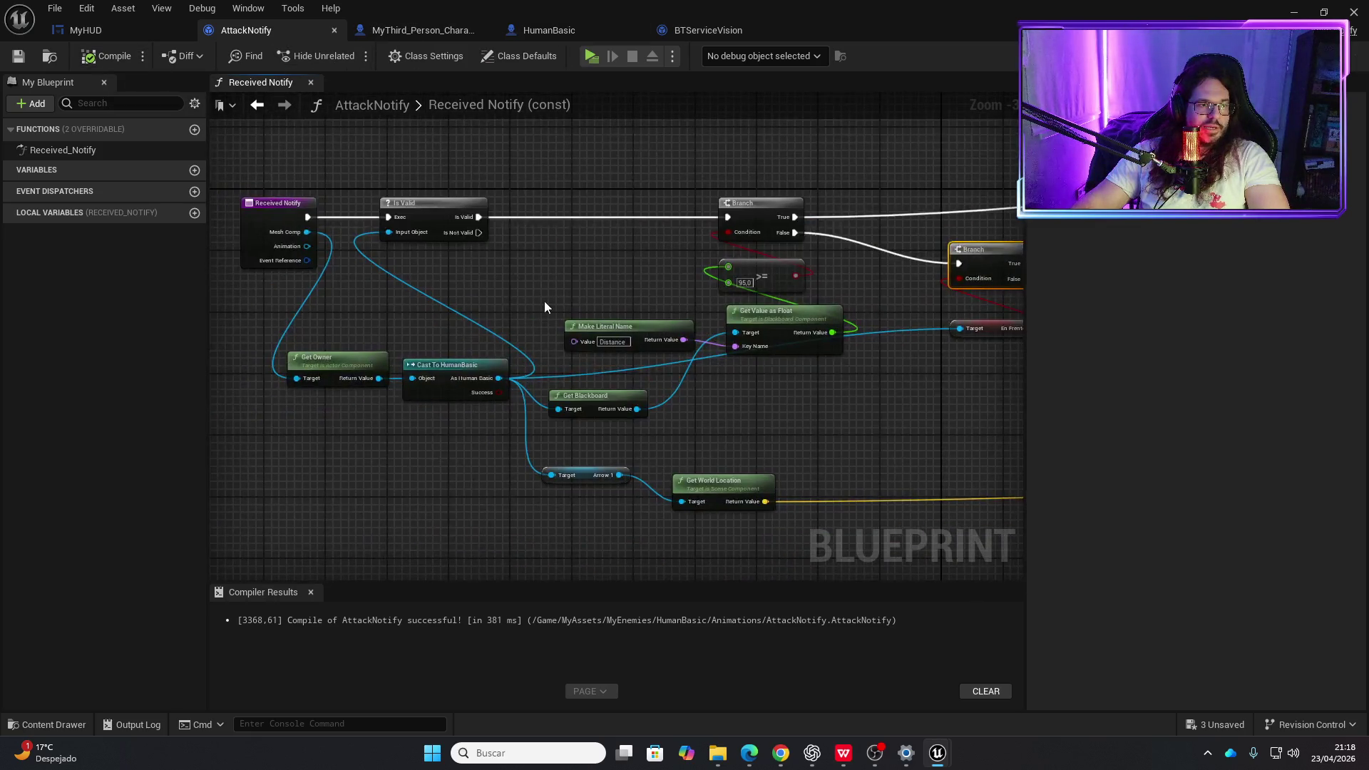
drag(879, 312, 392, 289)
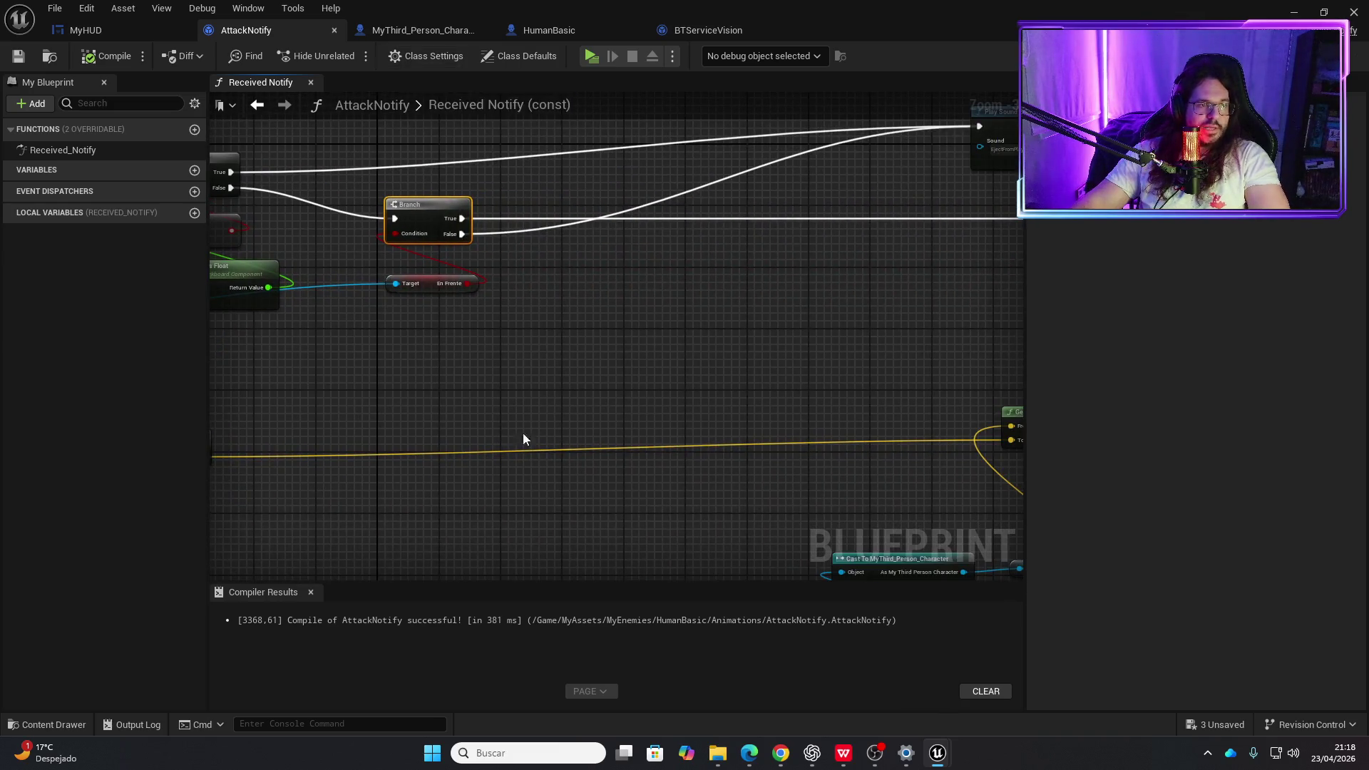
click(652, 30)
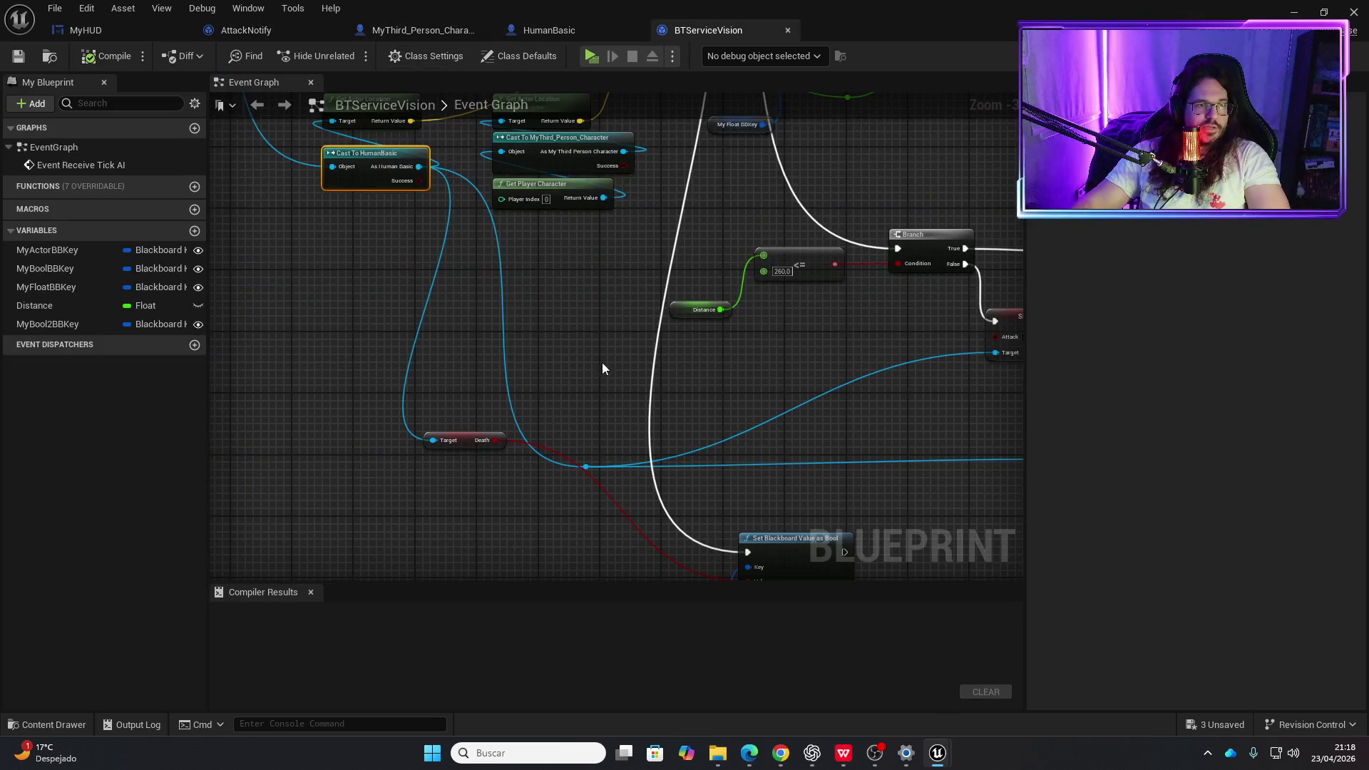
- Survey the Sphere Trace, Branch, Event Receive Tick AI and Sequence nodes in the graph
scroll(601, 368, down, 2)
mouse_move(611, 373)
mouse_down()
mouse_move(472, 391)
mouse_move(210, 392)
mouse_up()
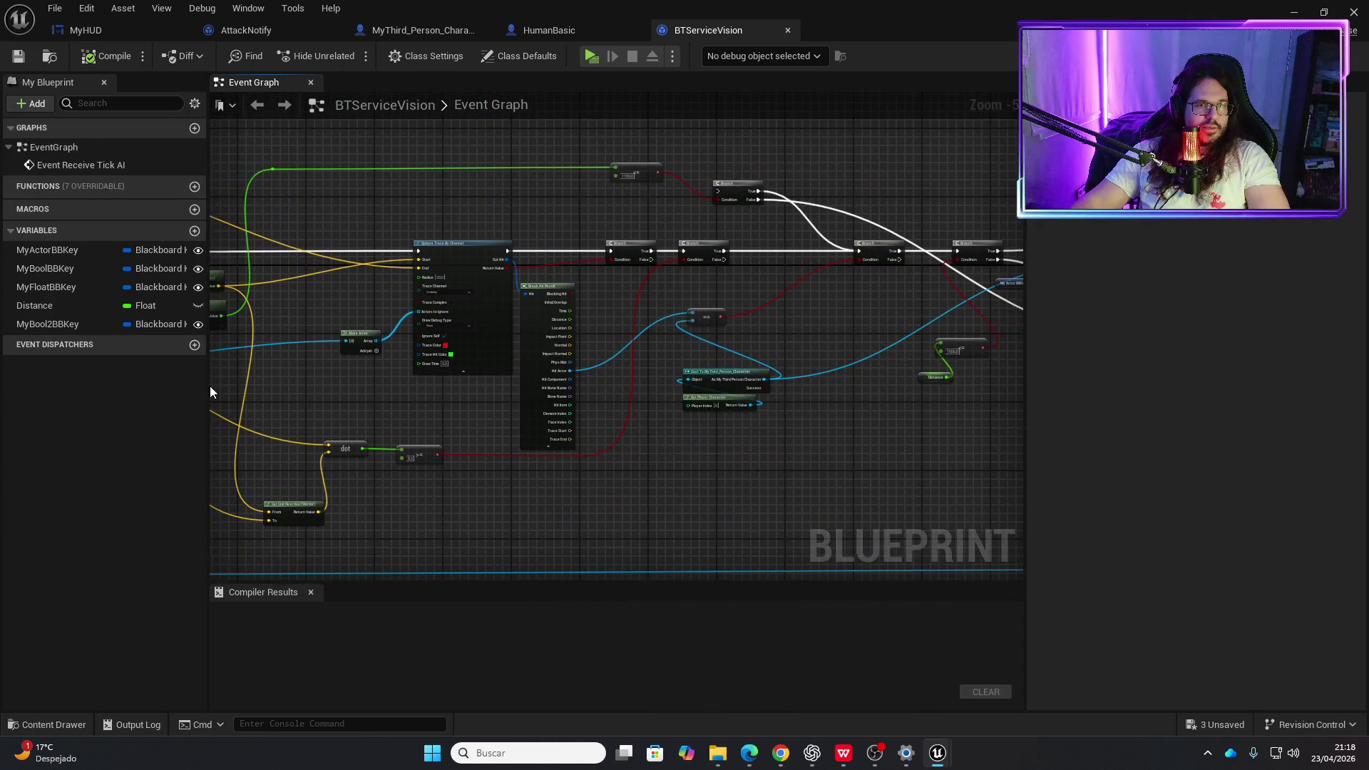
mouse_move(471, 316)
mouse_down()
mouse_move(328, 489)
mouse_move(564, 368)
mouse_move(580, 327)
mouse_up()
scroll(634, 293, up, 1)
scroll(544, 266, up, 3)
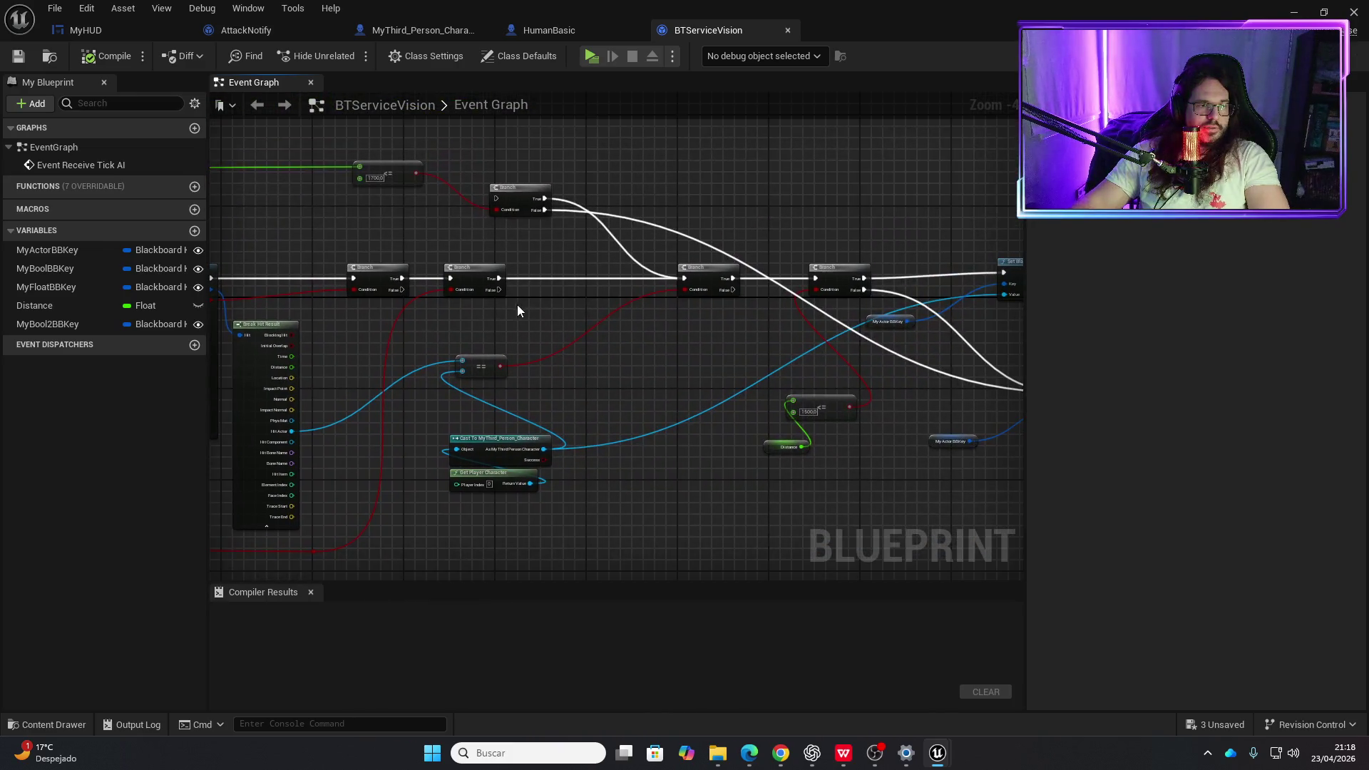
scroll(476, 367, down, 4)
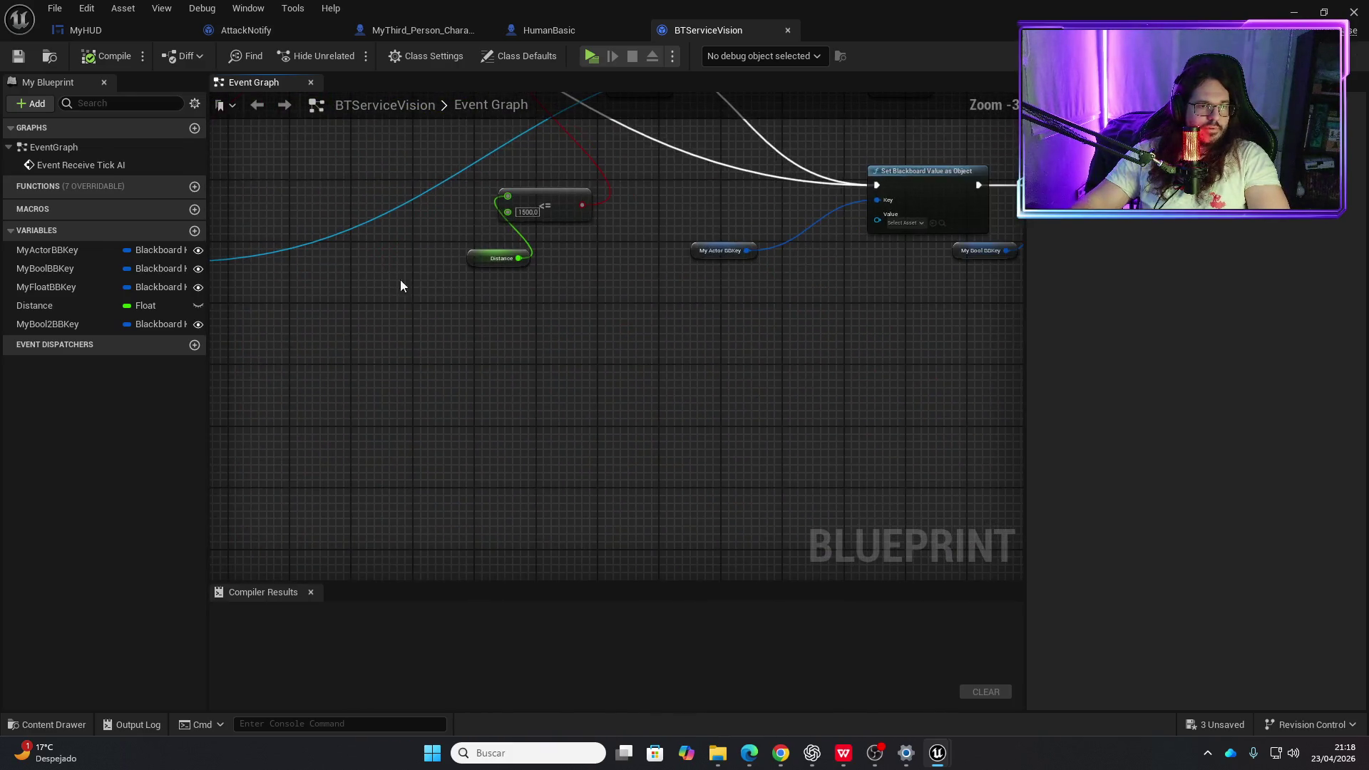
mouse_move(410, 311)
mouse_down()
mouse_move(467, 425)
mouse_move(876, 406)
mouse_move(758, 357)
mouse_move(788, 316)
mouse_up()
scroll(552, 325, up, 3)
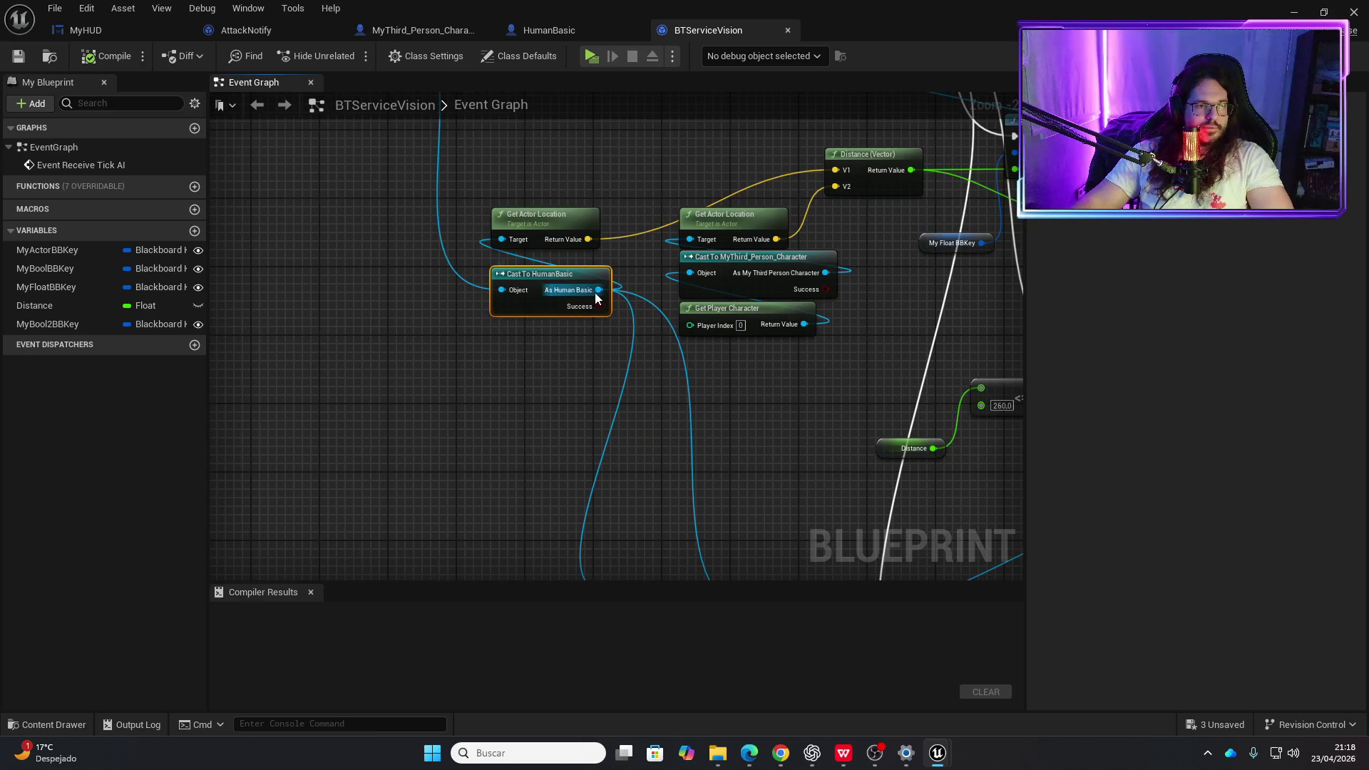
- Add a reroute point on the long blue HumanBasic reference wire
drag(596, 291, 596, 293)
scroll(370, 355, down, 4)
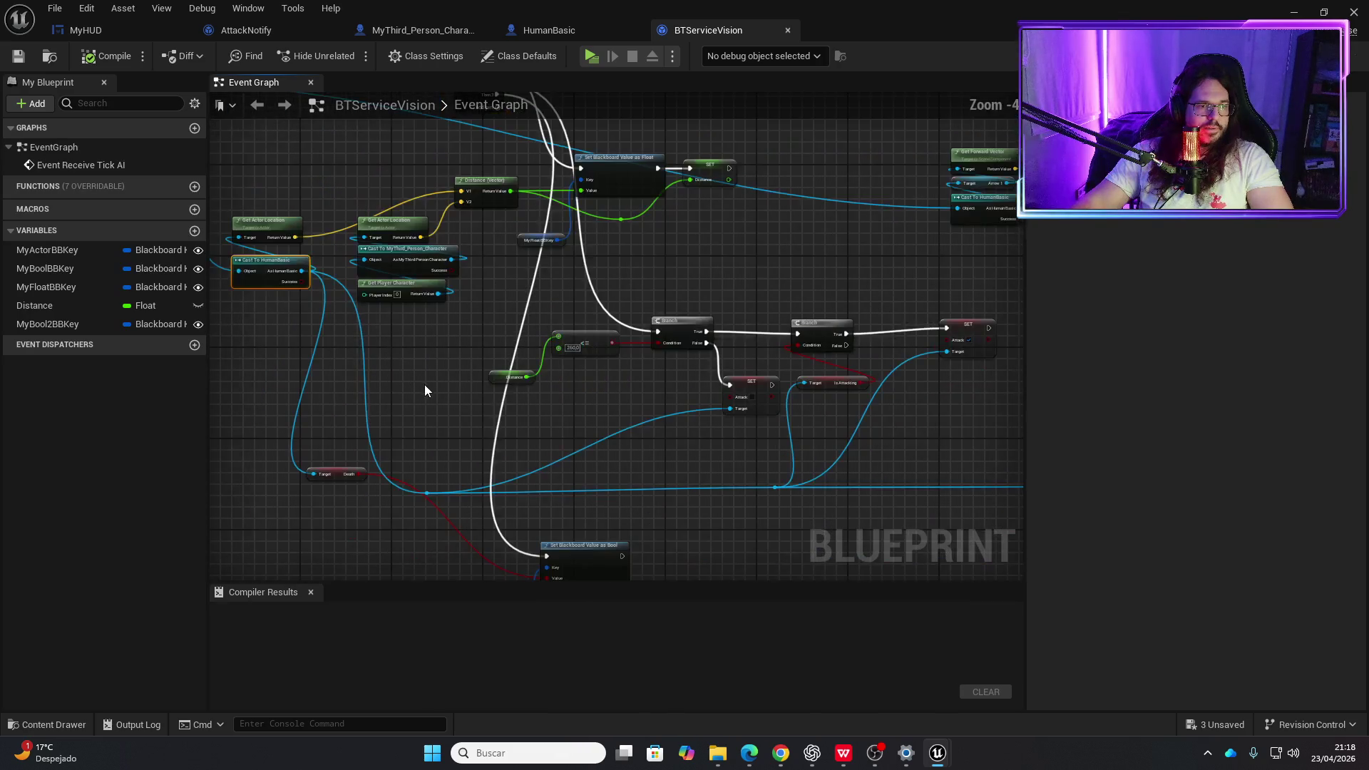
mouse_move(358, 366)
mouse_down()
mouse_move(396, 395)
mouse_move(639, 345)
mouse_move(420, 332)
mouse_move(789, 336)
mouse_up()
scroll(606, 365, up, 2)
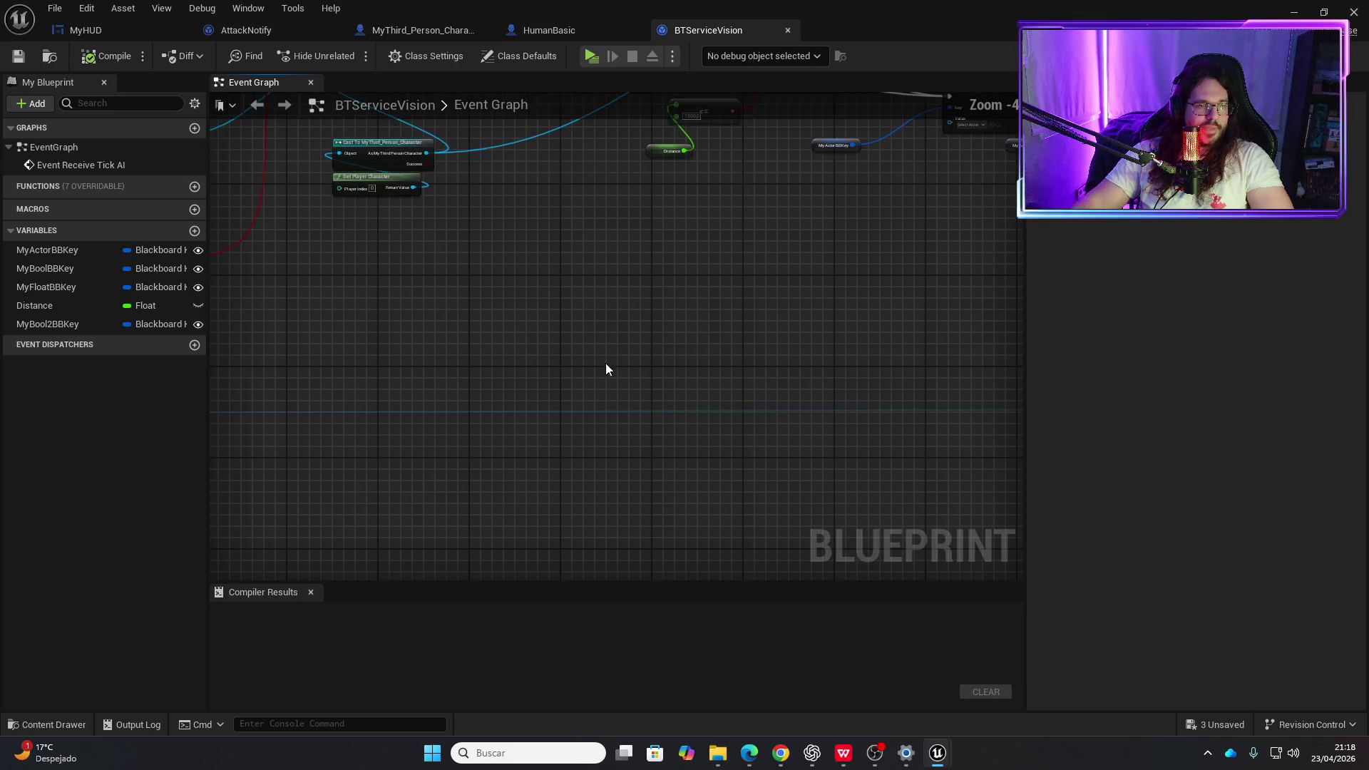
double_click(513, 410)
mouse_move(514, 409)
mouse_down()
mouse_move(511, 535)
mouse_move(702, 522)
mouse_move(847, 446)
mouse_up()
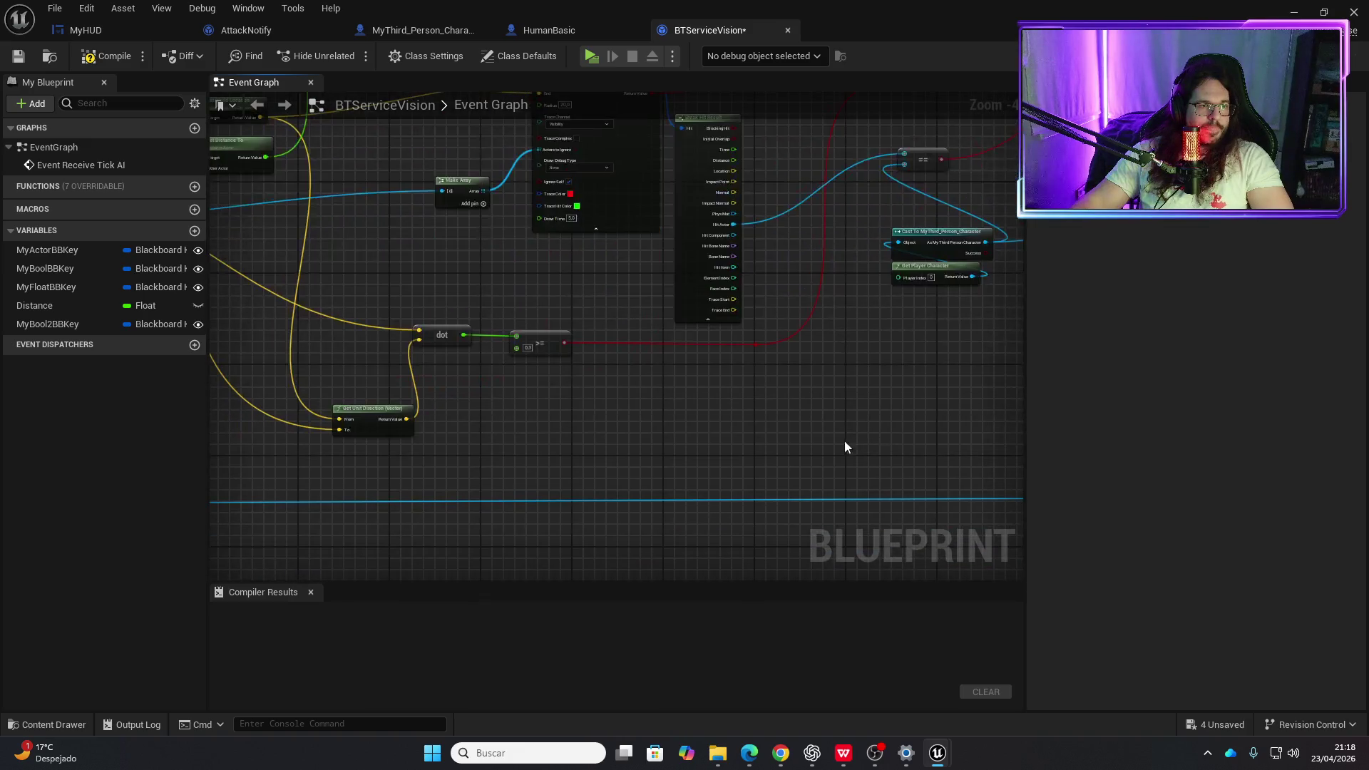
drag(611, 367, 557, 485)
mouse_move(715, 233)
mouse_down()
mouse_move(549, 366)
mouse_move(582, 532)
mouse_move(564, 516)
mouse_move(544, 250)
mouse_move(522, 235)
mouse_up()
- Add a Set En Frente node from the As Human Basic pin and move it beside the Branches
text(set enfre)
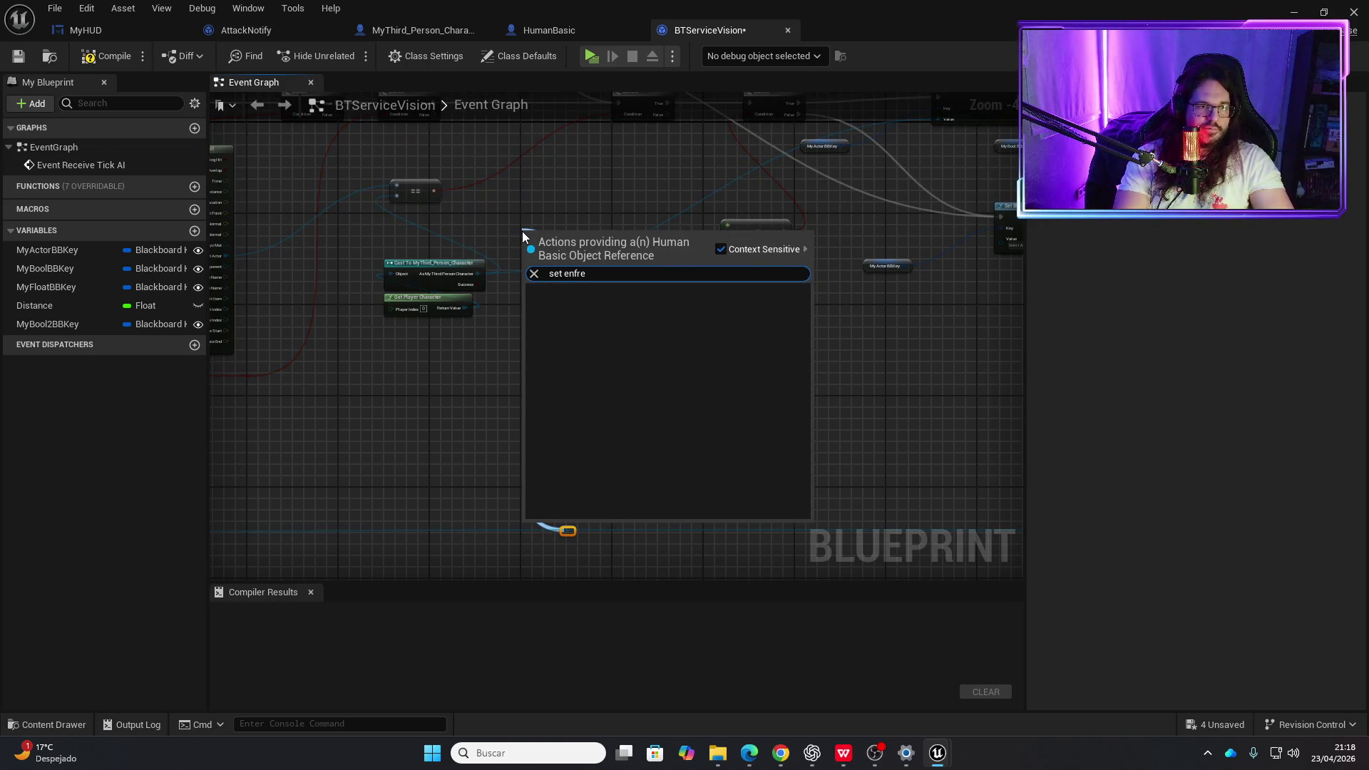
key(BackSpace)
key(BackSpace)
key(BackSpace)
key(BackSpace)
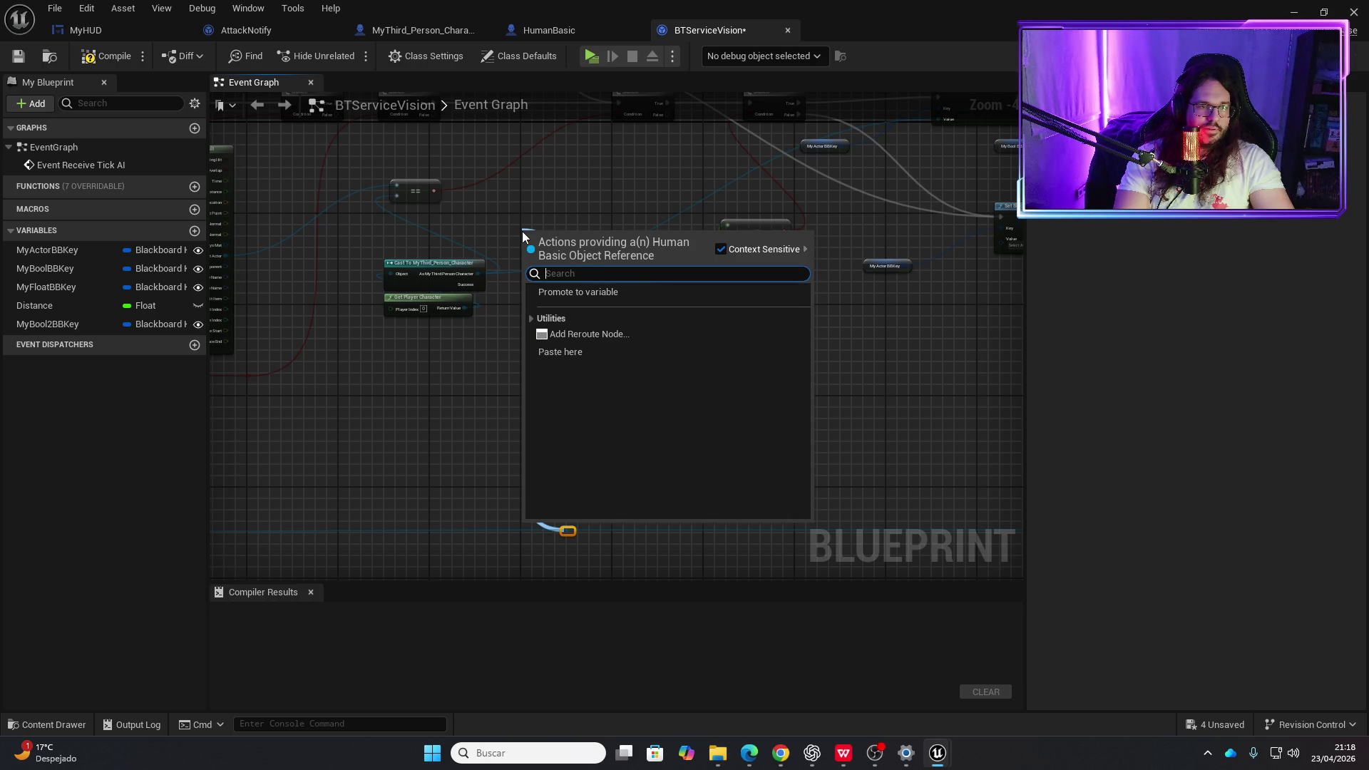
drag(464, 412, 882, 406)
scroll(480, 457, down, 4)
scroll(407, 459, up, 4)
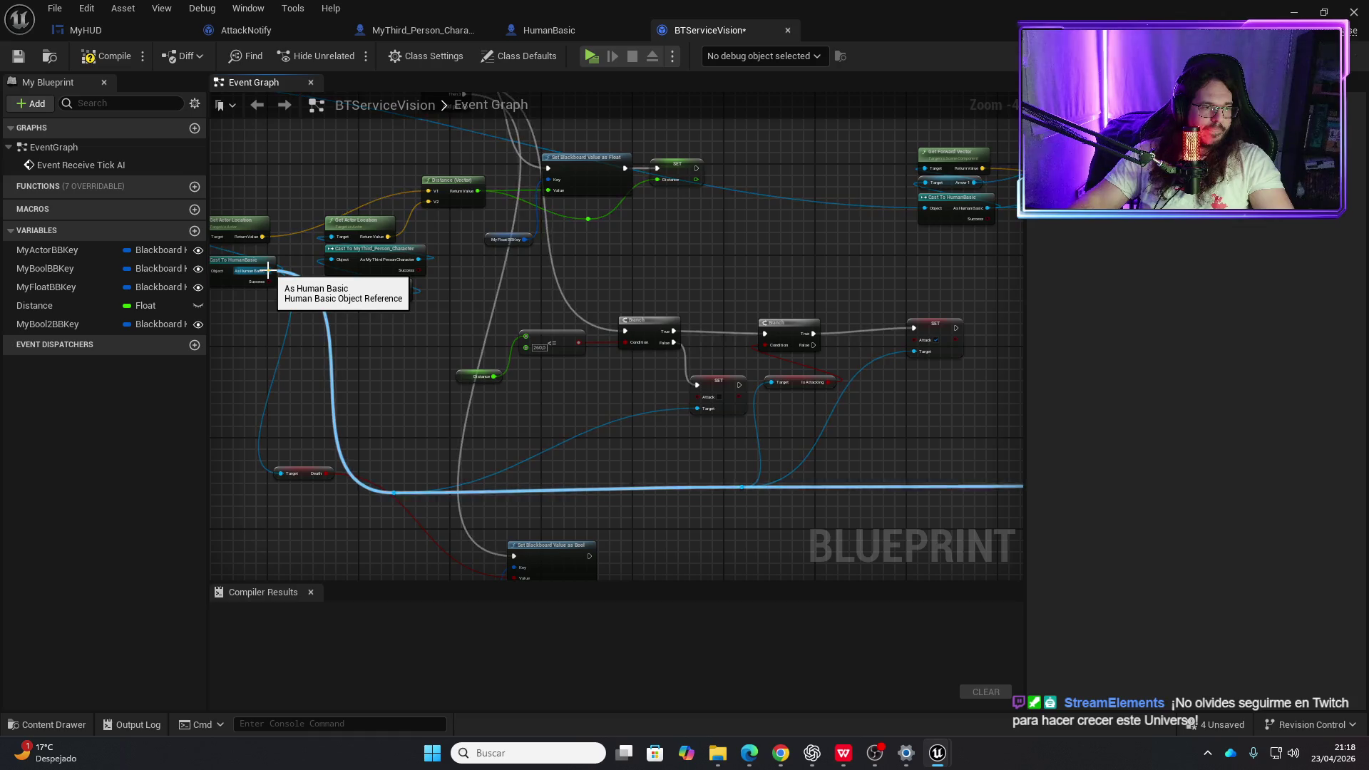
drag(268, 270, 435, 429)
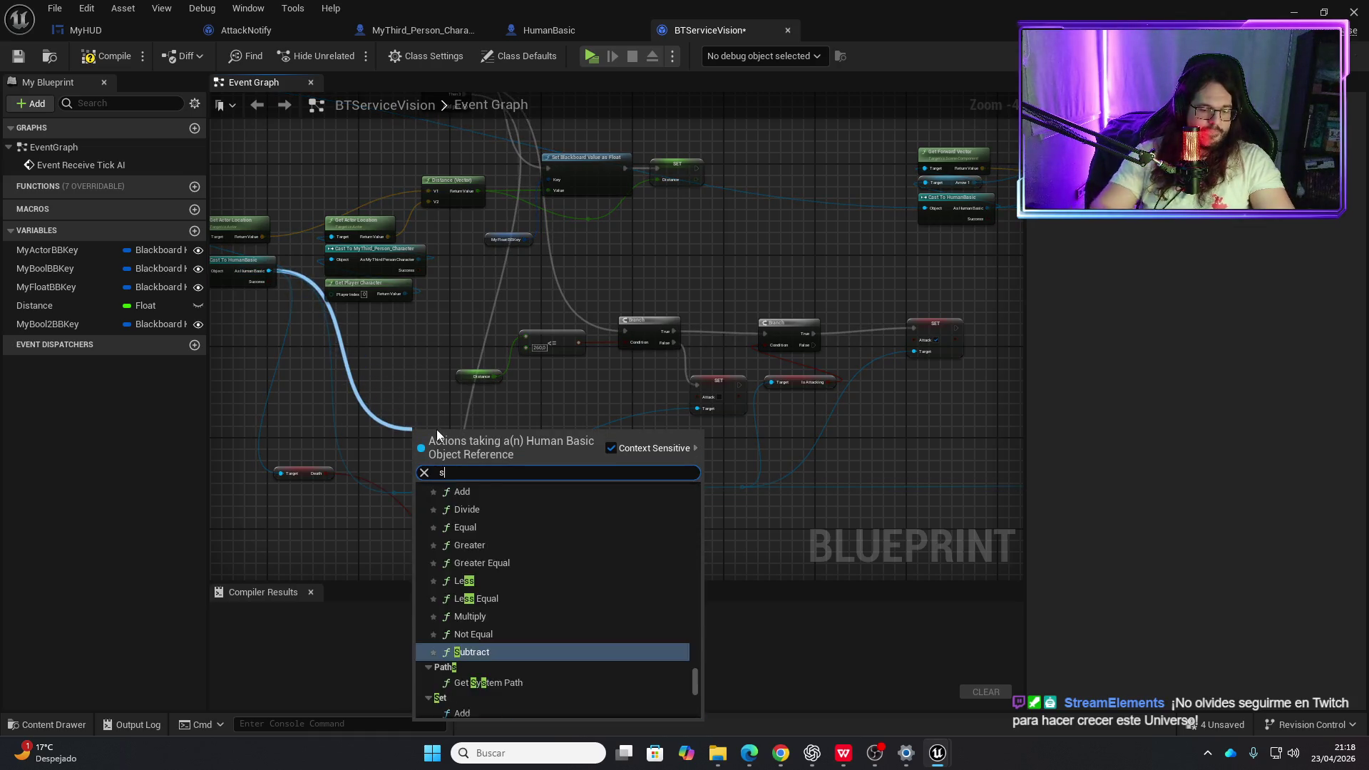
text(set enf)
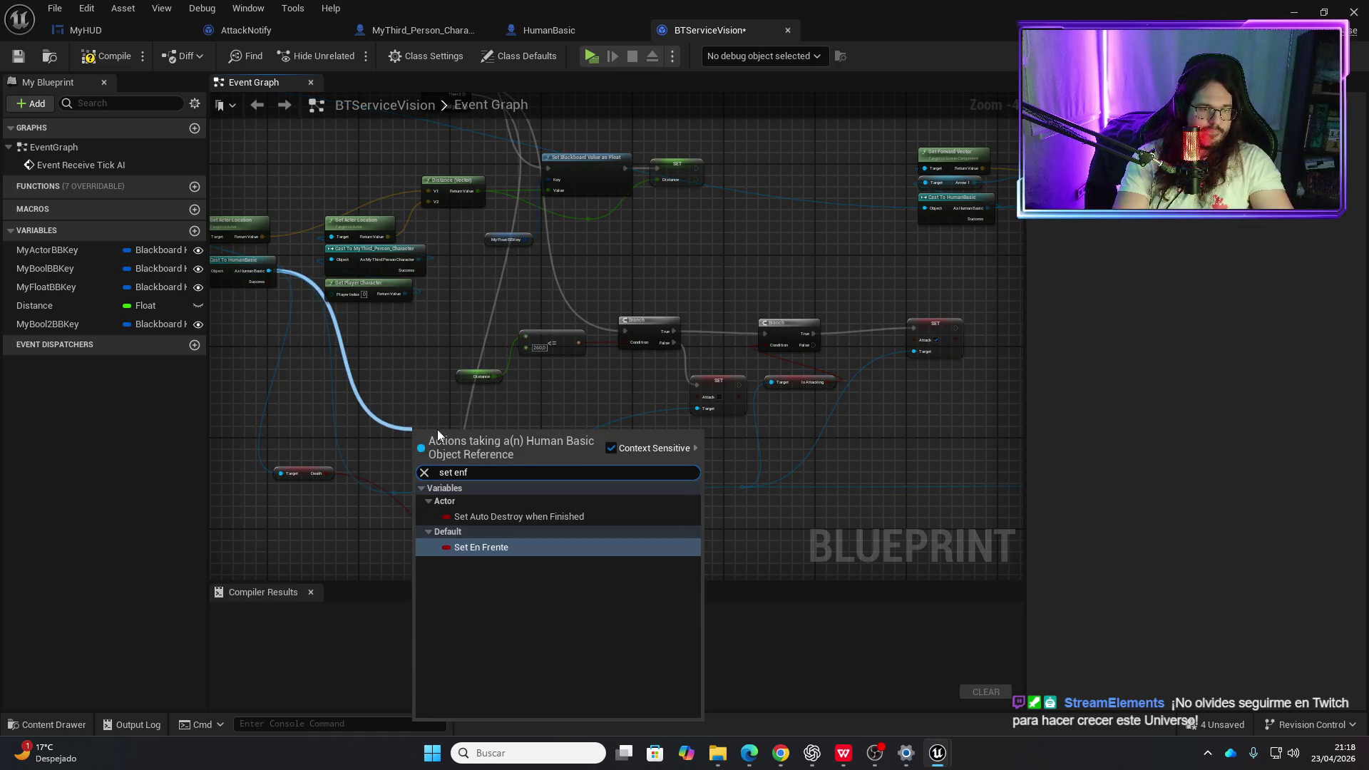
key(Return)
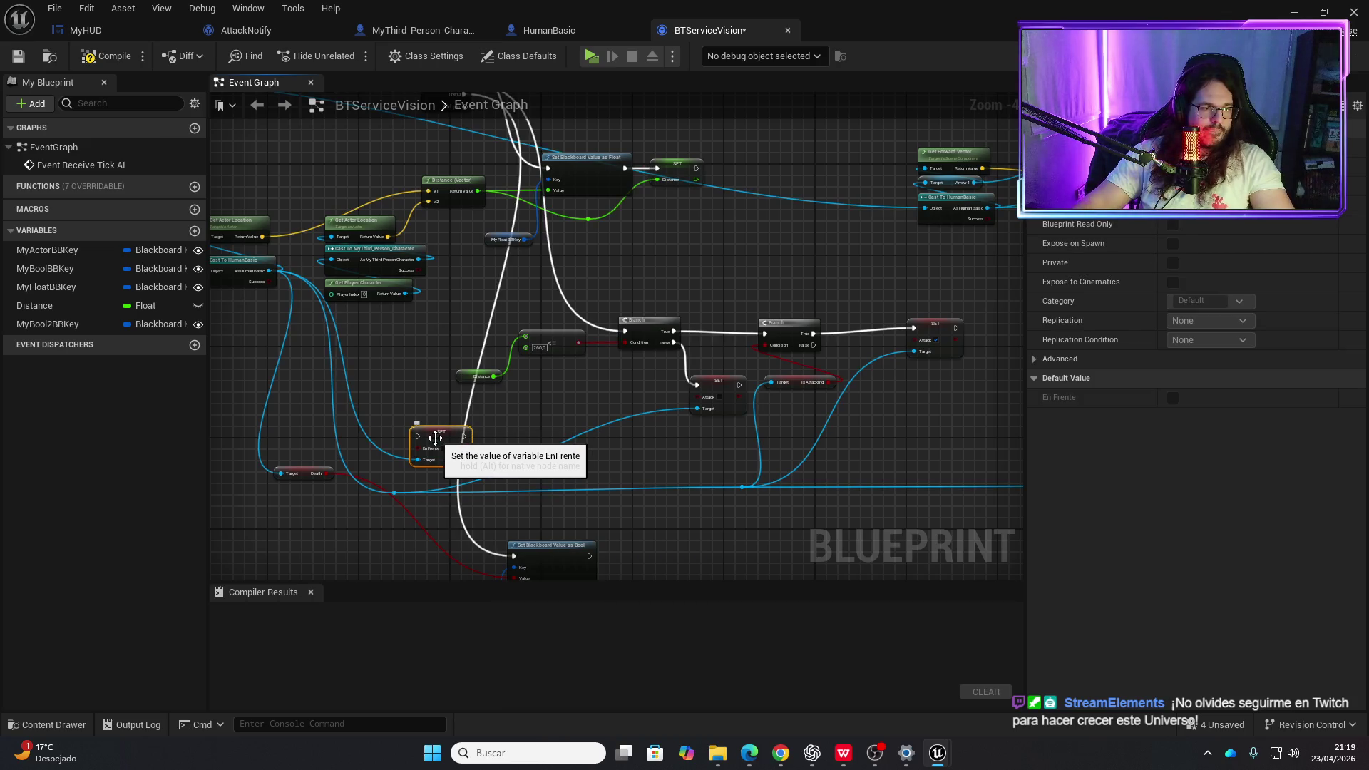
mouse_move(435, 438)
mouse_down()
mouse_move(792, 464)
mouse_move(980, 340)
mouse_move(484, 211)
mouse_move(162, 482)
mouse_move(562, 280)
mouse_move(627, 206)
mouse_move(595, 214)
mouse_move(605, 208)
mouse_move(751, 208)
mouse_up()
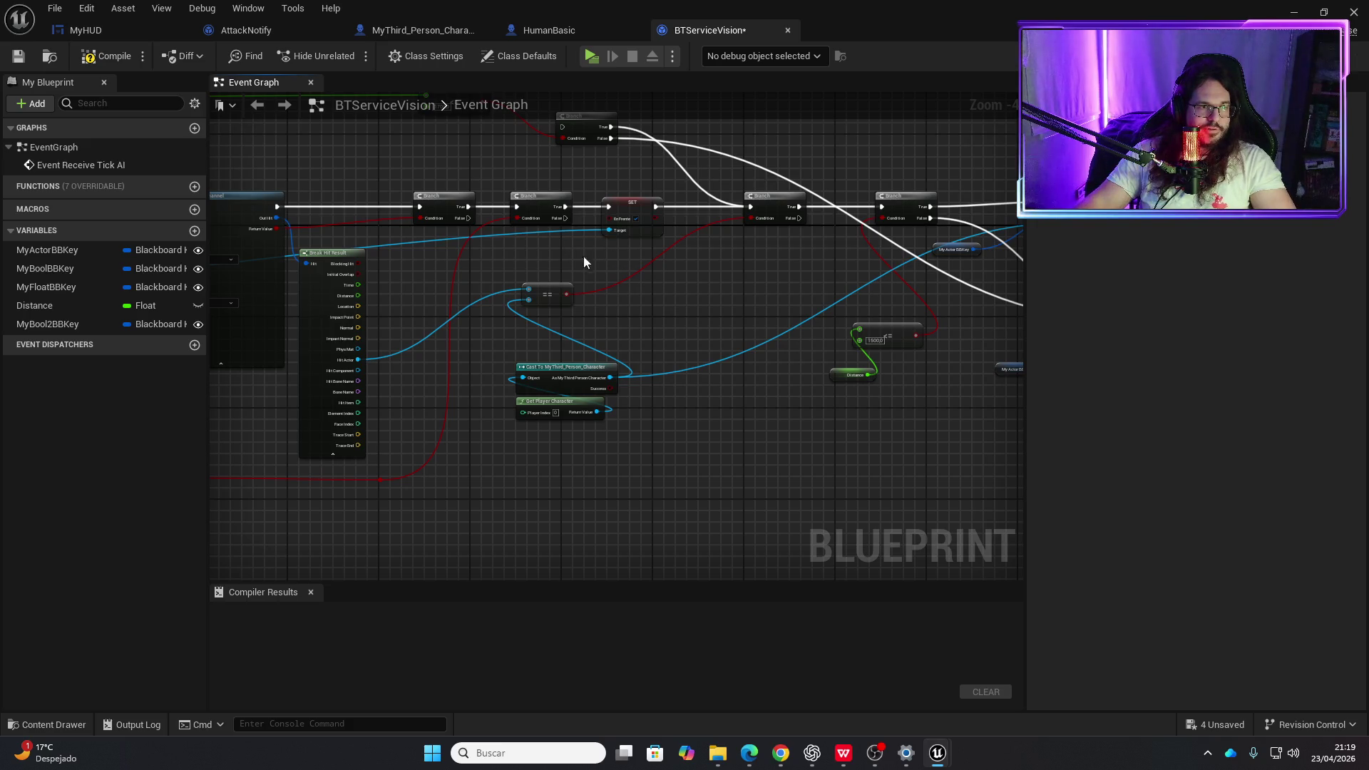
- Wire the SET En Frente node inline from the Branch's True output to the next Branch
drag(583, 255, 869, 232)
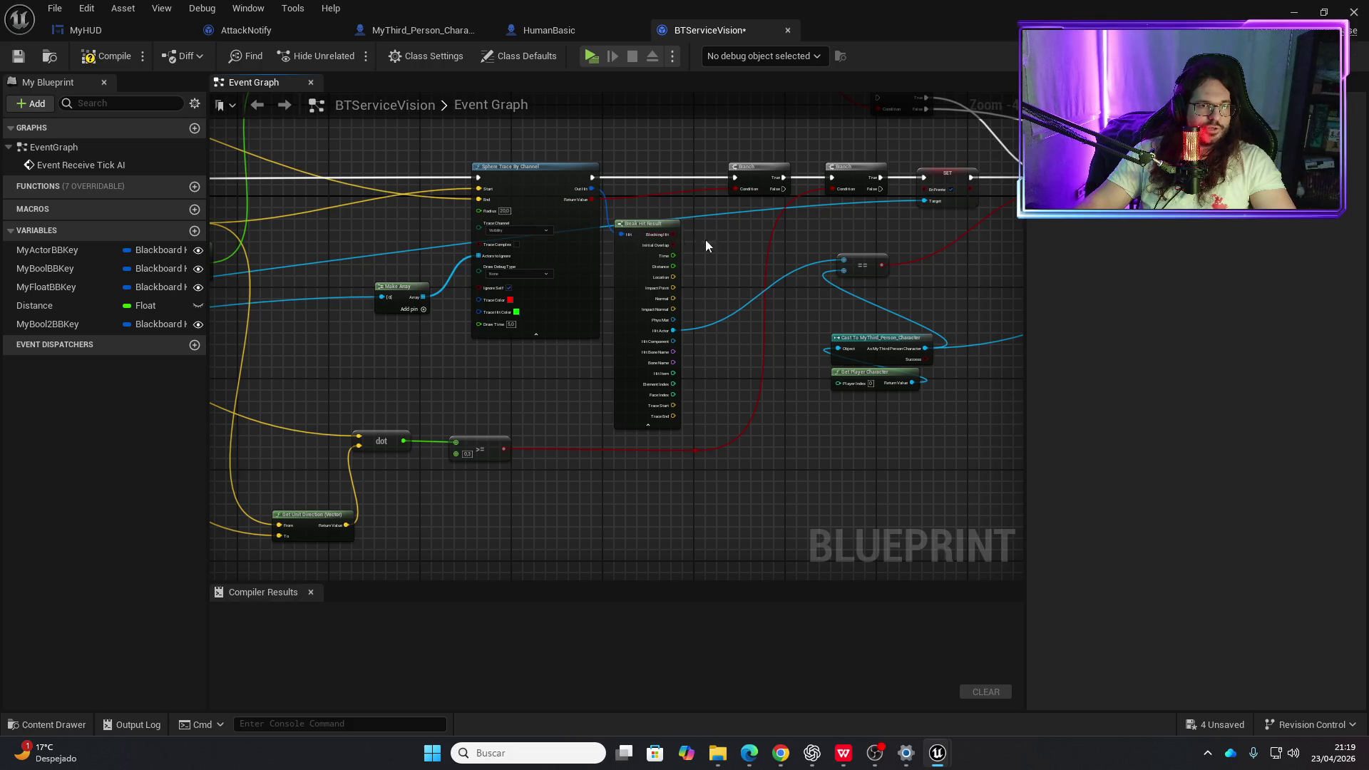
drag(690, 250, 583, 237)
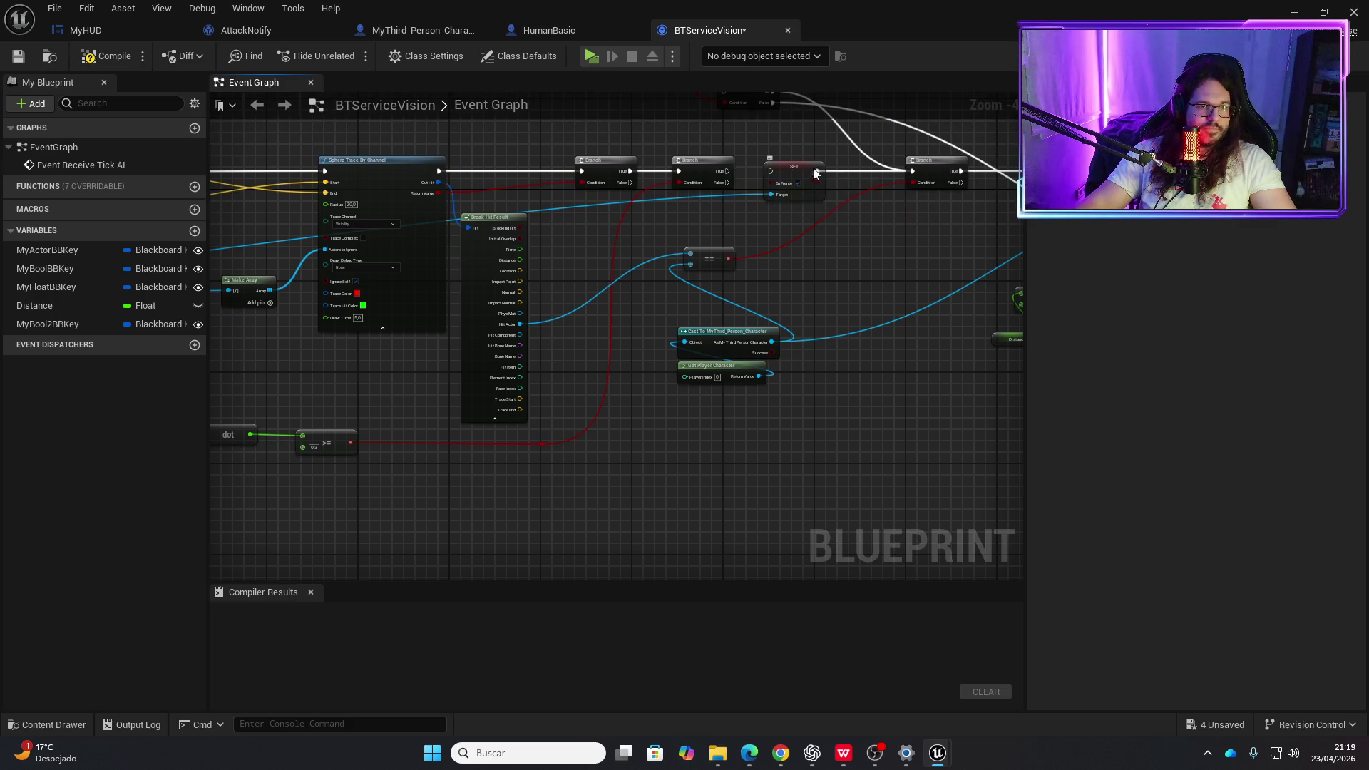
drag(797, 187, 728, 175)
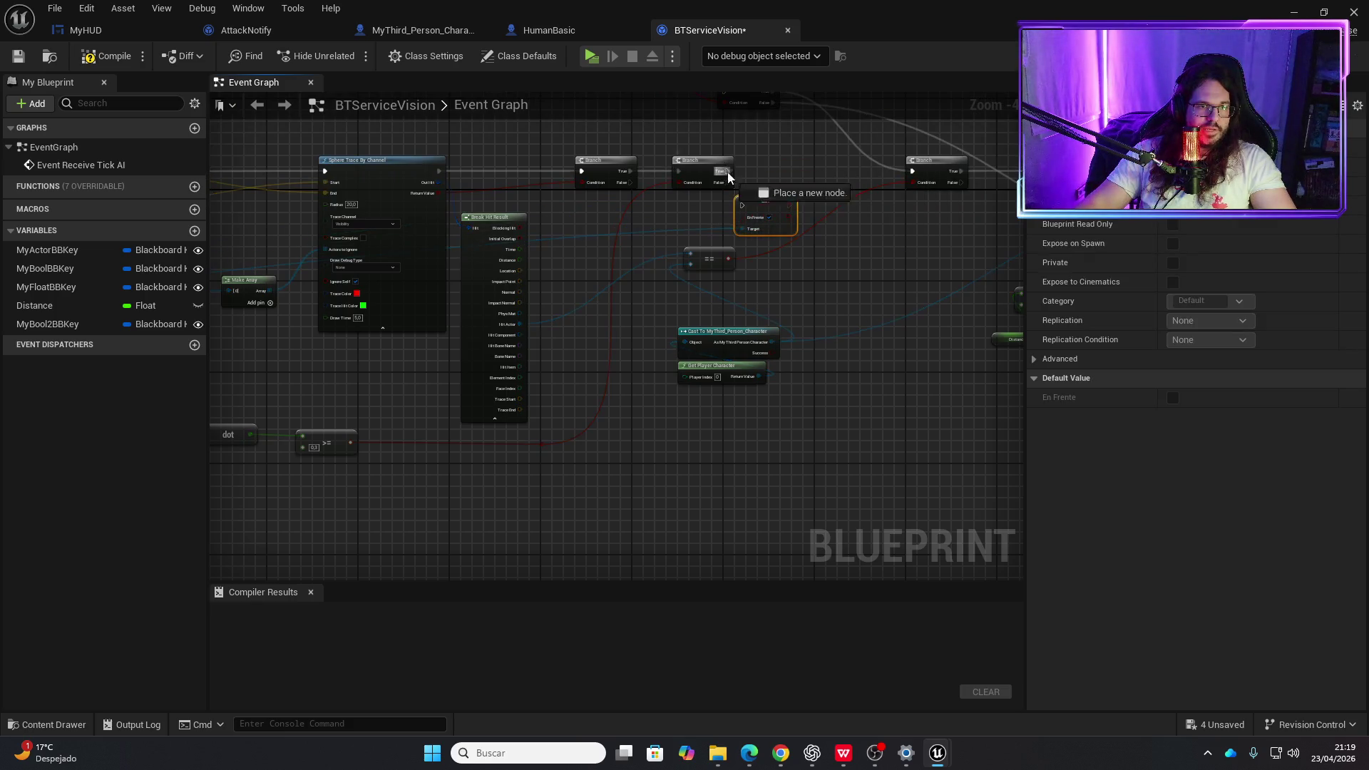
drag(913, 175, 914, 174)
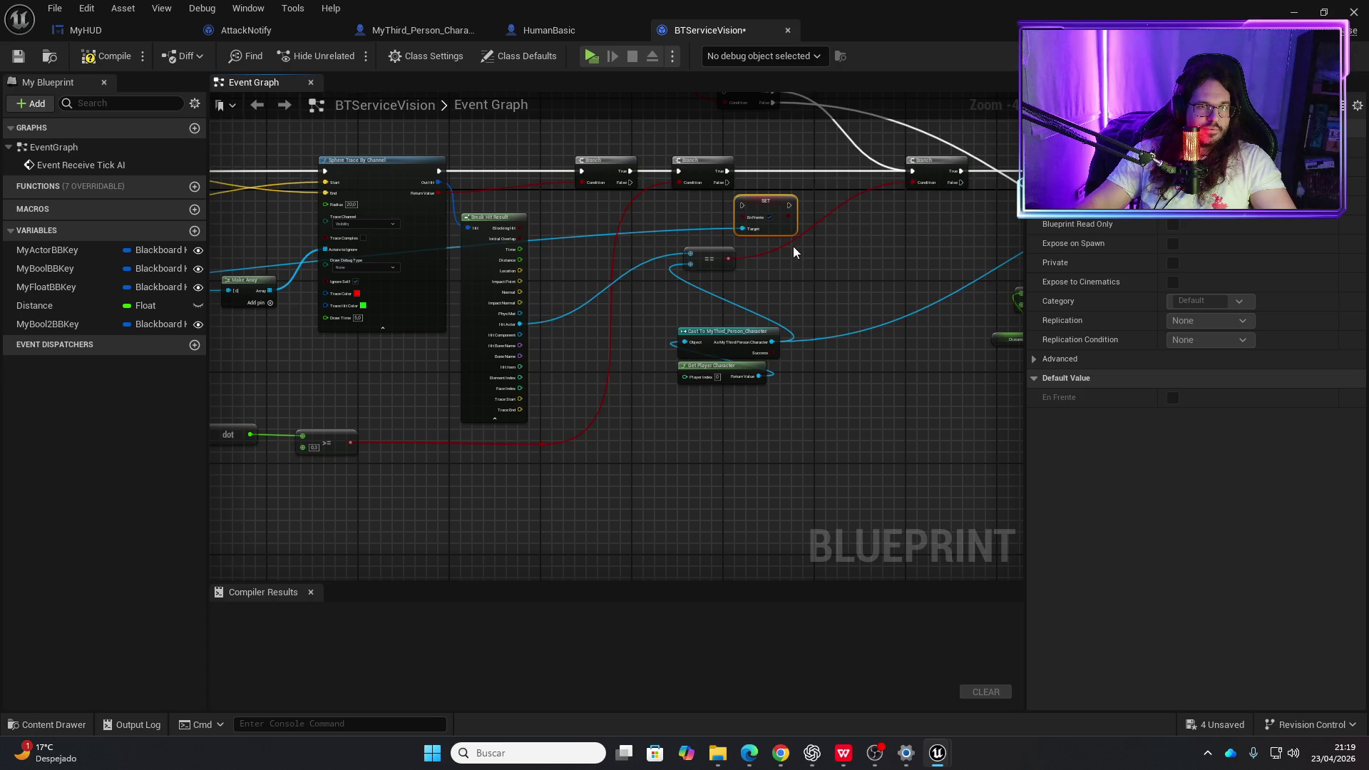
mouse_move(791, 251)
mouse_down()
mouse_move(634, 241)
mouse_move(660, 238)
mouse_move(592, 260)
mouse_move(865, 241)
mouse_up()
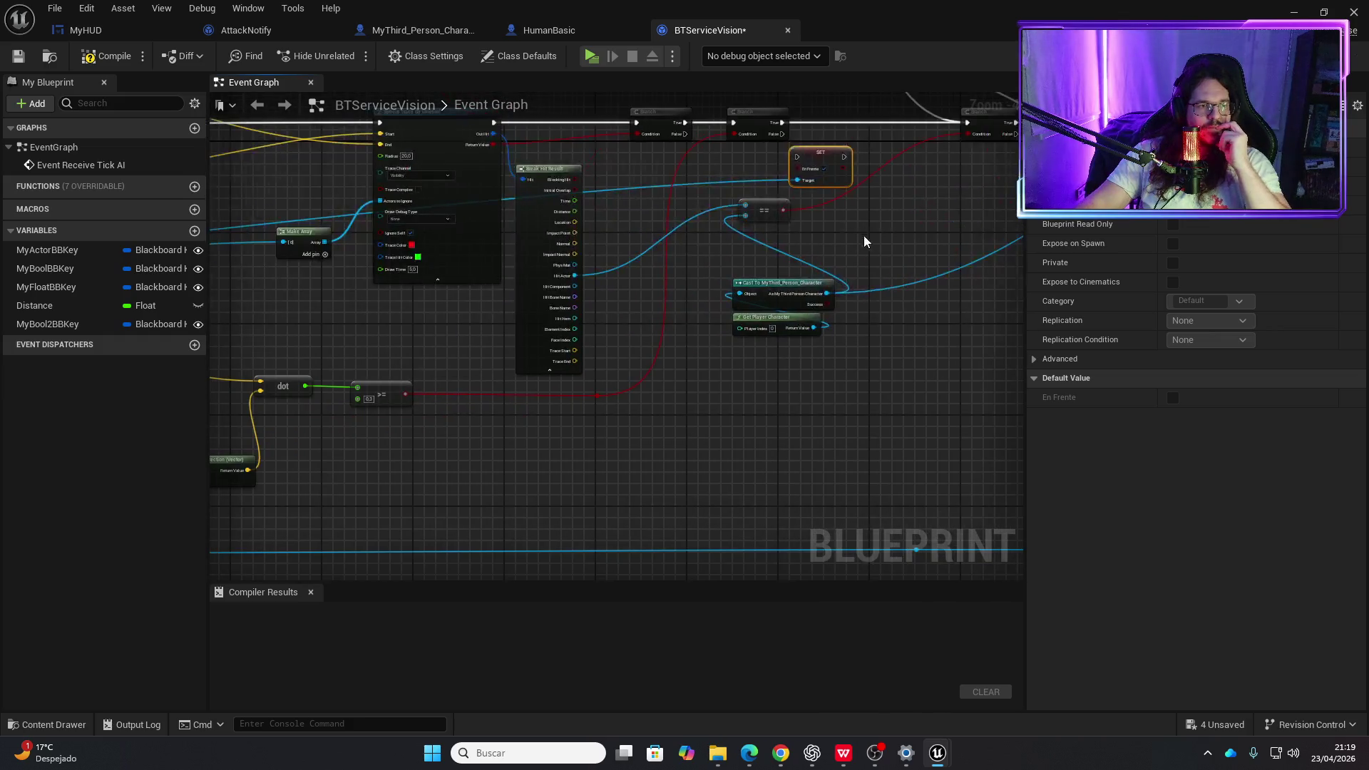
drag(447, 337, 559, 419)
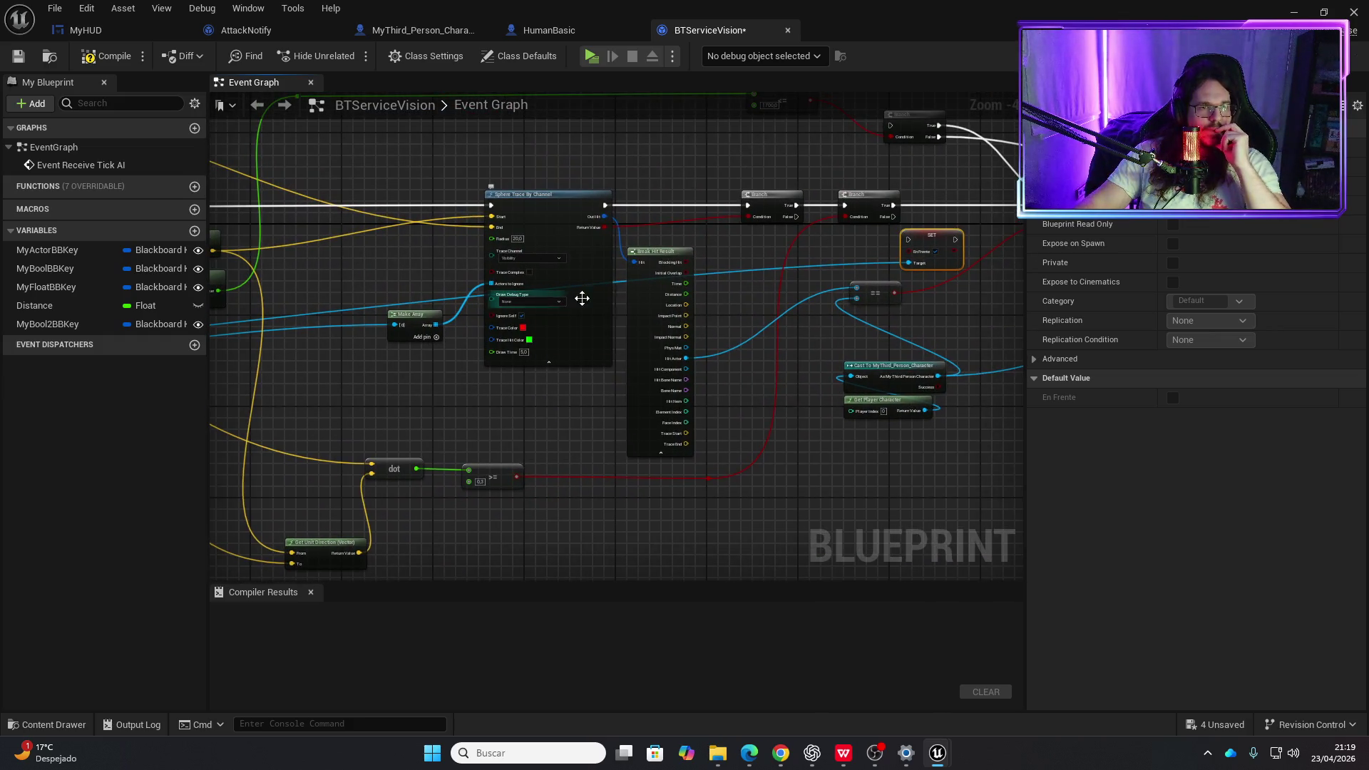
drag(777, 207, 524, 220)
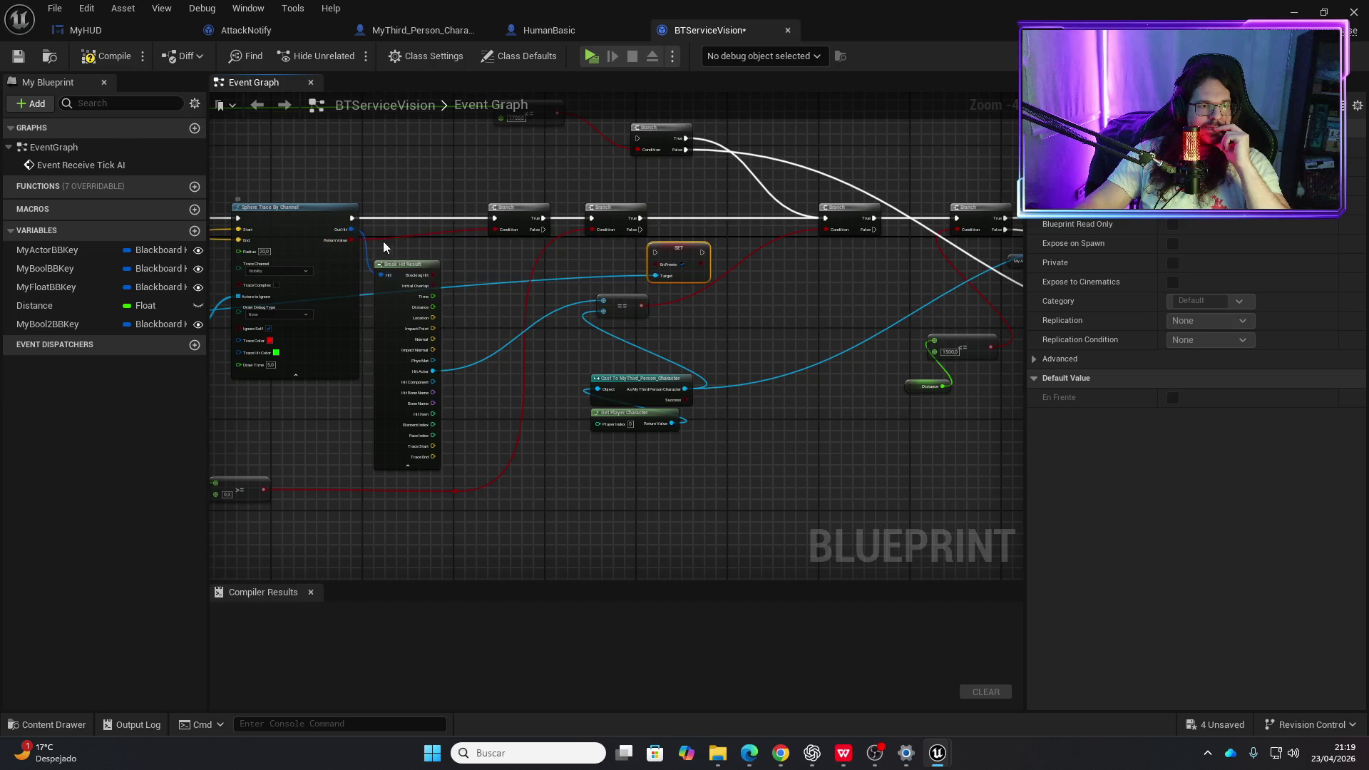
scroll(364, 249, up, 1)
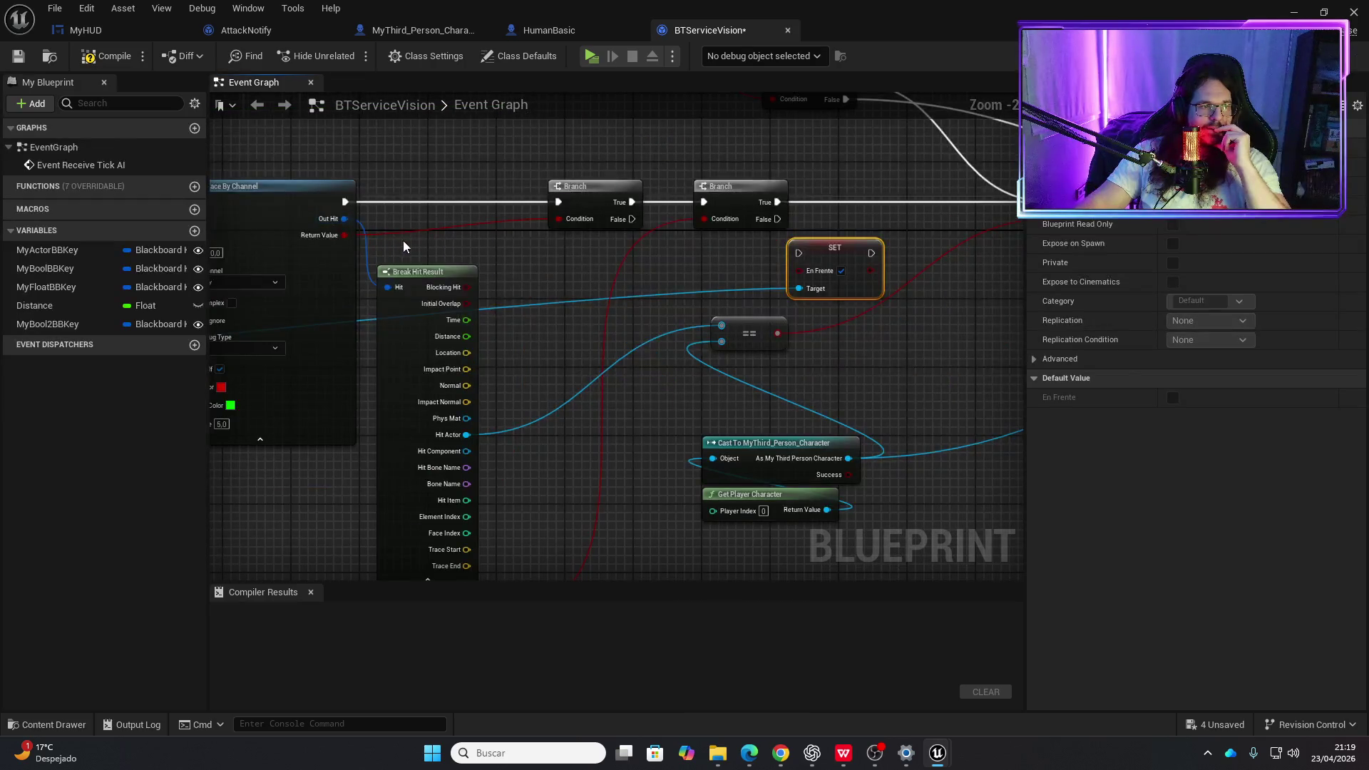
drag(518, 265, 450, 258)
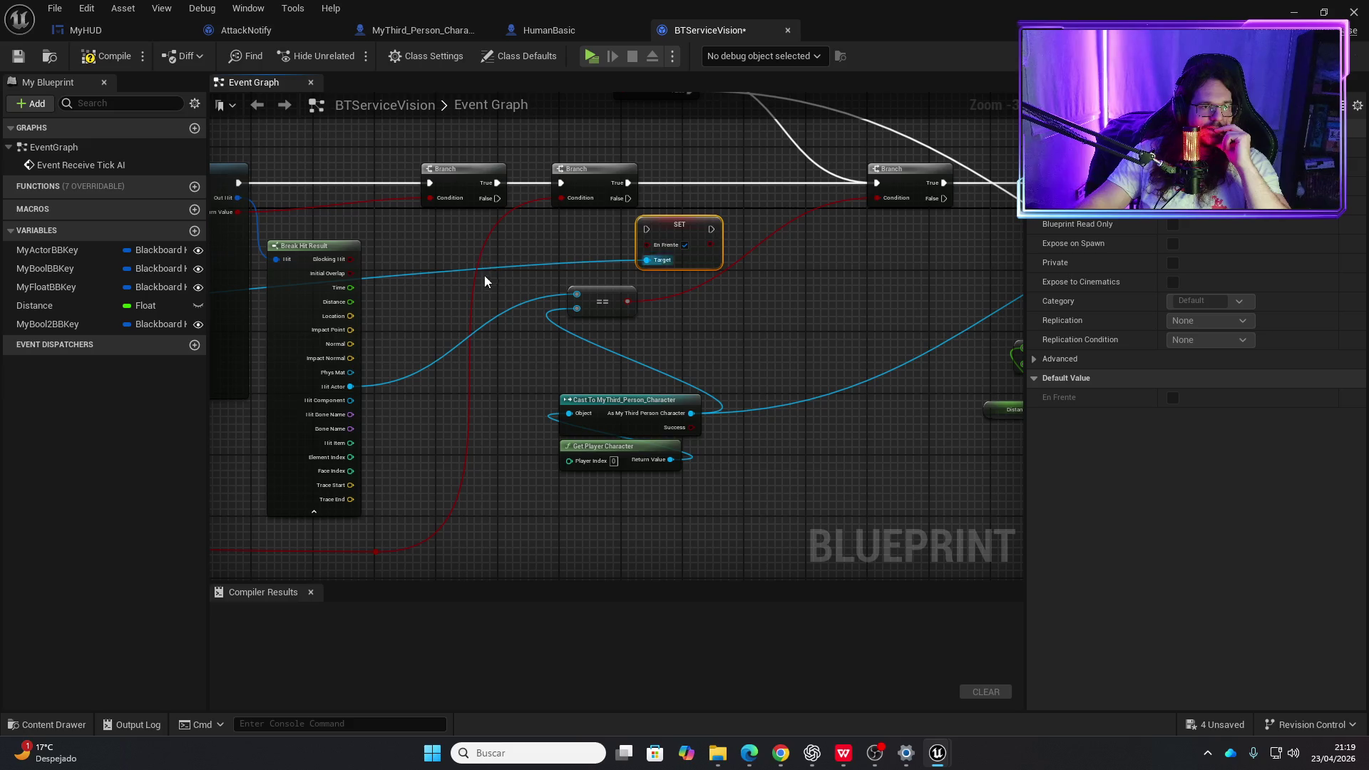
drag(670, 246, 725, 200)
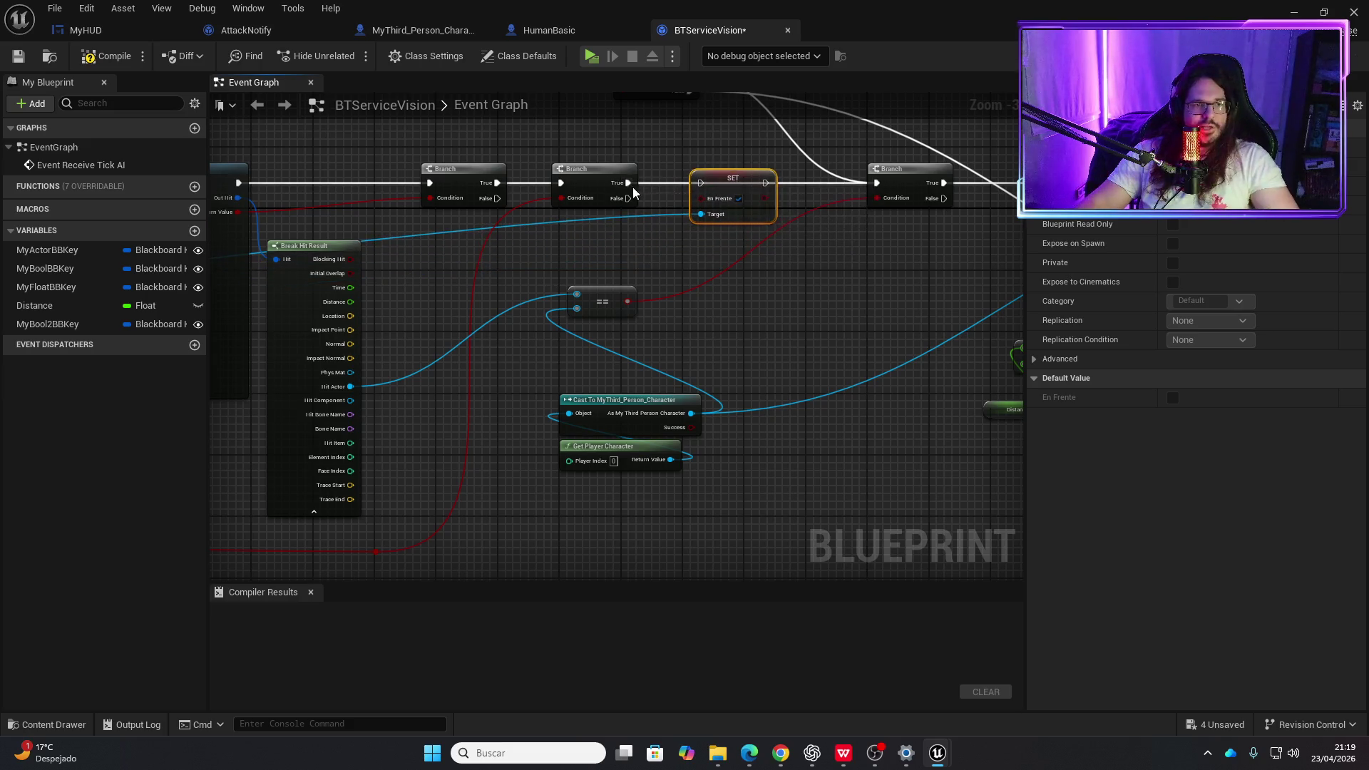
drag(627, 182, 880, 184)
drag(830, 275, 676, 279)
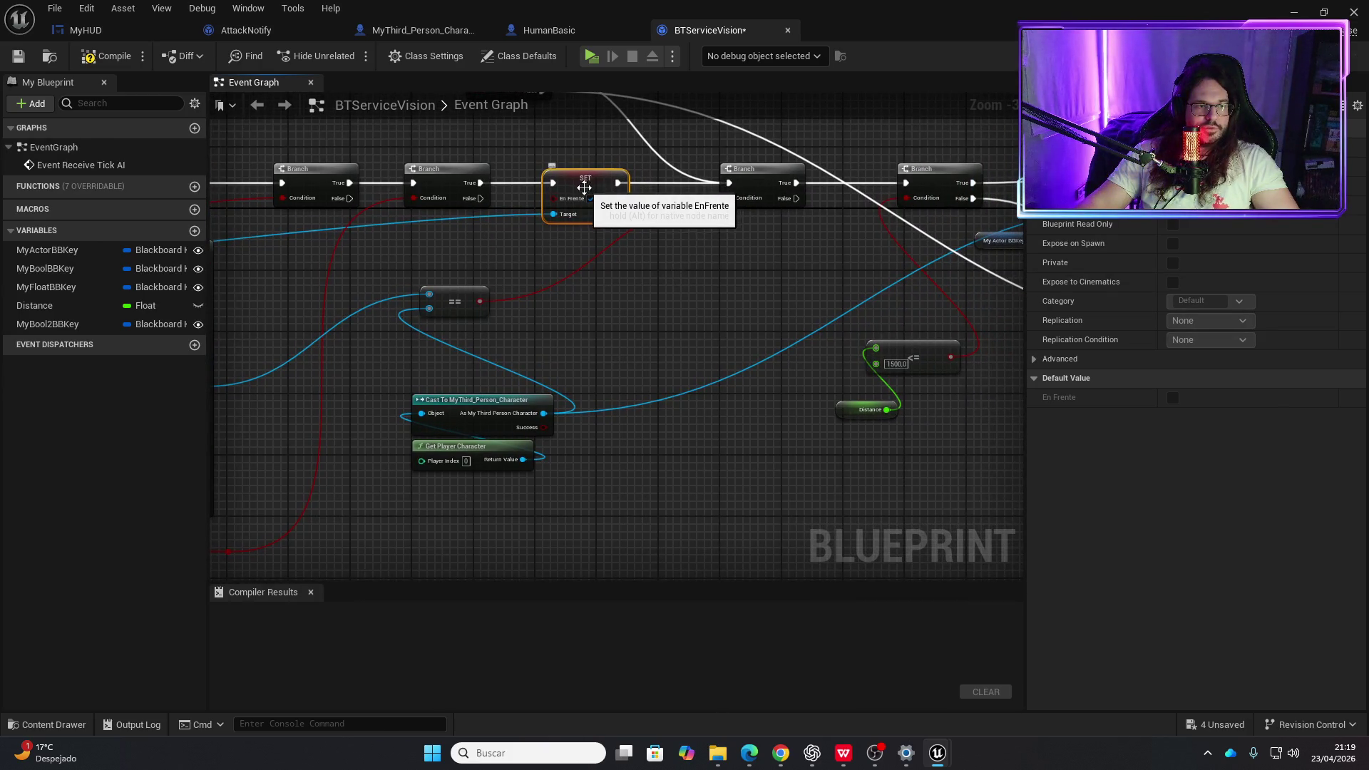
- Add a reroute point on the blue wire feeding the SET node
drag(539, 243, 685, 227)
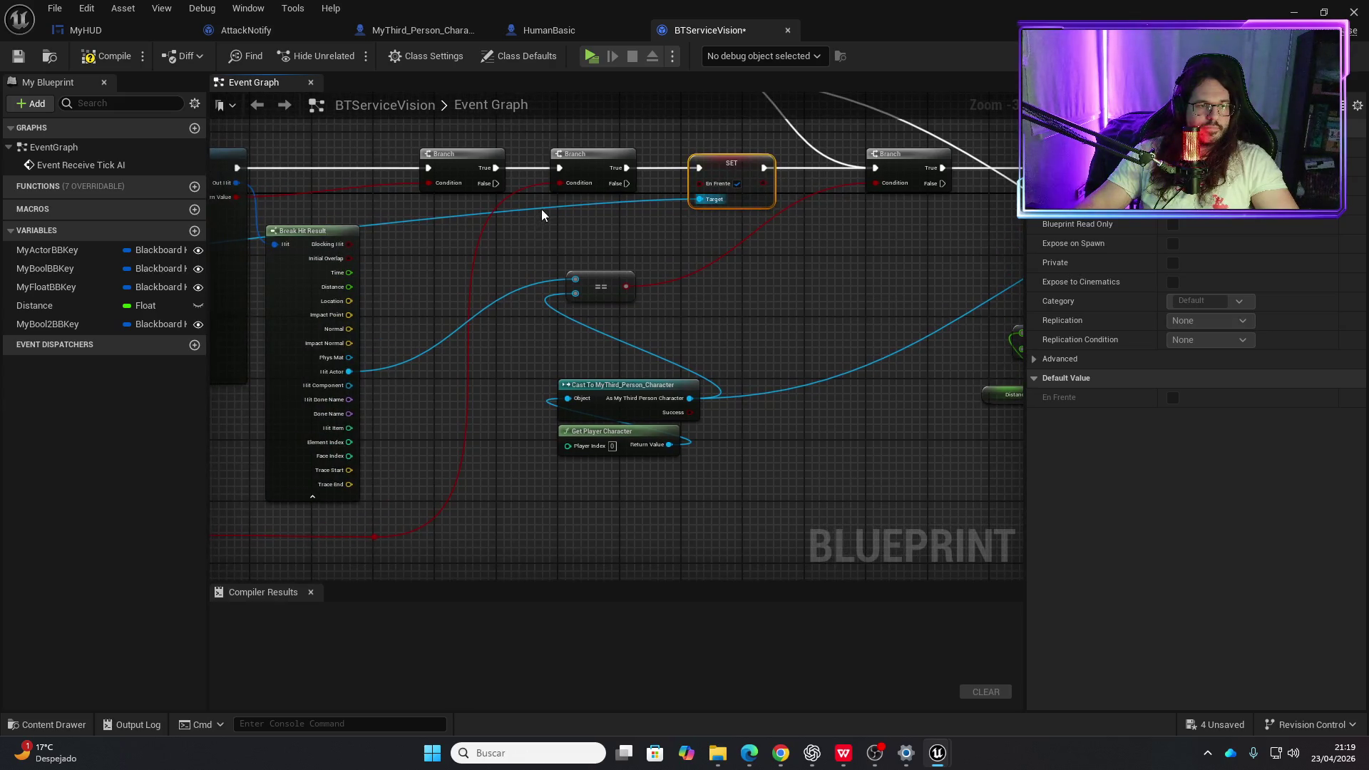
double_click(542, 211)
mouse_move(541, 211)
mouse_down()
mouse_move(535, 657)
mouse_move(717, 174)
mouse_up()
scroll(717, 174, down, 6)
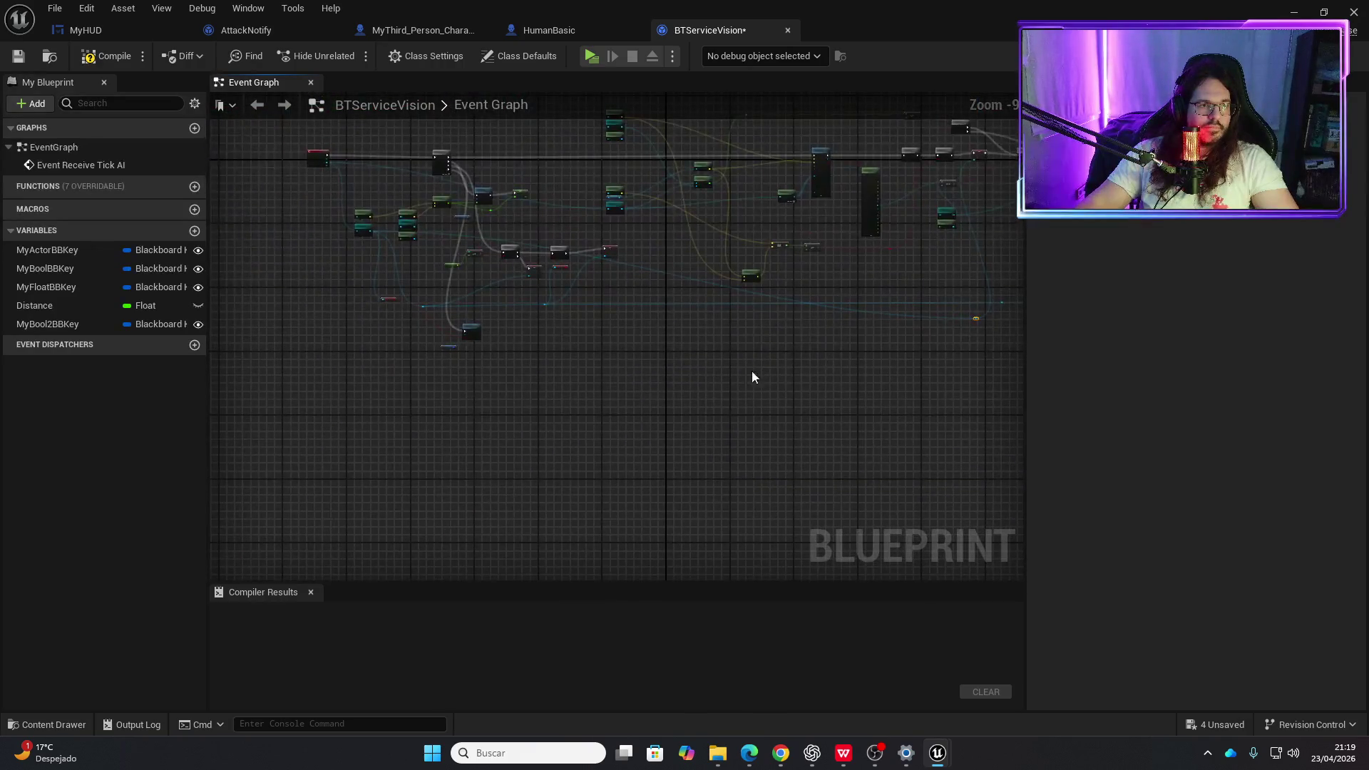
- Try a 'set enf' node search from the reroute point, then cancel it
scroll(556, 379, up, 5)
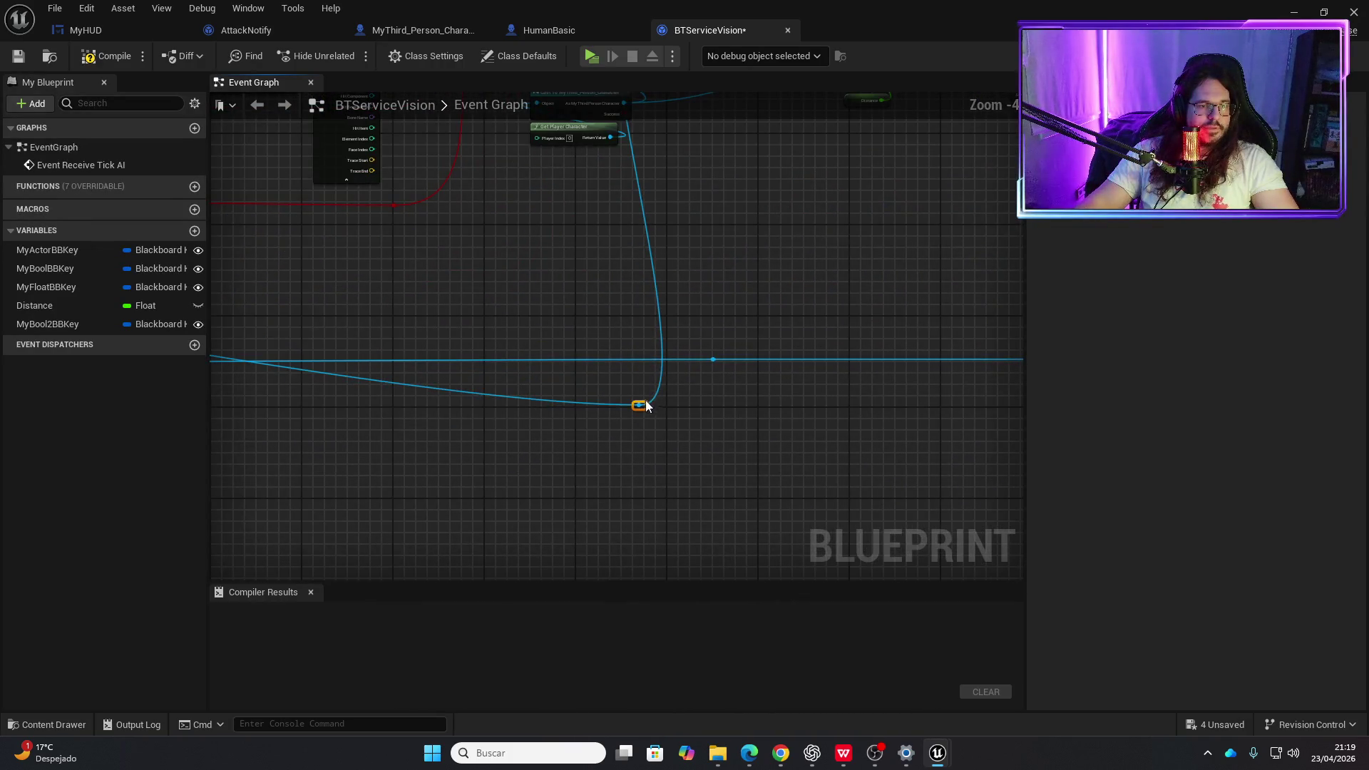
drag(646, 406, 566, 294)
text(s)
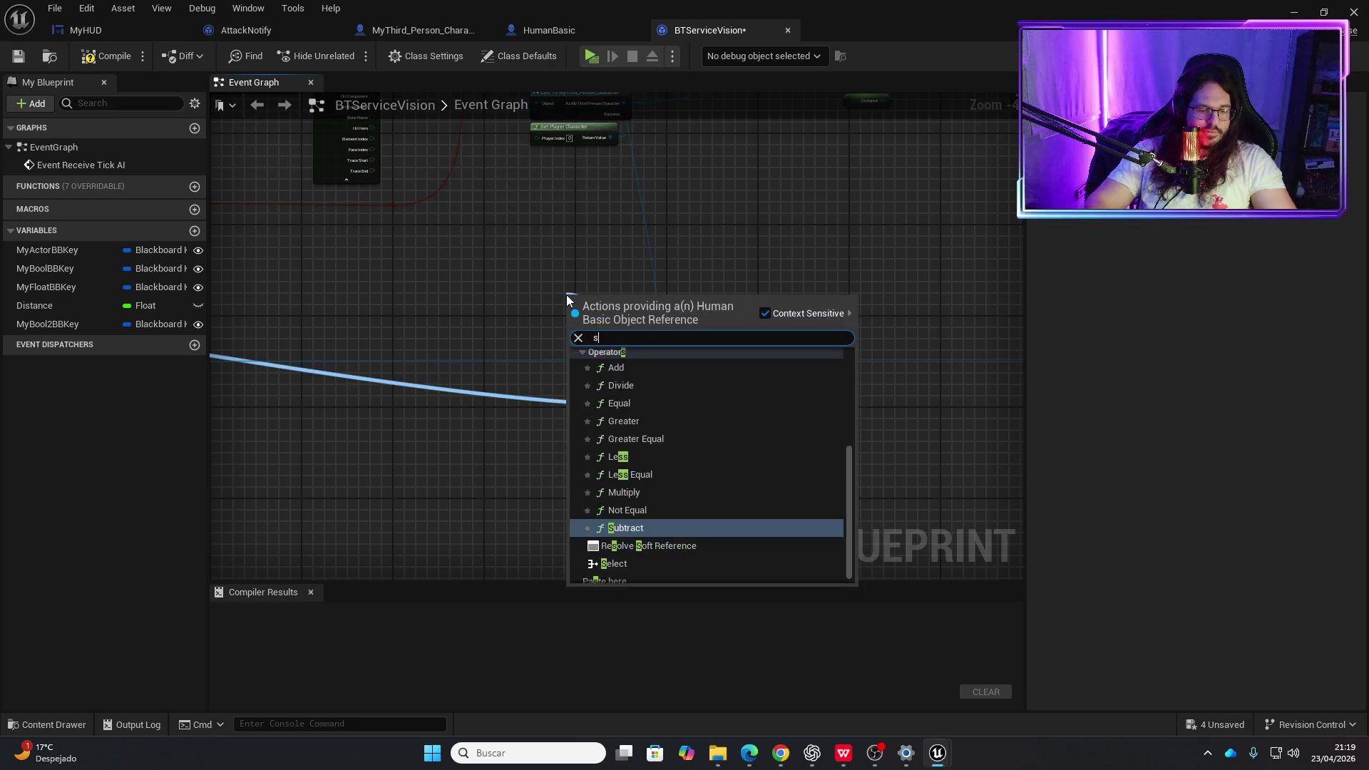
text(et en)
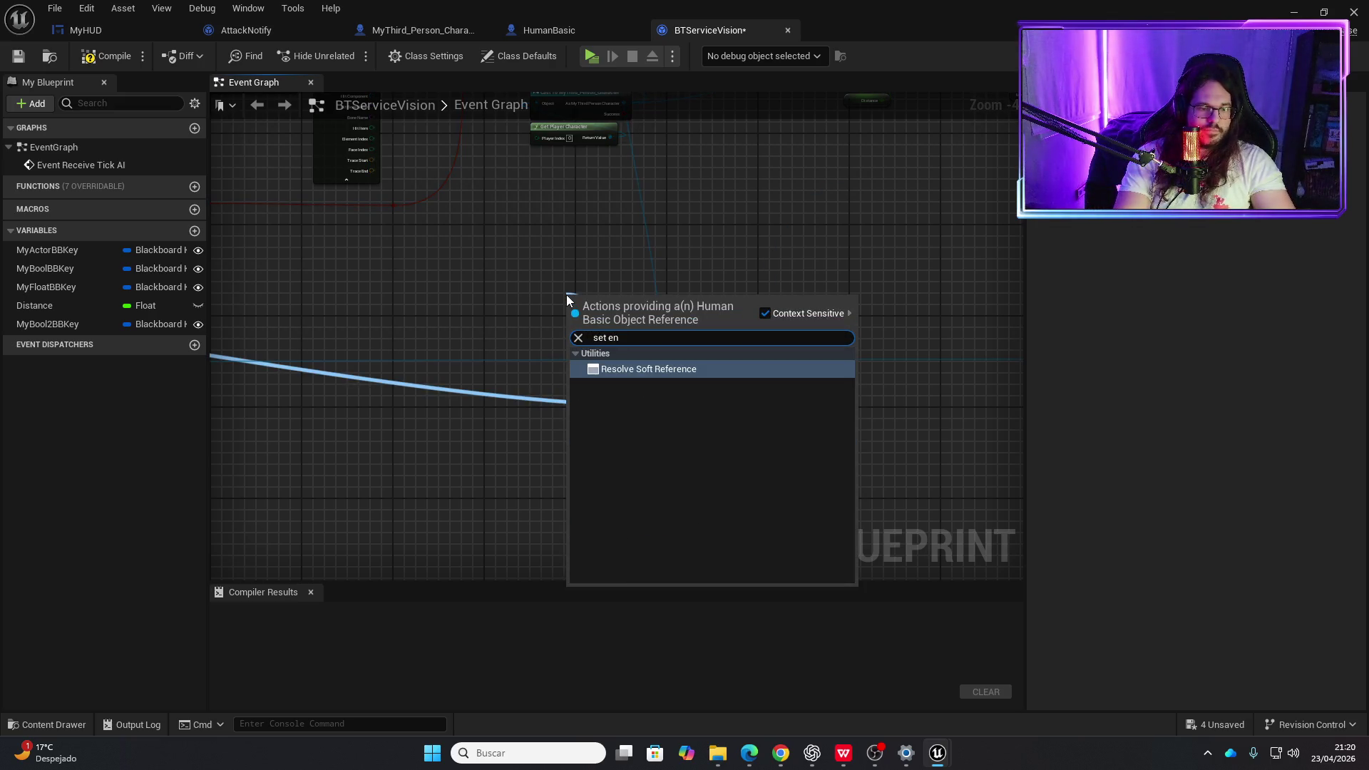
key(BackSpace)
key(BackSpace)
key(BackSpace)
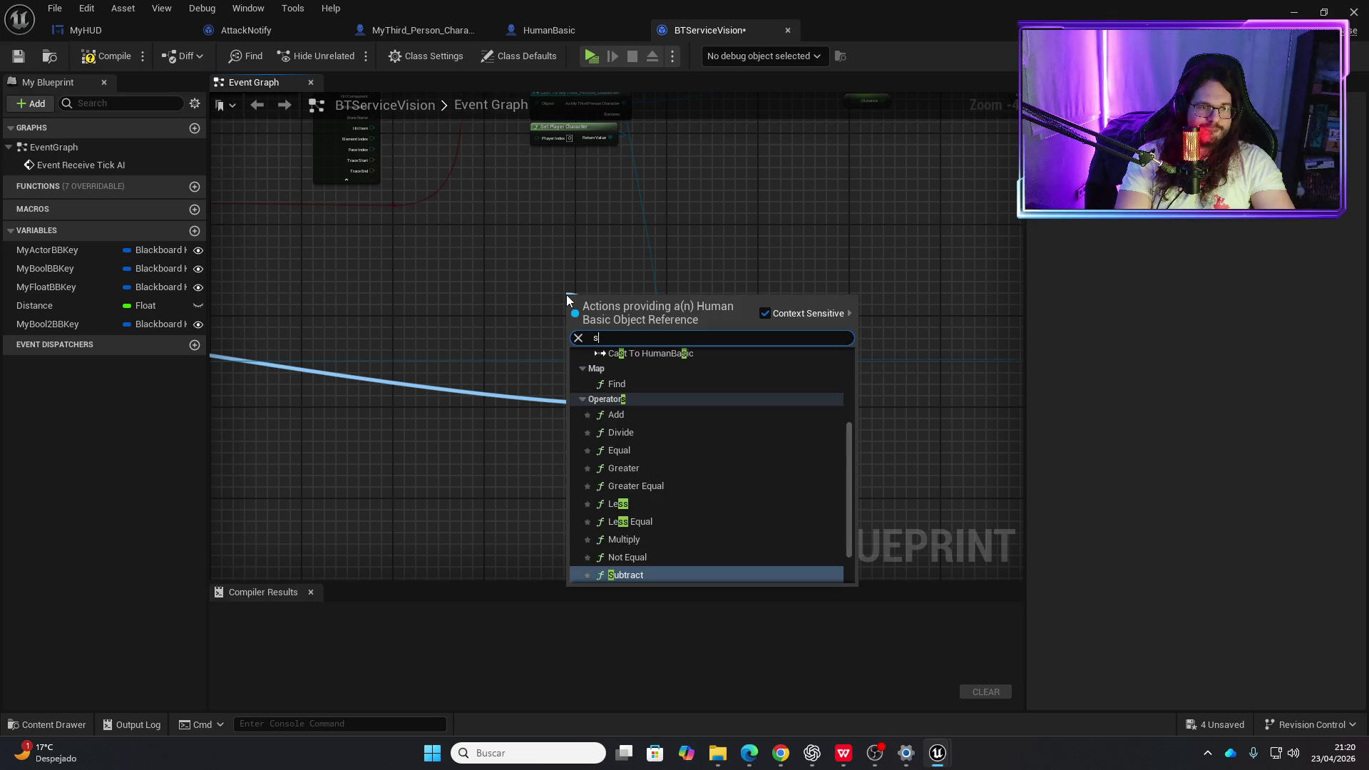
key(Escape)
scroll(492, 282, down, 2)
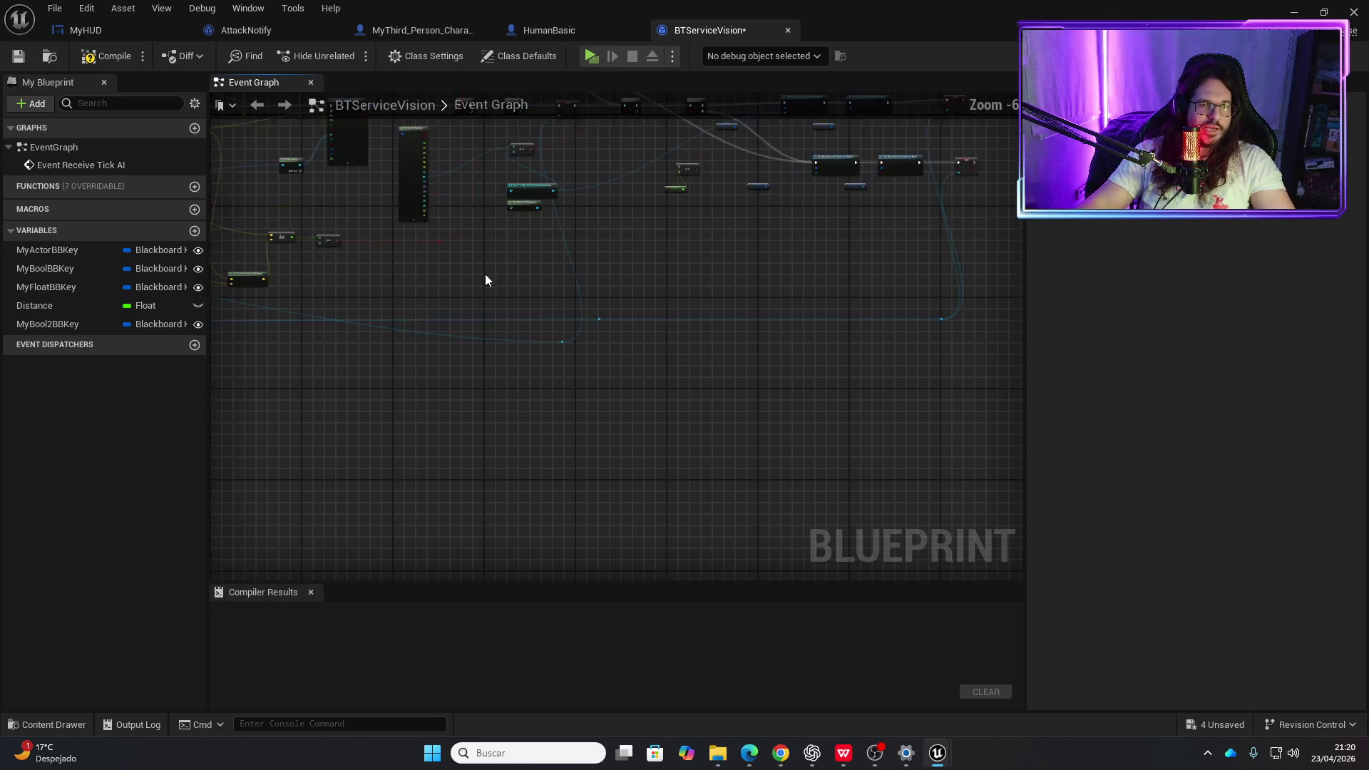
drag(485, 280, 525, 480)
scroll(592, 419, up, 2)
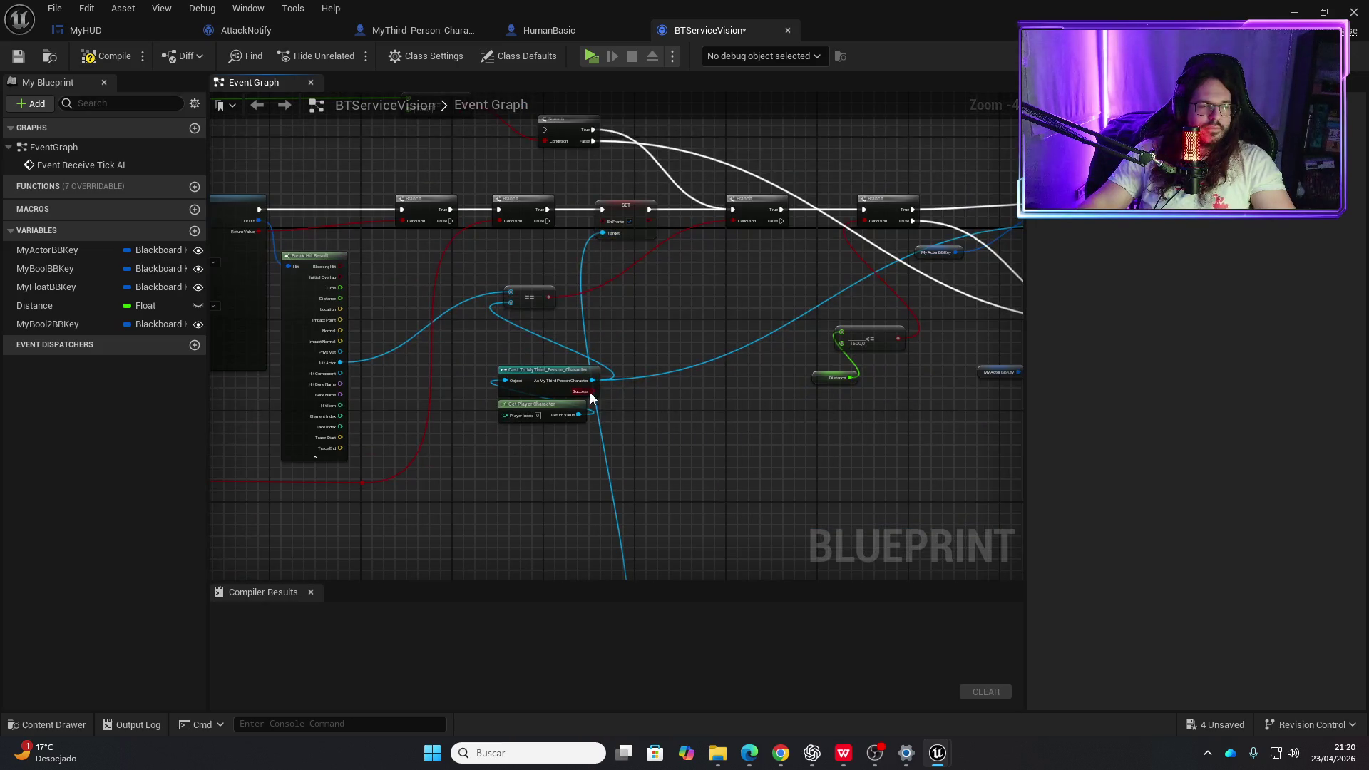
scroll(526, 367, down, 3)
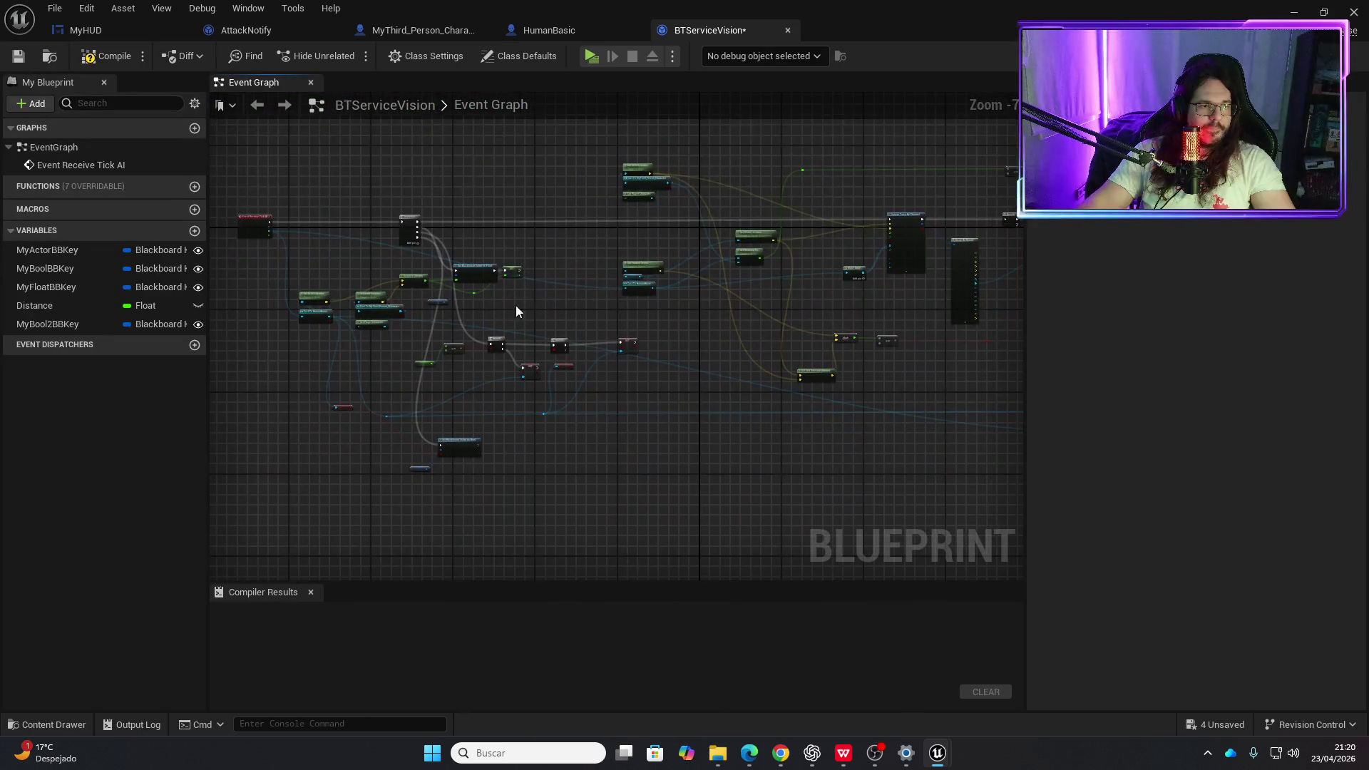
scroll(370, 337, up, 2)
scroll(371, 336, up, 2)
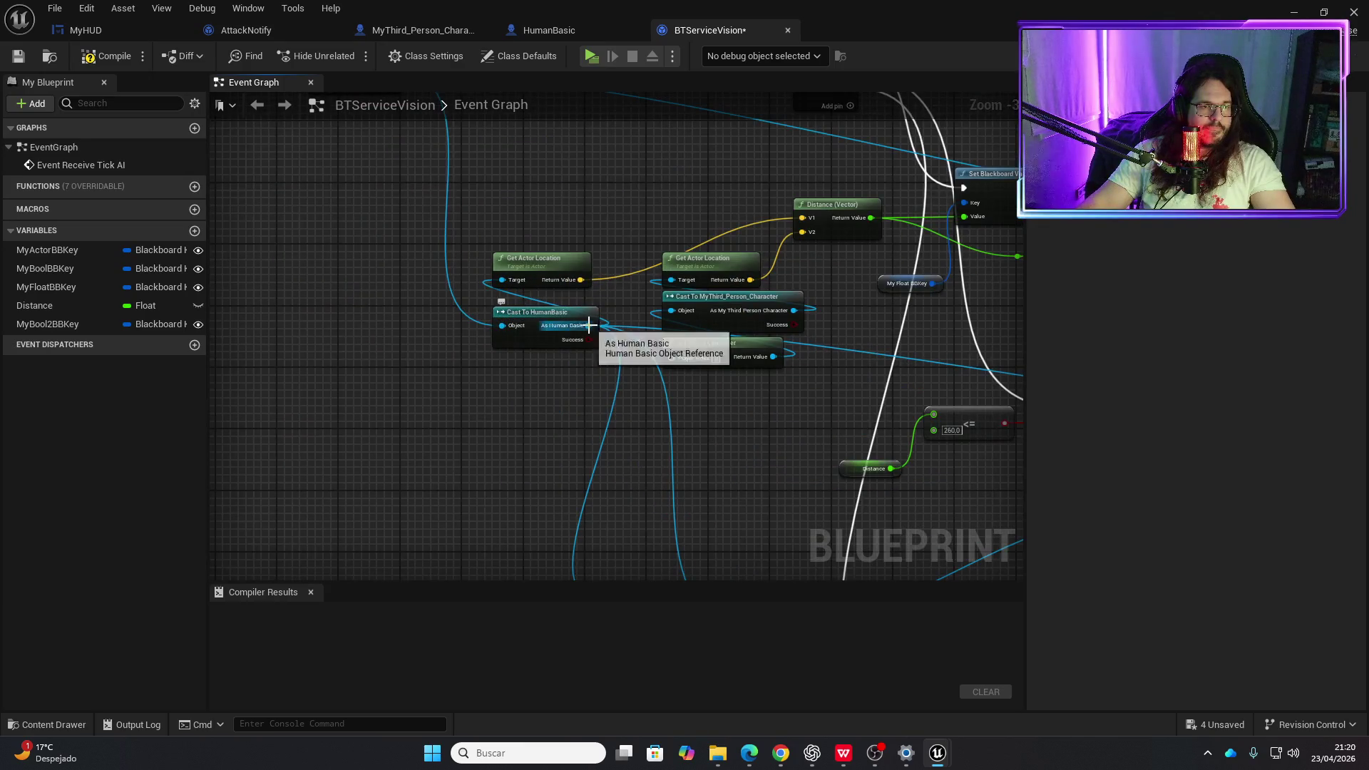
- Add a second SET En Frente node from the Cast To HumanBasic output
drag(588, 325, 561, 443)
text(set enf)
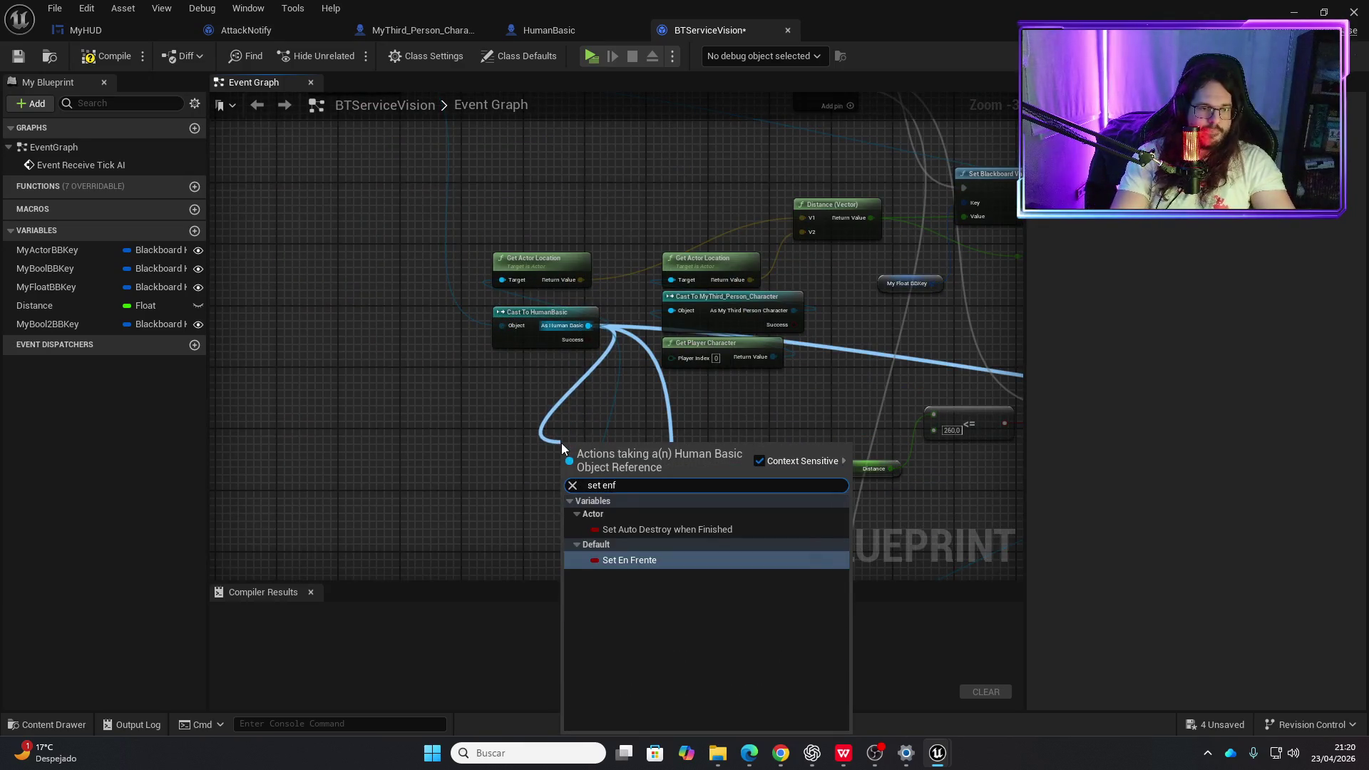
key(Return)
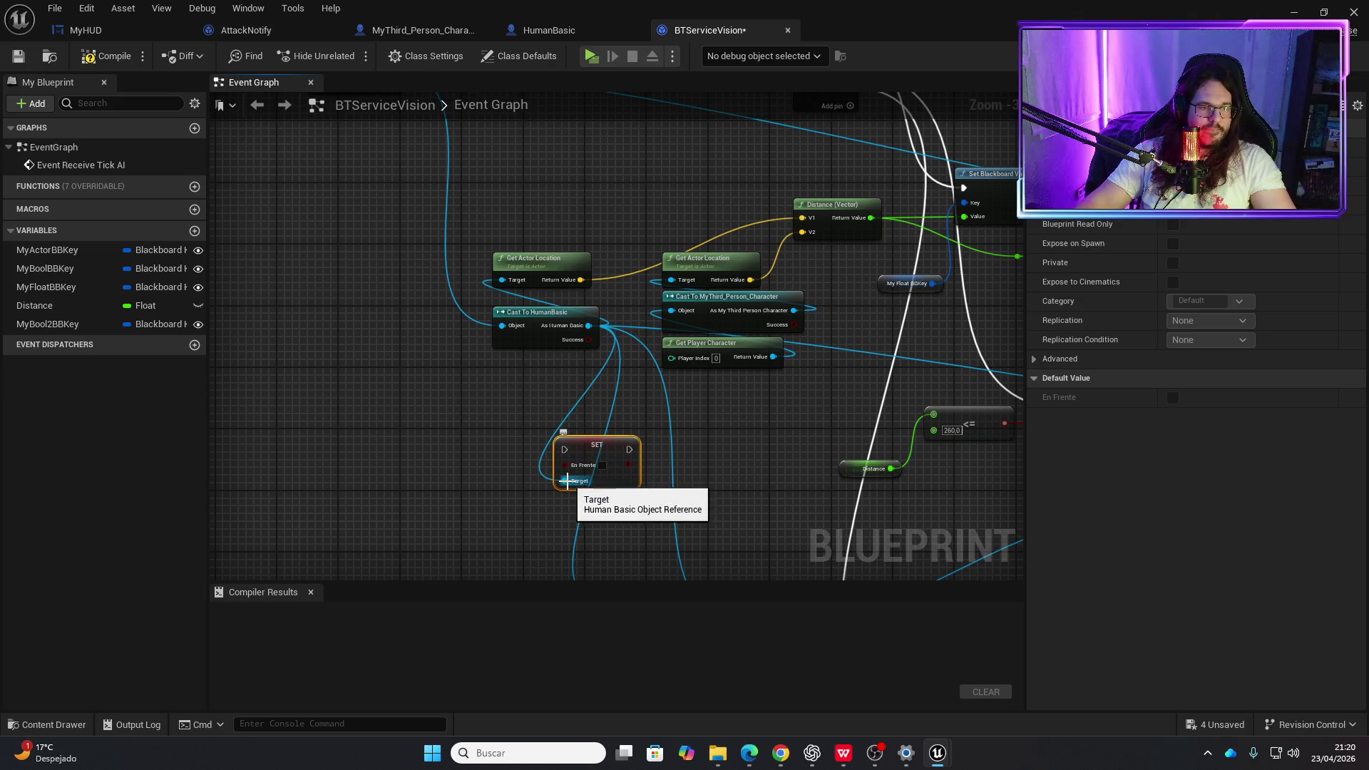
drag(596, 447, 418, 605)
click(511, 338)
- Connect the Branch's False output to the unticked second SET En Frente node
scroll(504, 397, down, 2)
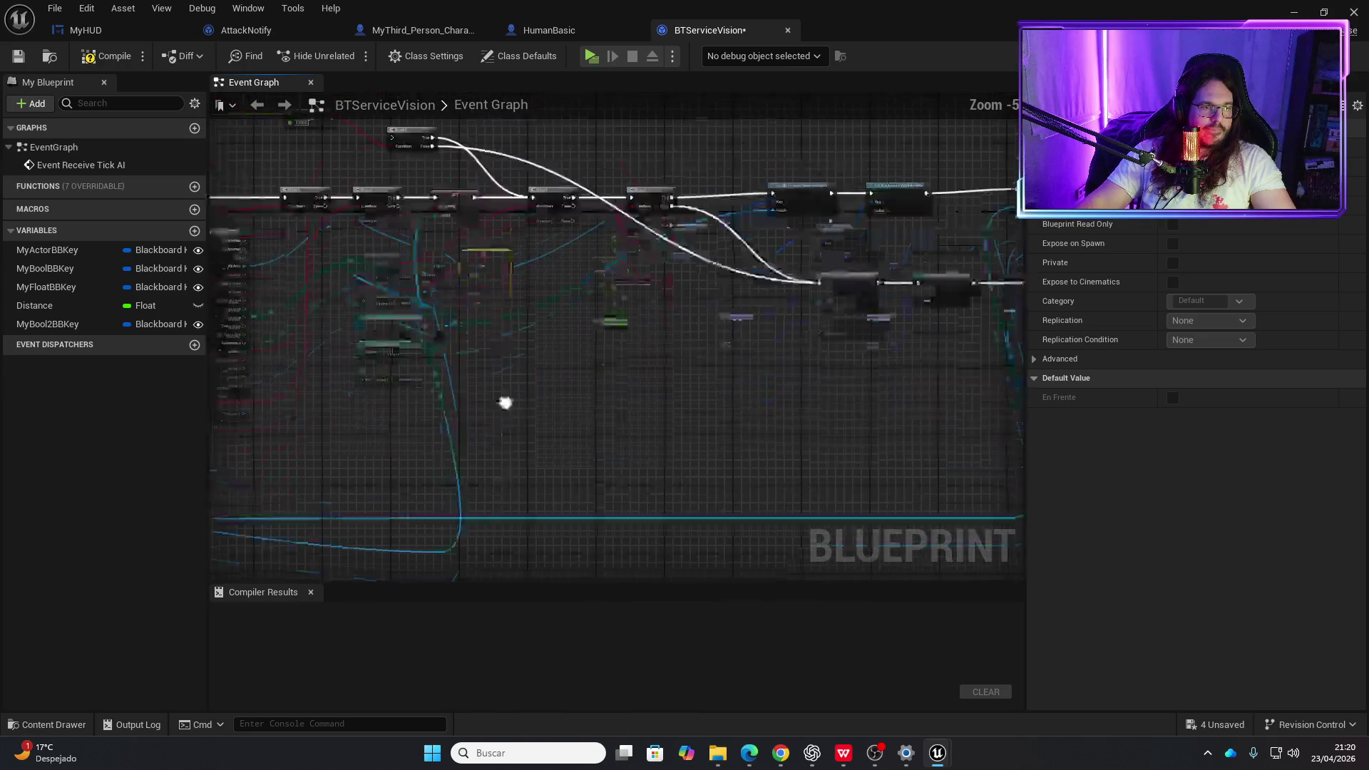
mouse_move(504, 397)
mouse_down()
mouse_move(436, 300)
mouse_move(435, 321)
mouse_move(442, 220)
mouse_move(456, 217)
mouse_move(461, 287)
mouse_up()
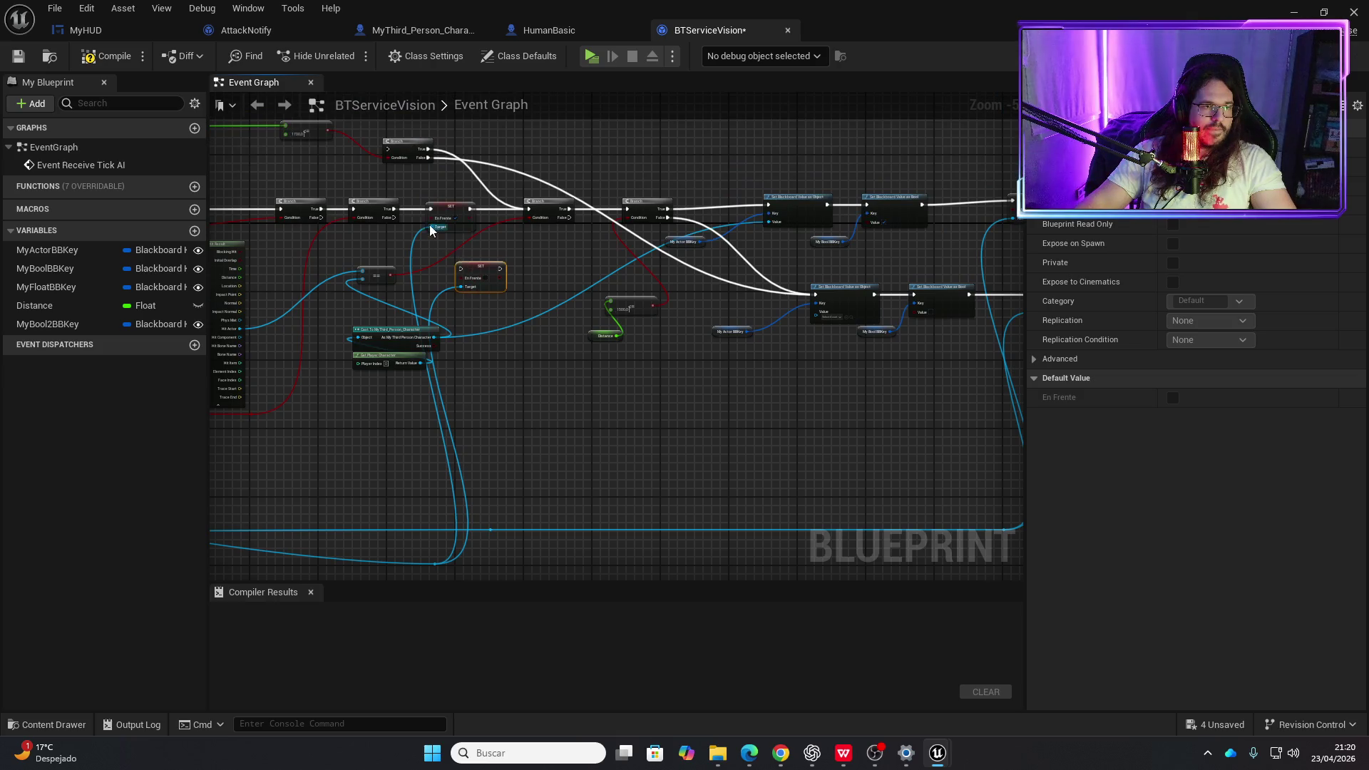
drag(394, 218, 464, 272)
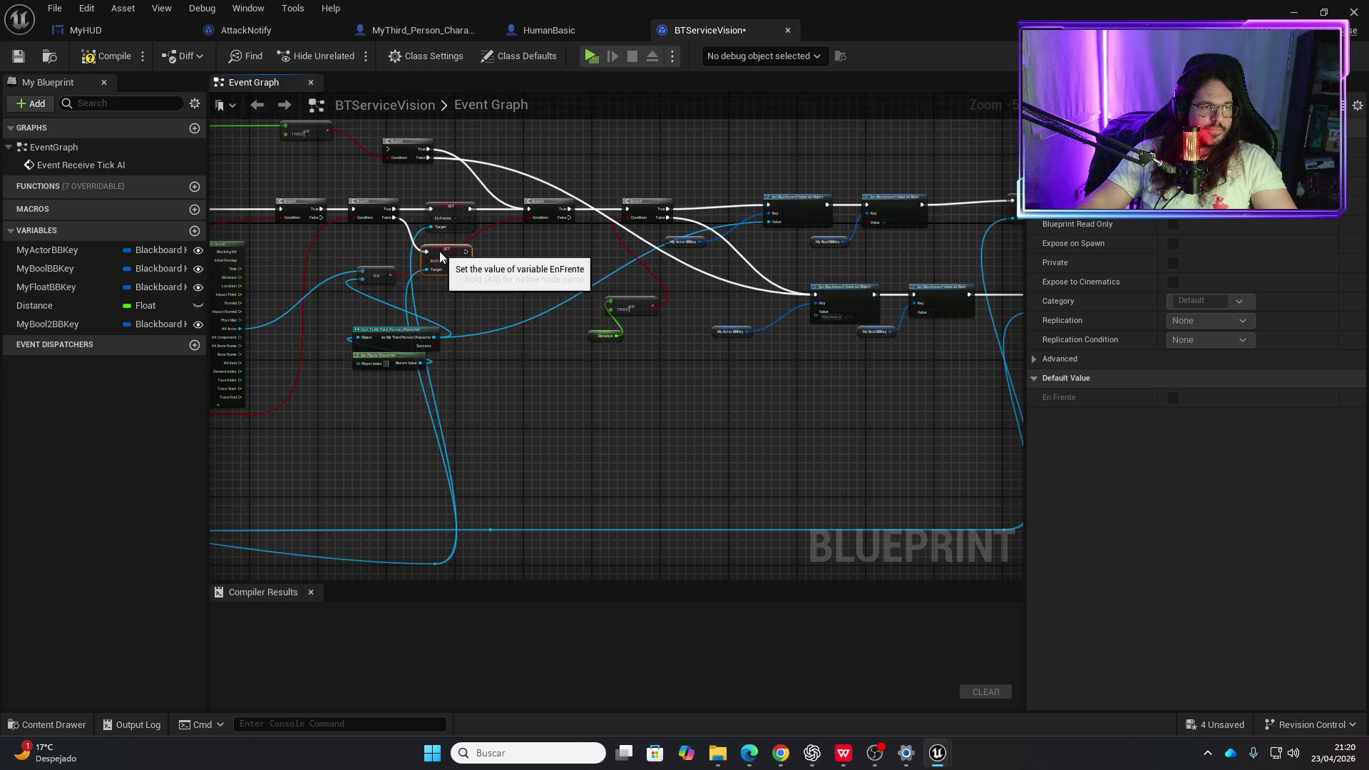
scroll(481, 256, up, 2)
right_click(476, 243)
click(467, 242)
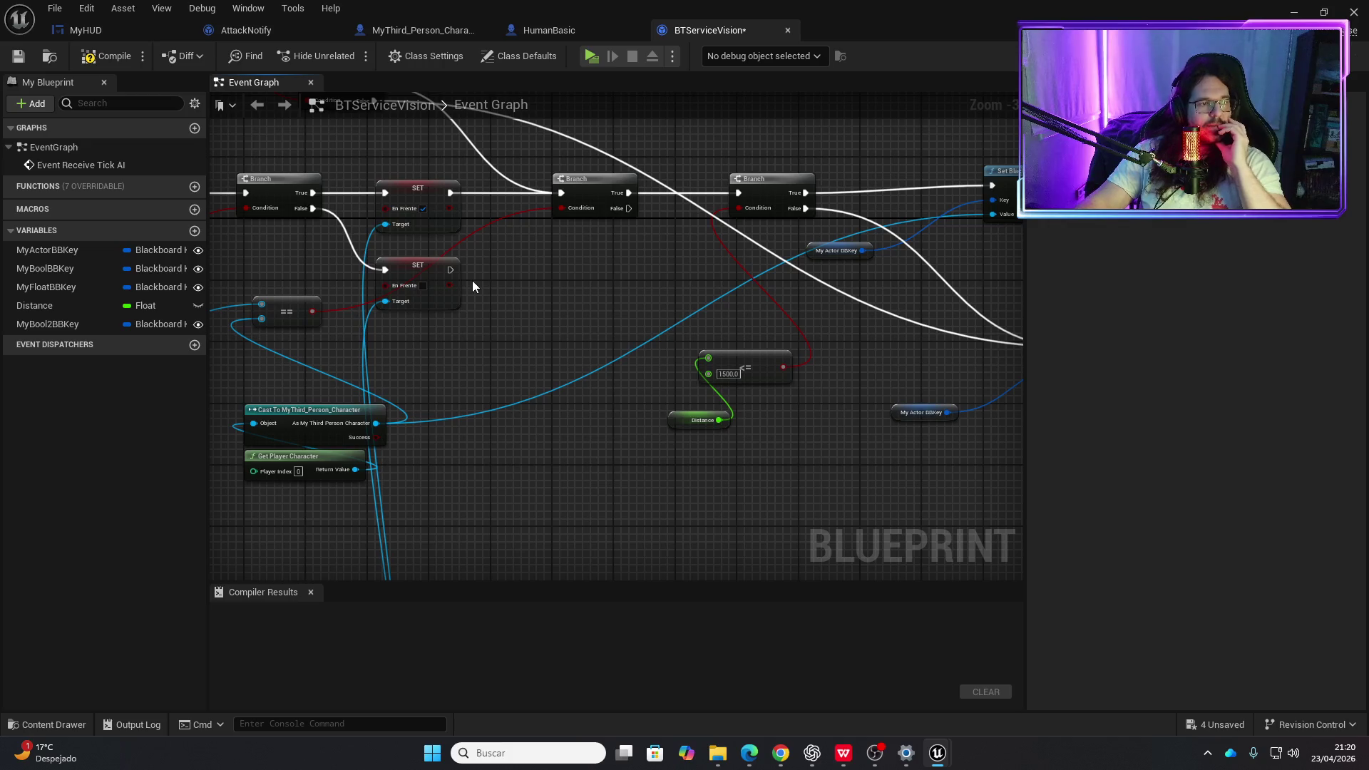
- Review the SET nodes and Break Hit Result, then compile BTServiceVision
drag(472, 286, 557, 342)
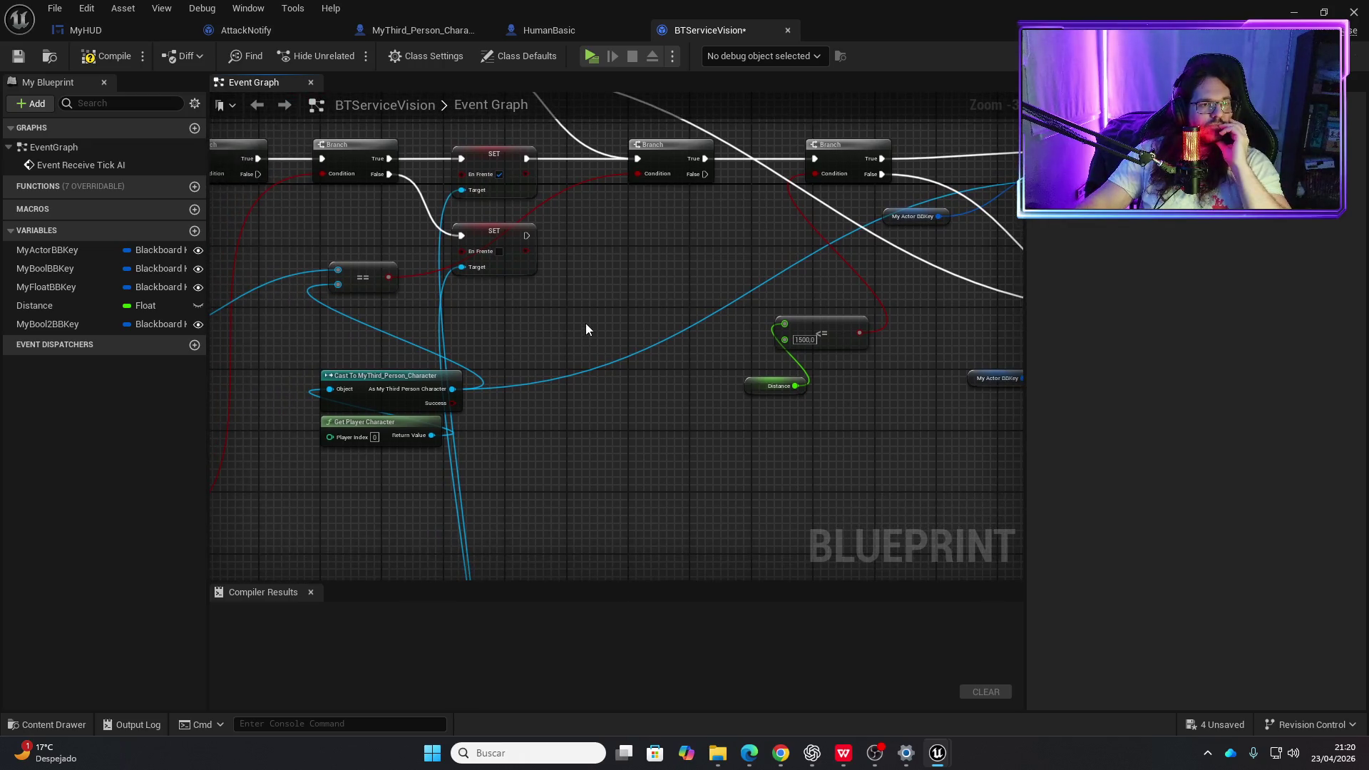
scroll(576, 322, down, 1)
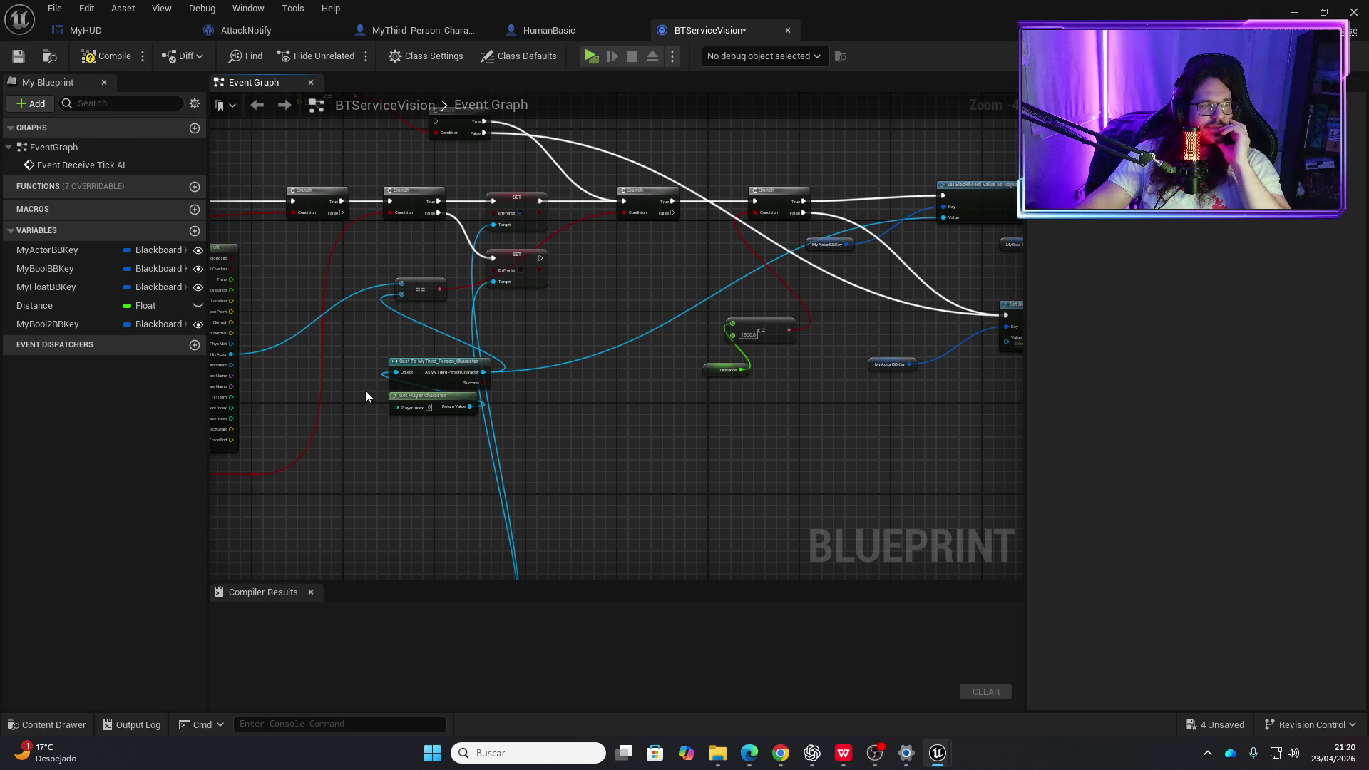
mouse_move(365, 397)
mouse_down()
mouse_move(351, 345)
mouse_move(536, 295)
mouse_up()
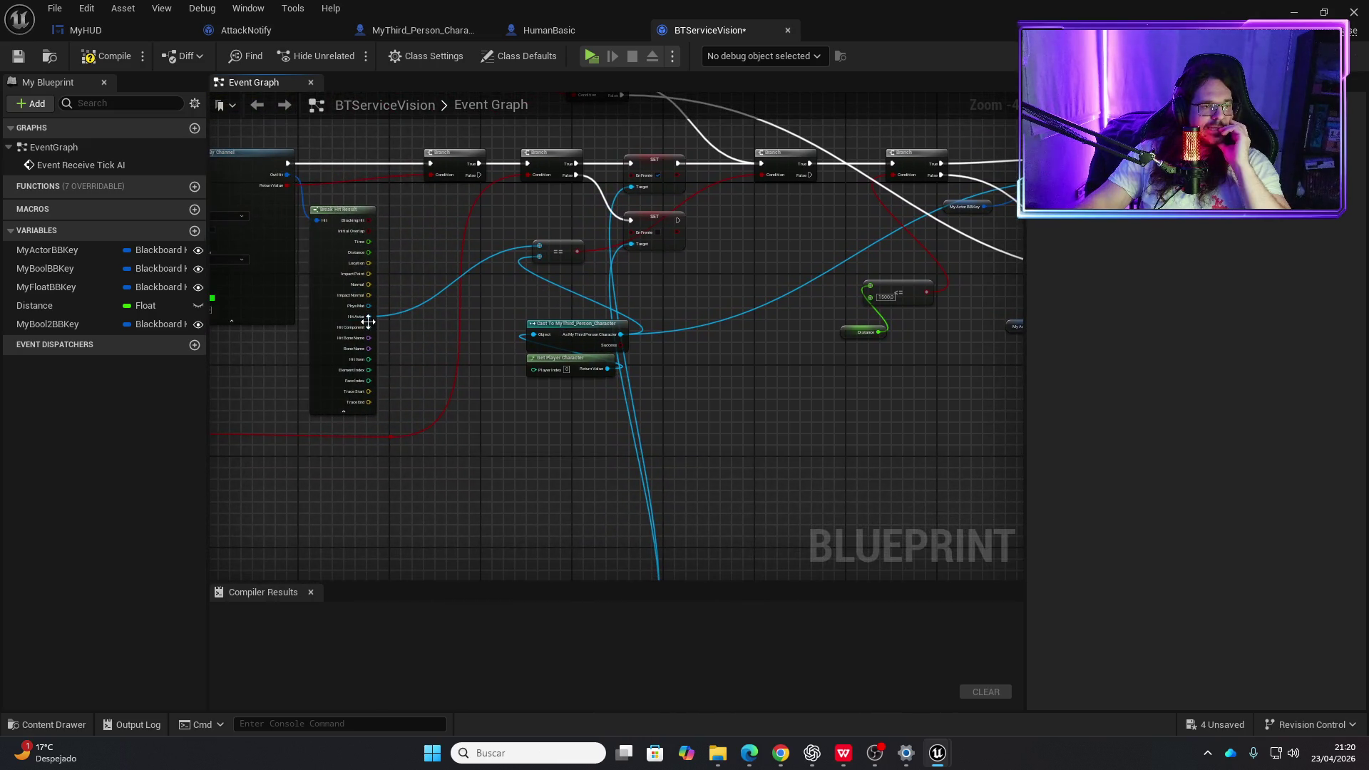
scroll(368, 322, up, 2)
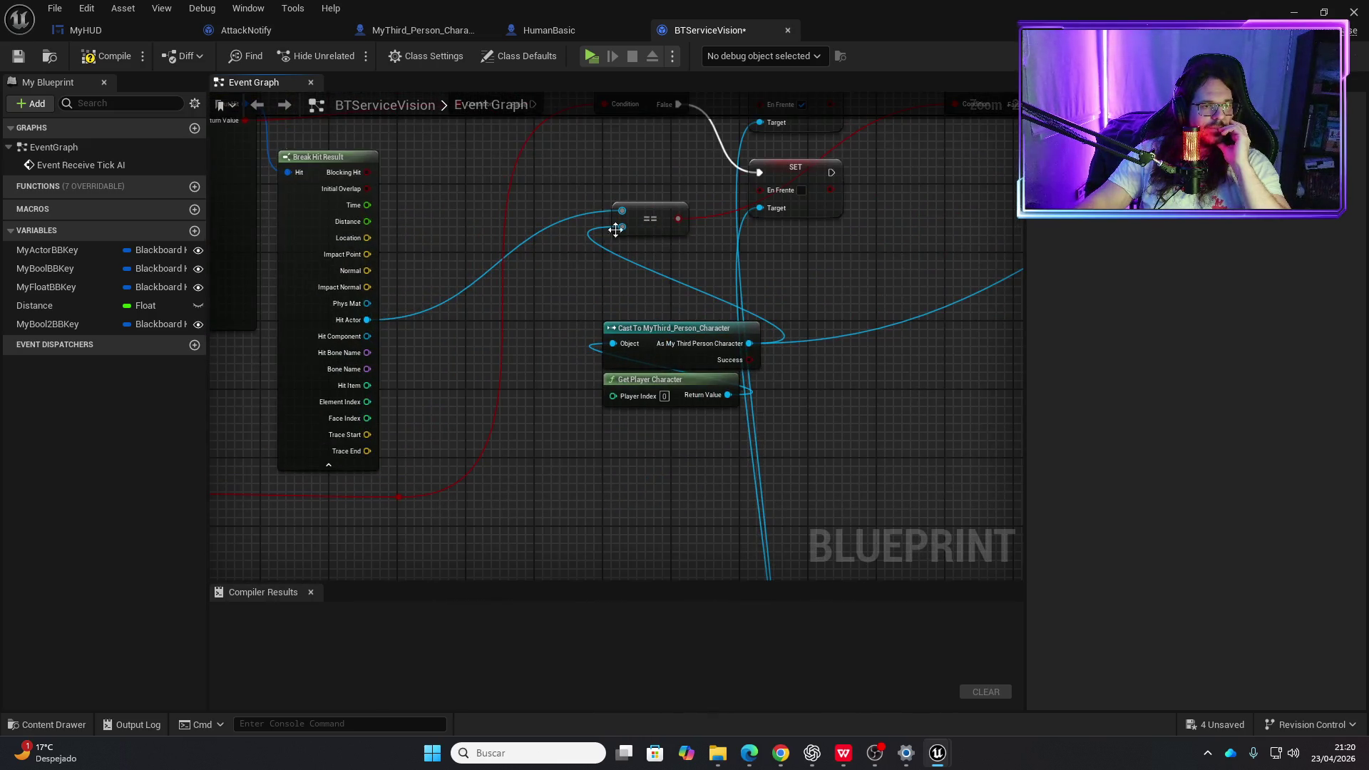
drag(615, 229, 440, 392)
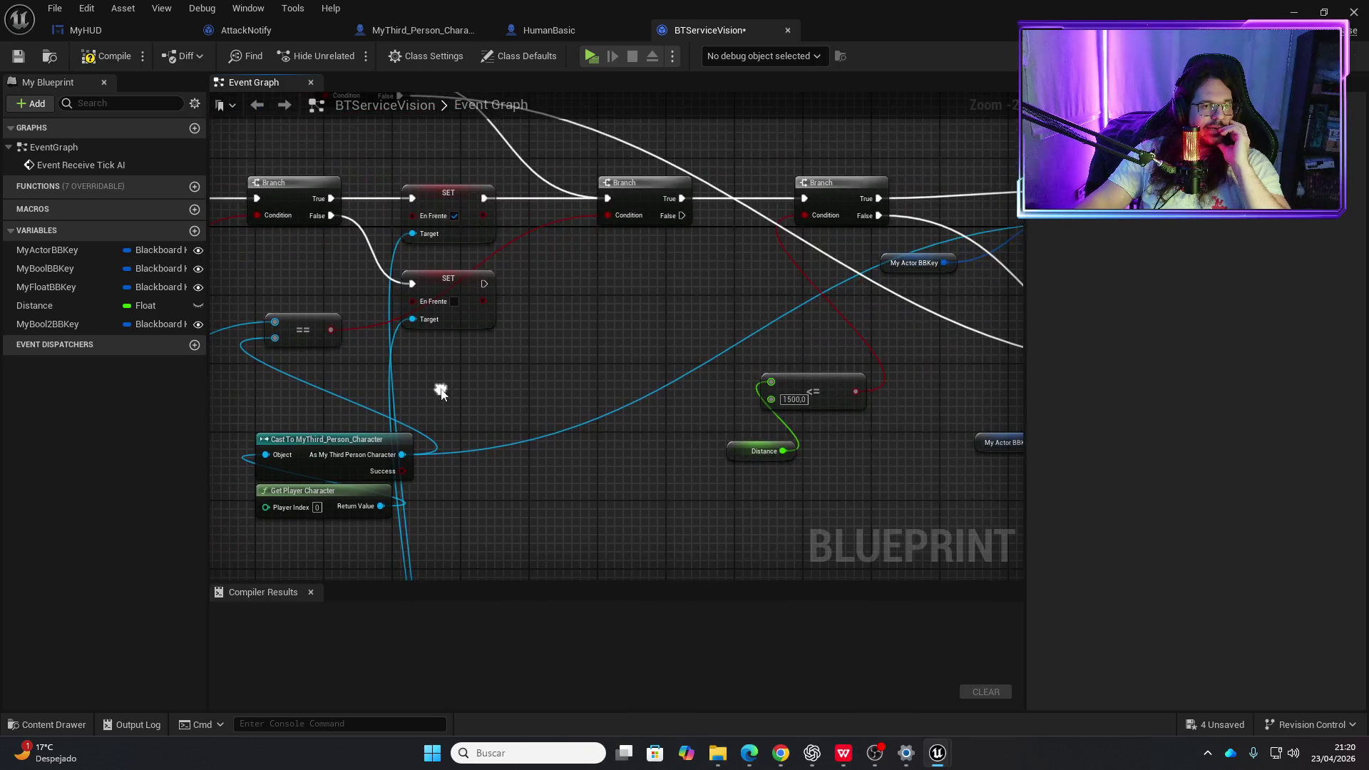
click(106, 57)
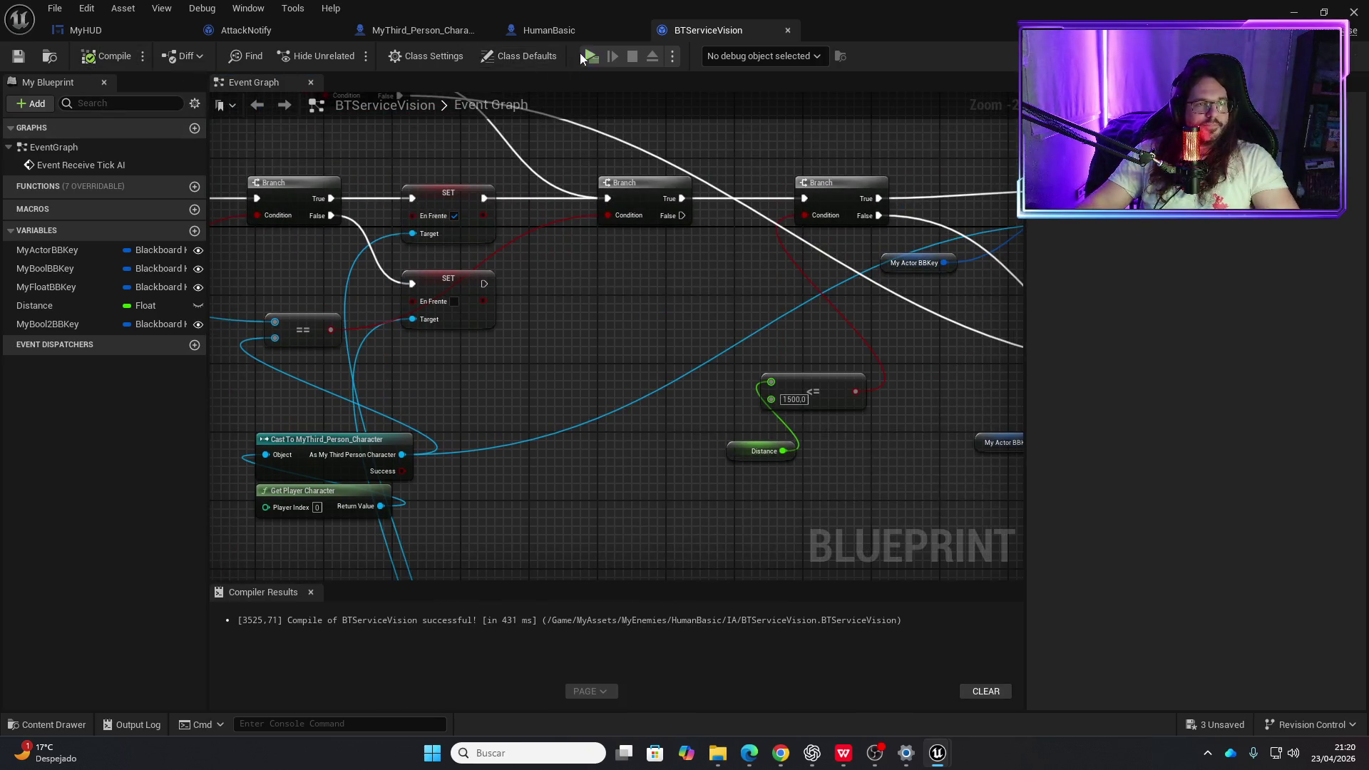
click(591, 55)
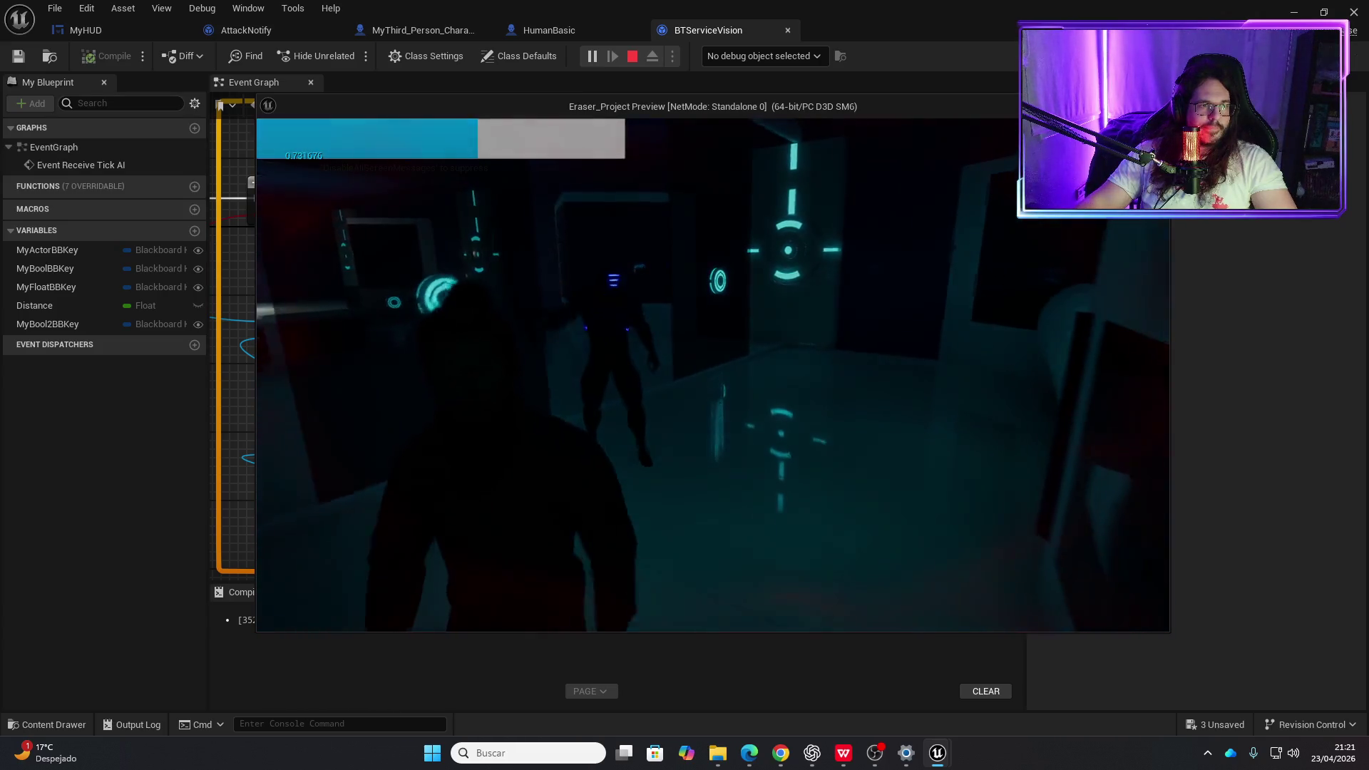
key(Escape)
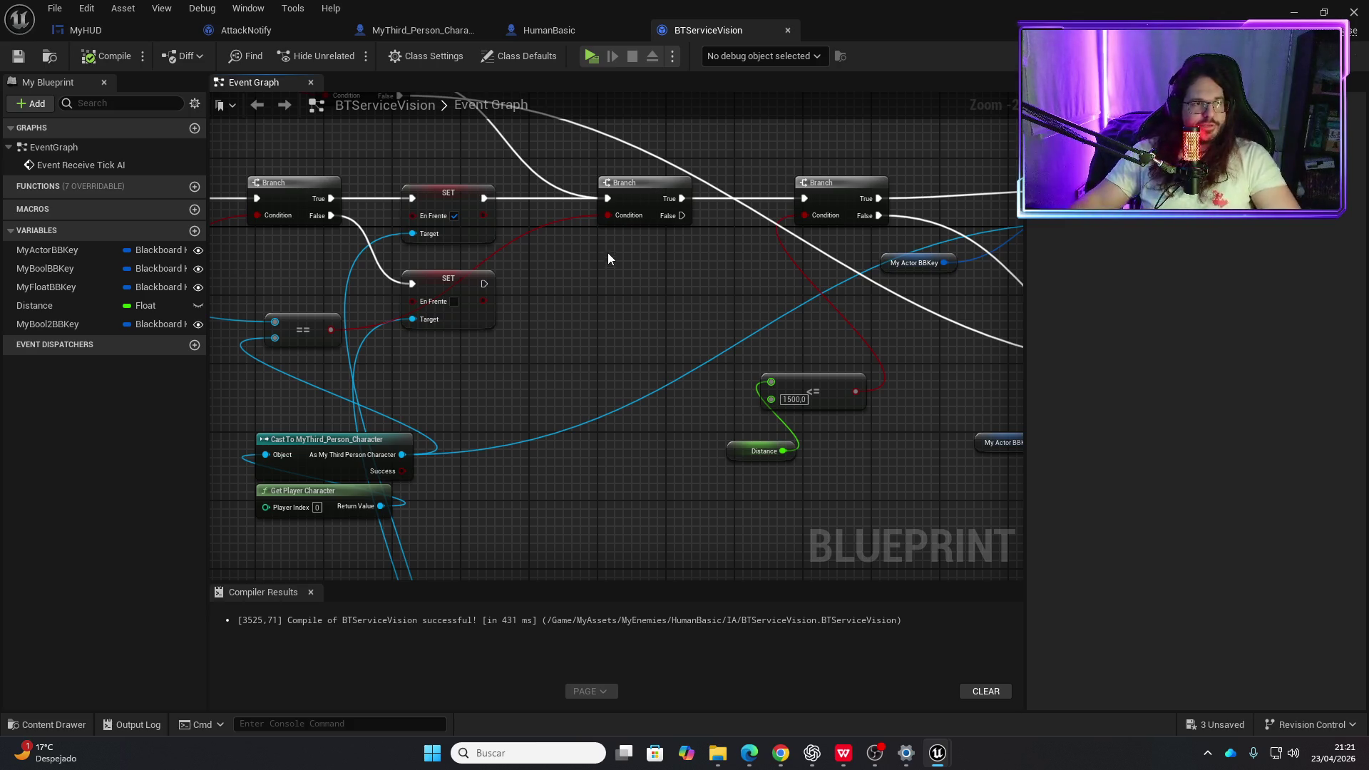
- Close the BTServiceVision, HumanBasic and AttackNotify tabs, then run a play-test and stop it
click(787, 32)
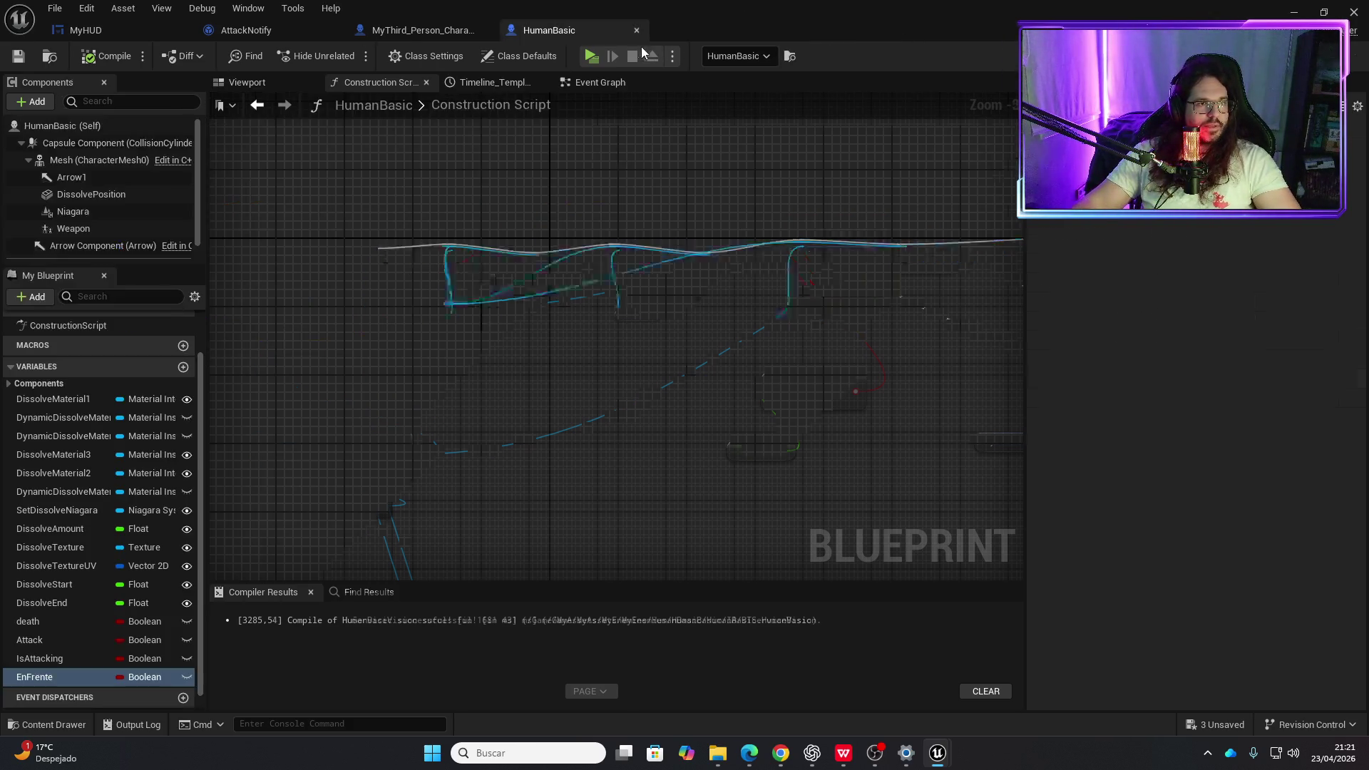
click(636, 31)
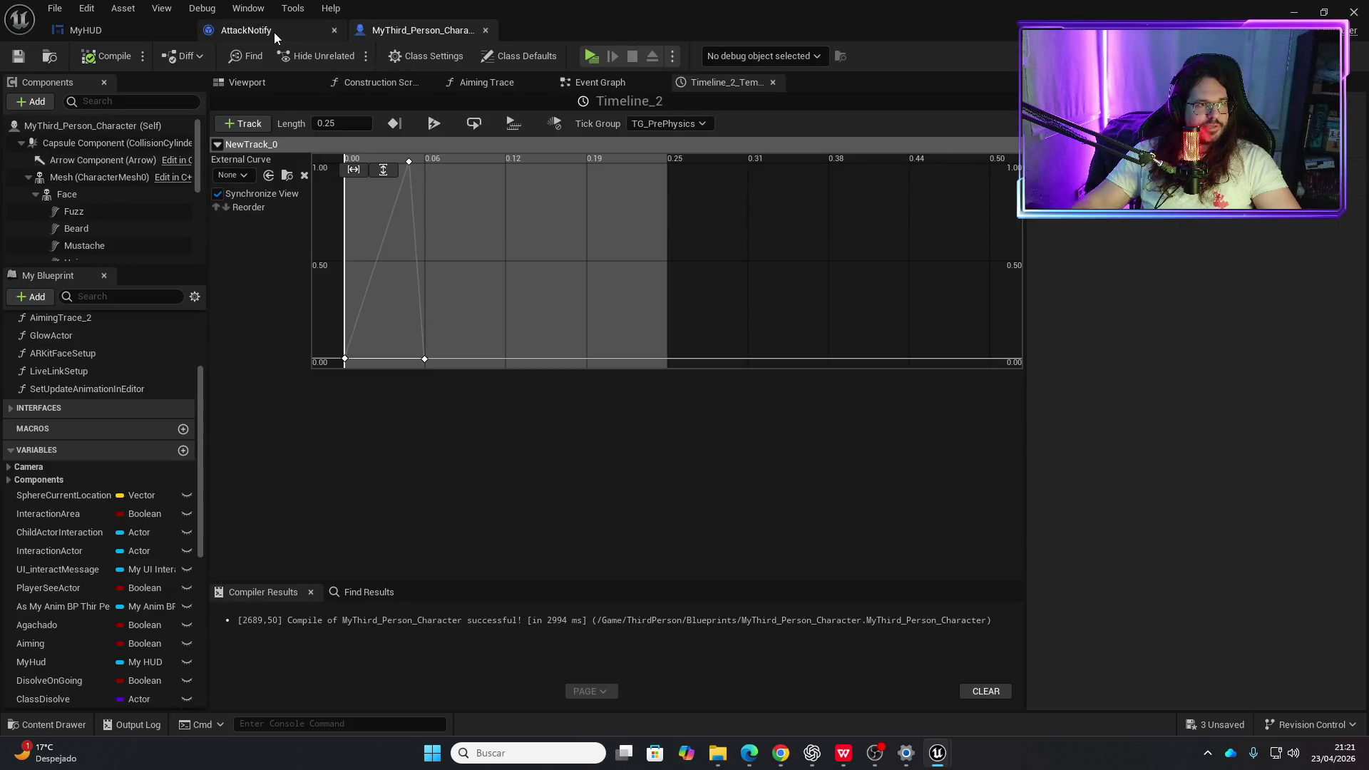
click(274, 32)
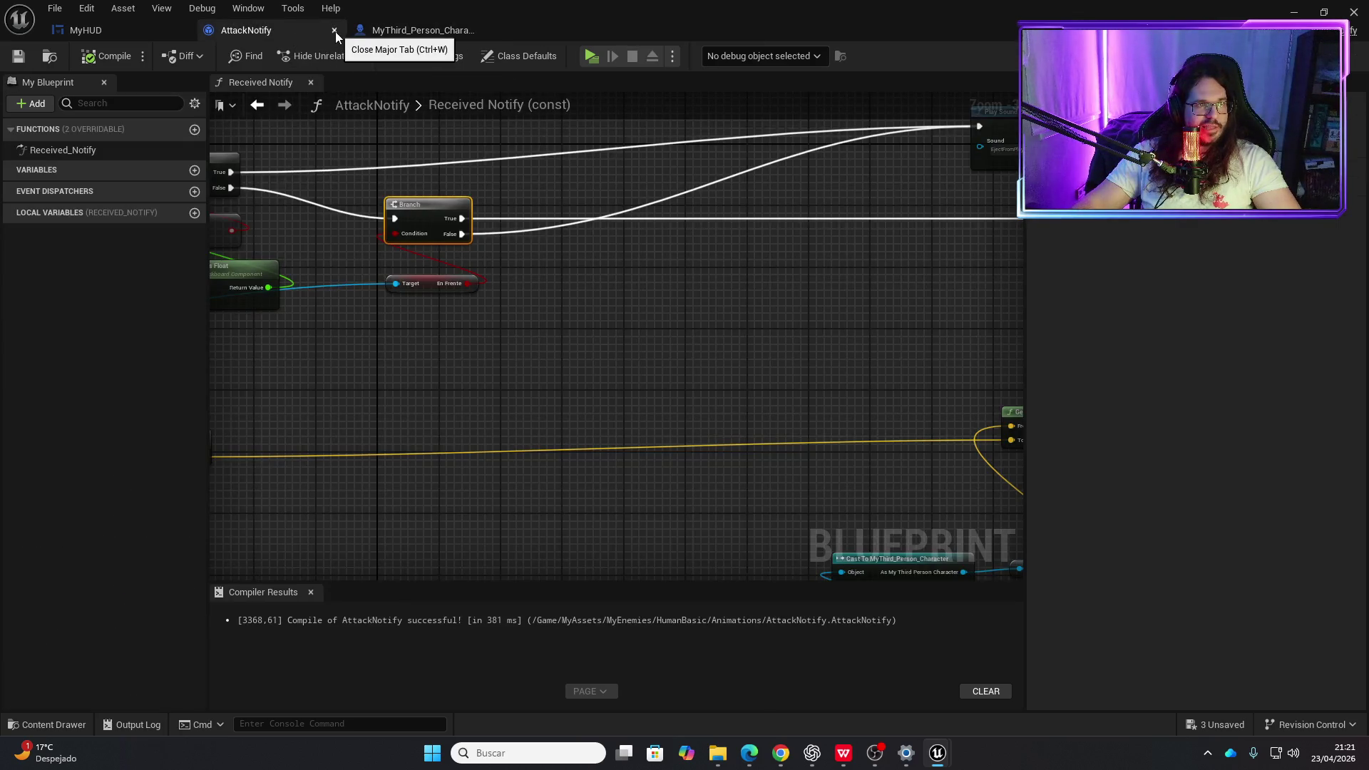
click(334, 31)
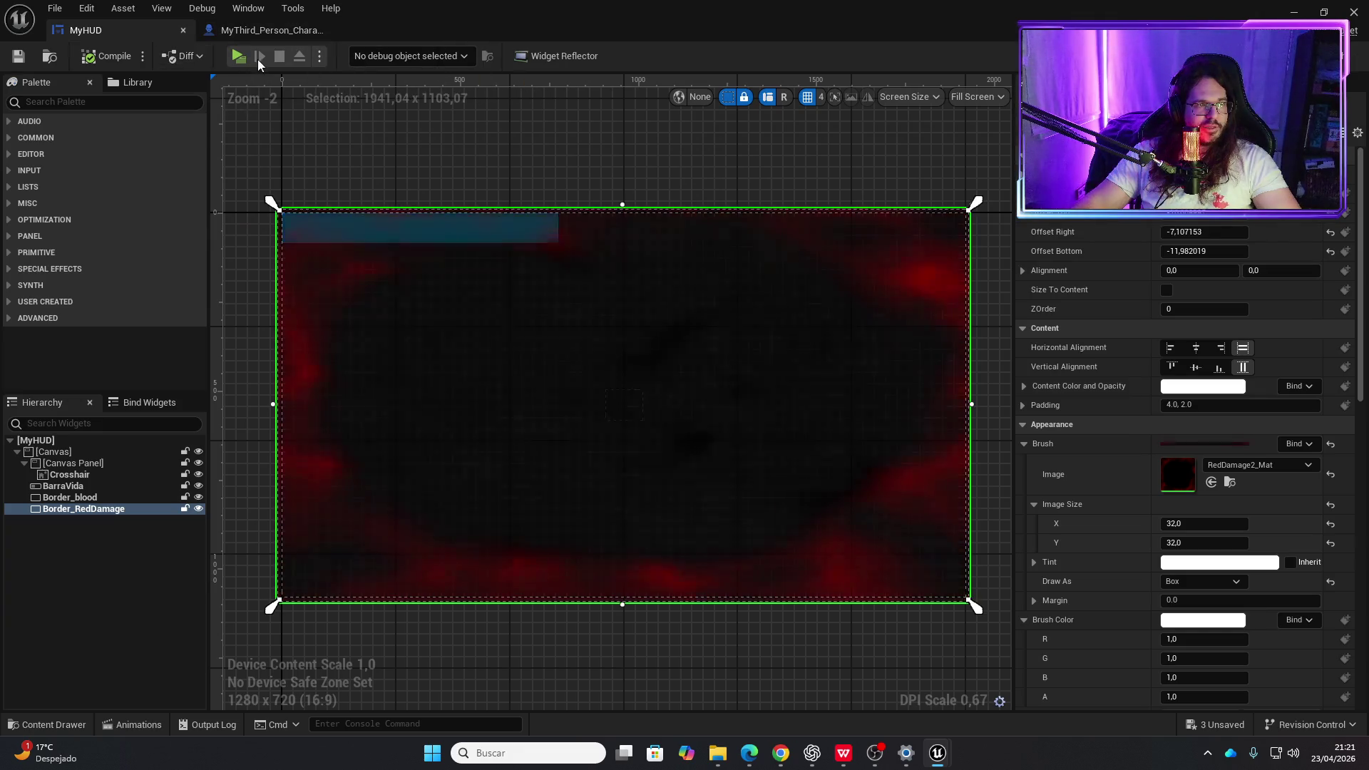
click(239, 55)
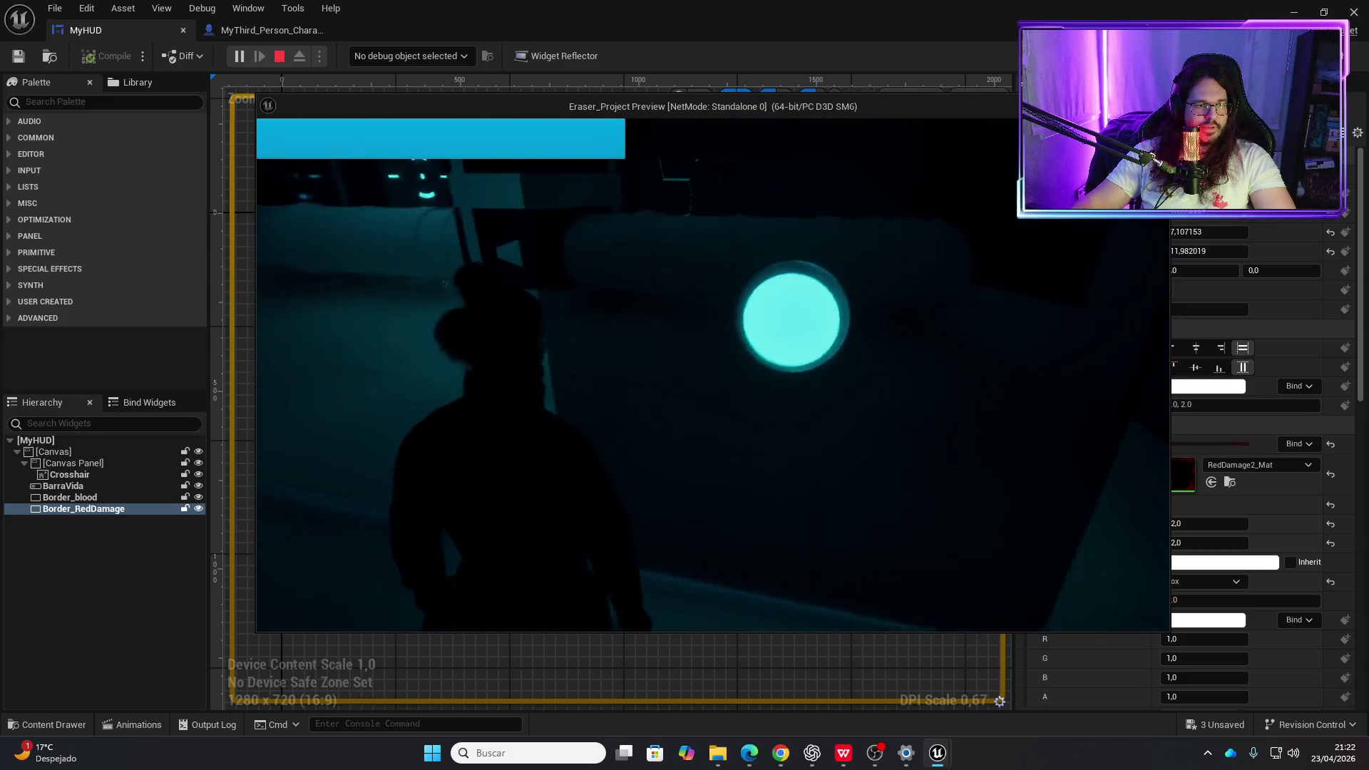
key(Escape)
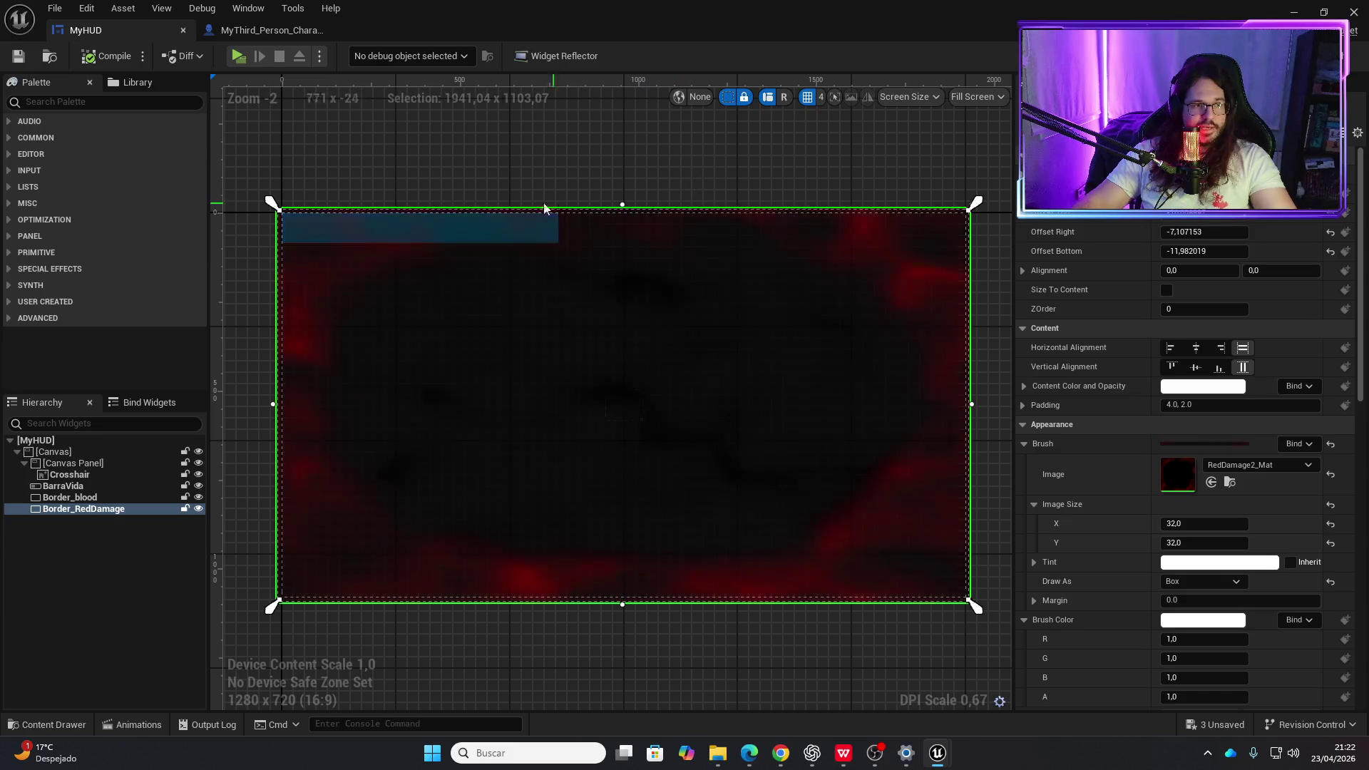
- Browse the Content Drawer, then run another play-test and stop it with Esc
key(ctrl+space)
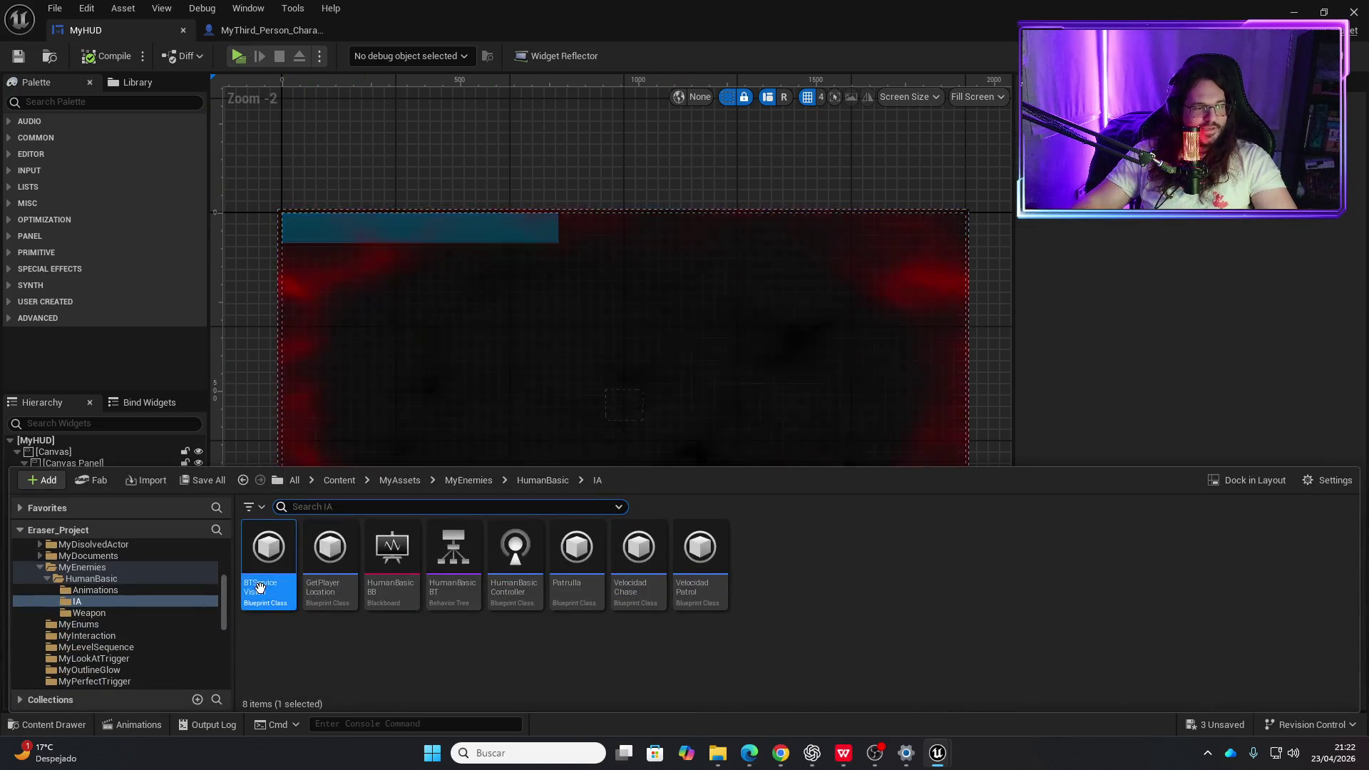
scroll(107, 629, down, 5)
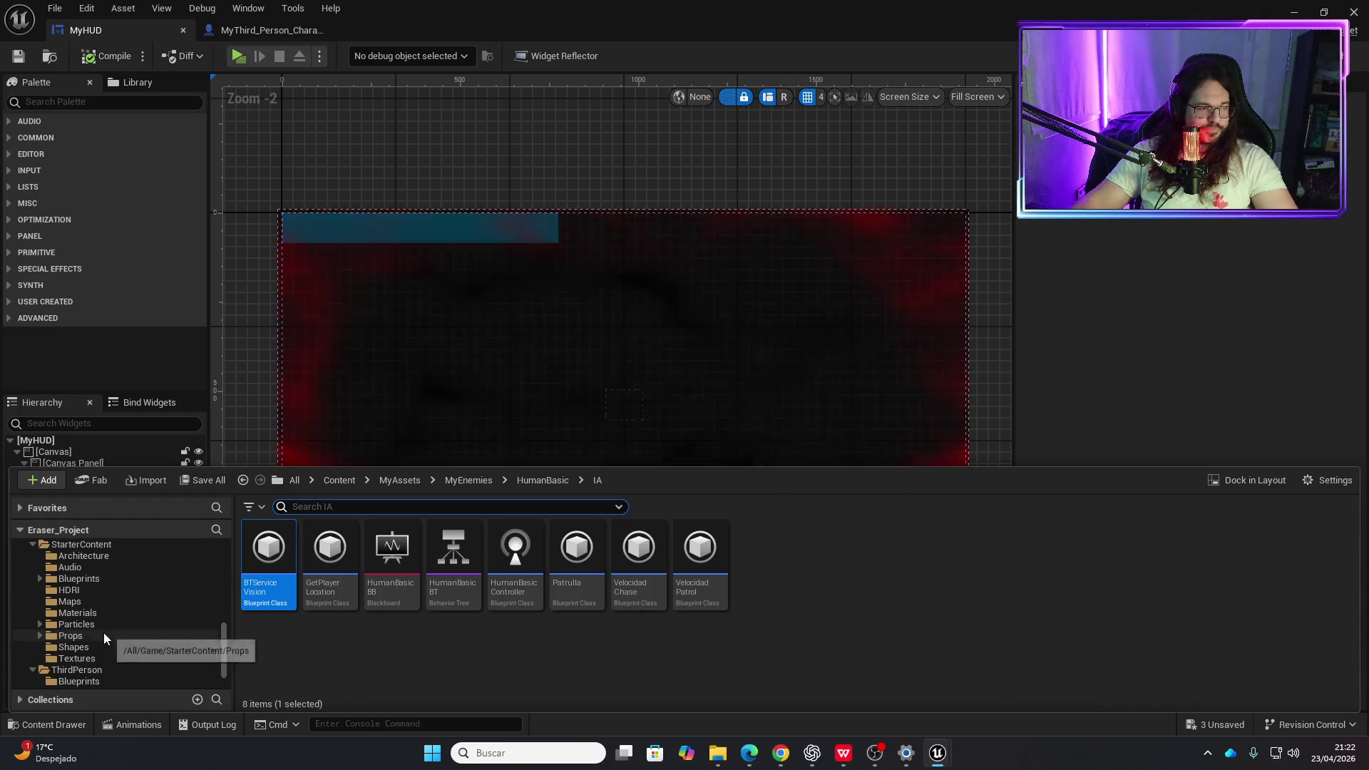
scroll(95, 630, up, 7)
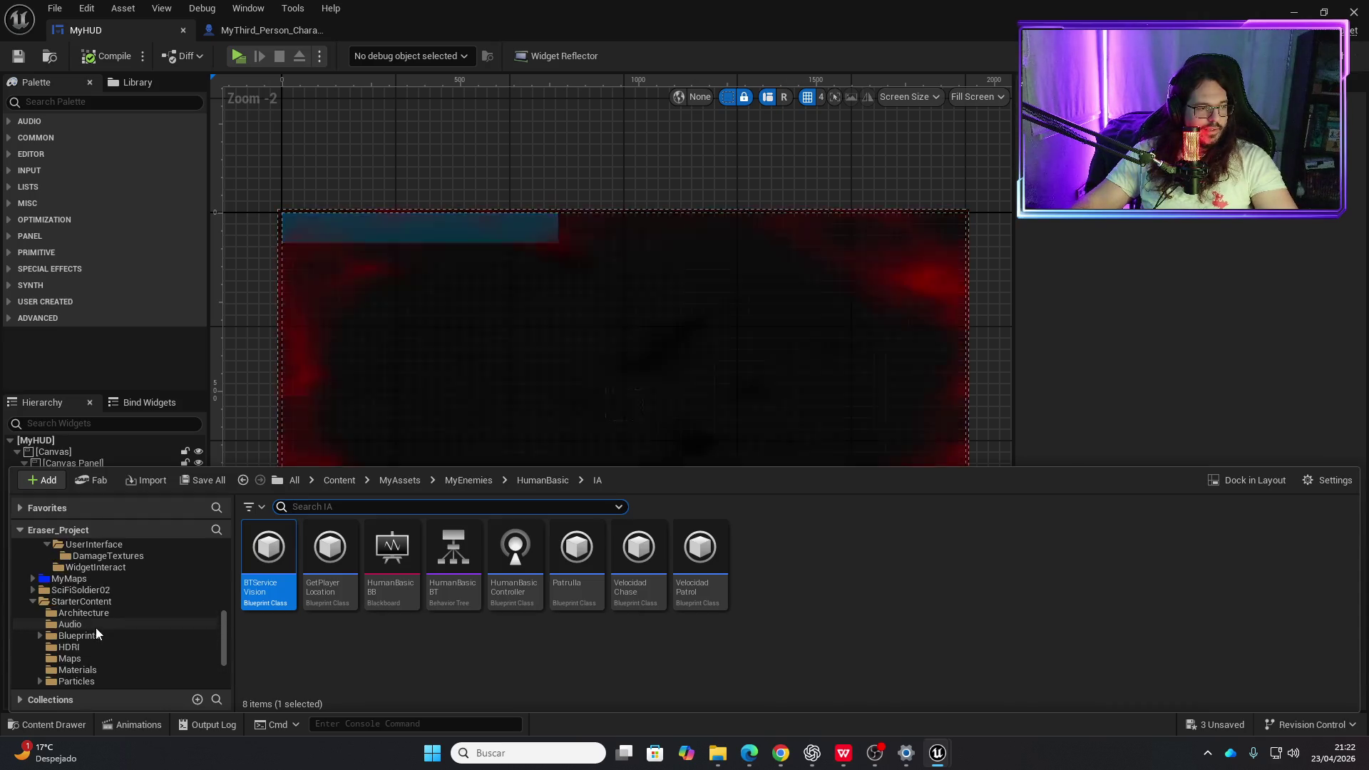
scroll(93, 623, up, 3)
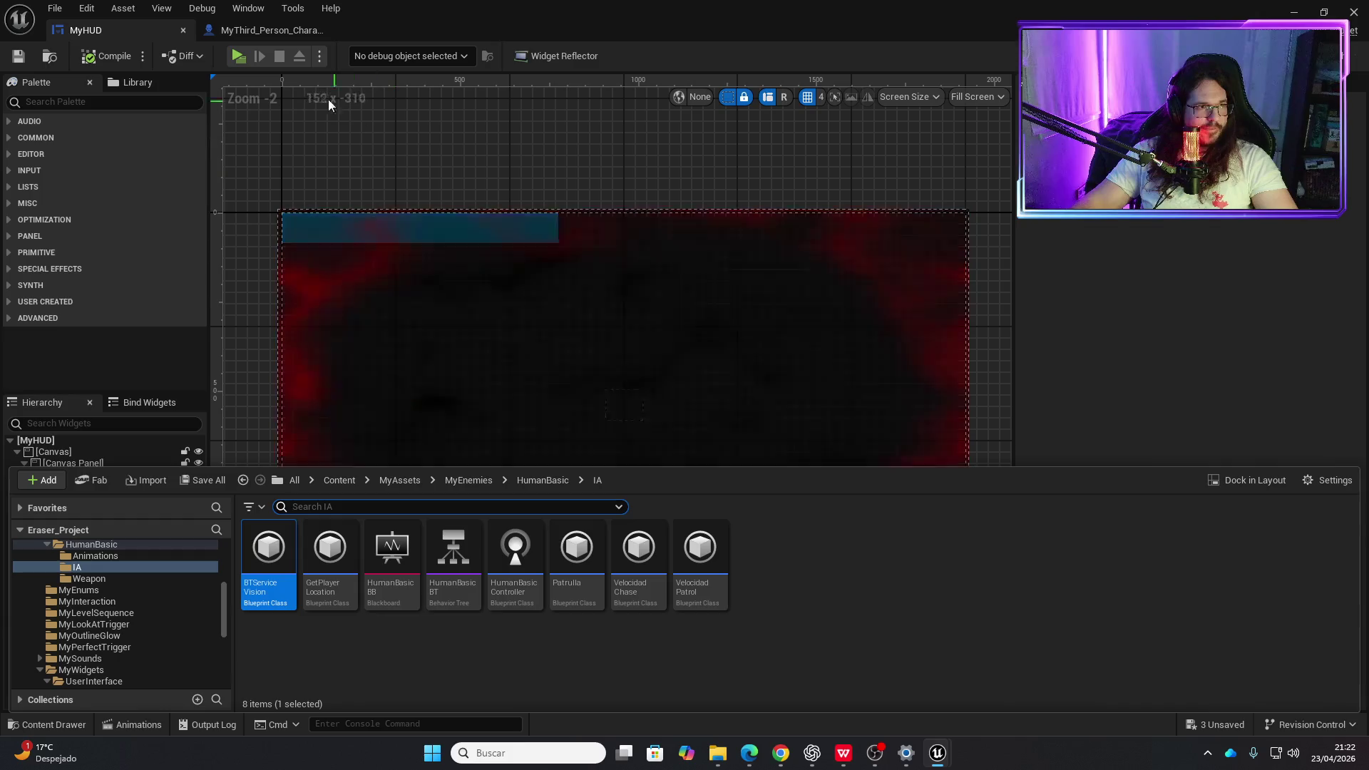
click(237, 56)
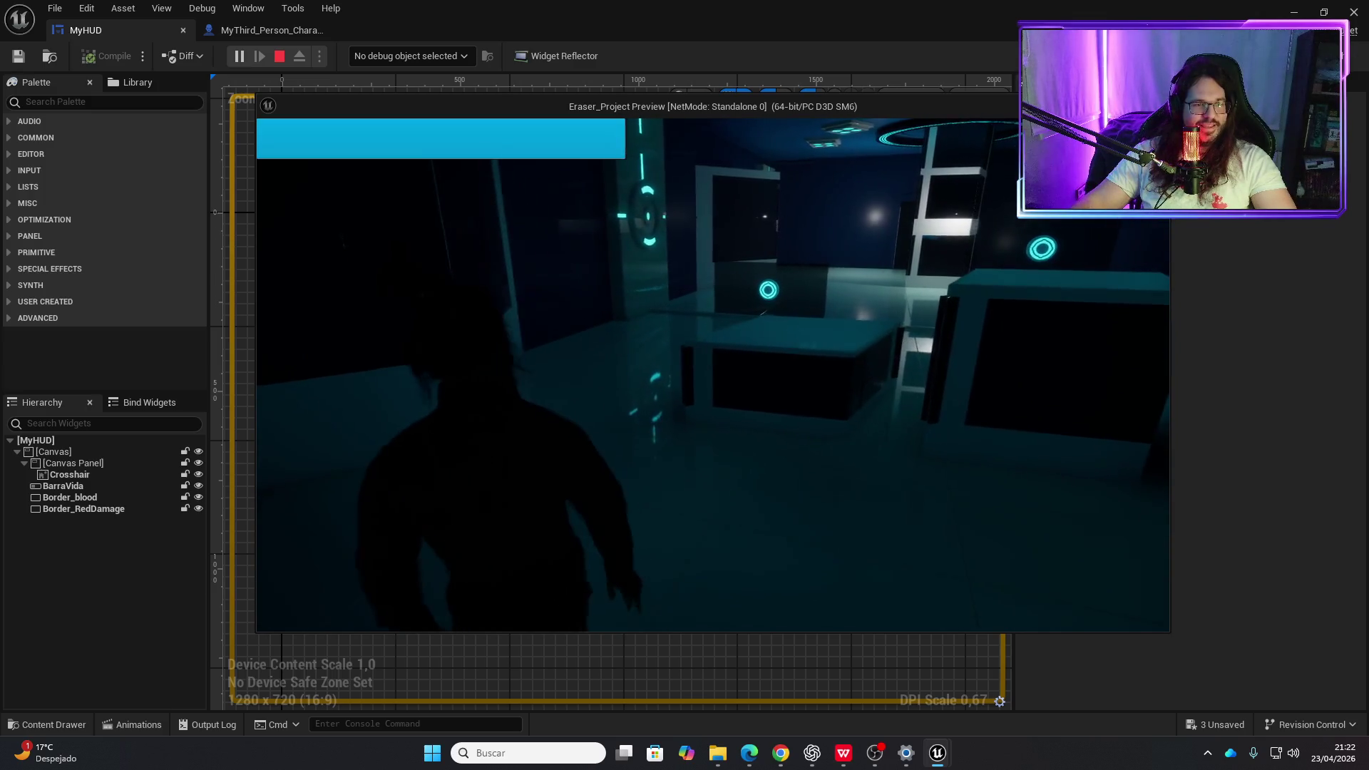
key(Escape)
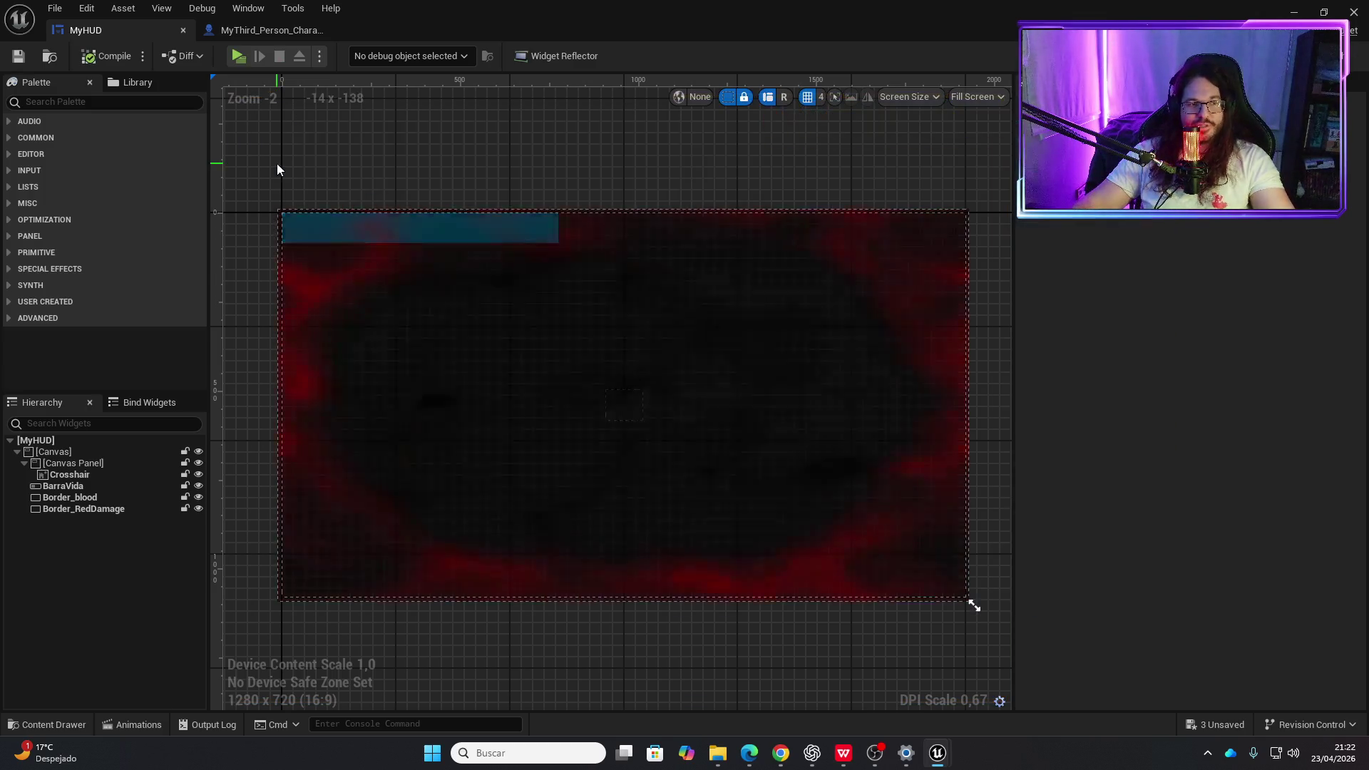
- Open the HumanBasic enemy blueprint from the Content Drawer and go to its Event Graph
key(ctrl+space)
scroll(110, 618, down, 5)
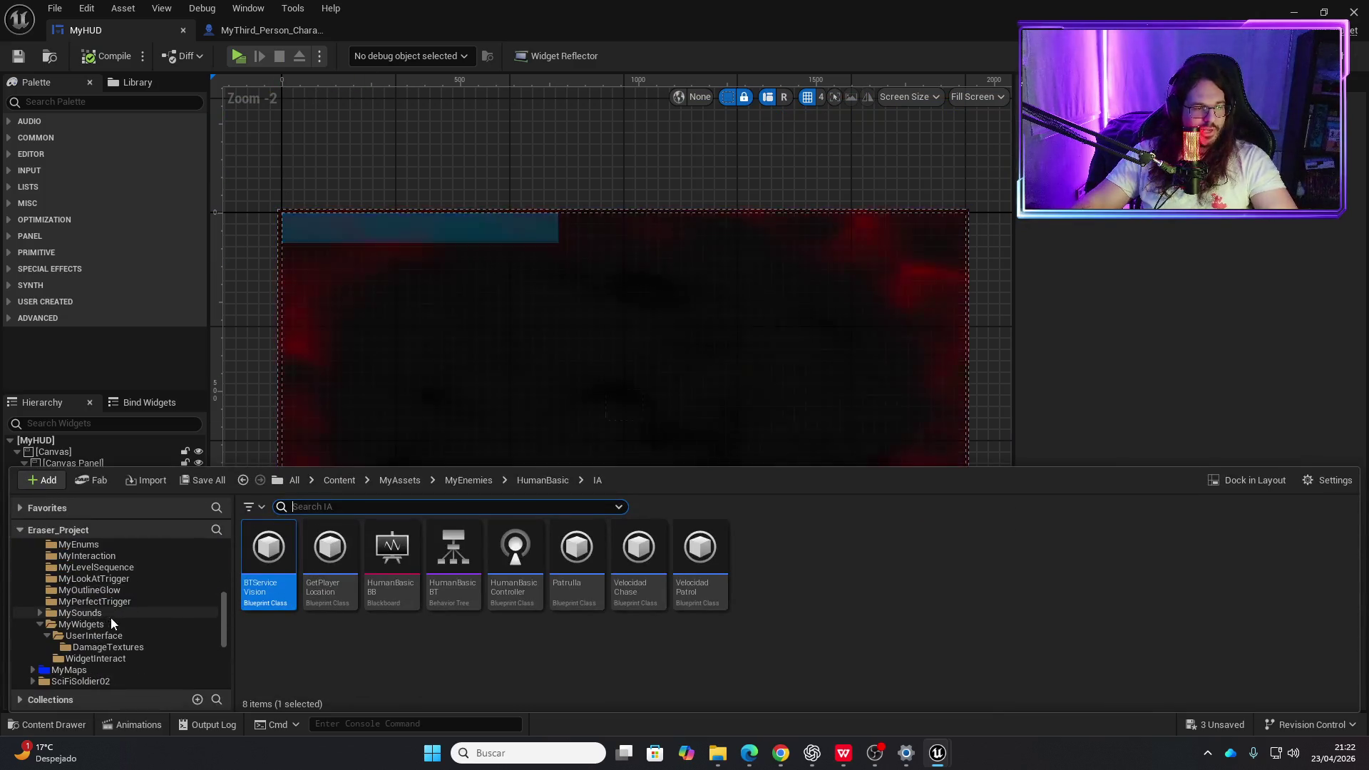
scroll(99, 639, down, 3)
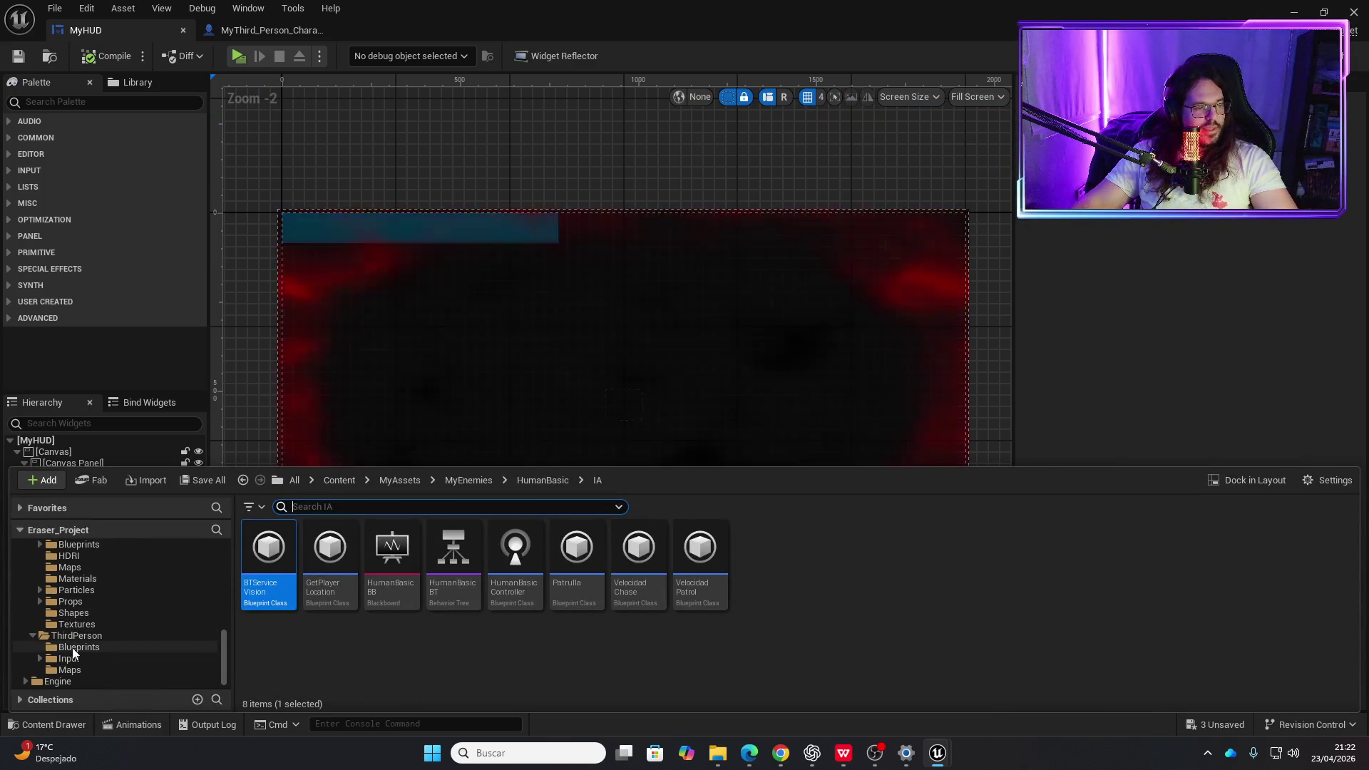
scroll(86, 628, up, 8)
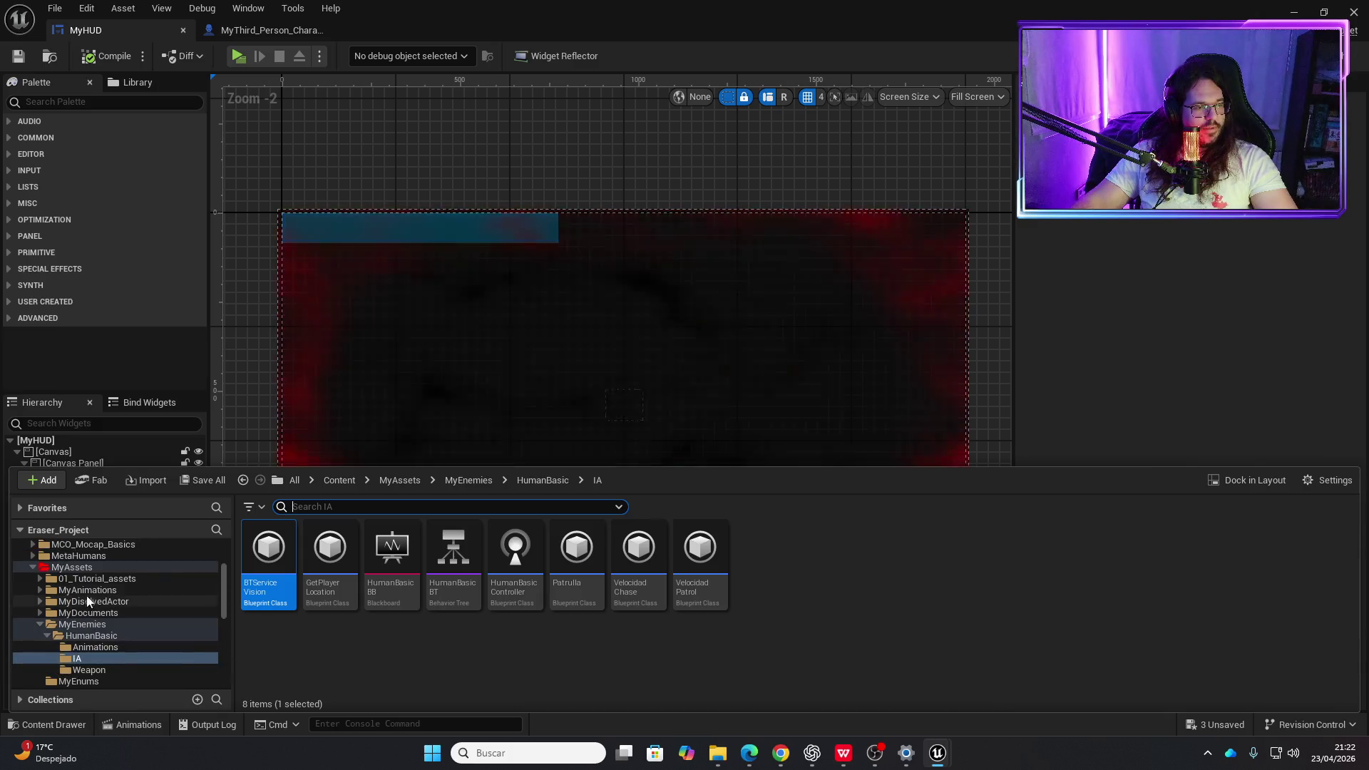
click(93, 637)
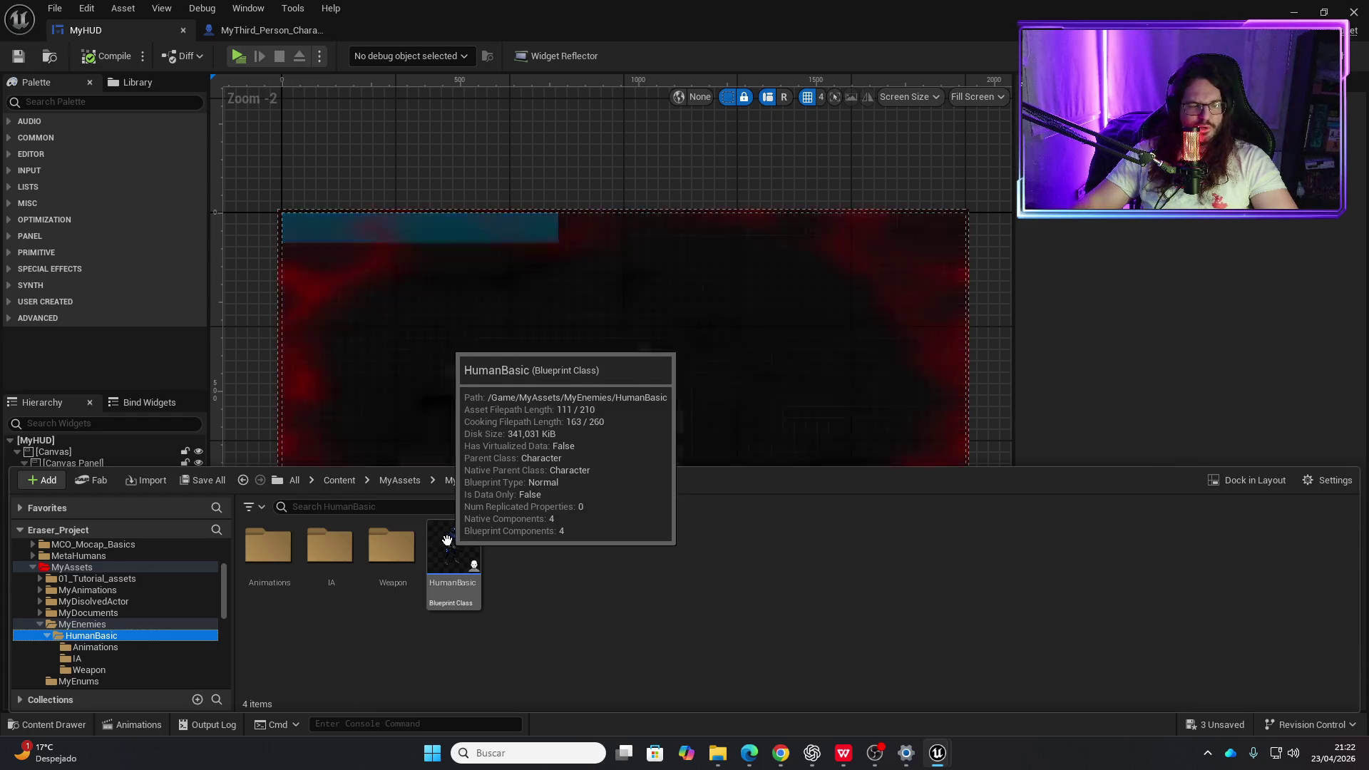
double_click(457, 551)
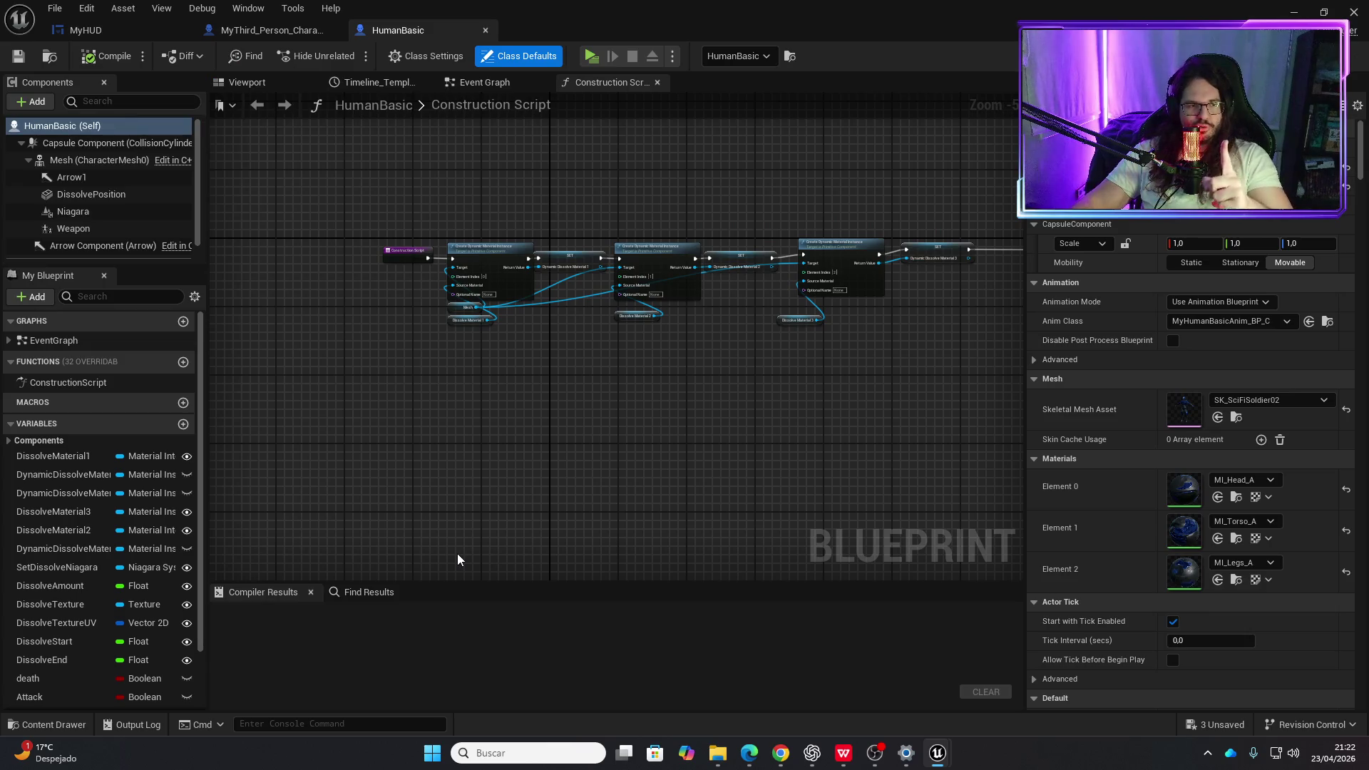
mouse_move(482, 439)
mouse_down()
mouse_move(497, 420)
mouse_move(490, 443)
mouse_up()
click(492, 82)
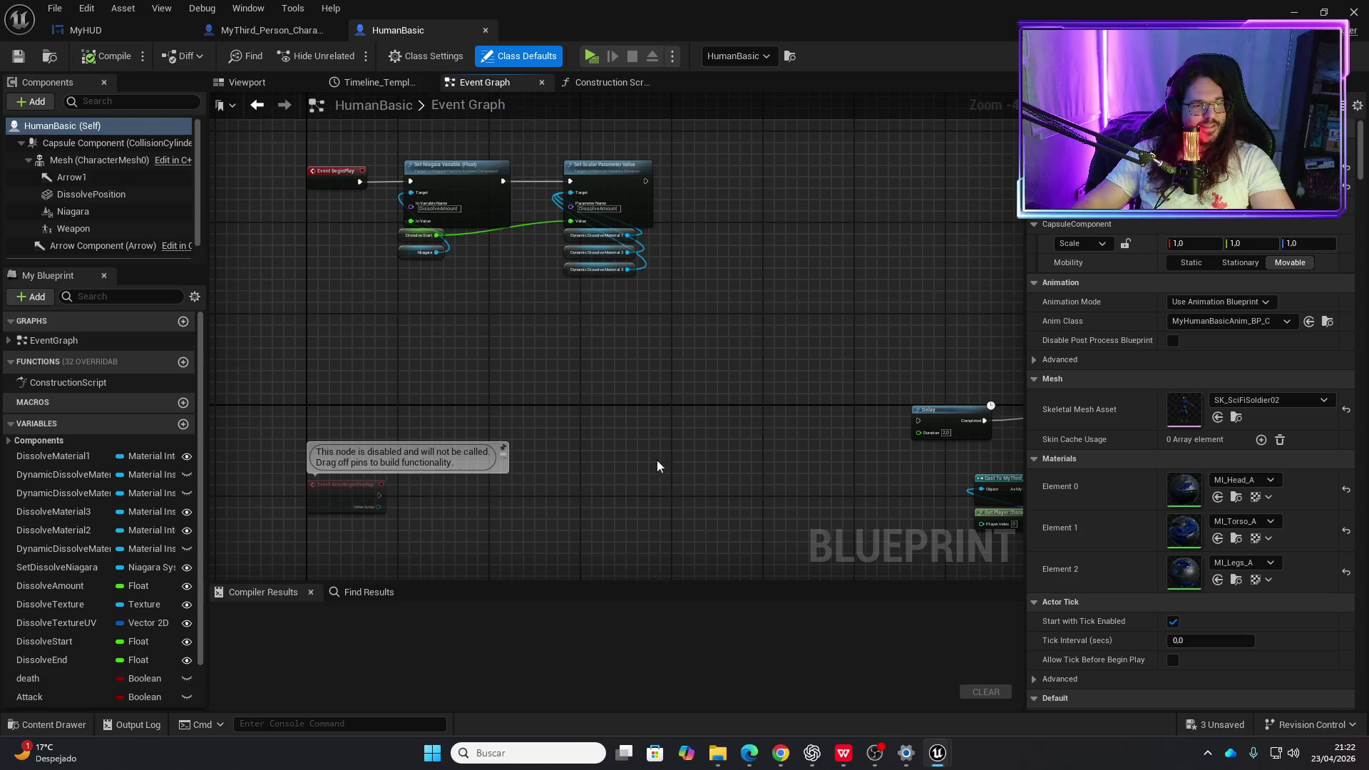
- Search for a Self node, deleting the shadow bias nodes added by mistake
scroll(657, 467, down, 4)
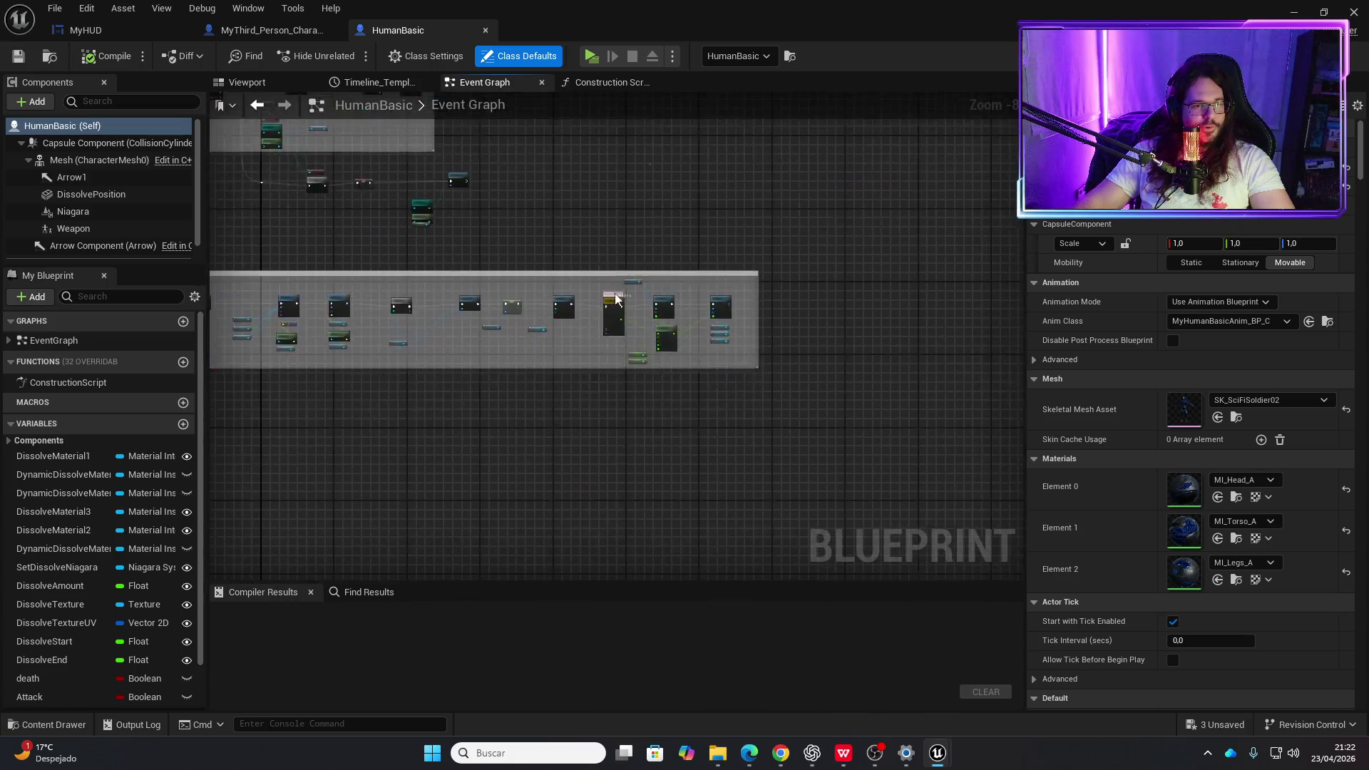
scroll(615, 298, up, 5)
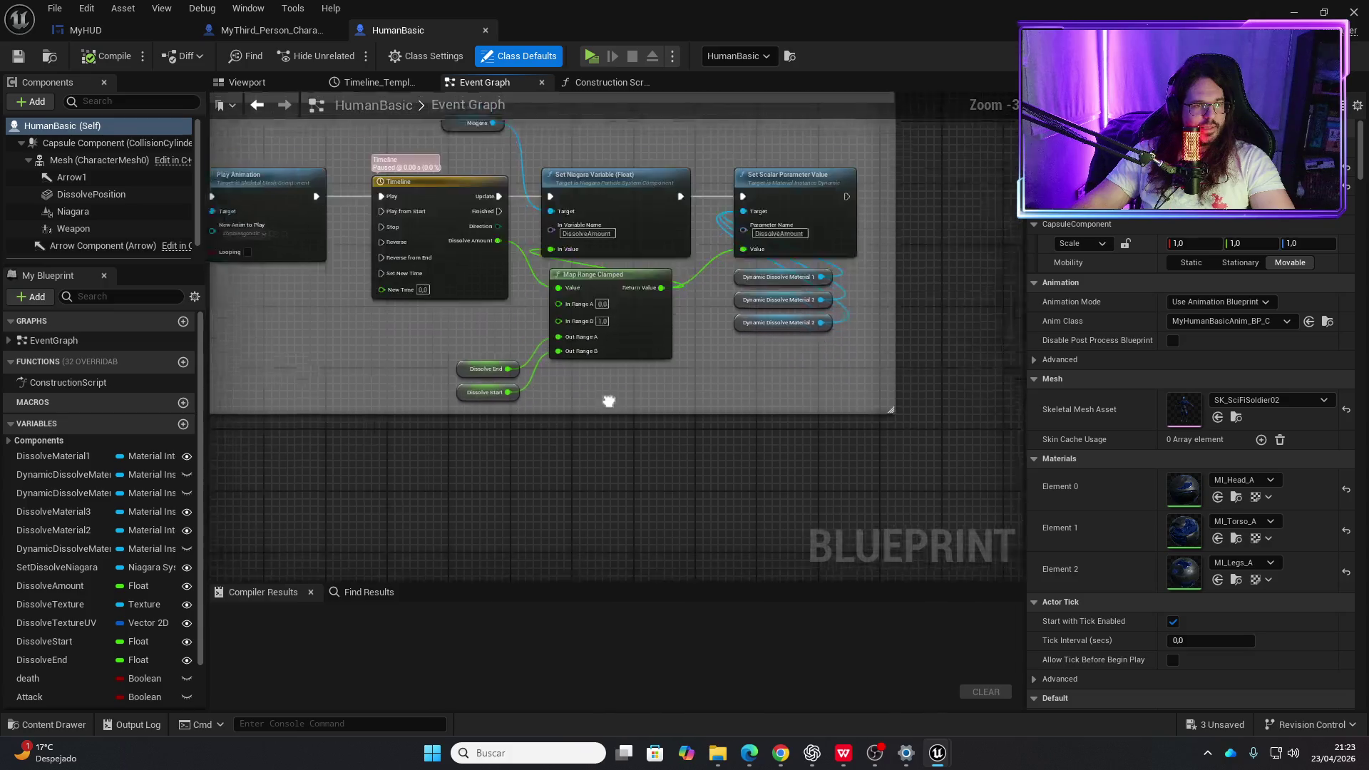
right_click(511, 434)
text(self)
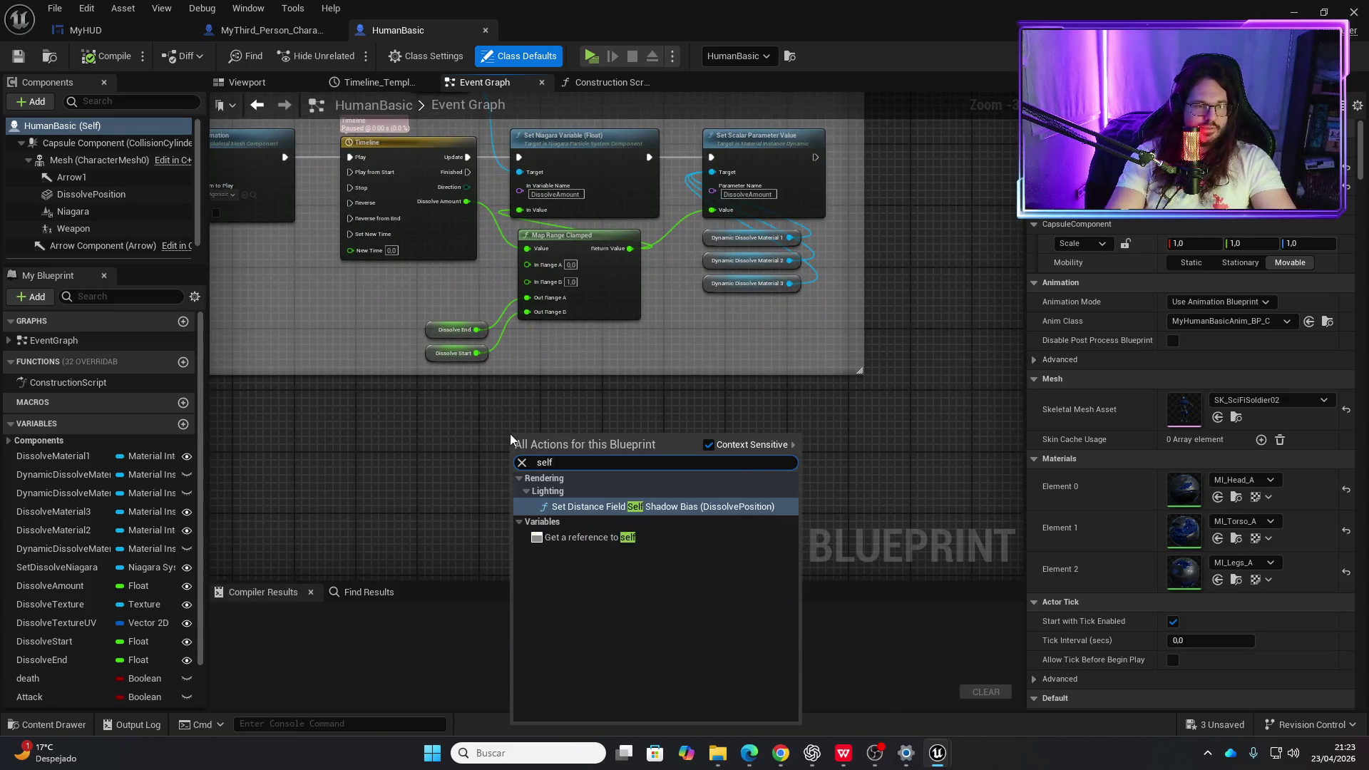
key(Return)
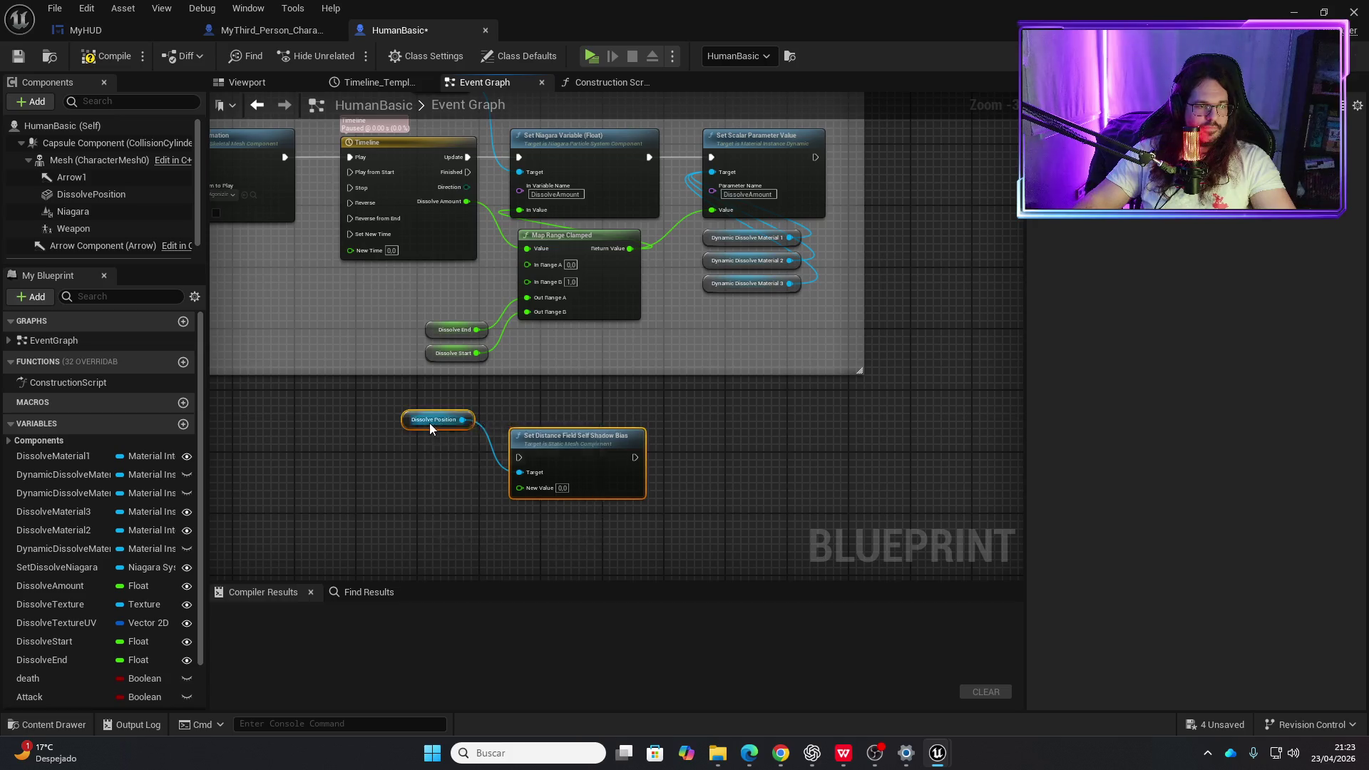
key(Delete)
scroll(429, 420, down, 1)
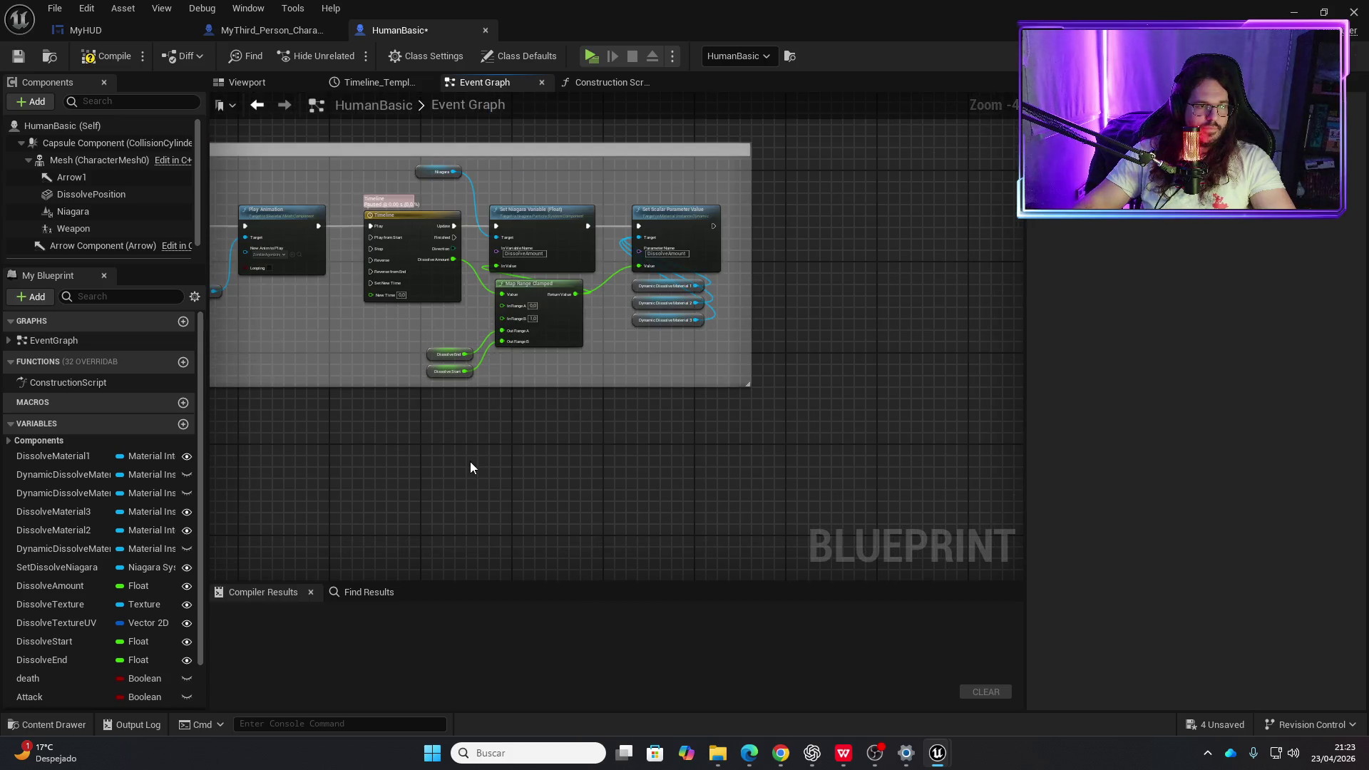
- Add a Destroy Actor node on Self and run it when the Timeline finishes
right_click(471, 467)
text(self)
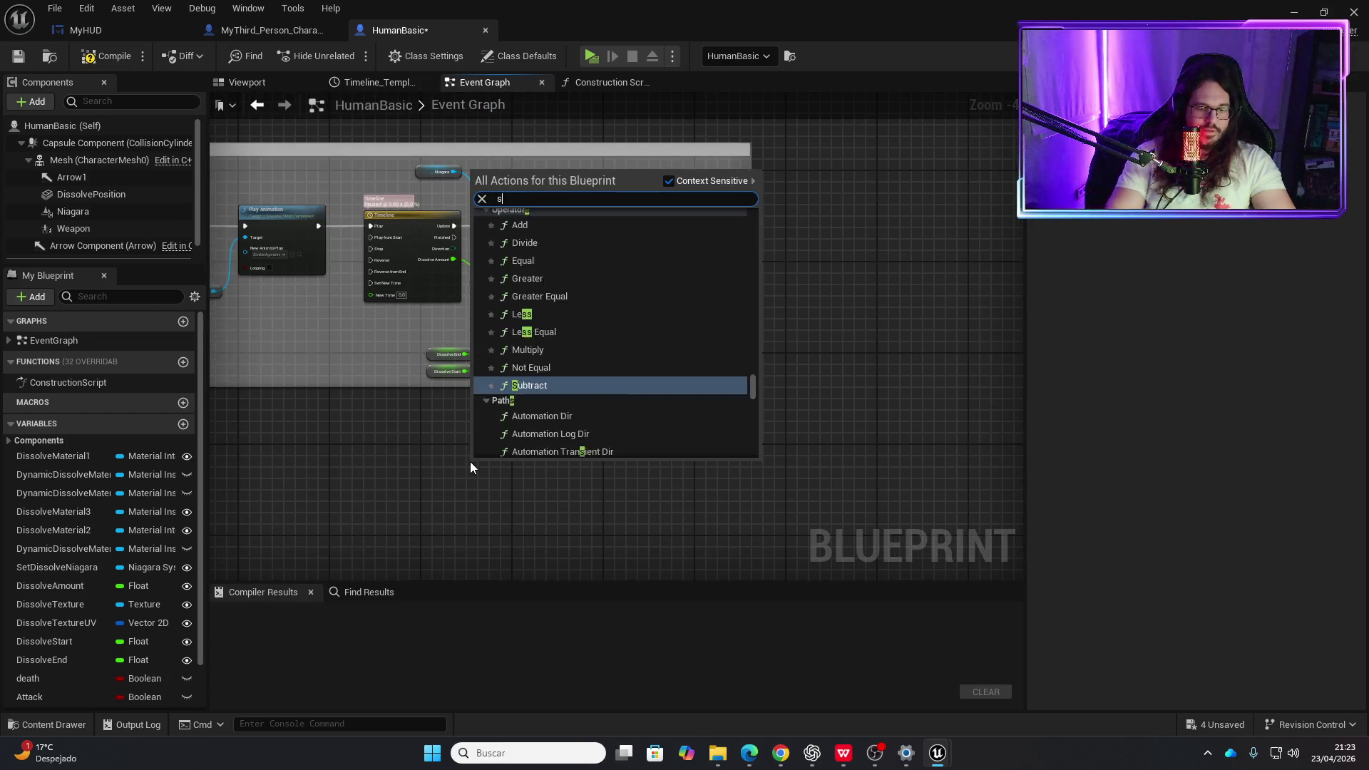
key(Escape)
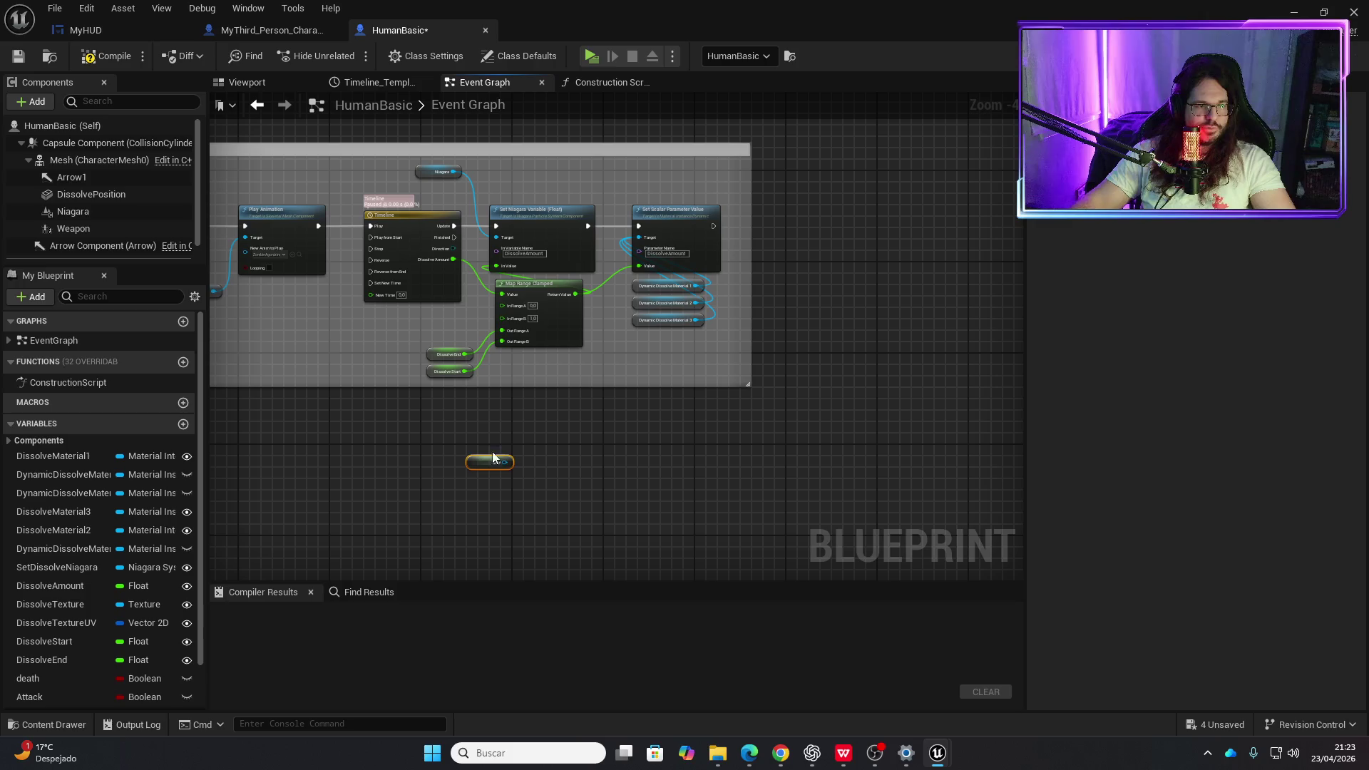
drag(504, 462, 562, 464)
text(destroy)
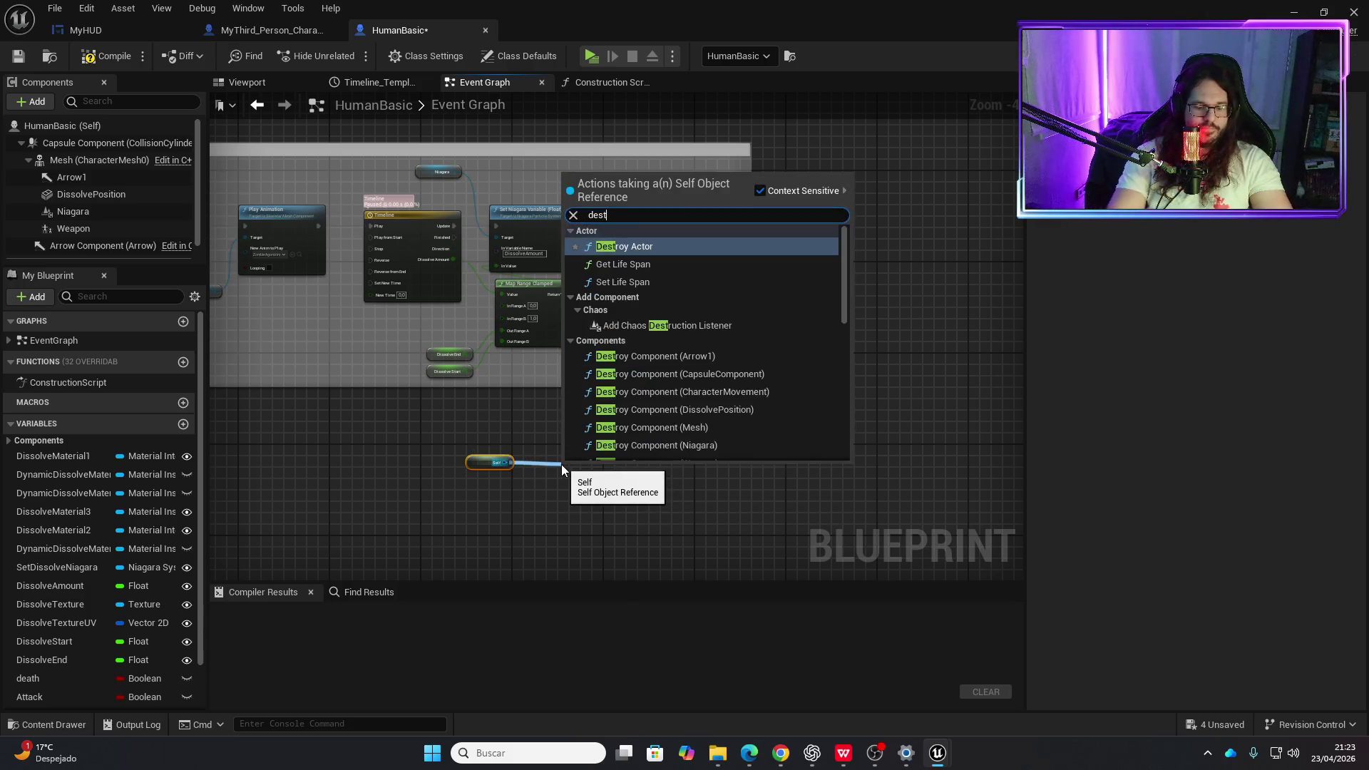
key(Return)
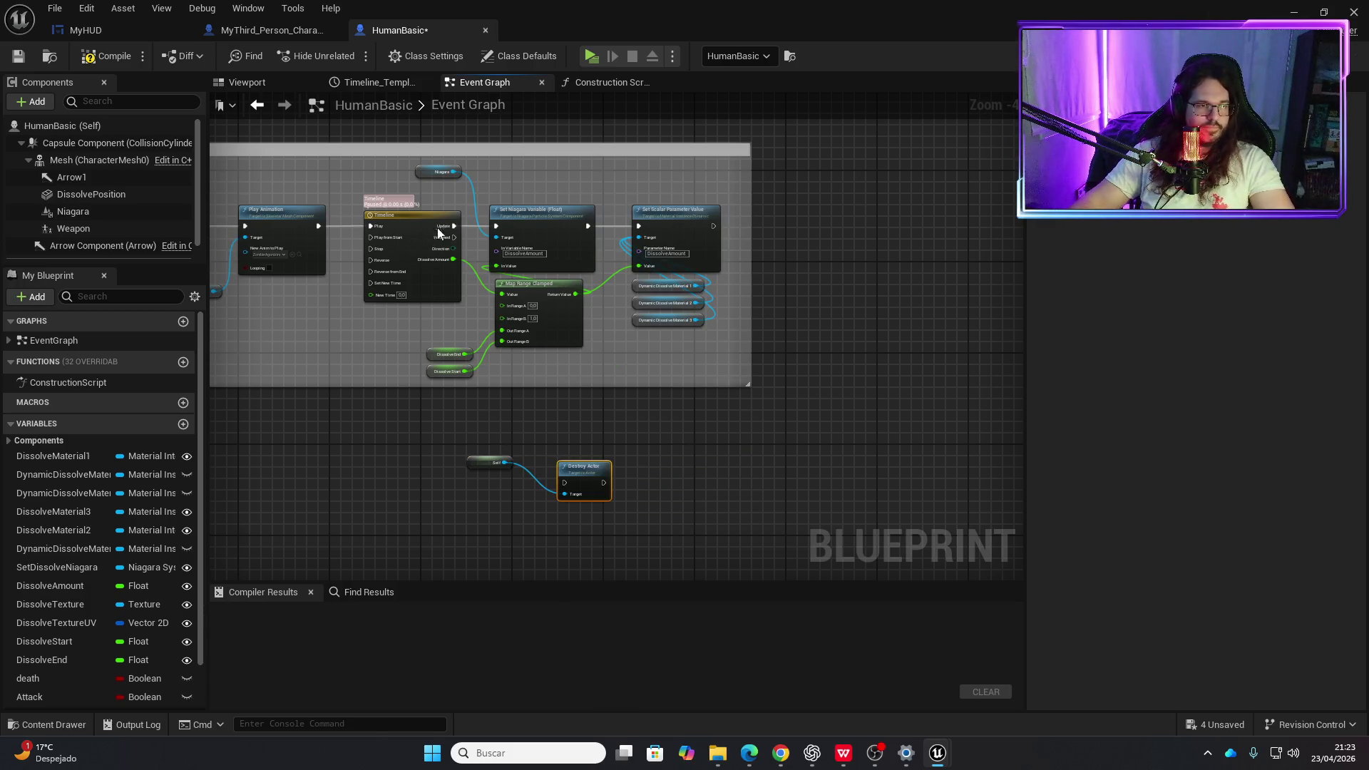
mouse_move(456, 241)
mouse_down()
mouse_move(603, 491)
mouse_move(572, 493)
mouse_up()
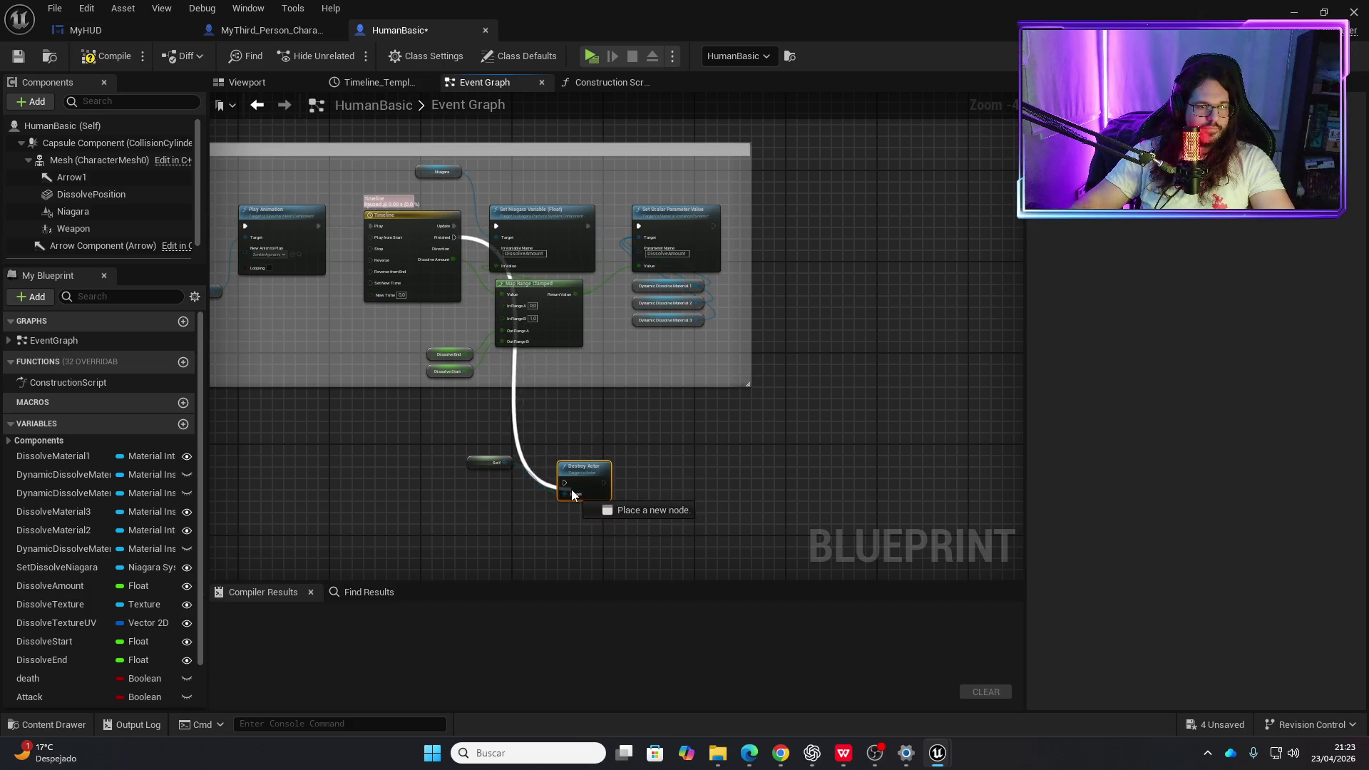
- Play the level, walk up and kill an enemy to watch it dissolve, then stop
click(590, 56)
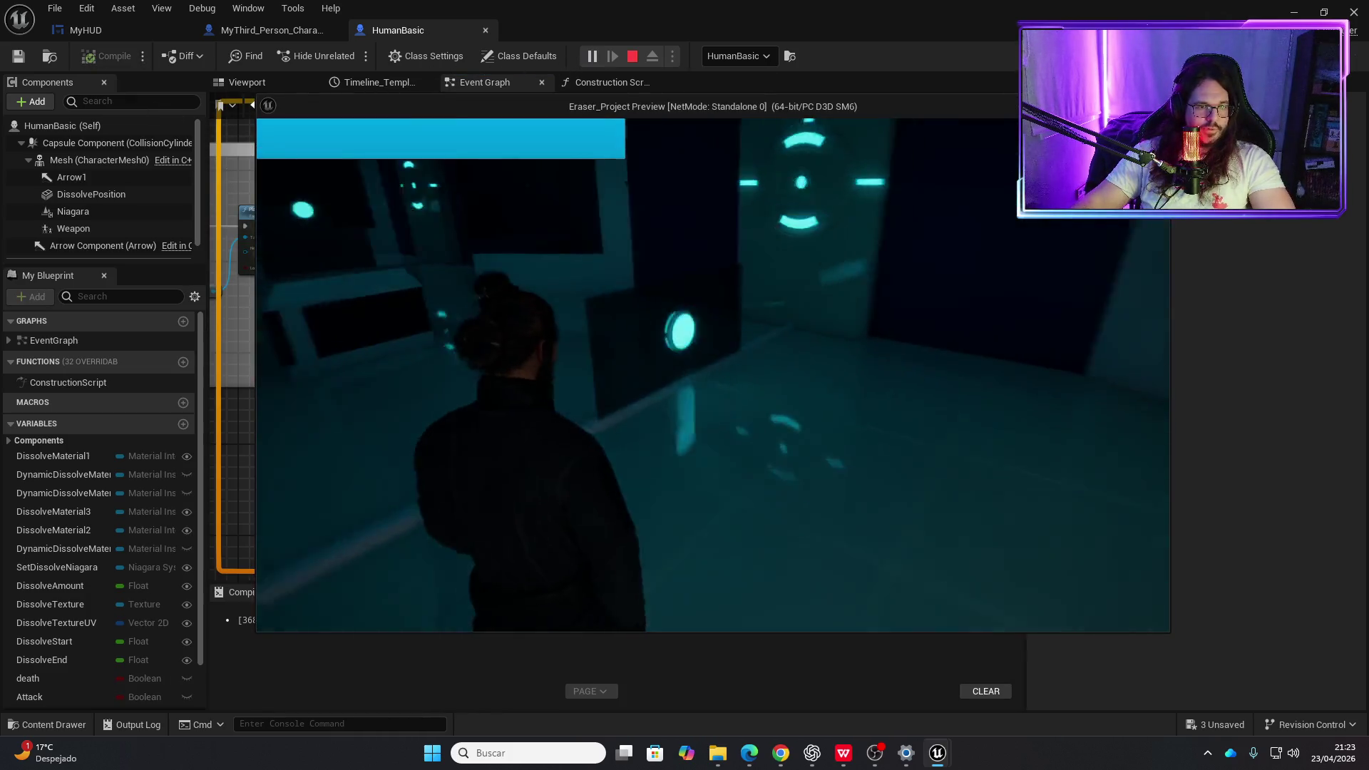
key(w)
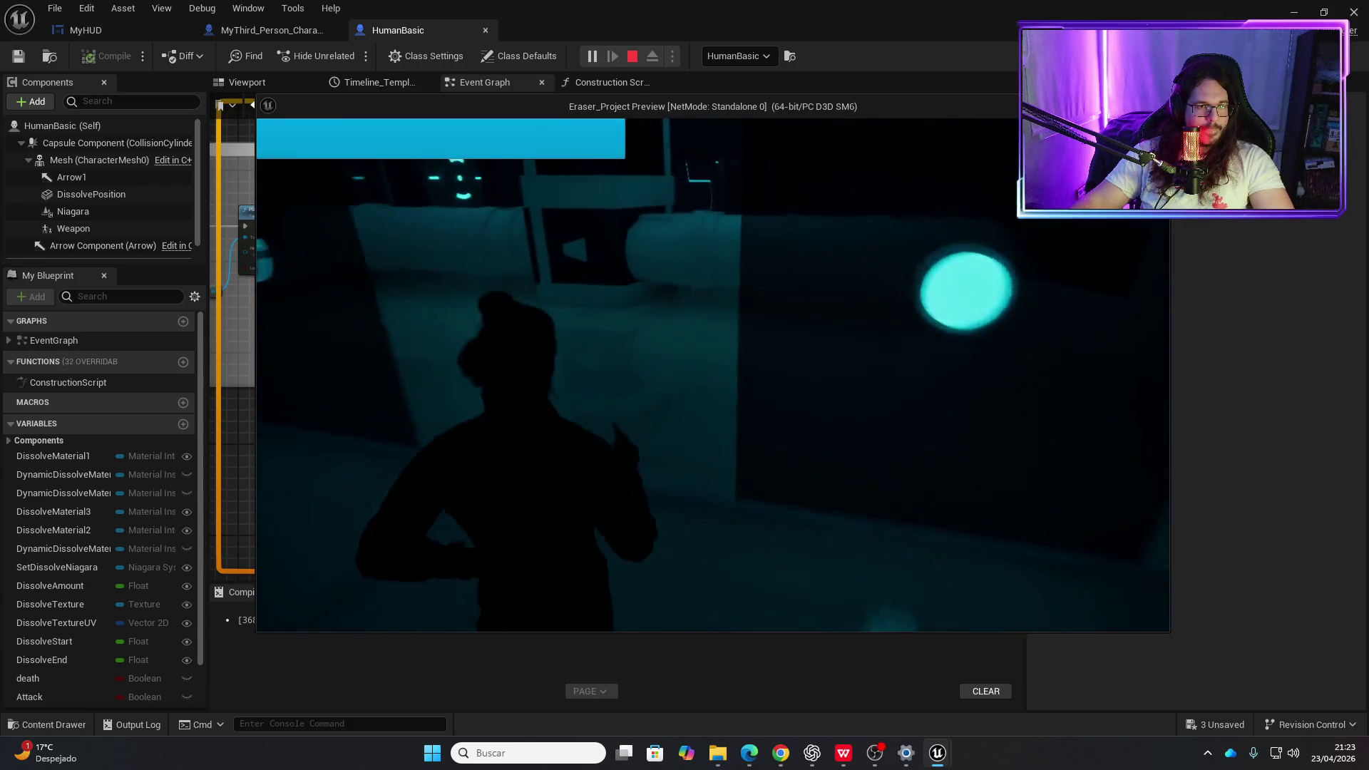
key(w)
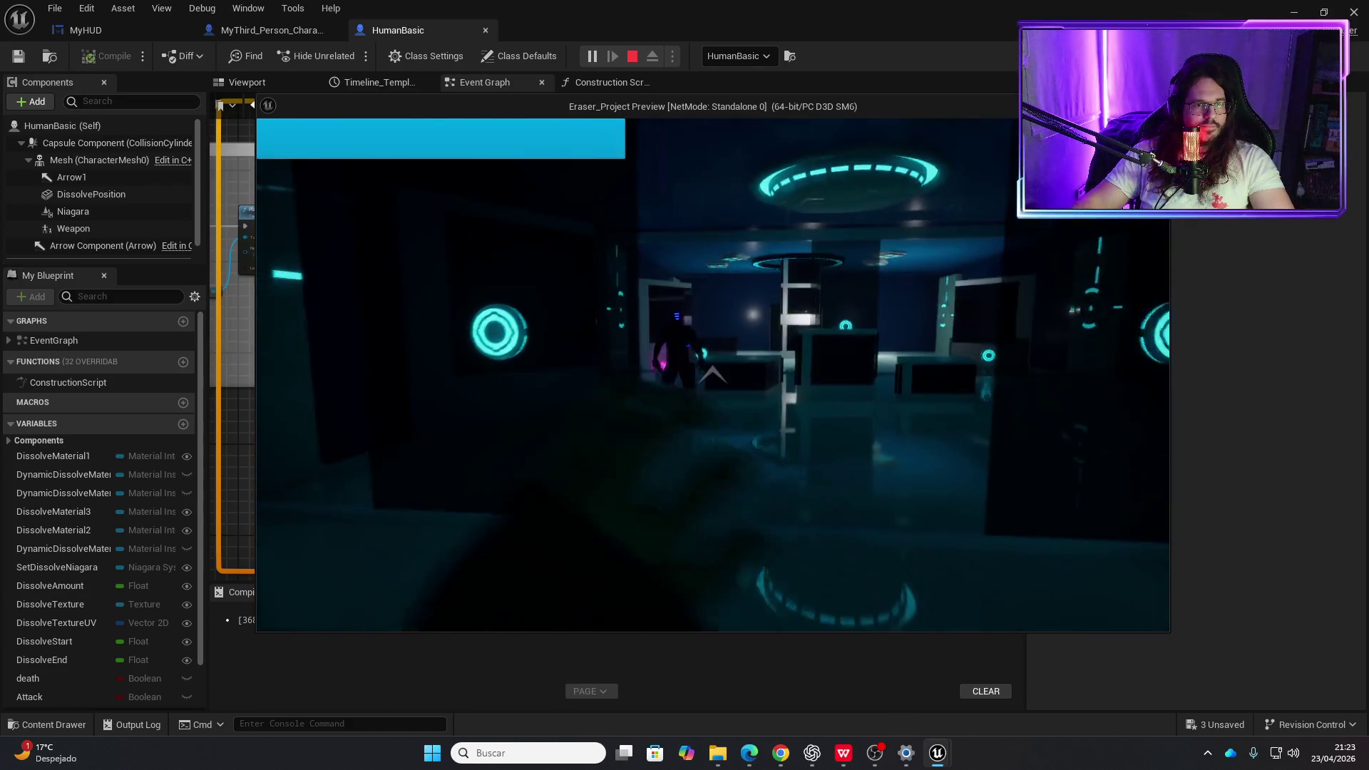
key(w)
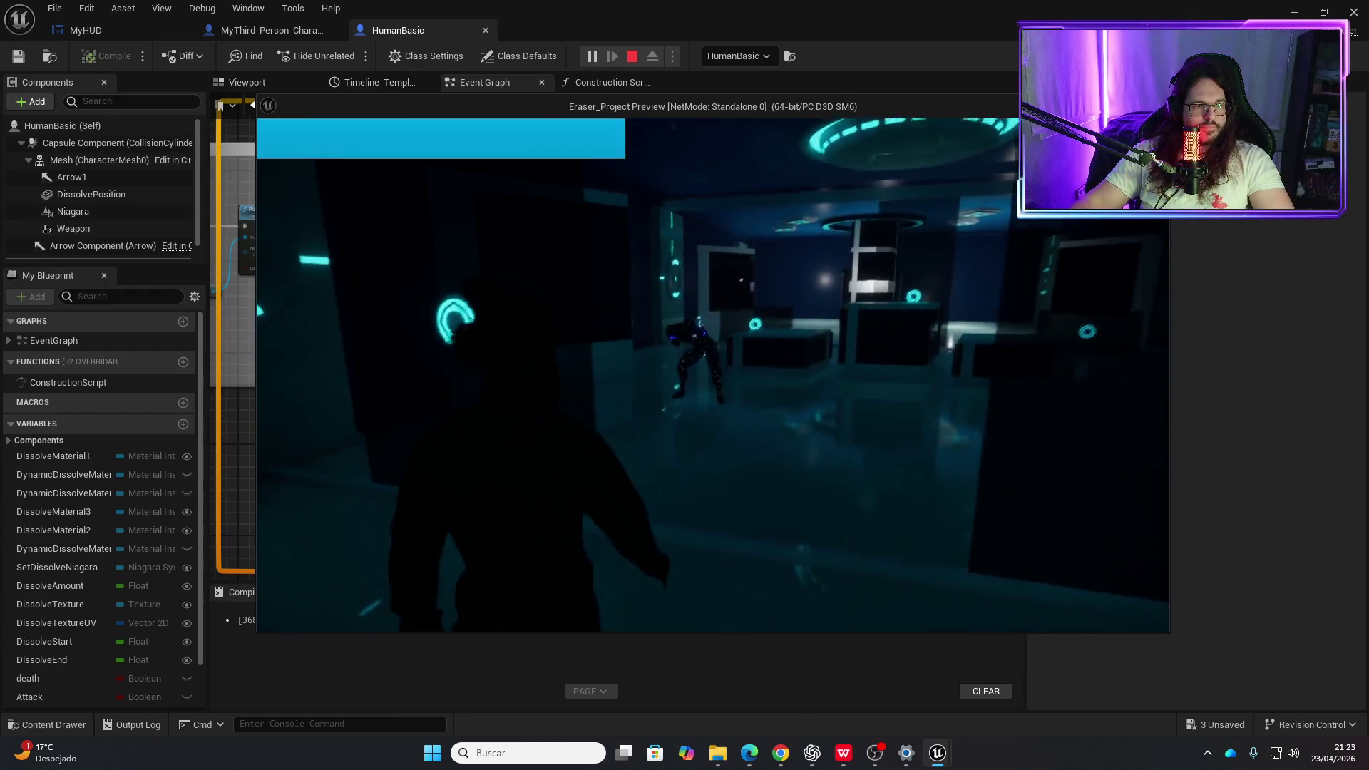
key(w)
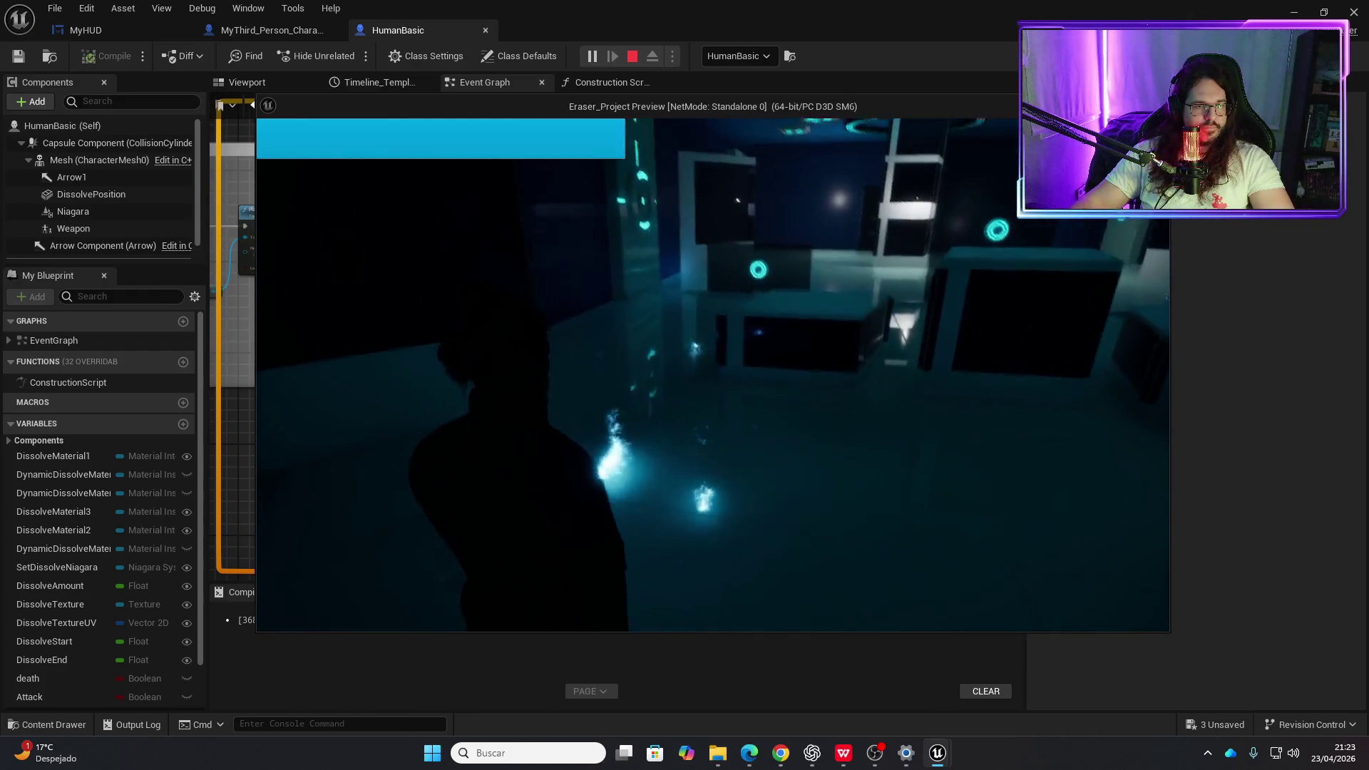
key(w)
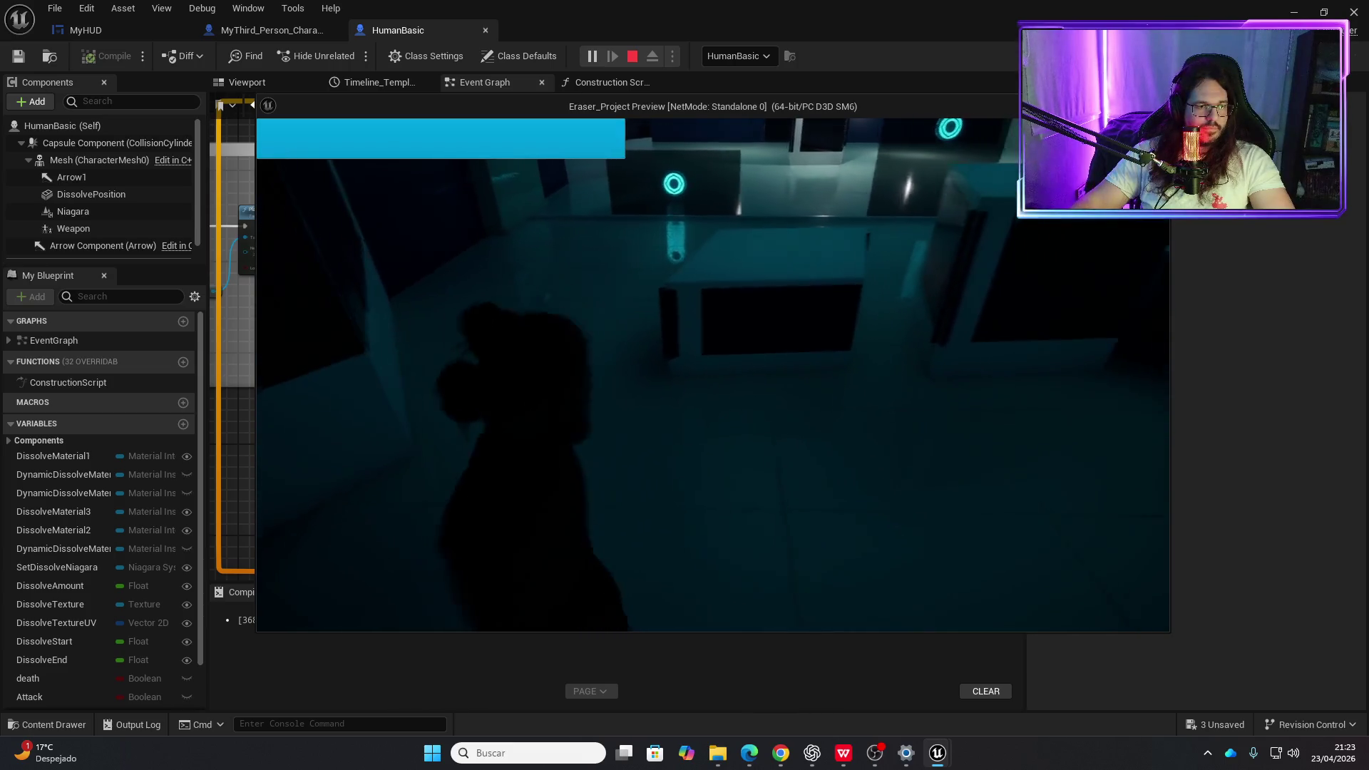
key(w)
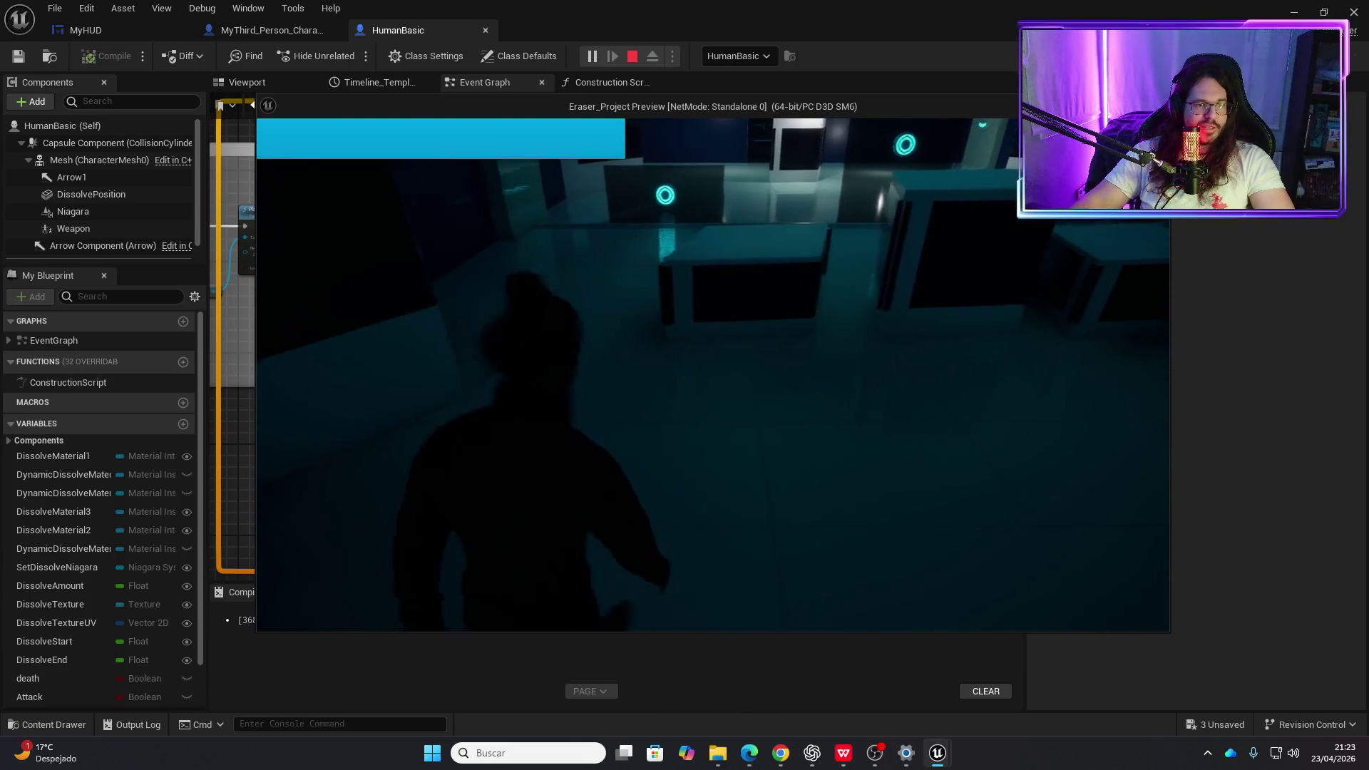
key(w)
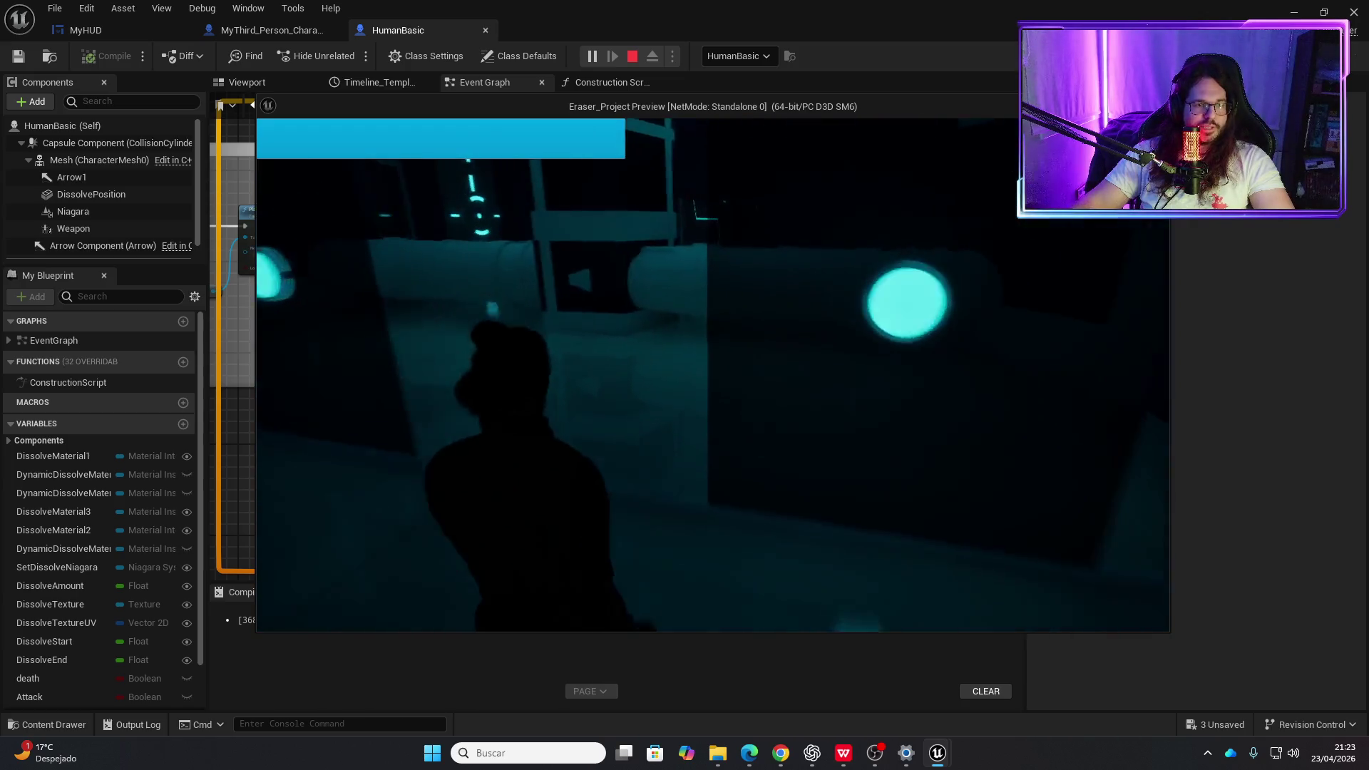
key(Escape)
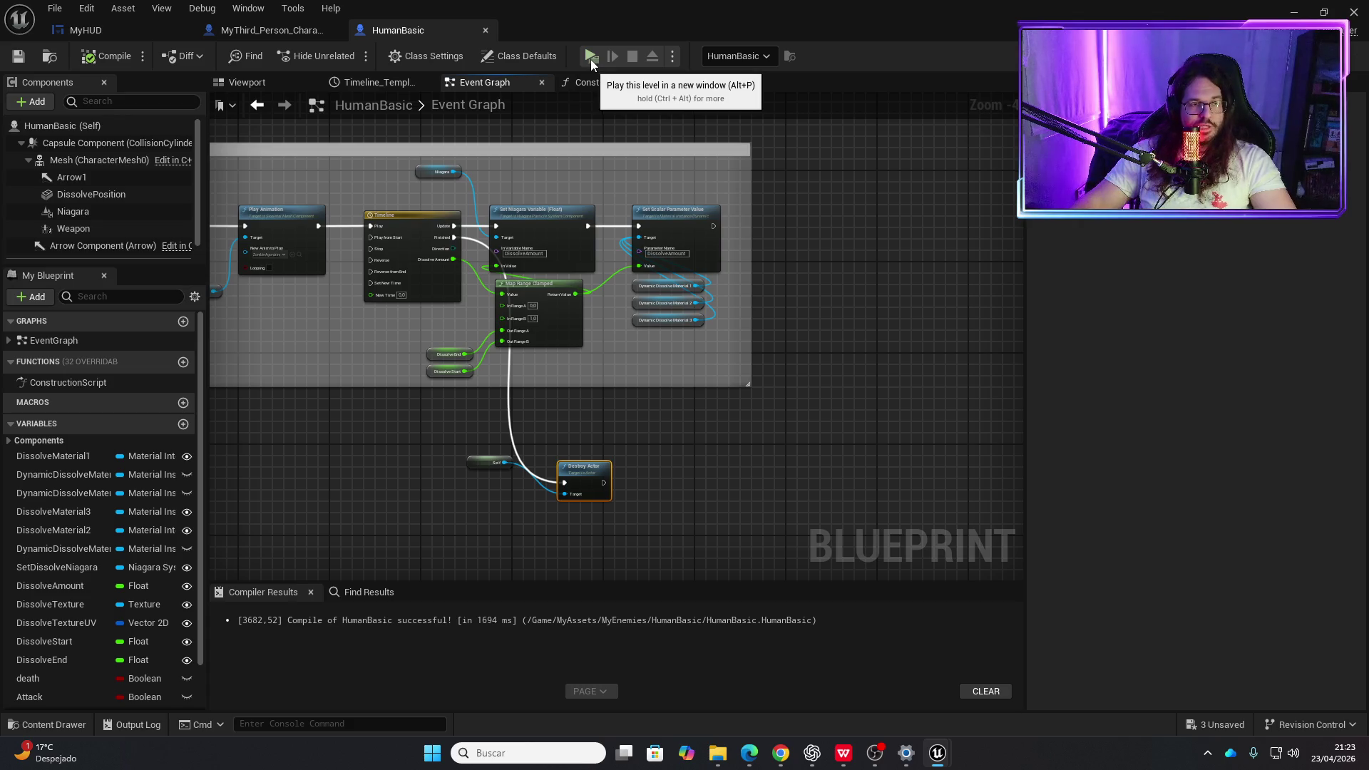
- Add a Set Collision Enabled node for the Capsule Component near the Death Erase group
drag(391, 347, 819, 321)
drag(579, 346, 836, 390)
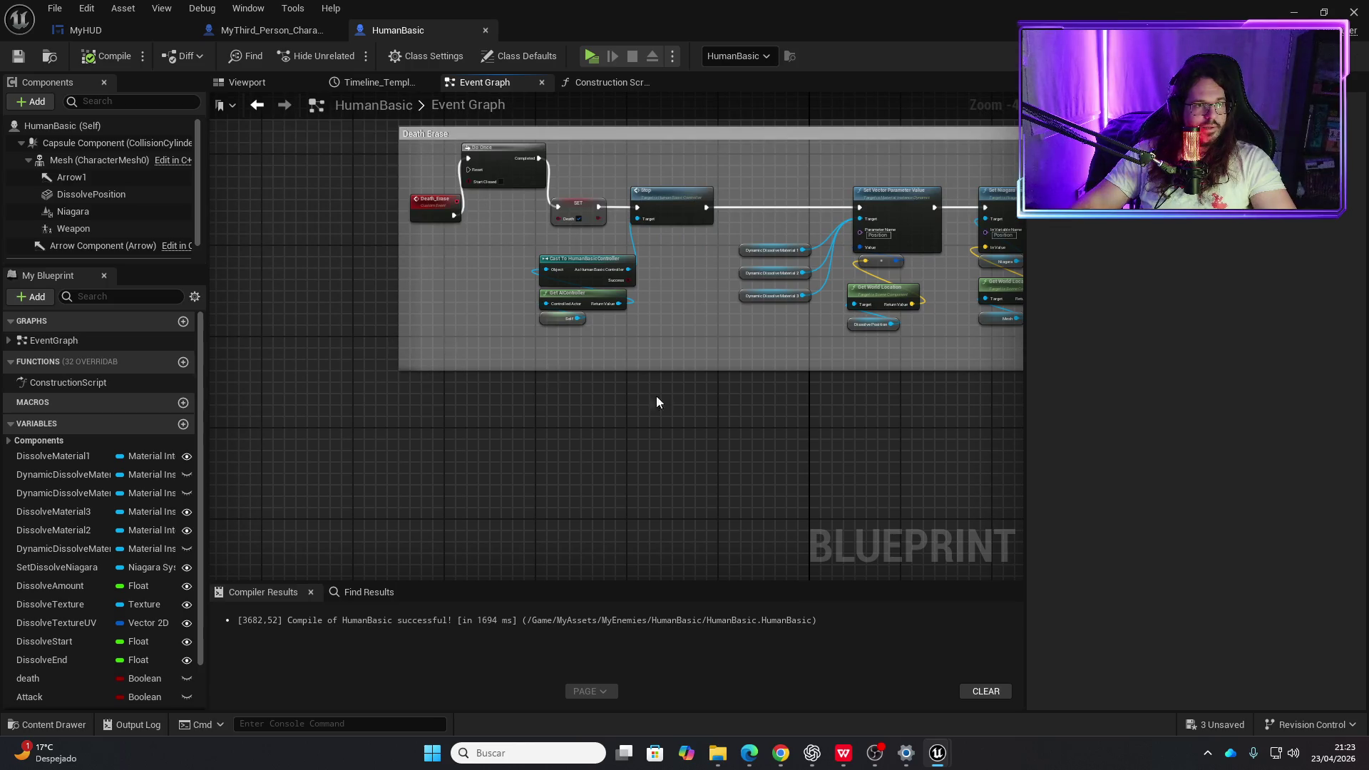
mouse_move(656, 402)
mouse_down()
mouse_move(568, 351)
mouse_move(452, 442)
mouse_move(246, 378)
mouse_move(445, 373)
mouse_up()
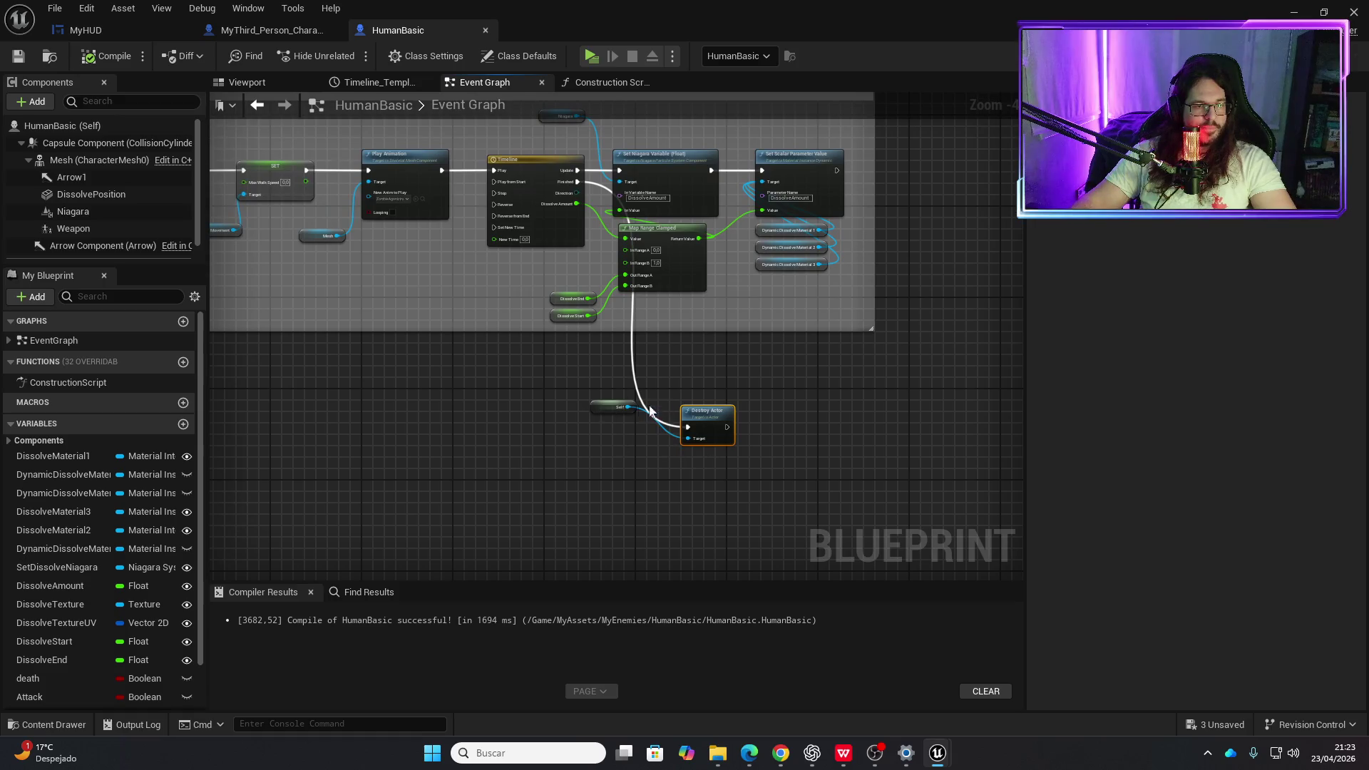
mouse_move(397, 430)
mouse_down()
mouse_move(764, 440)
mouse_move(768, 460)
mouse_move(615, 394)
mouse_move(411, 407)
mouse_move(807, 417)
mouse_move(698, 421)
mouse_move(637, 455)
mouse_up()
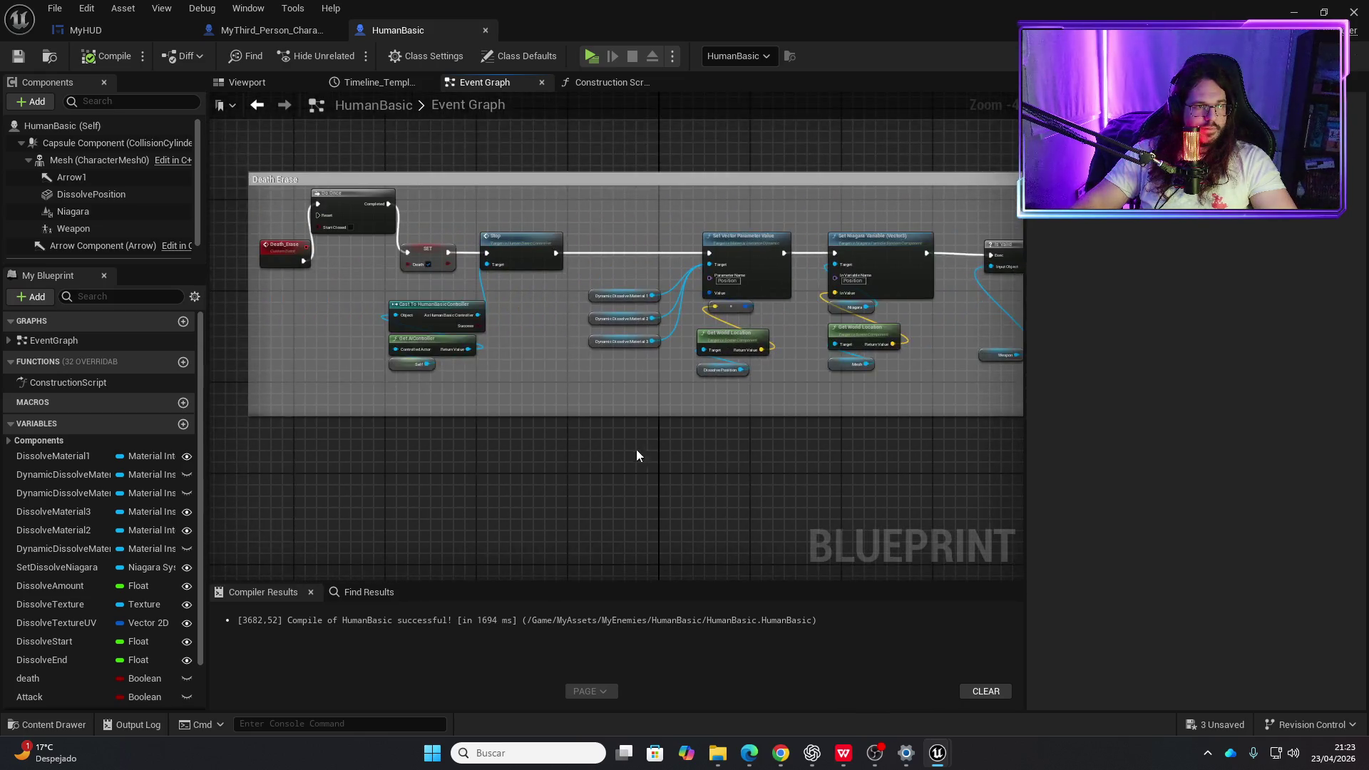
drag(363, 373, 593, 390)
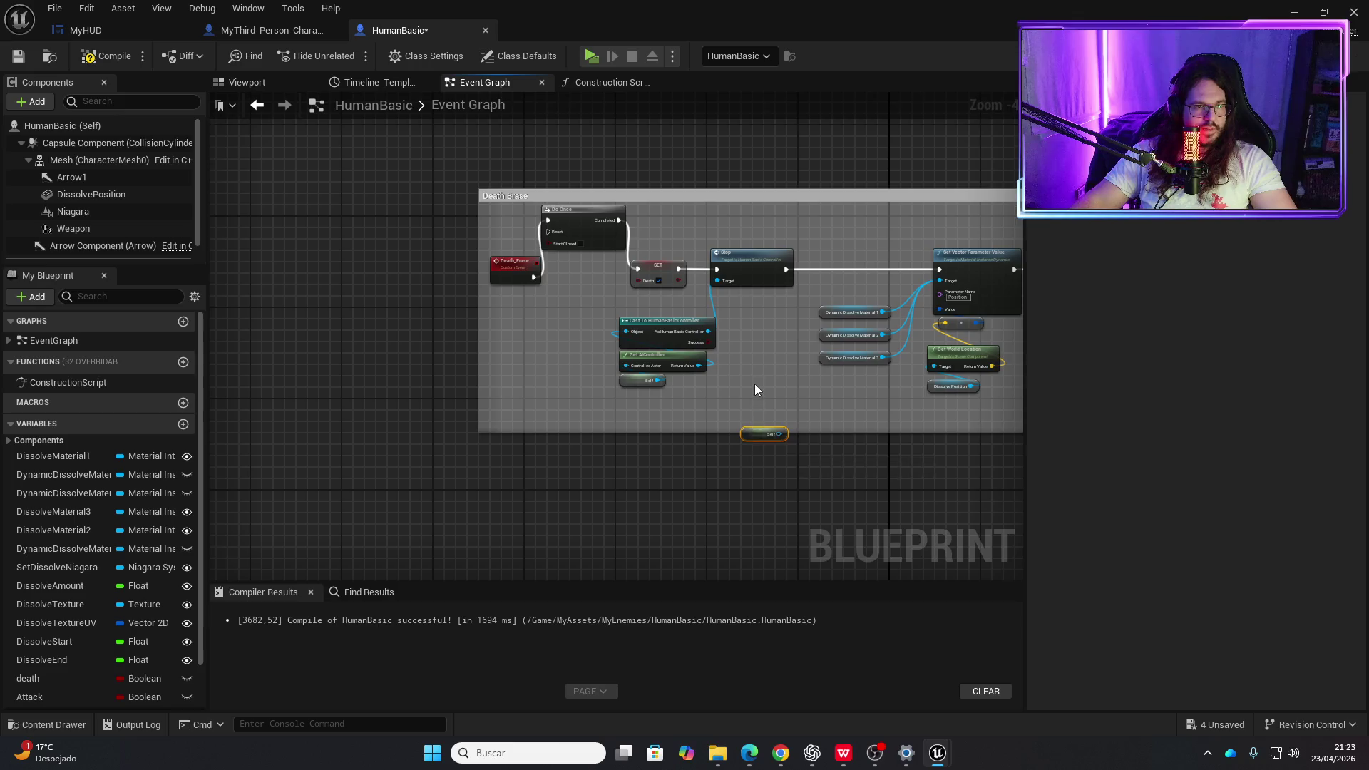
scroll(754, 385, up, 2)
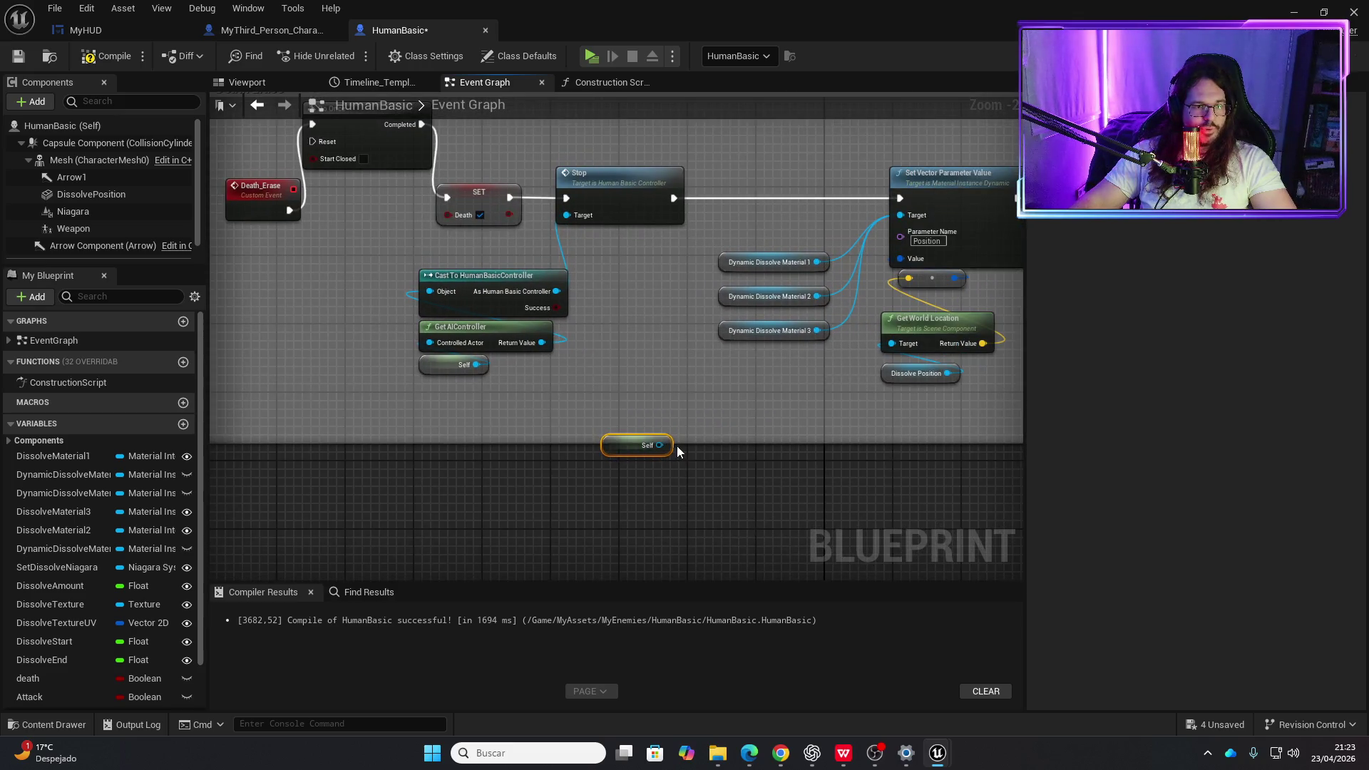
drag(635, 385, 635, 386)
text(set coll)
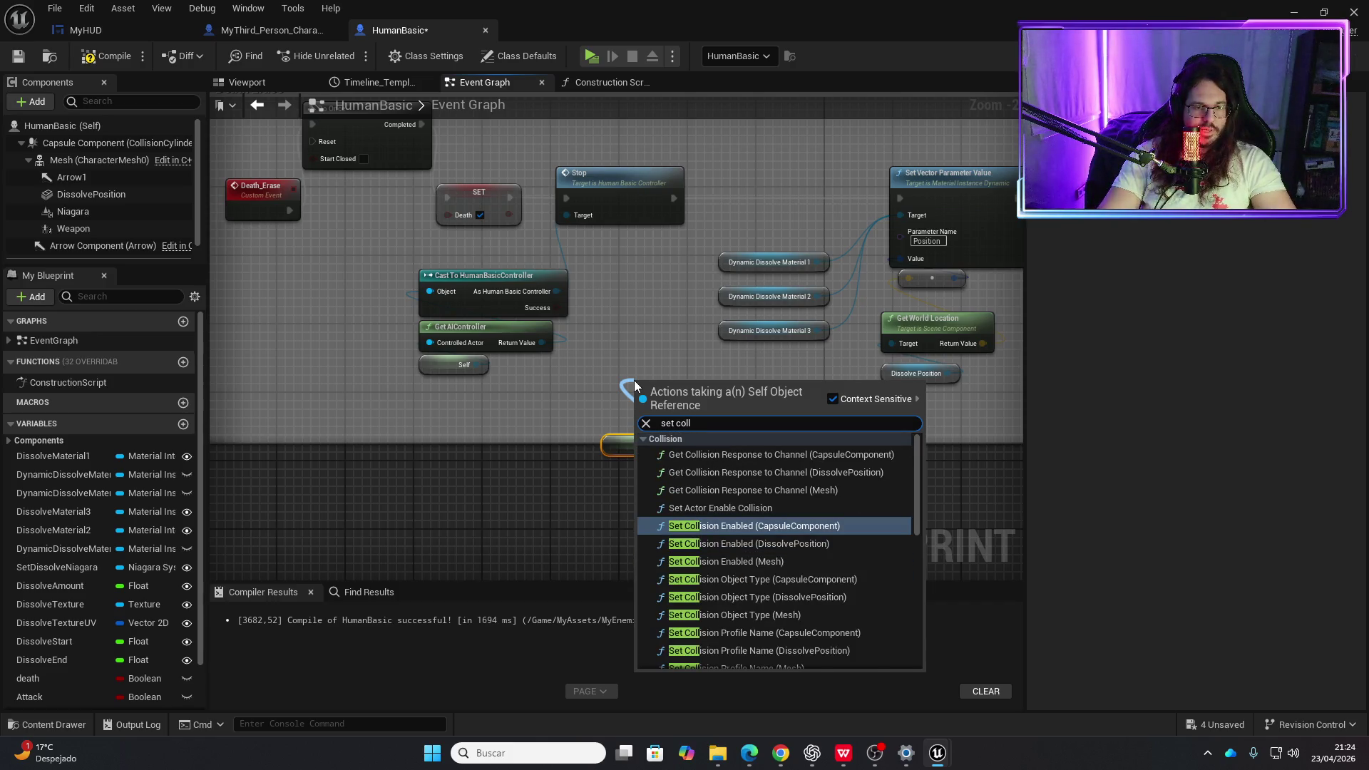
key(Return)
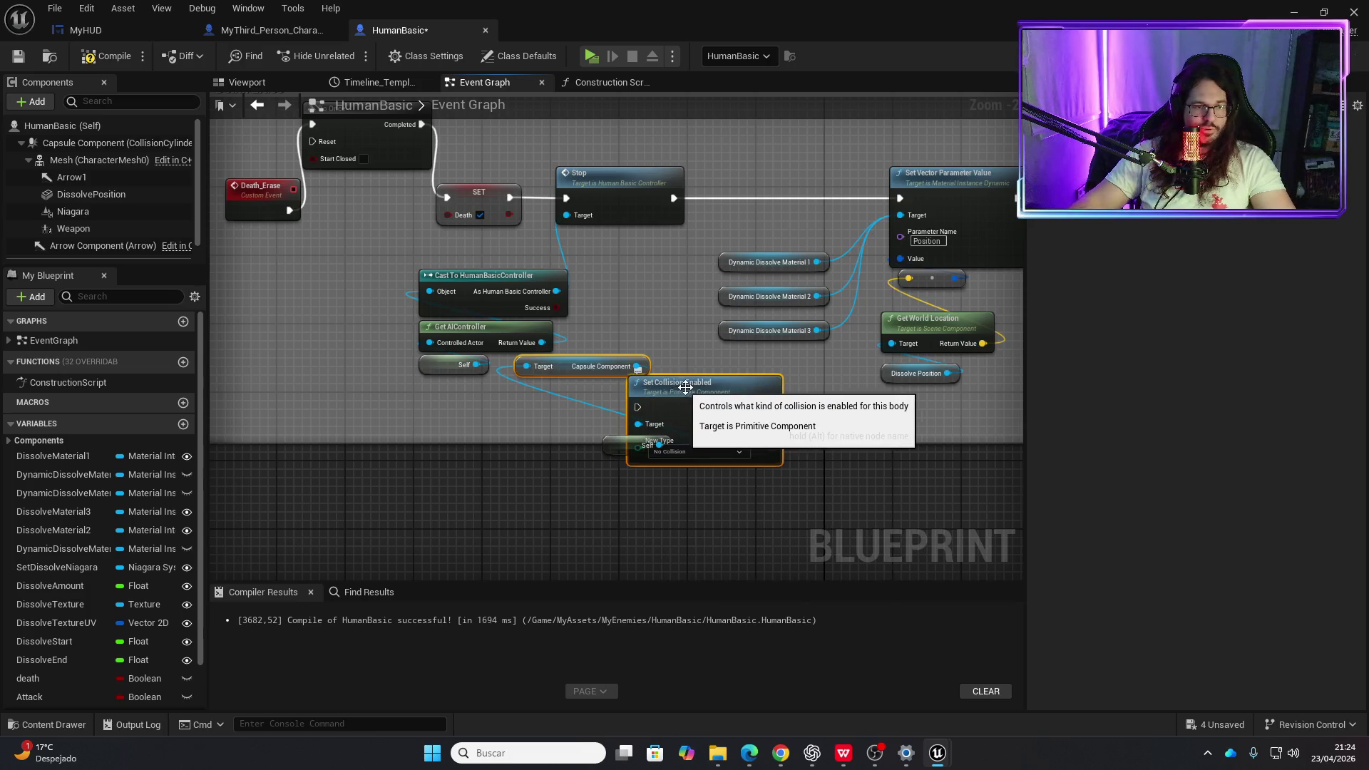
- Position the Capsule Component getter and Set Collision Enabled under Death Erase, shifting Stop right
drag(686, 387, 685, 284)
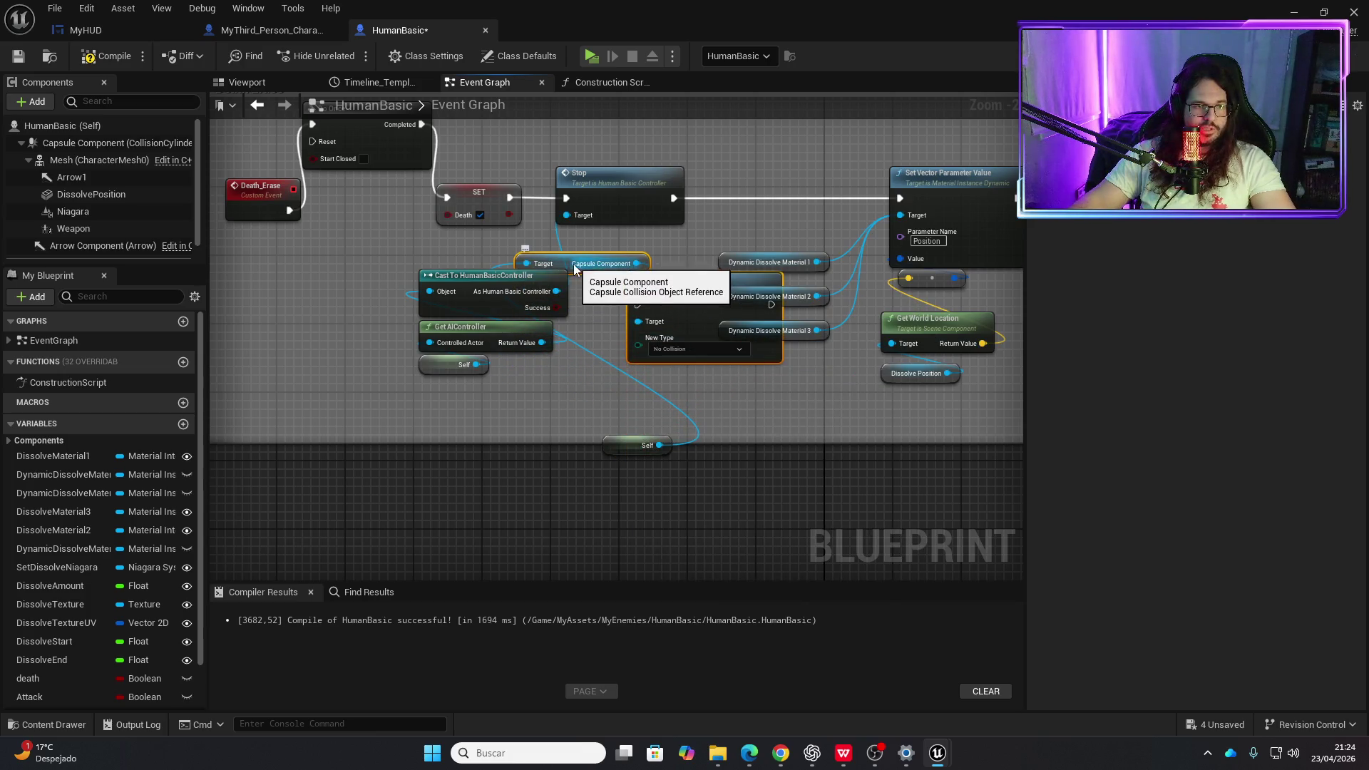
drag(575, 264, 649, 338)
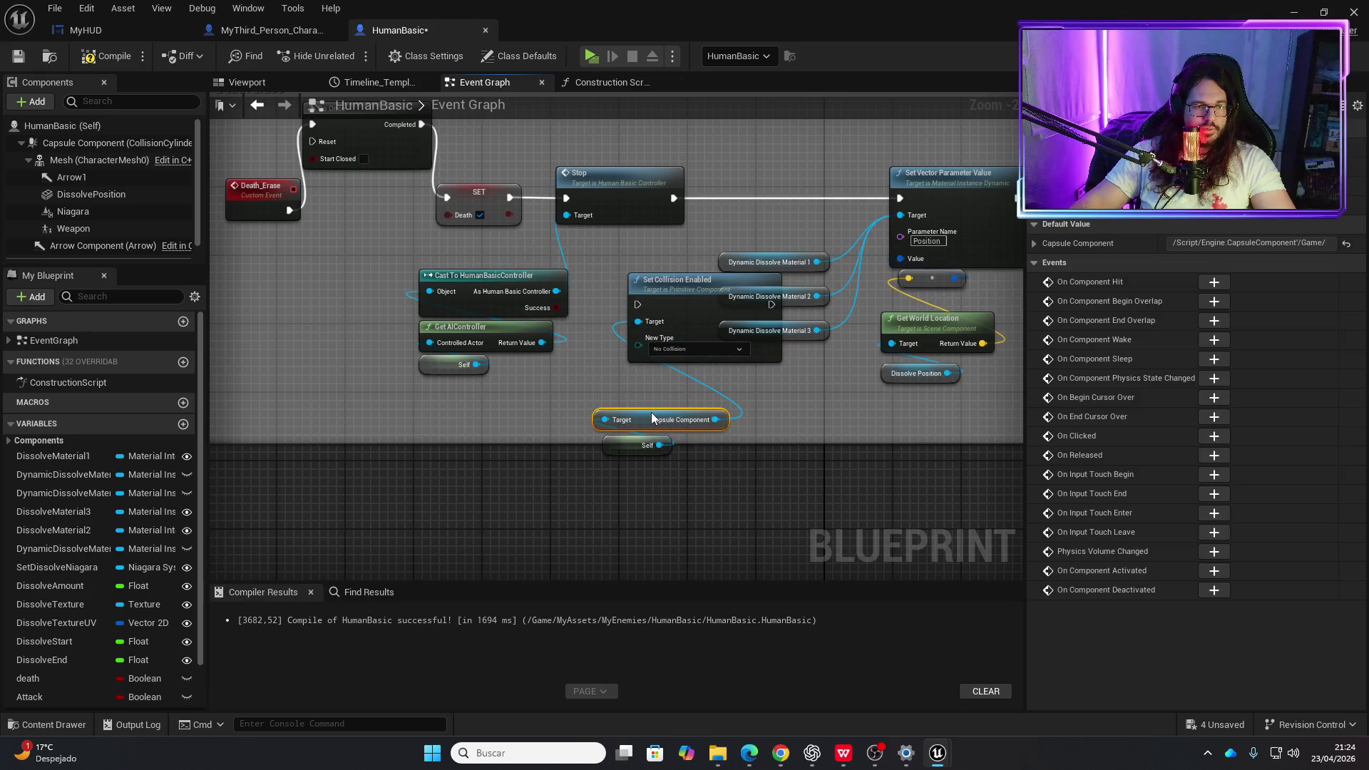
drag(651, 419, 660, 418)
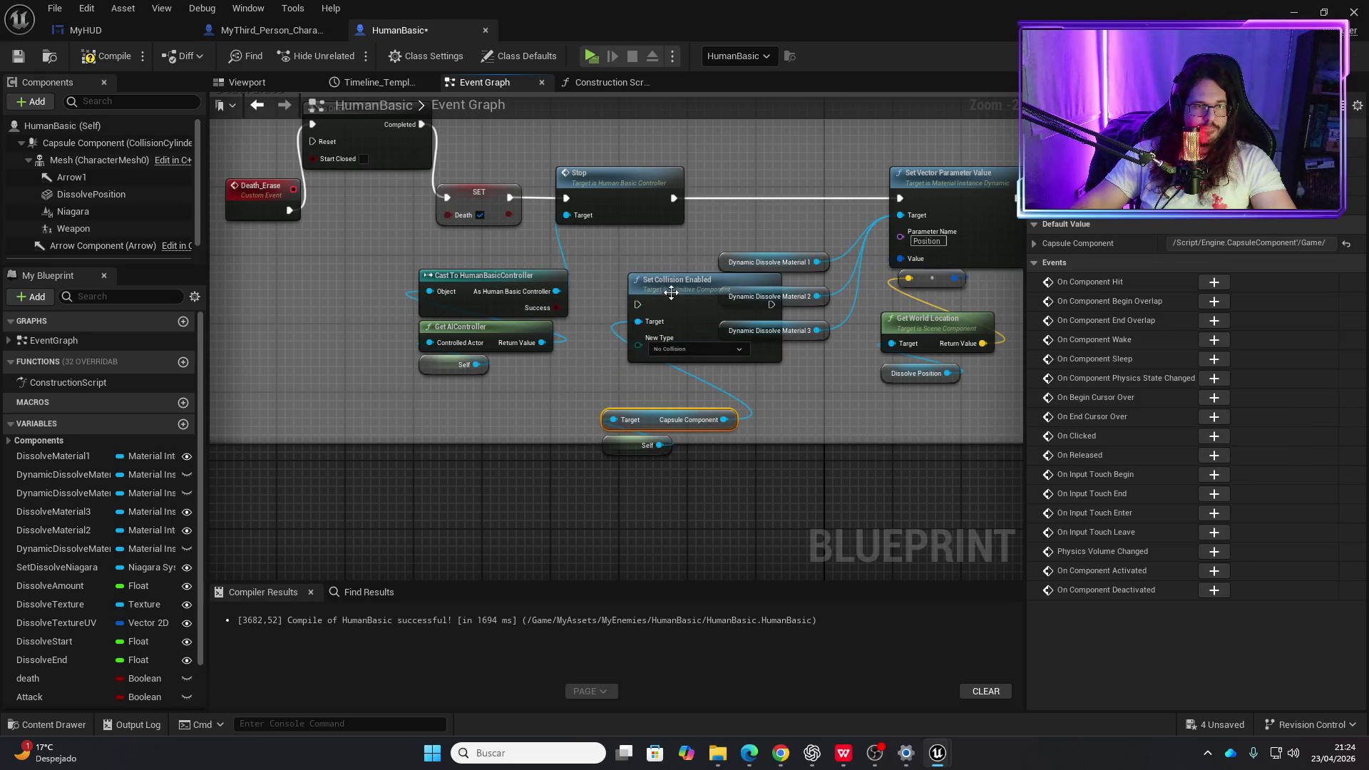
mouse_move(671, 292)
mouse_down()
mouse_move(619, 266)
mouse_move(657, 322)
mouse_move(608, 488)
mouse_up()
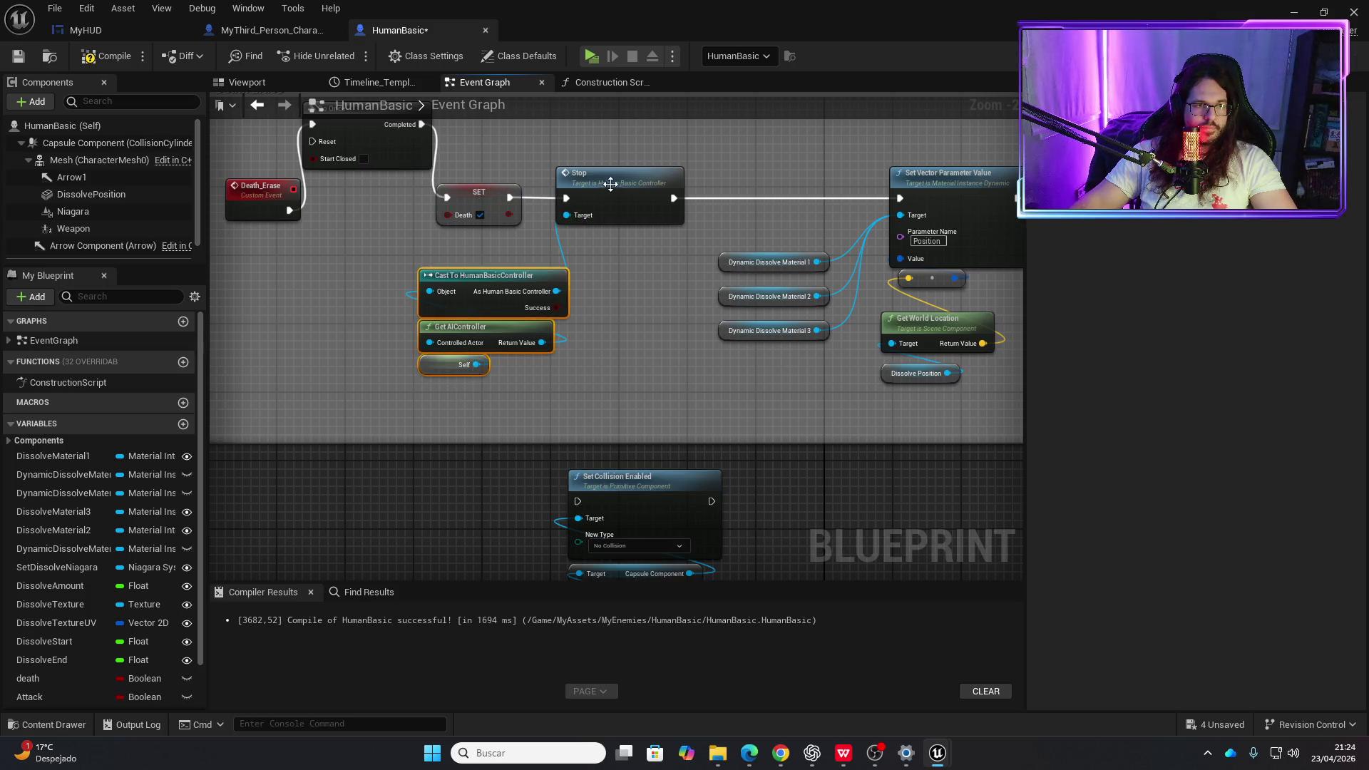
drag(611, 186, 734, 191)
scroll(786, 285, down, 3)
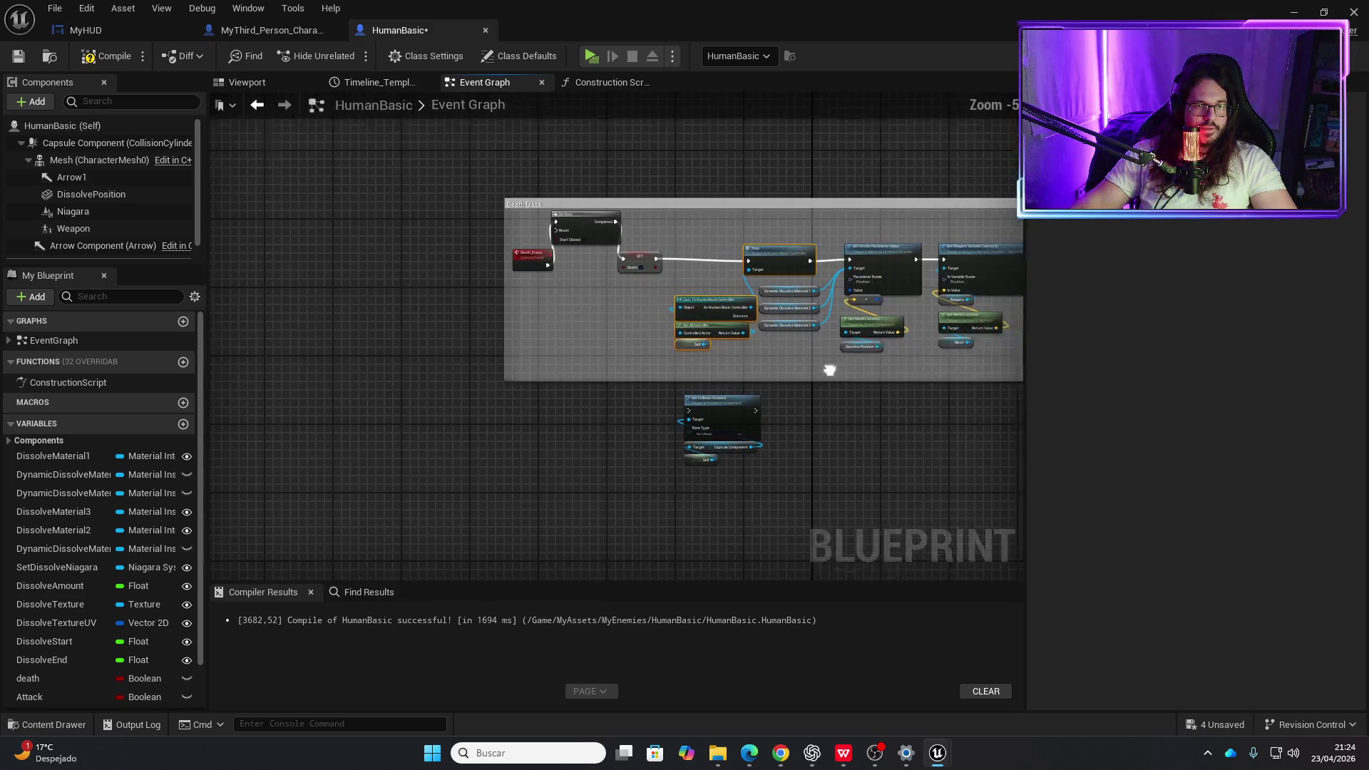
- Move the Death Erase comment and fit the collision nodes into the chain after Stop
mouse_move(505, 332)
mouse_down()
mouse_move(520, 240)
mouse_move(727, 211)
mouse_move(1197, 218)
mouse_move(747, 184)
mouse_move(764, 139)
mouse_up()
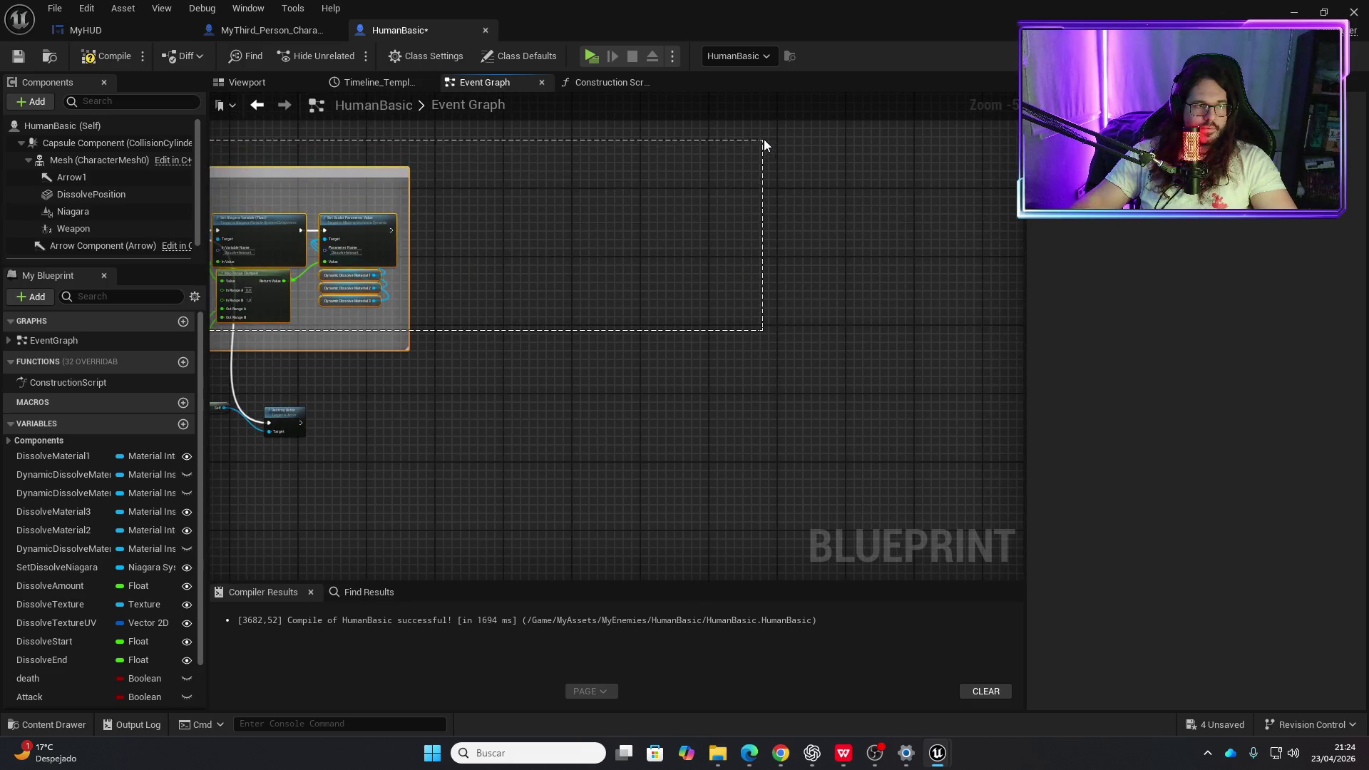
key(Home)
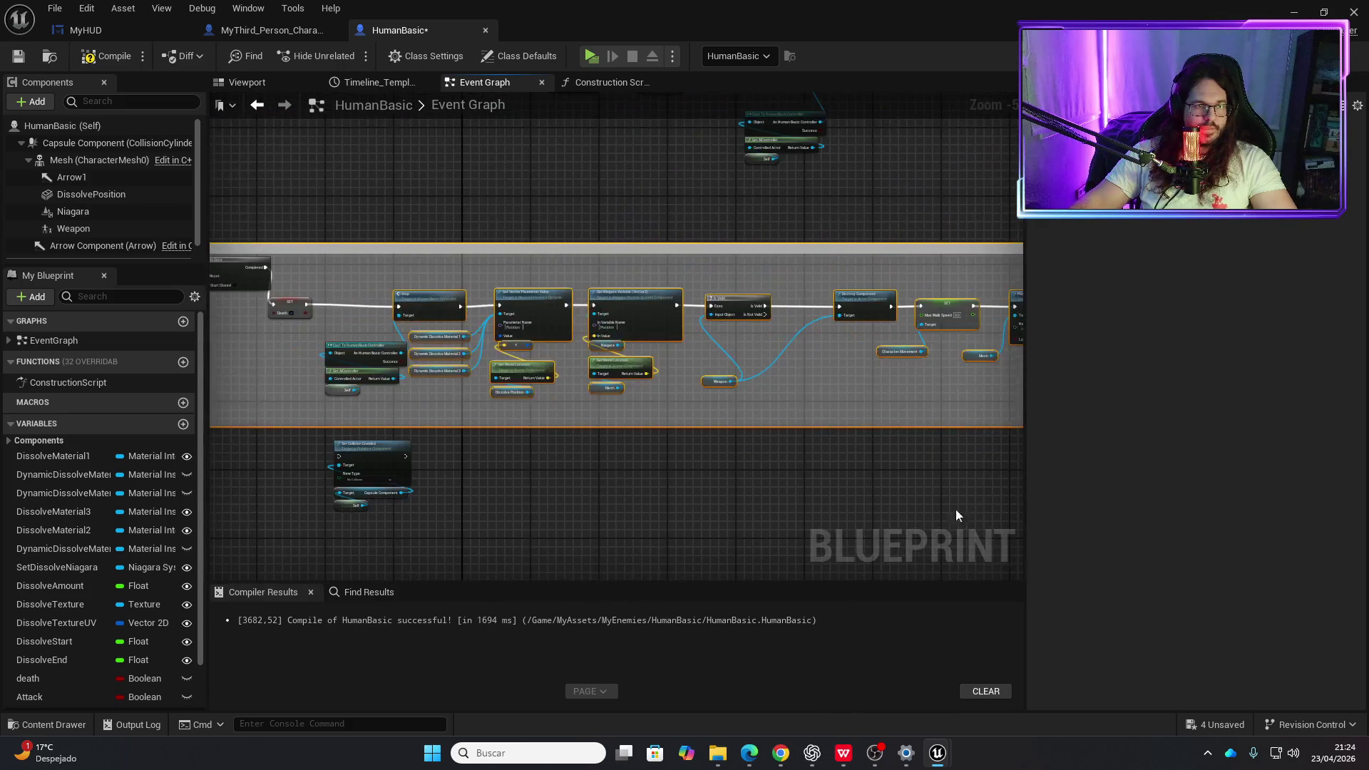
mouse_move(513, 302)
mouse_down()
mouse_move(622, 297)
mouse_move(583, 278)
mouse_up()
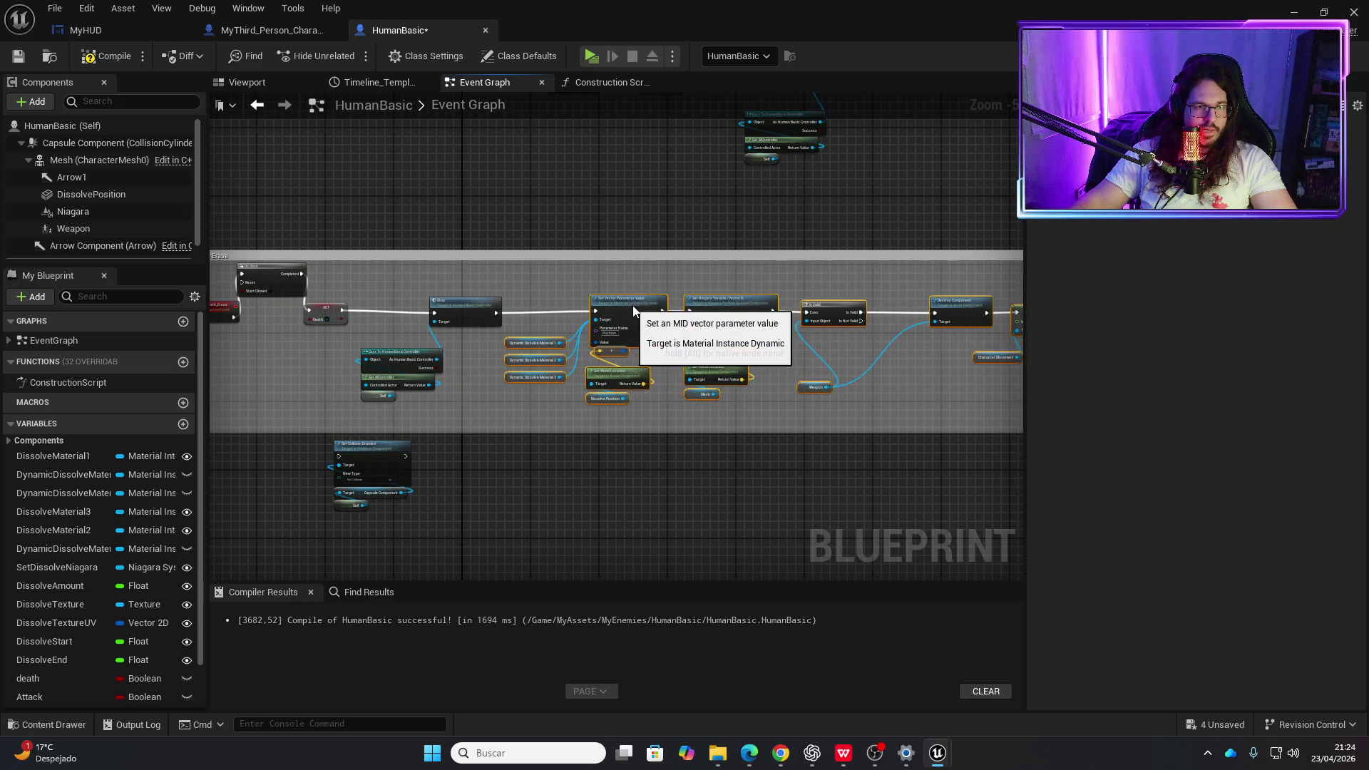
mouse_move(834, 488)
mouse_down()
mouse_move(258, 439)
mouse_move(589, 452)
mouse_move(661, 369)
mouse_move(603, 255)
mouse_up()
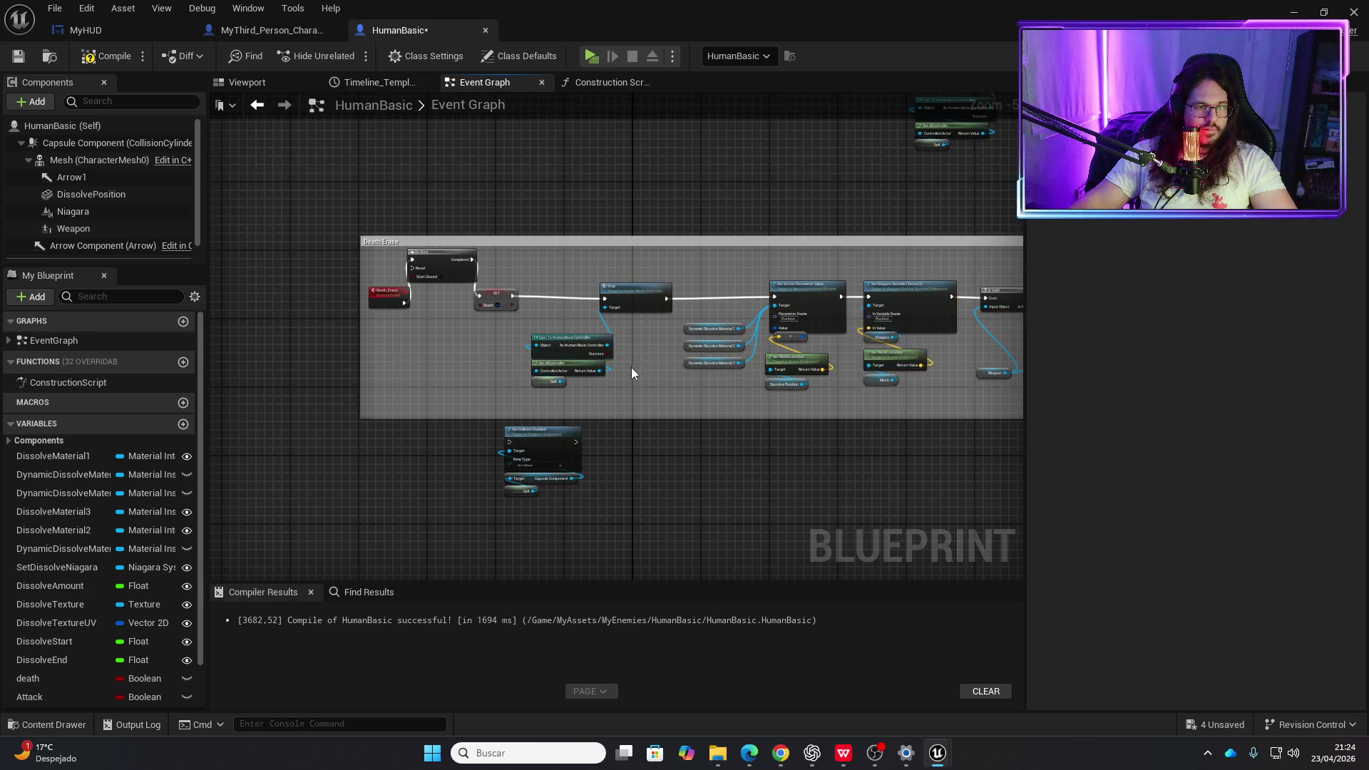
scroll(630, 366, up, 2)
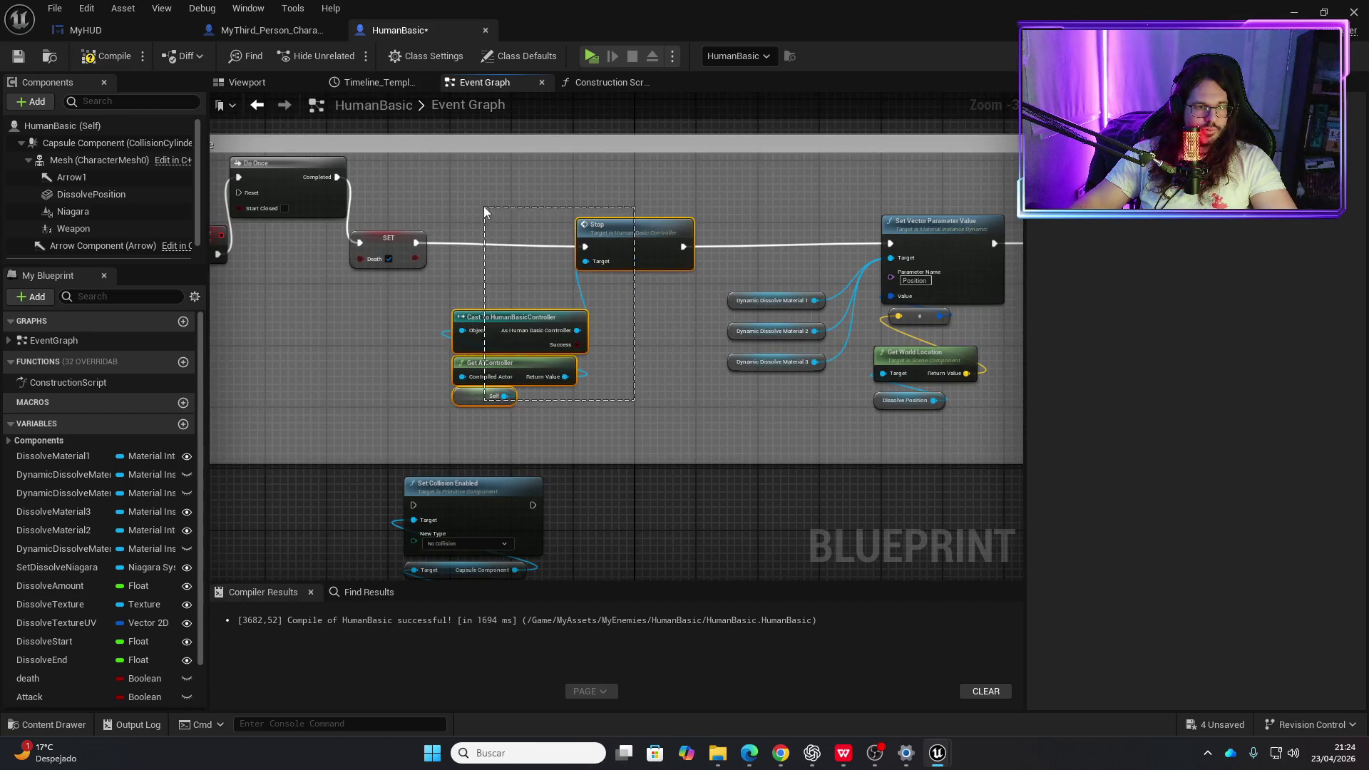
drag(484, 206, 484, 207)
drag(613, 223, 512, 213)
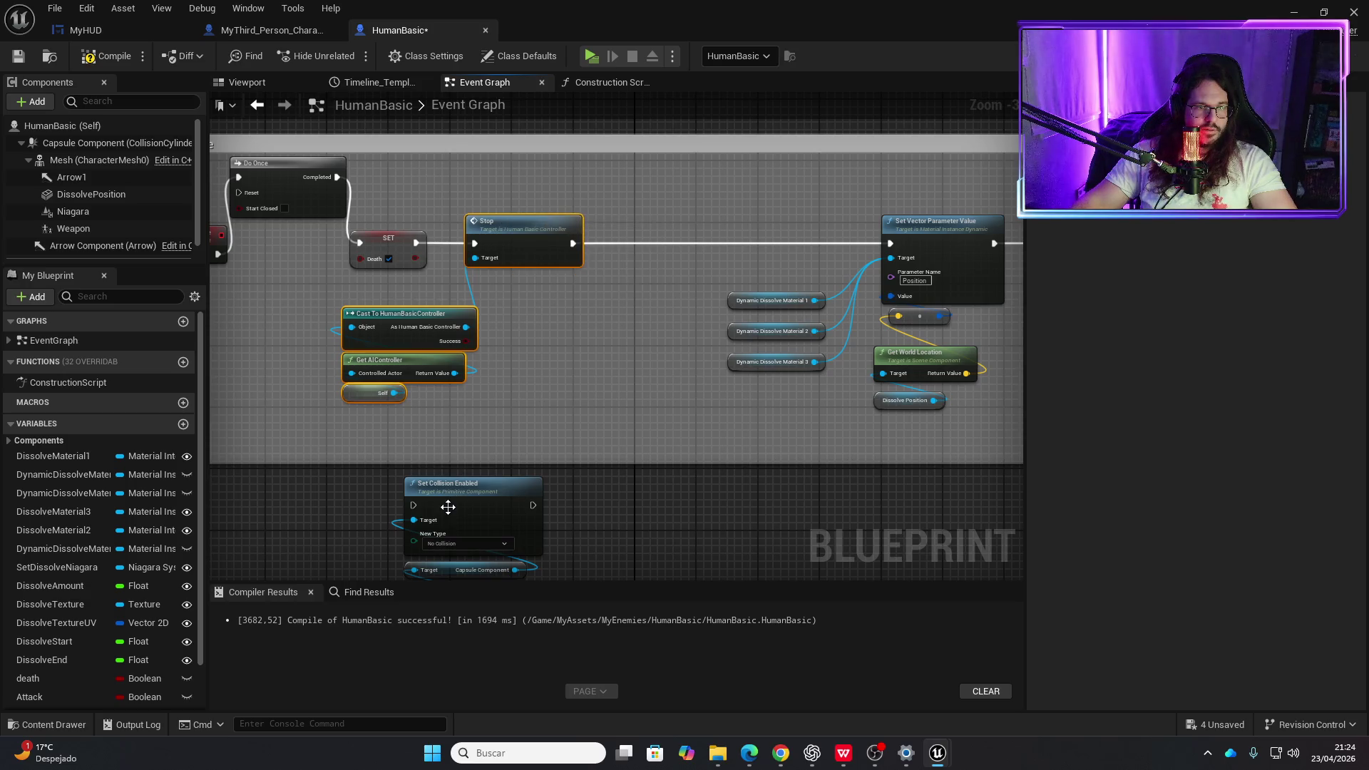
scroll(570, 485, down, 1)
mouse_move(603, 480)
mouse_down()
mouse_move(533, 423)
mouse_move(532, 366)
mouse_move(651, 236)
mouse_move(657, 191)
mouse_move(628, 202)
mouse_up()
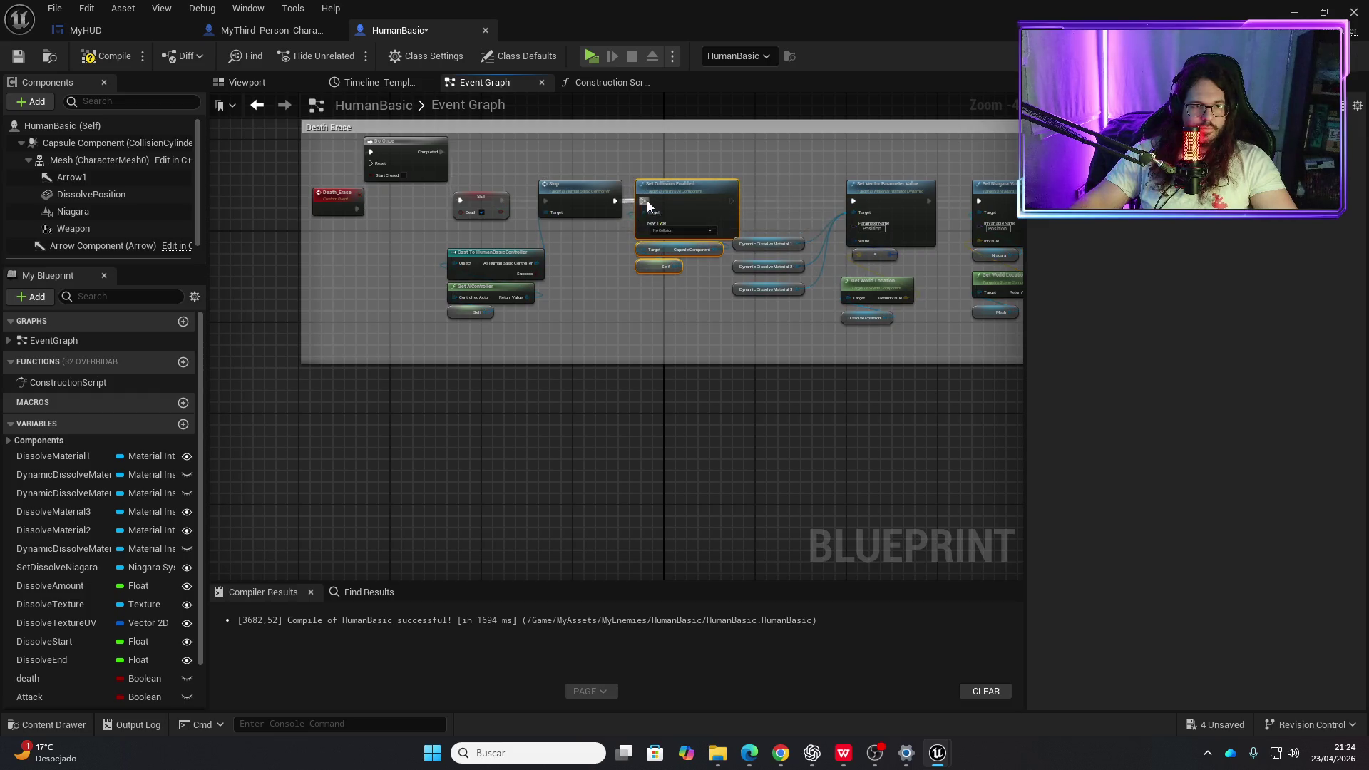
- Wire Set Collision Enabled (No Collision) into Set Vector Parameter Value and review the sequence
drag(730, 202, 853, 201)
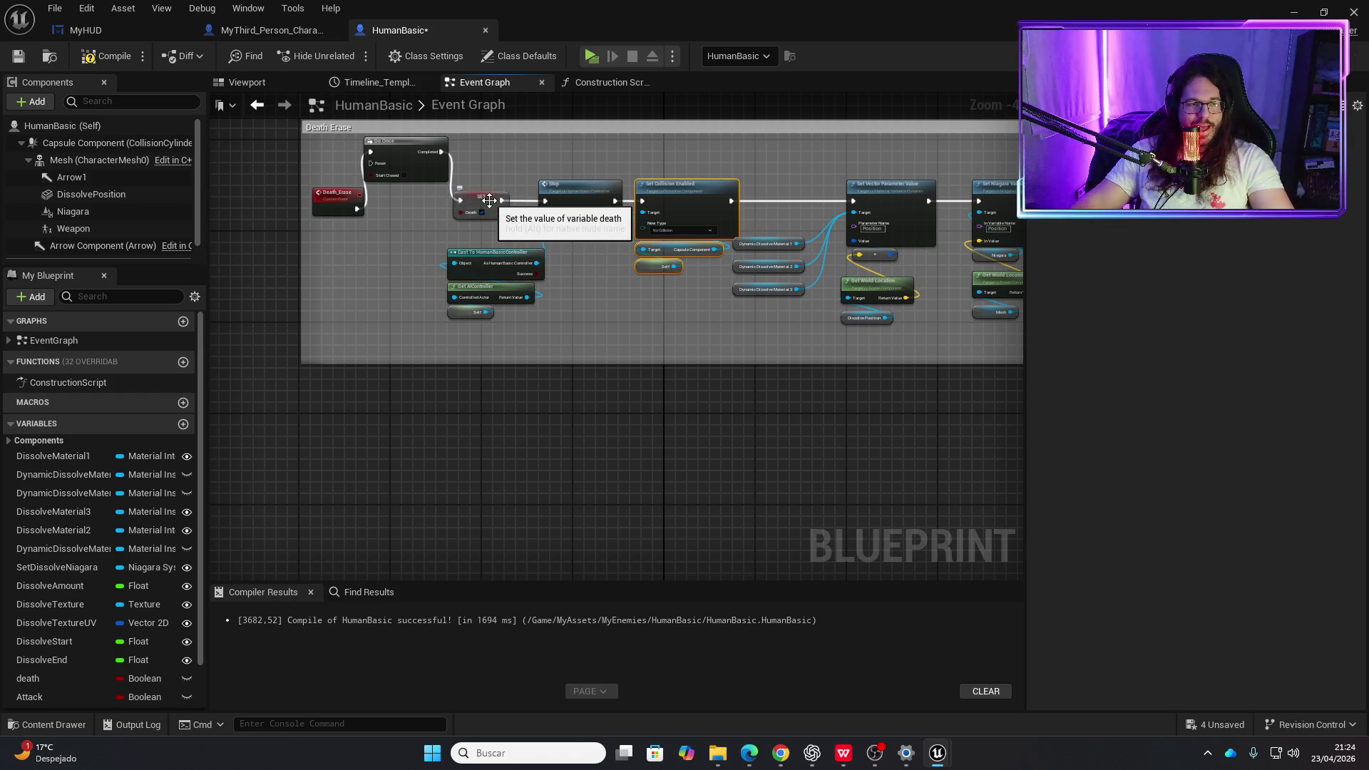
scroll(584, 228, up, 2)
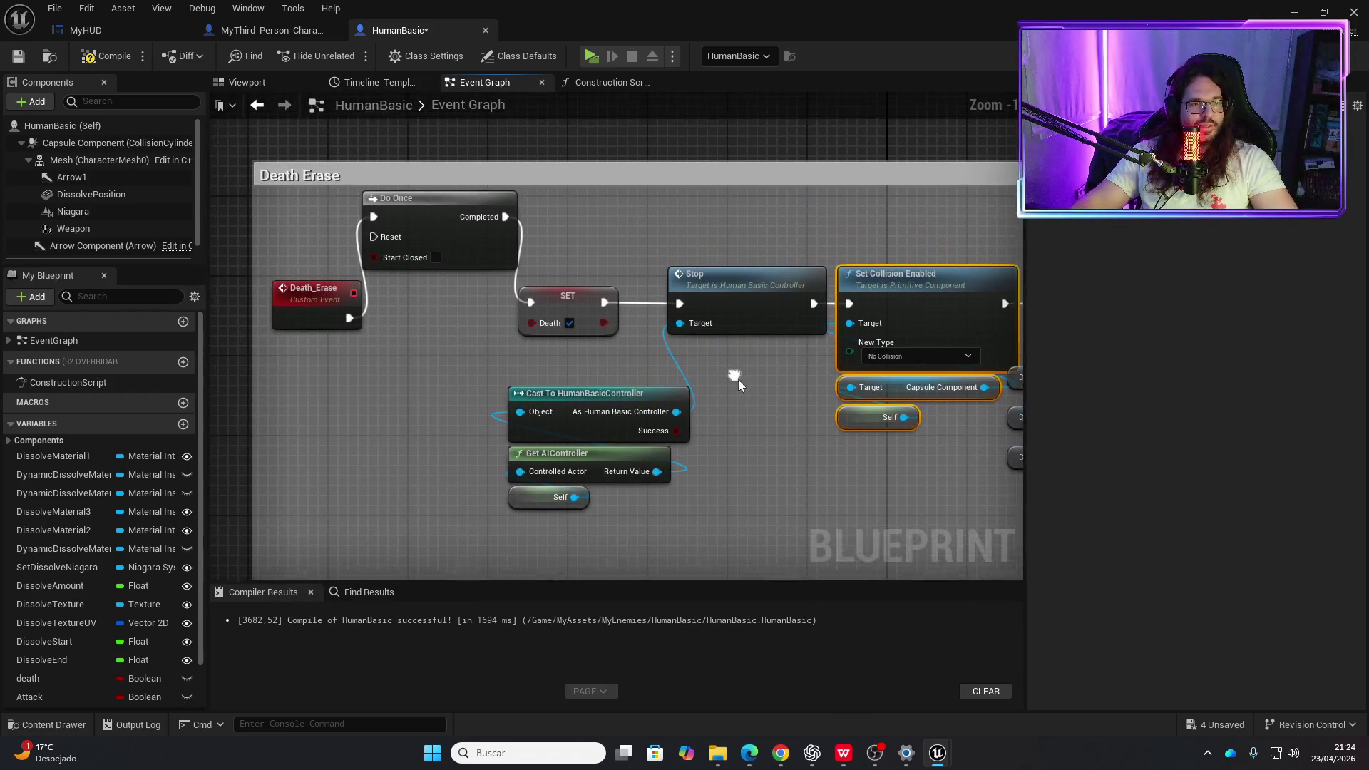
drag(630, 373, 570, 350)
scroll(675, 419, down, 1)
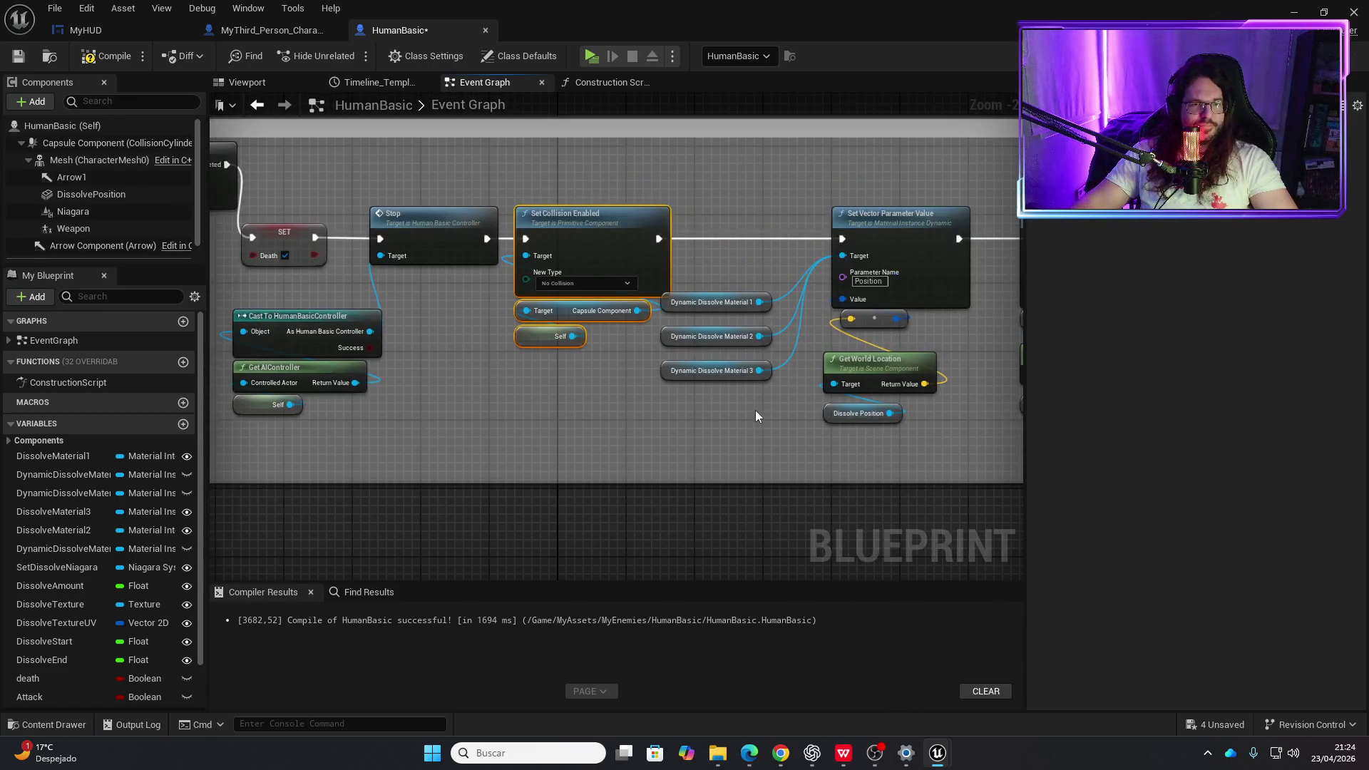
drag(755, 409, 615, 378)
scroll(746, 391, down, 1)
mouse_move(745, 392)
mouse_down()
mouse_move(562, 348)
mouse_move(328, 374)
mouse_move(451, 373)
mouse_move(413, 185)
mouse_up()
- Compile and save HumanBasic, run two play-tests, then minimise the blueprint editor
click(127, 61)
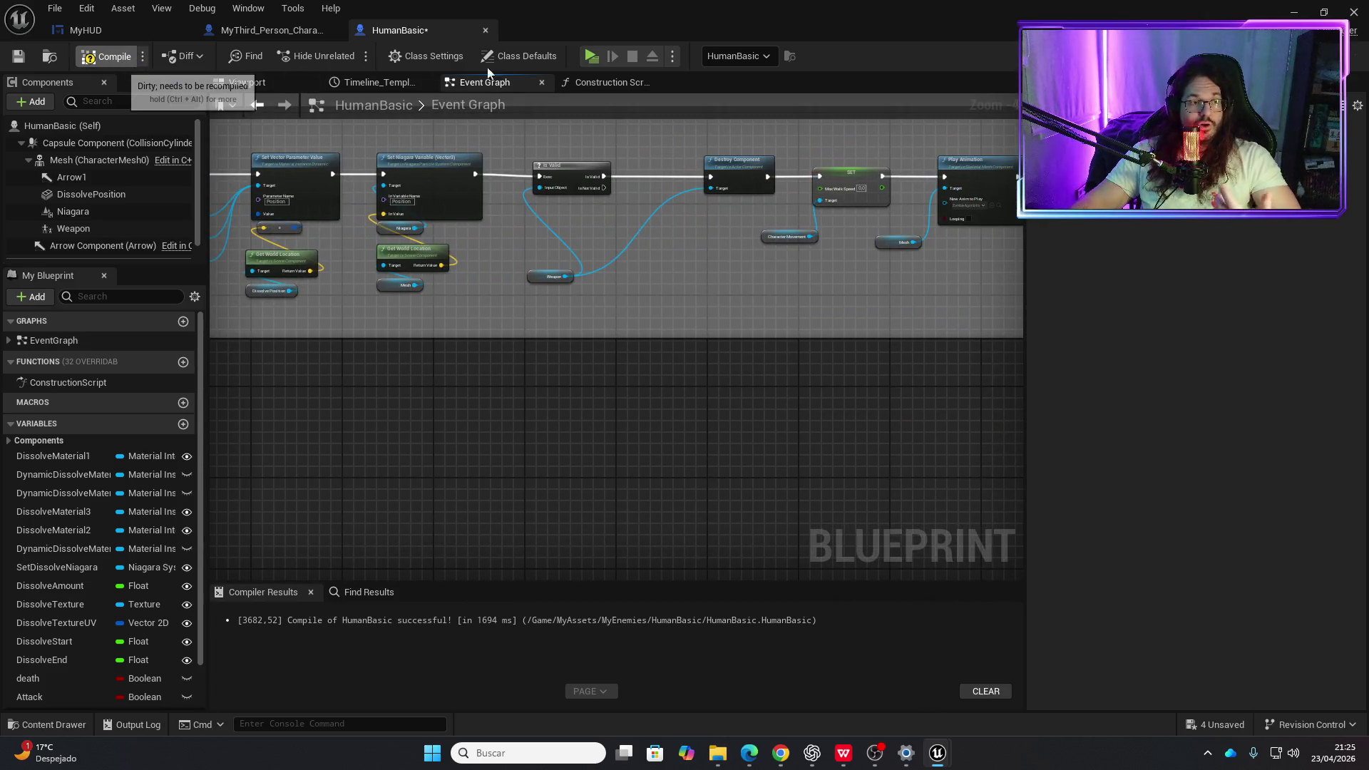
click(594, 57)
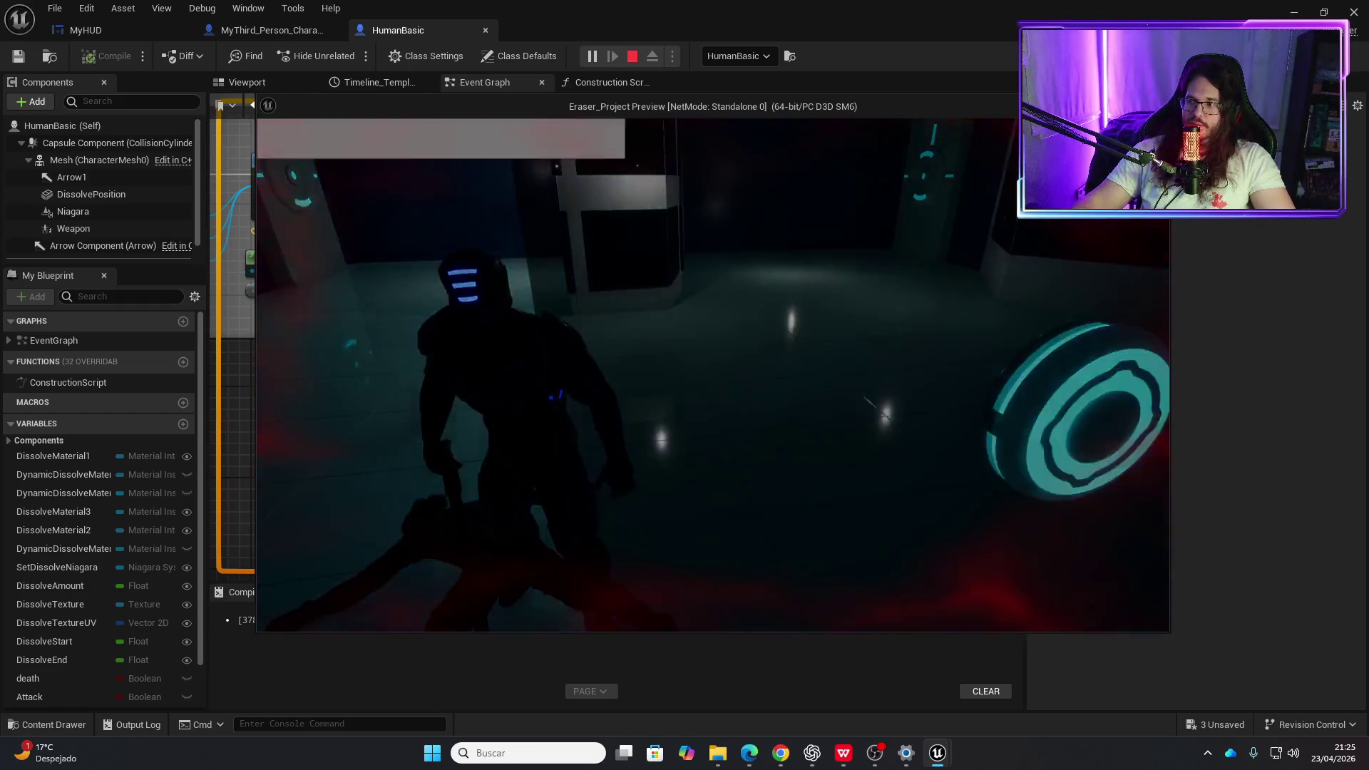
key(Escape)
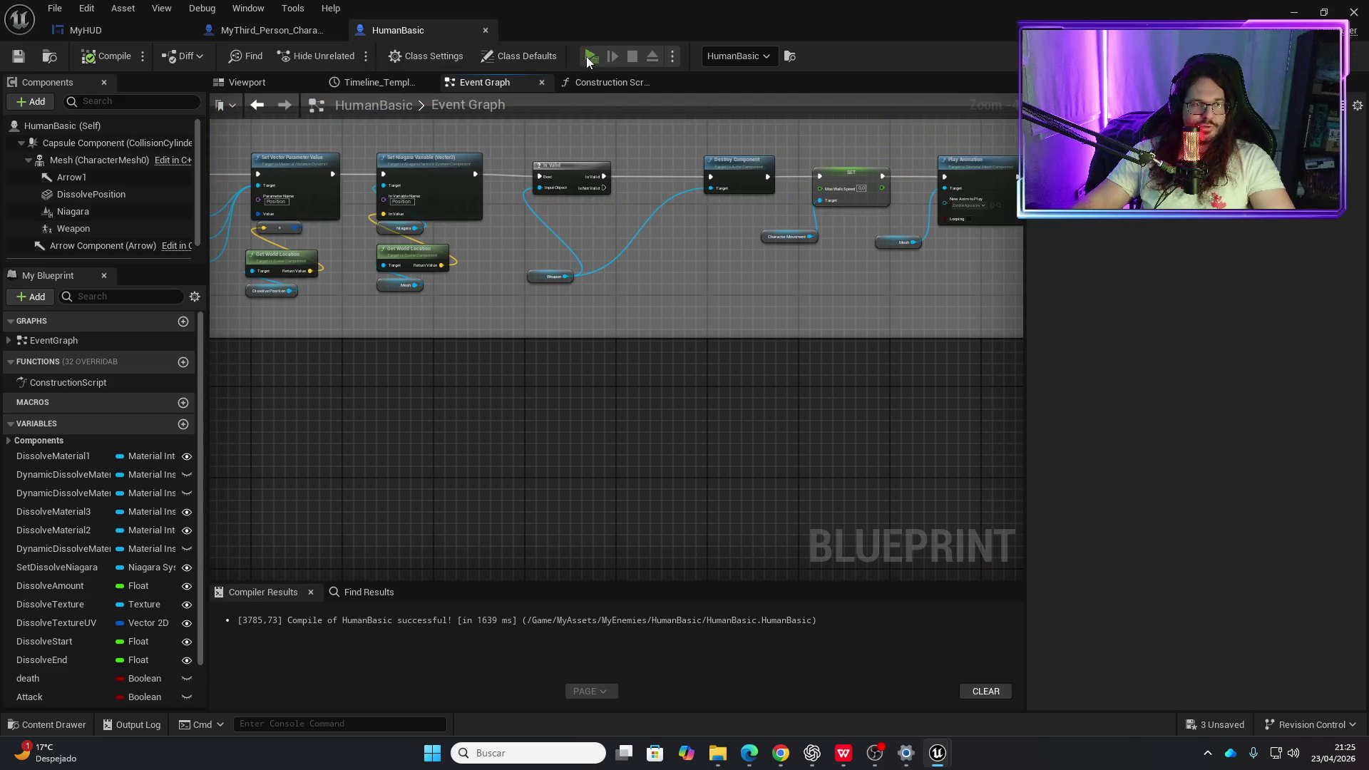
click(590, 57)
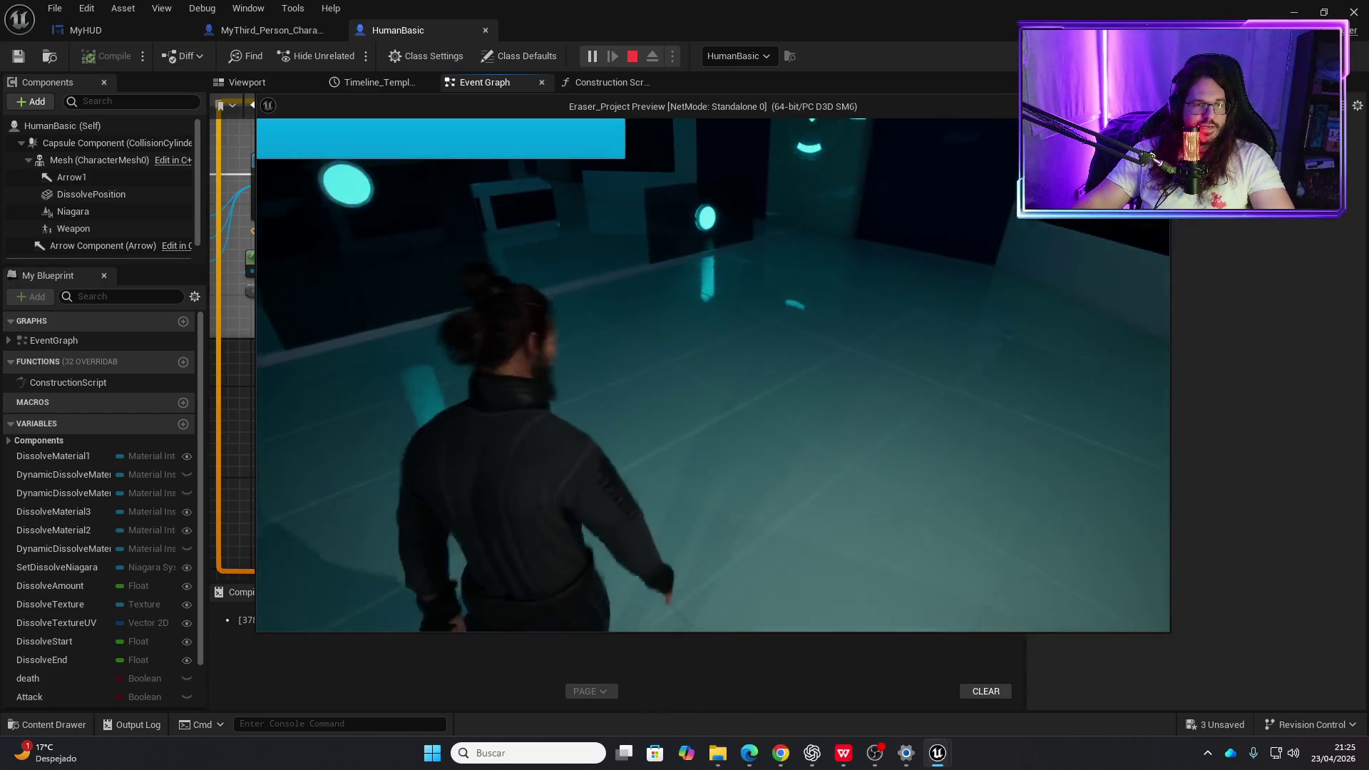
key(Escape)
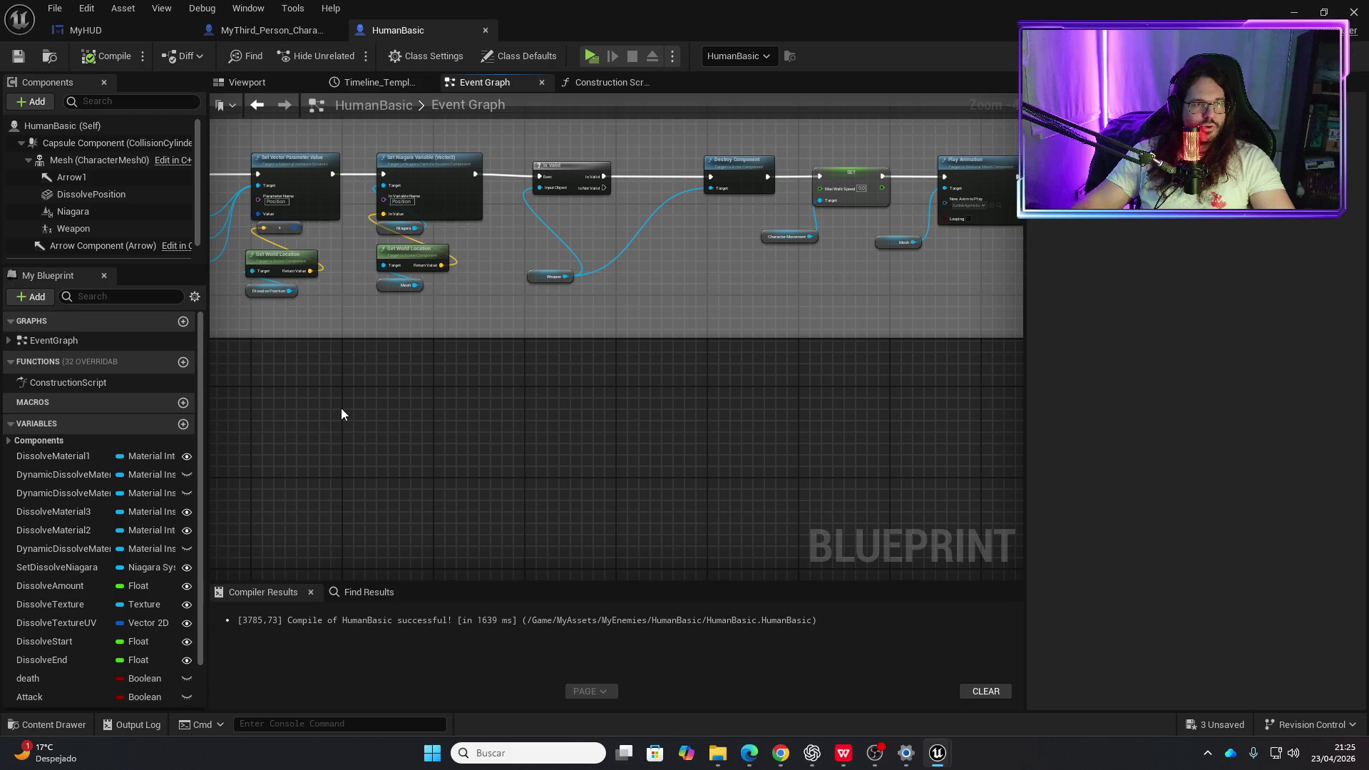
click(1293, 12)
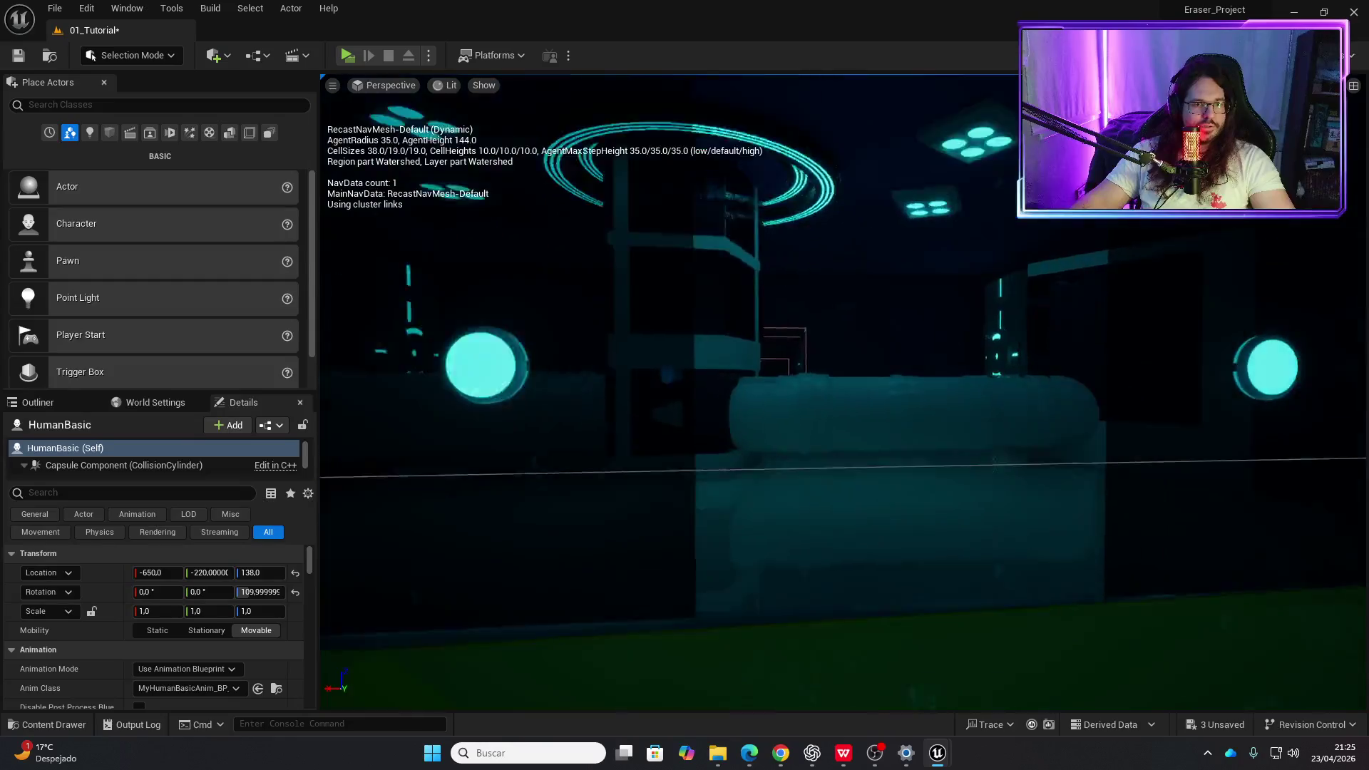
- Open the DisolveActor3 pipe actor's blueprint from the level
click(749, 442)
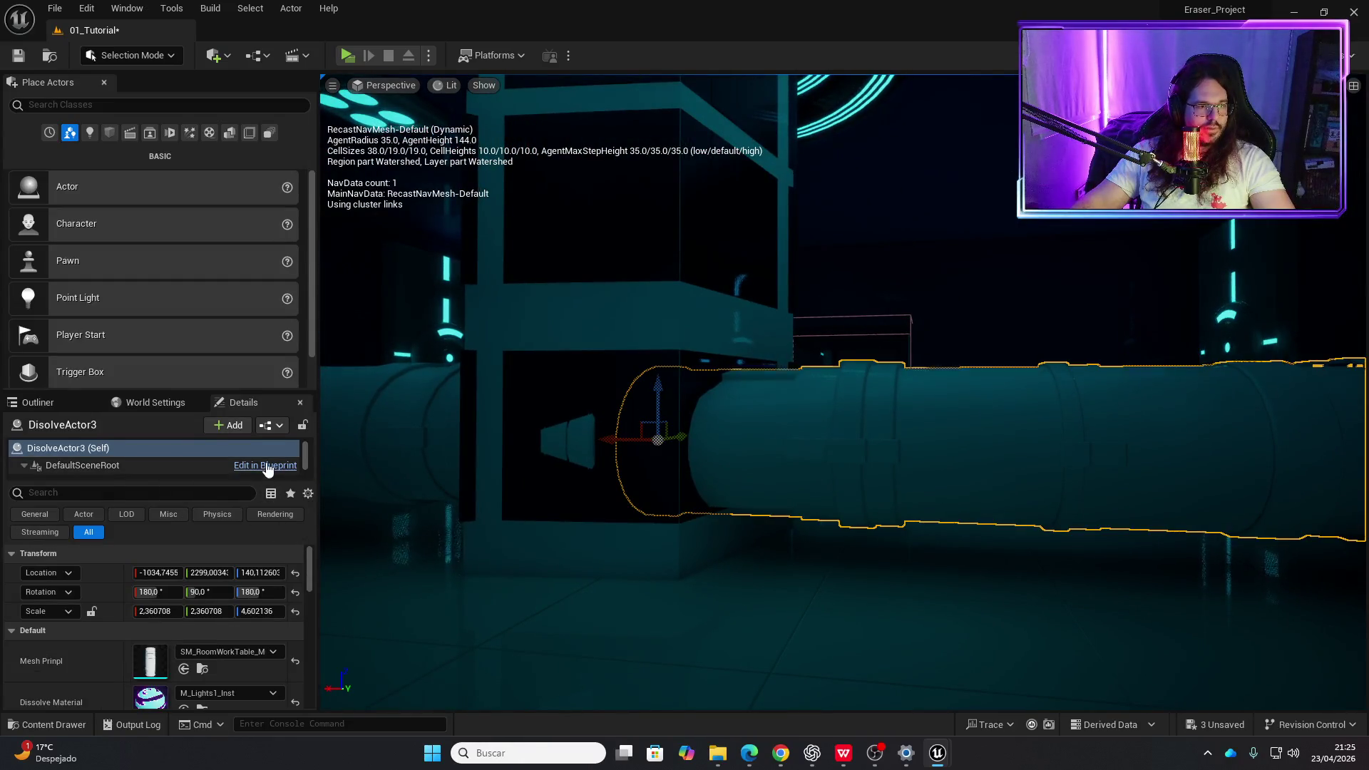
click(266, 465)
scroll(475, 426, down, 2)
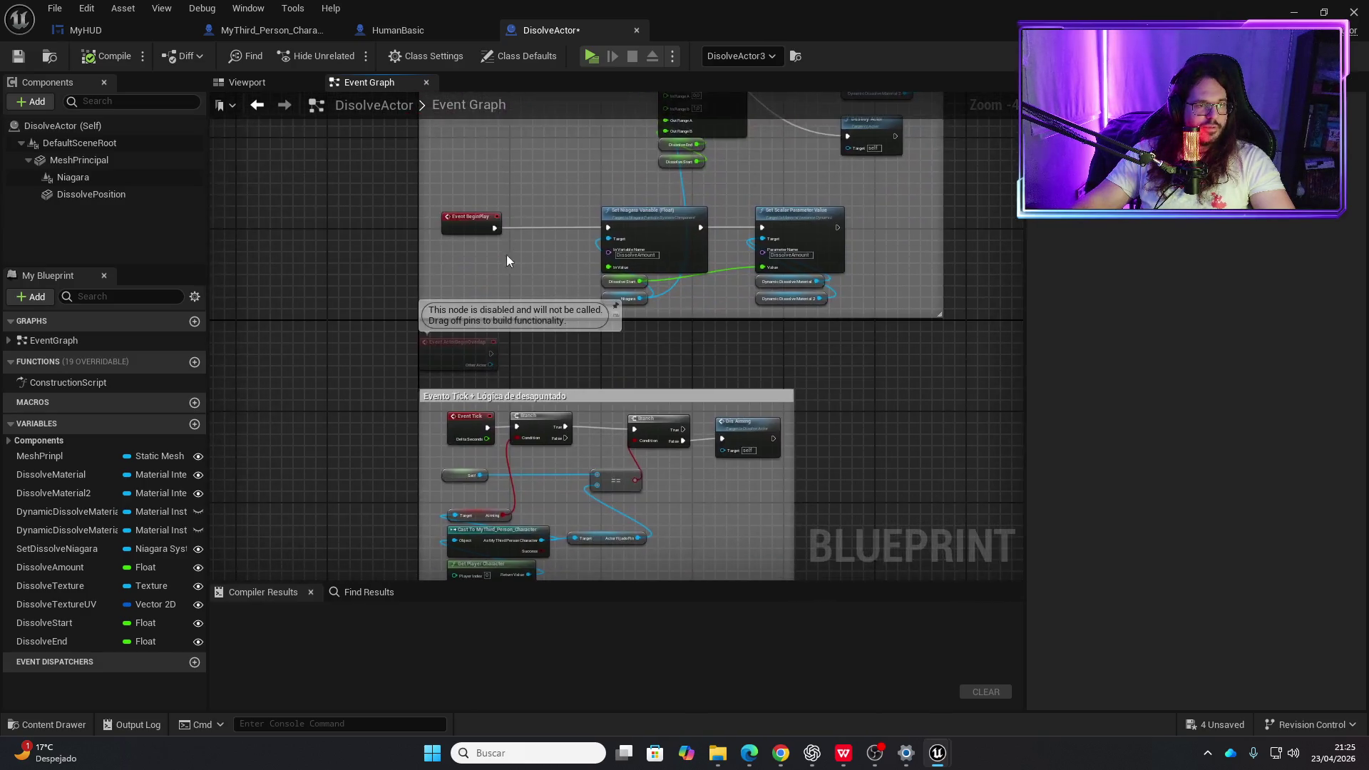
scroll(506, 255, up, 2)
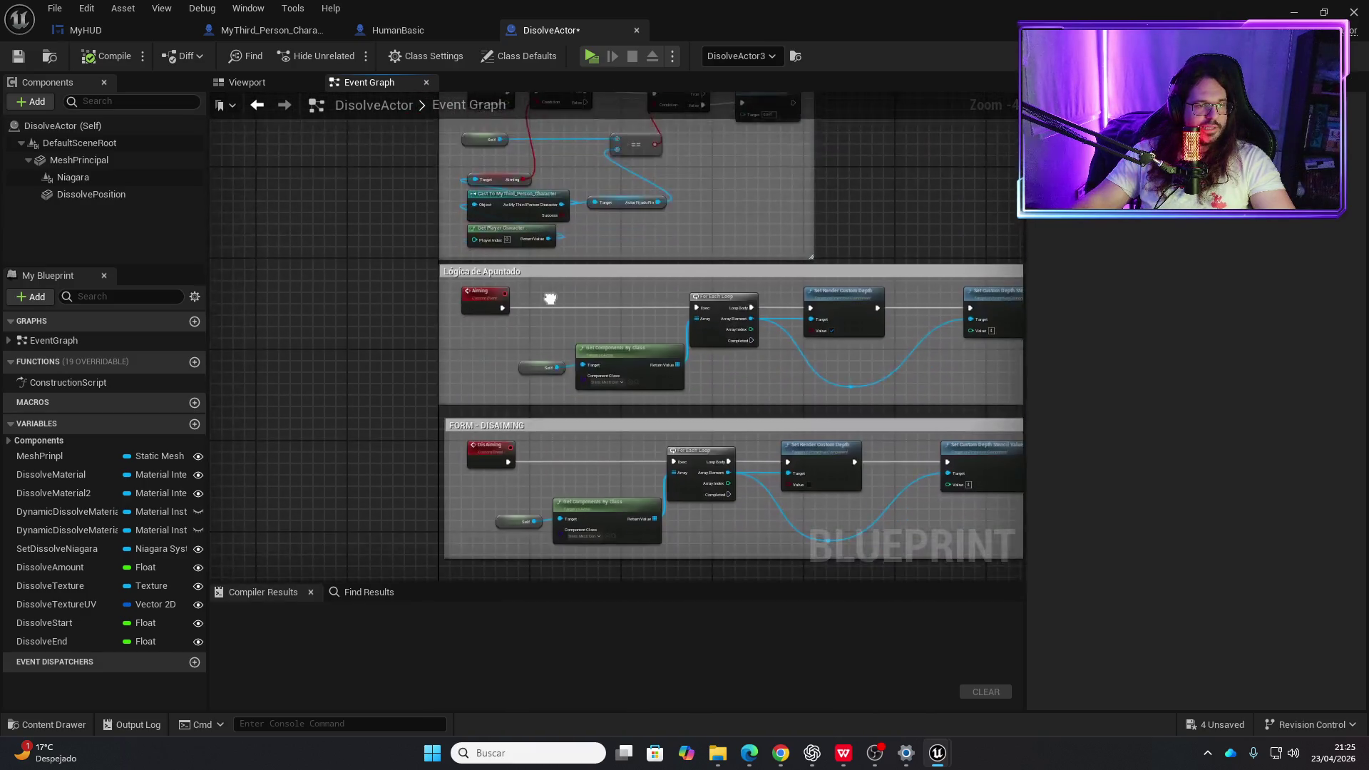
scroll(505, 251, down, 1)
- Widen the Lógica Dissolve comment leftward and move the Dissolve event node left
drag(510, 228, 496, 408)
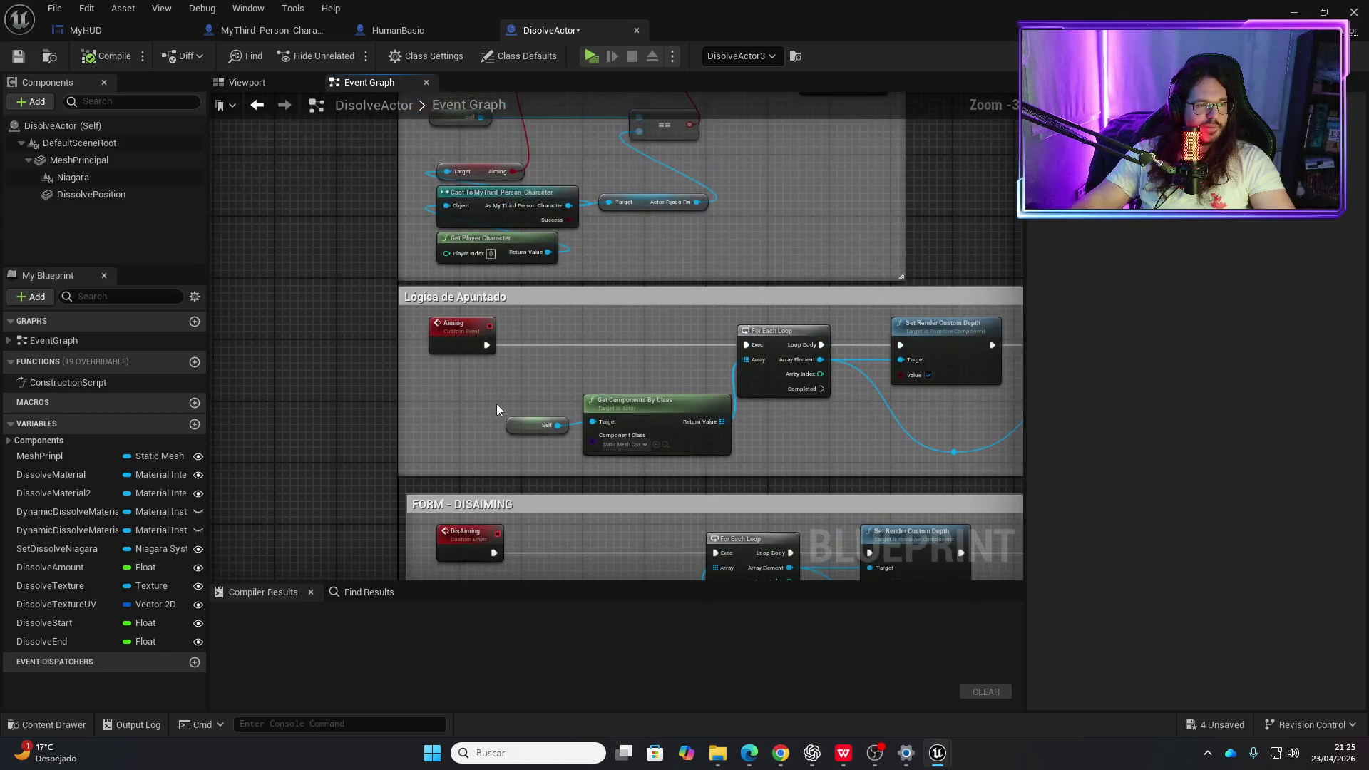
scroll(563, 306, down, 2)
scroll(534, 205, up, 2)
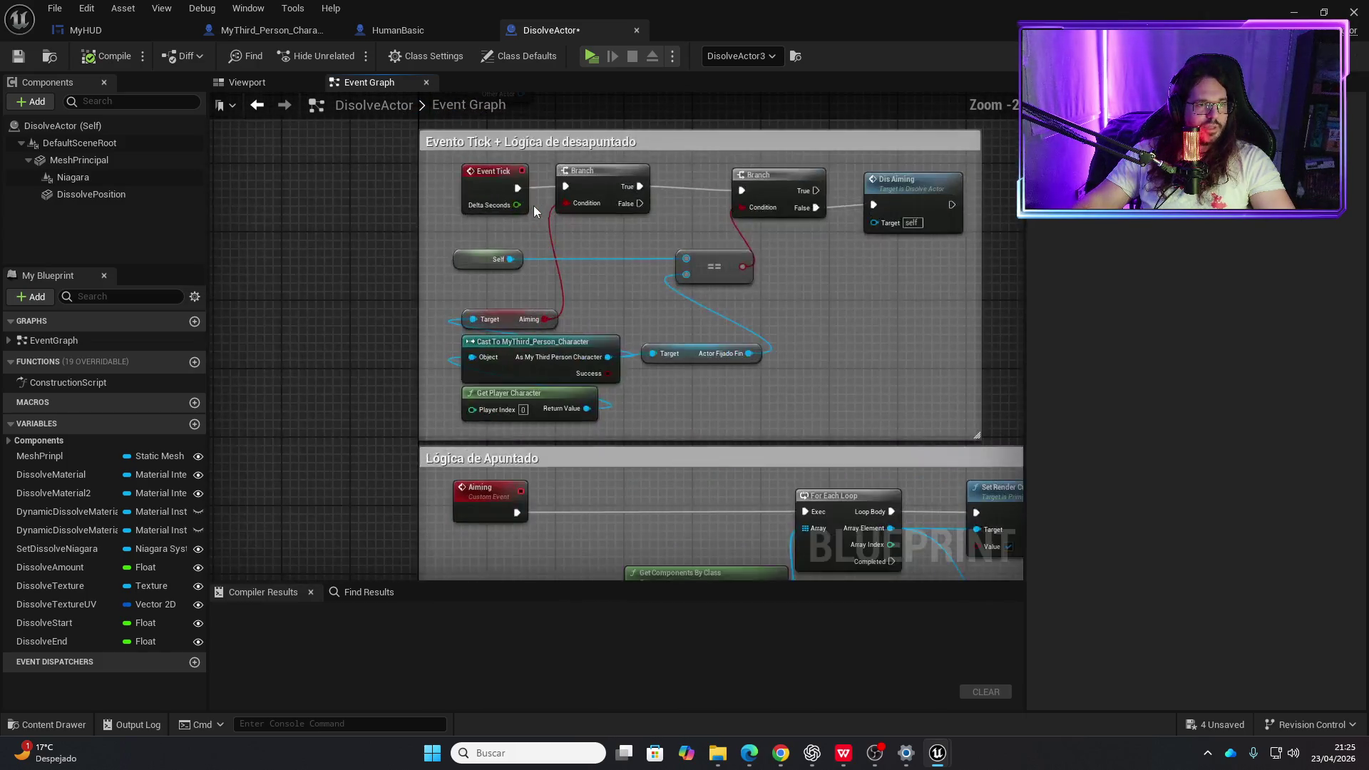
scroll(636, 254, down, 3)
scroll(560, 357, up, 4)
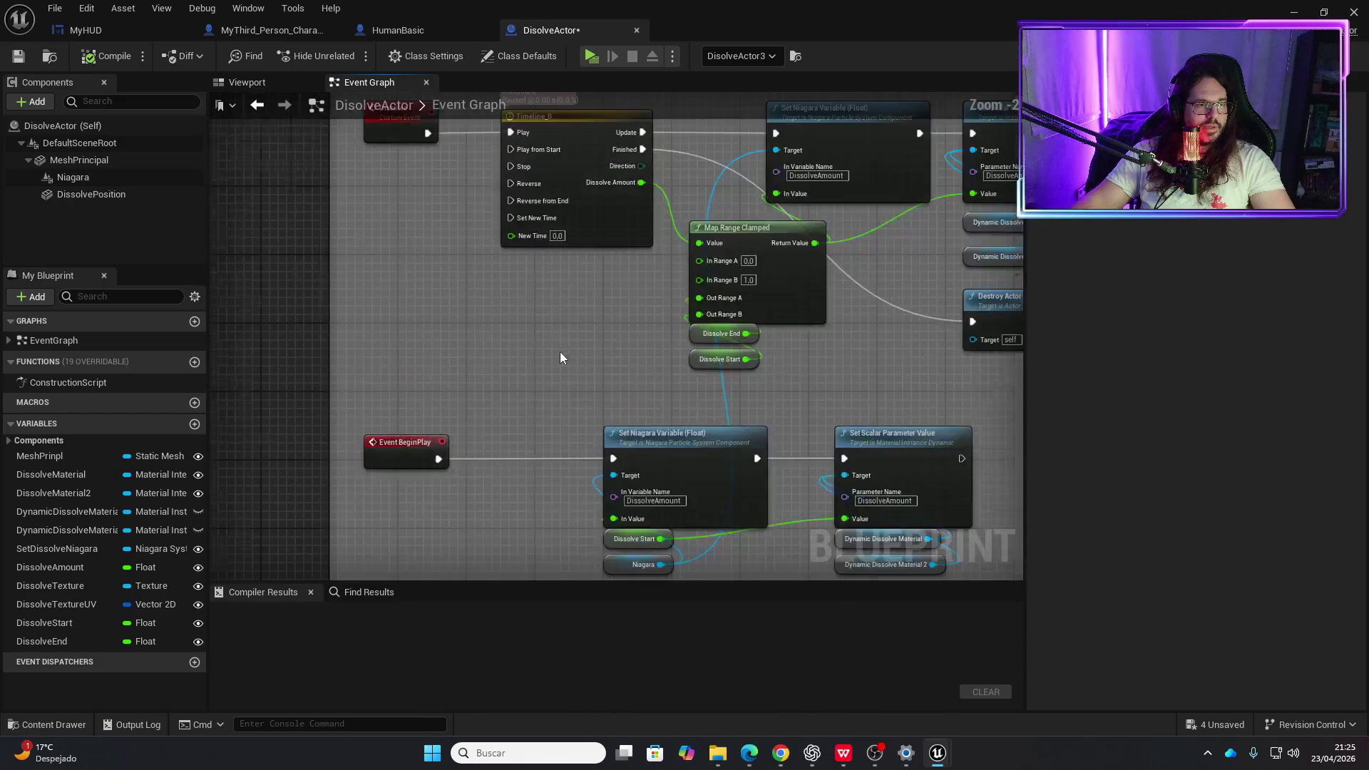
scroll(563, 405, down, 1)
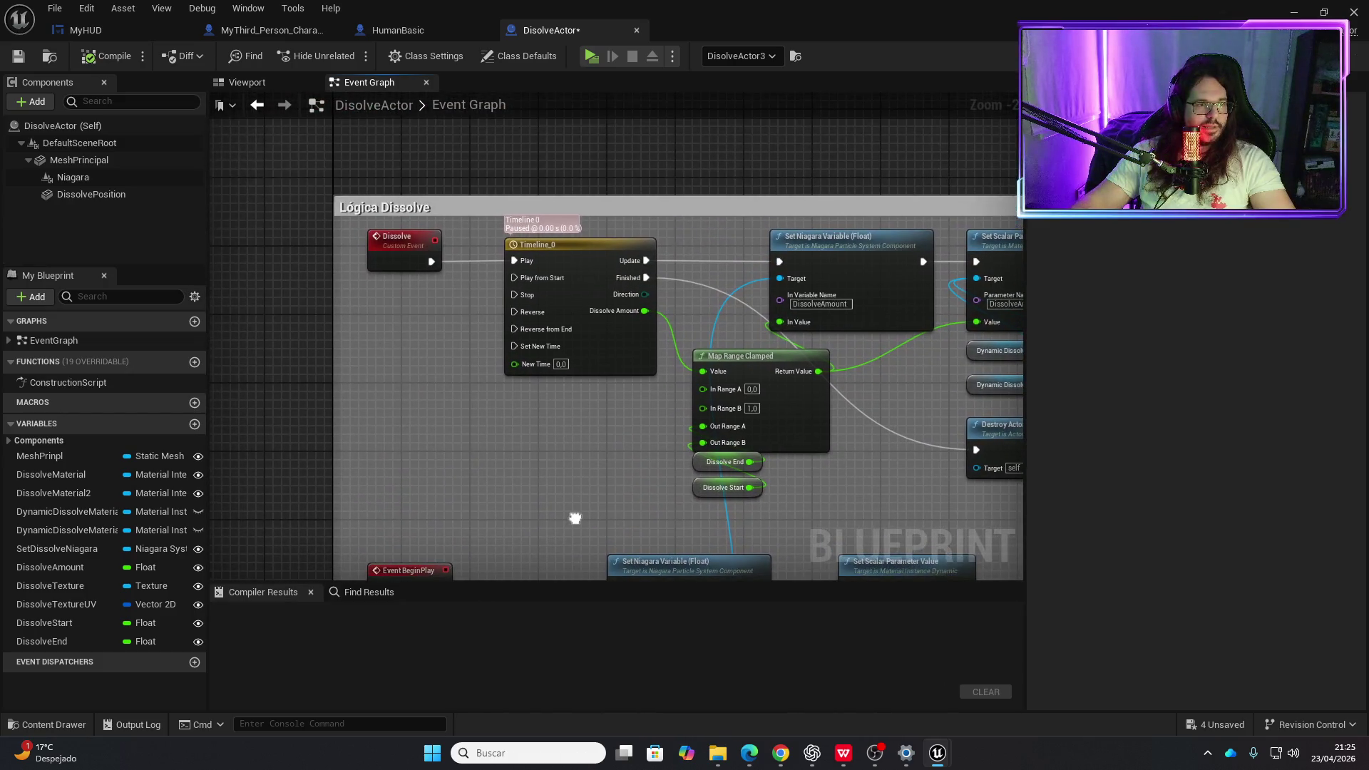
scroll(567, 489, up, 1)
mouse_move(567, 489)
mouse_down()
mouse_move(343, 420)
mouse_move(654, 390)
mouse_up()
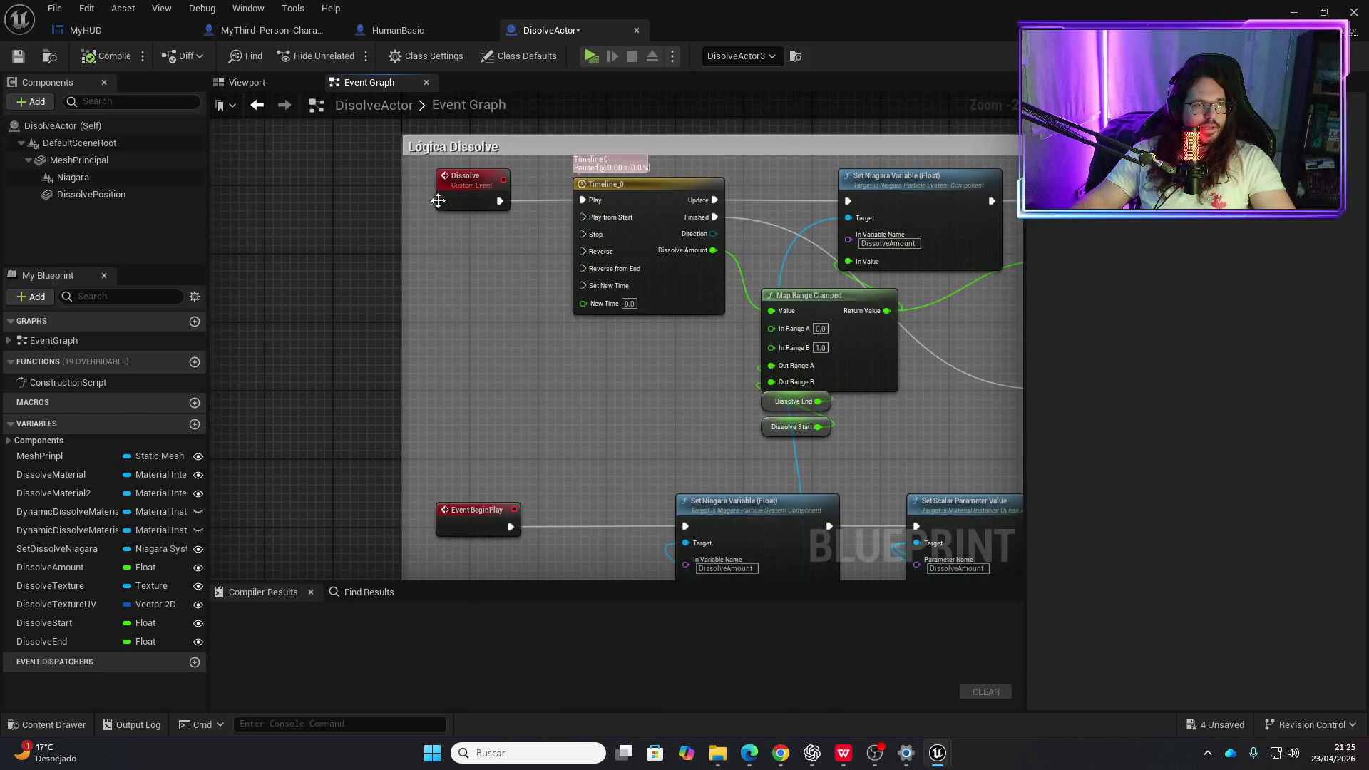
drag(403, 245, 214, 244)
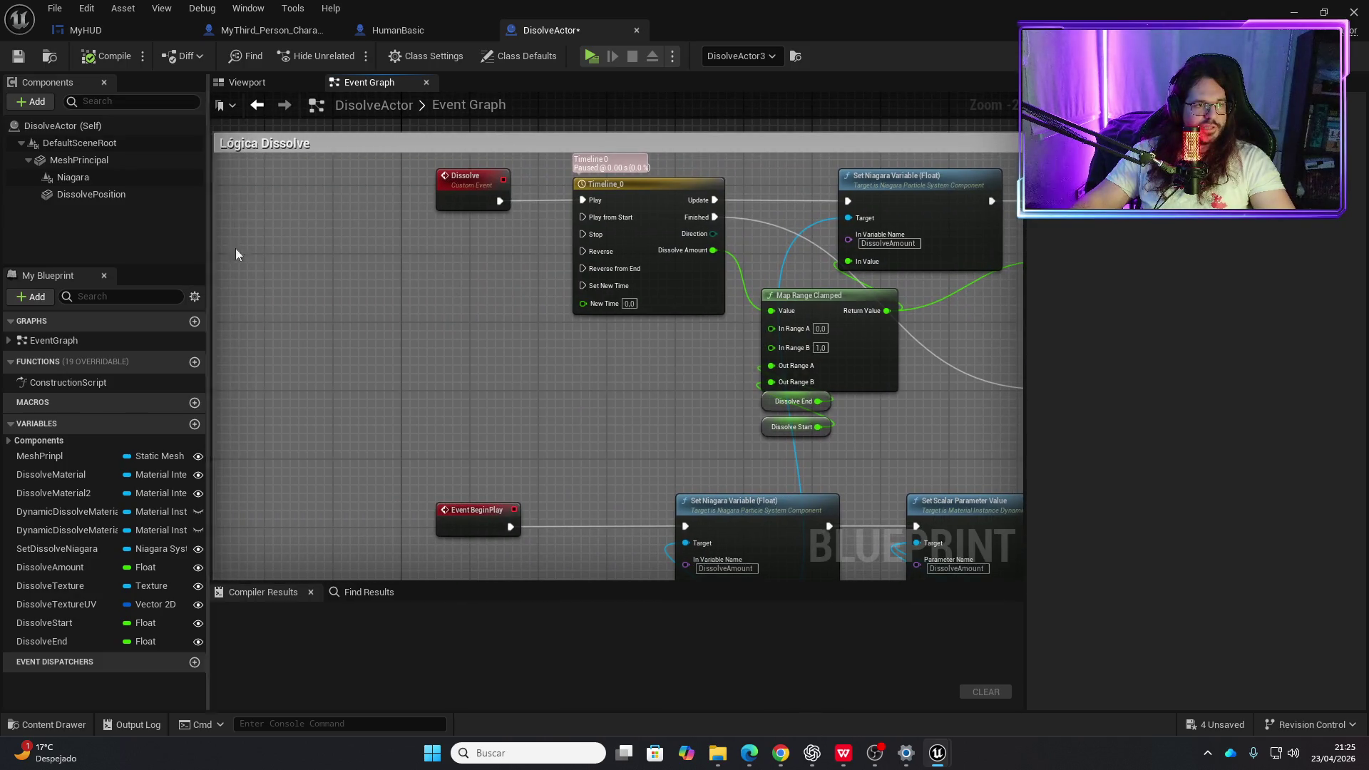
drag(459, 185, 268, 183)
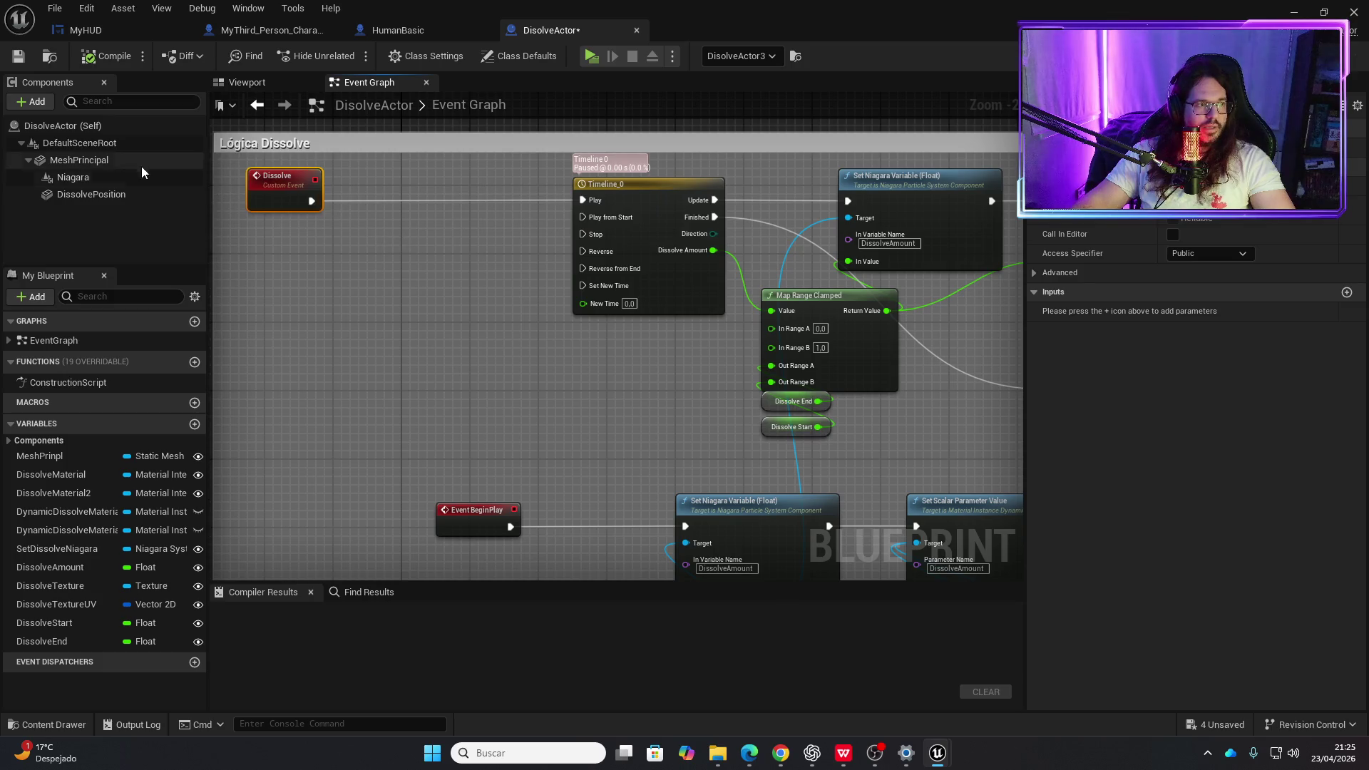
- Add a Set Collision Enabled node targeting Mesh Principal with No Collision
right_click(343, 224)
text(dissolve start)
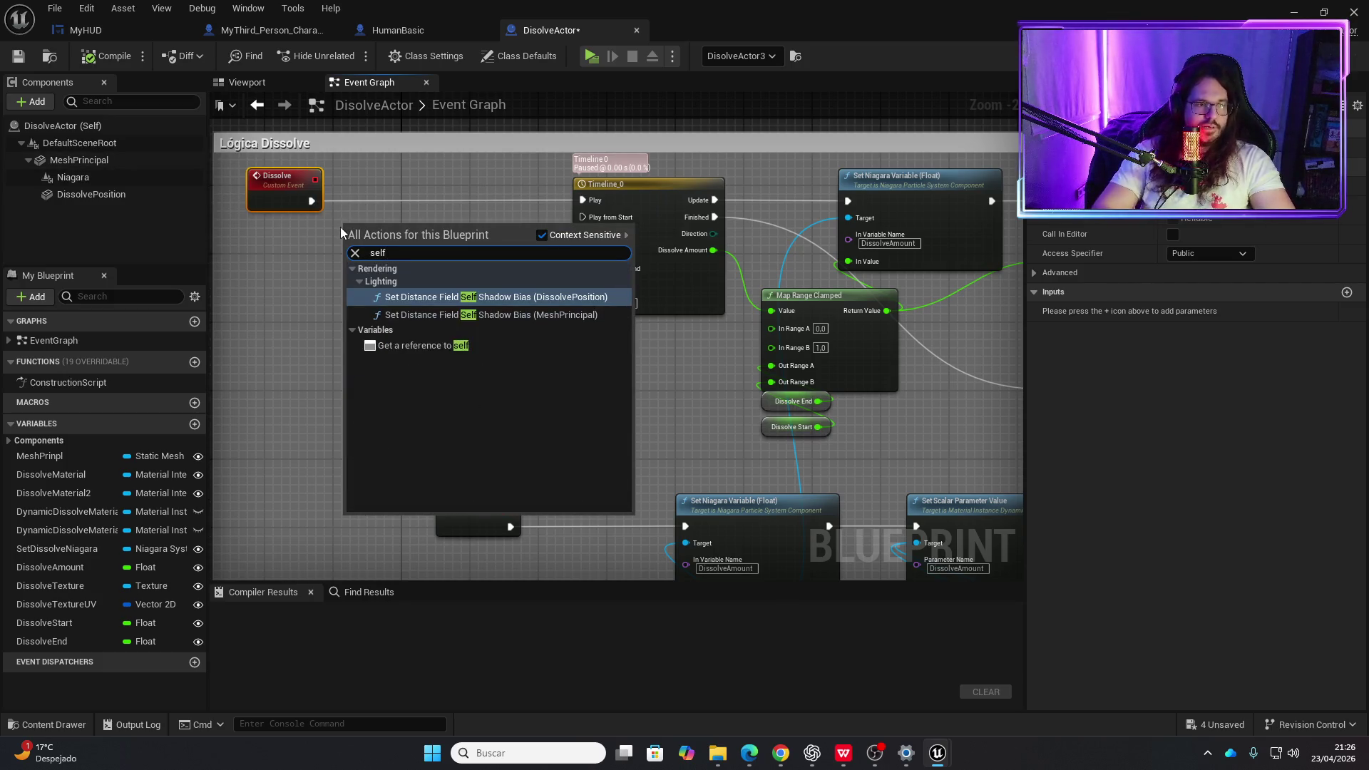
key(Escape)
key(ctrl+v)
mouse_move(400, 234)
mouse_down()
mouse_move(374, 308)
mouse_move(383, 246)
mouse_up()
text(s)
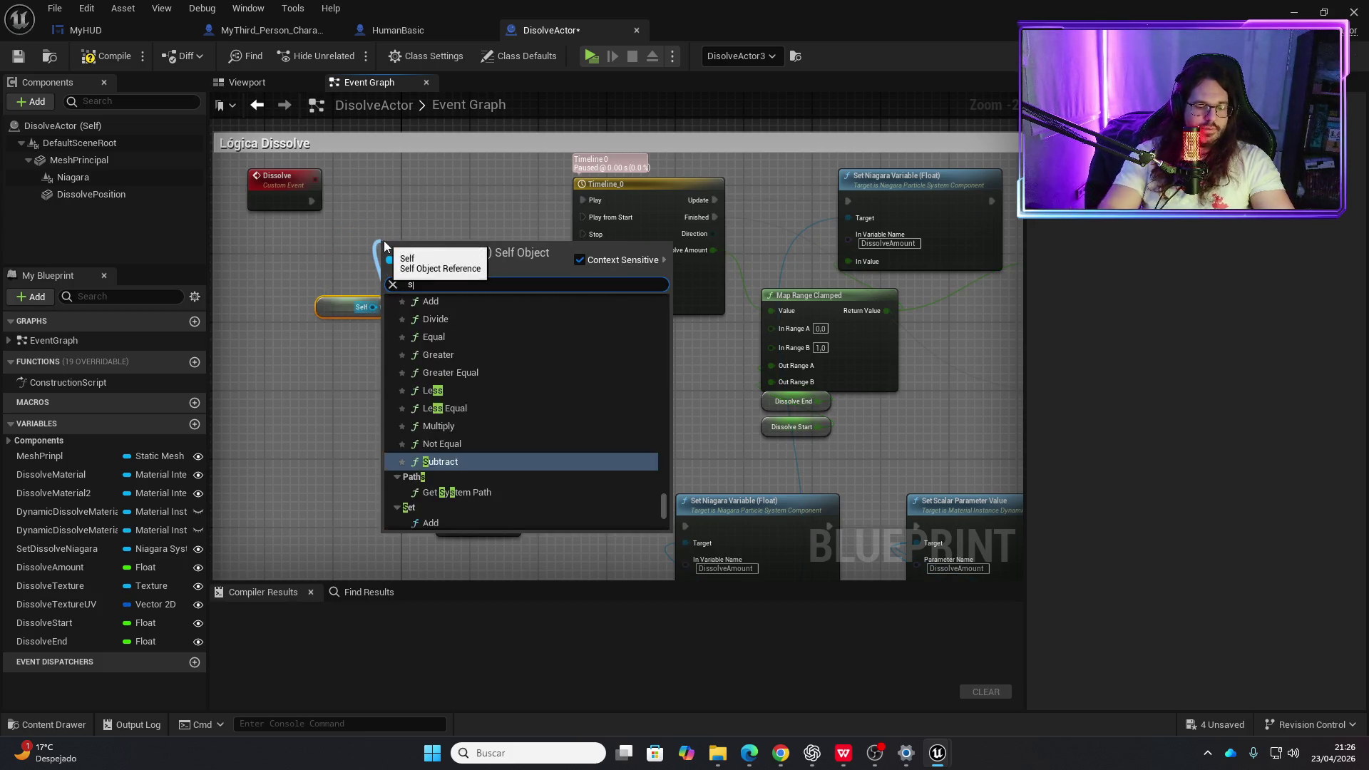
text(et colli)
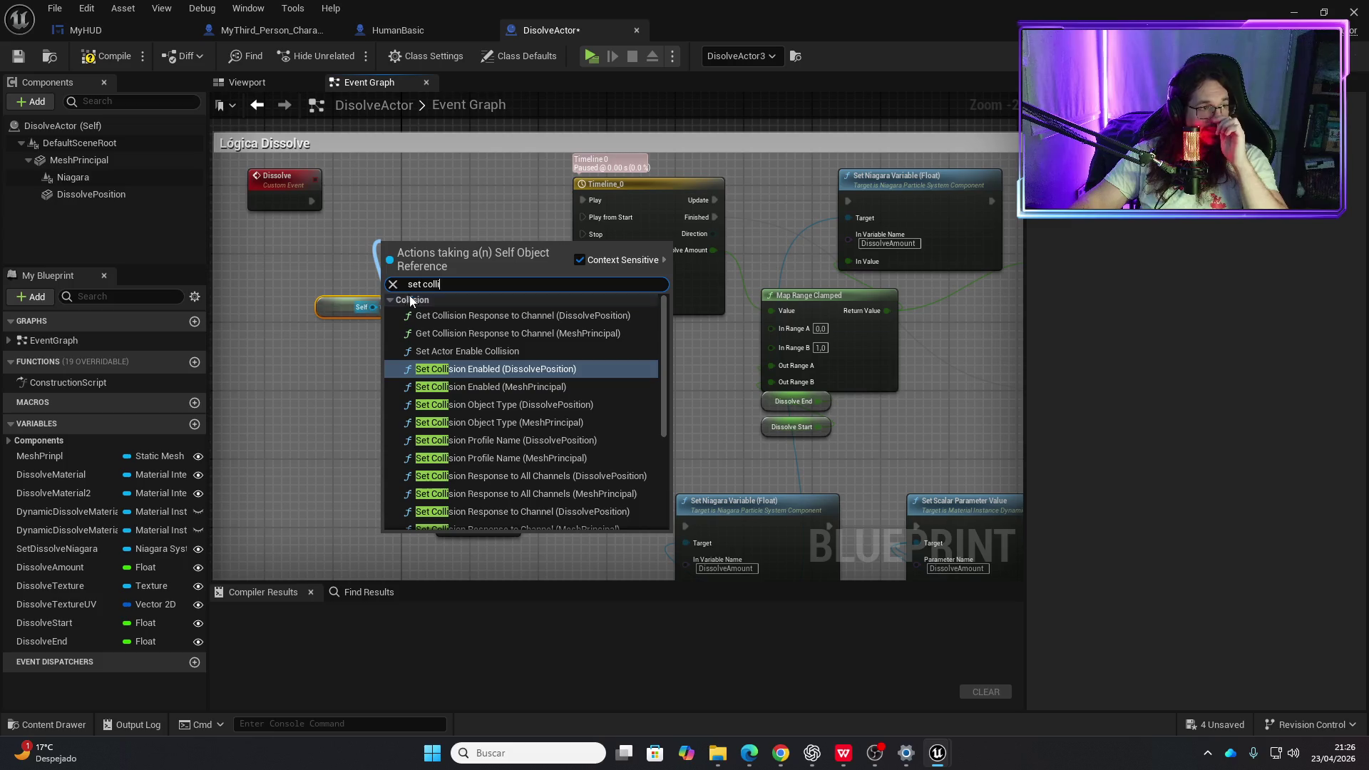
click(510, 391)
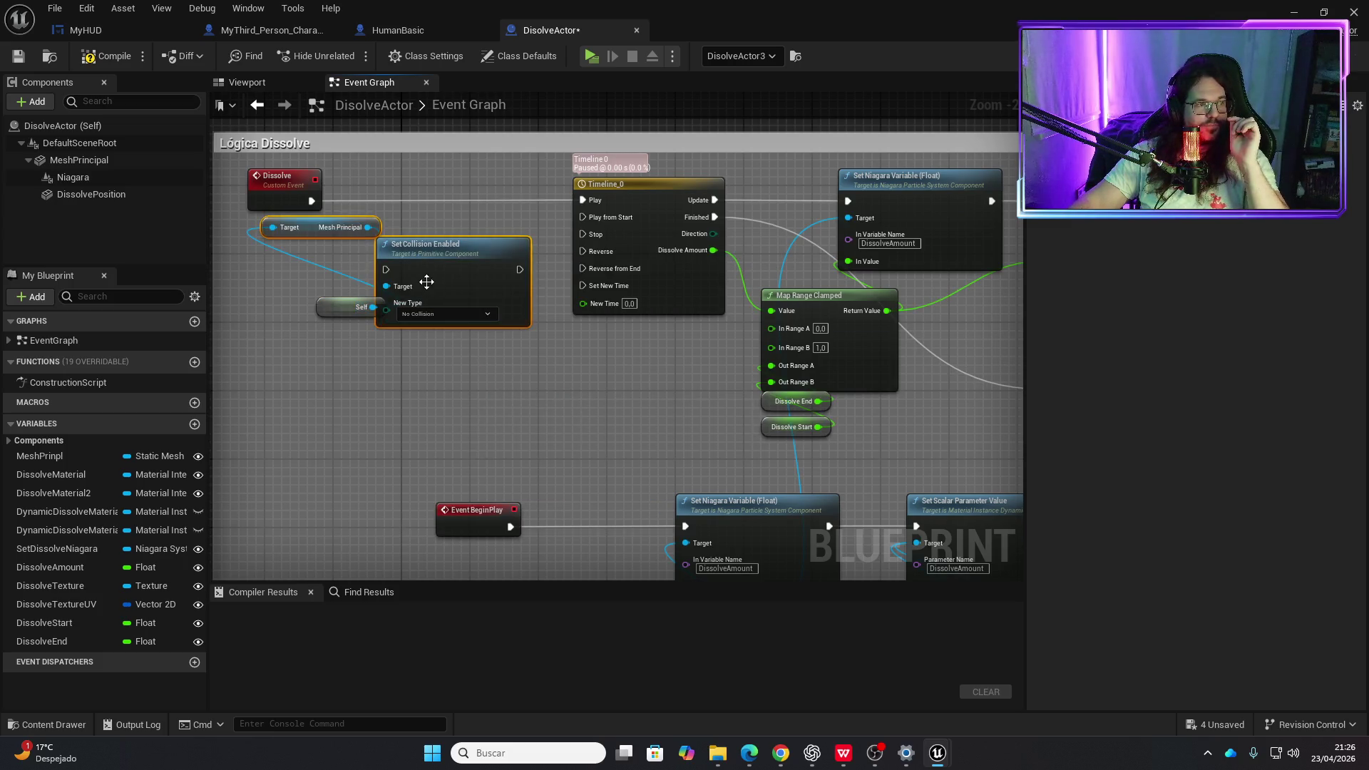
- Place Set Collision Enabled after the Dissolve event, wire it to Timeline_0's Play, and compile
drag(437, 256, 455, 230)
click(329, 218)
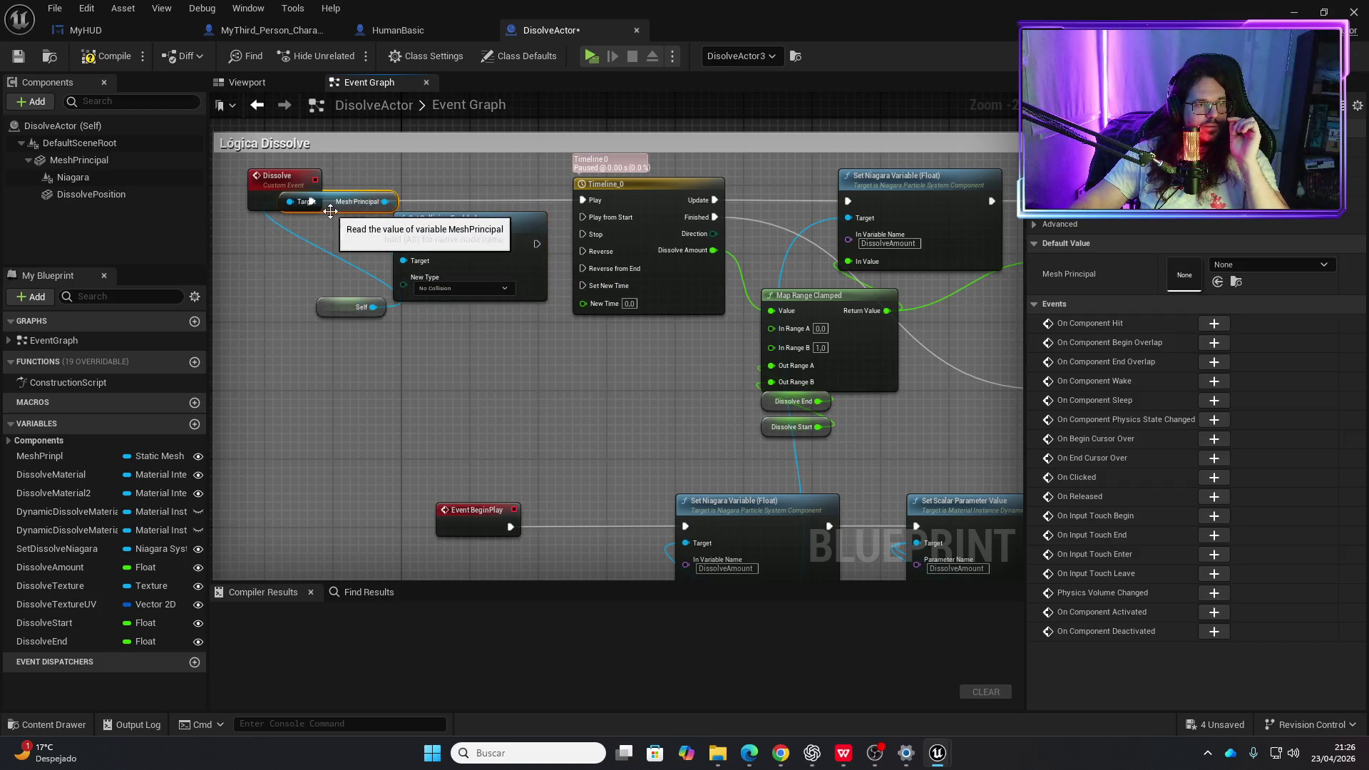
drag(328, 218, 370, 295)
drag(416, 232, 364, 189)
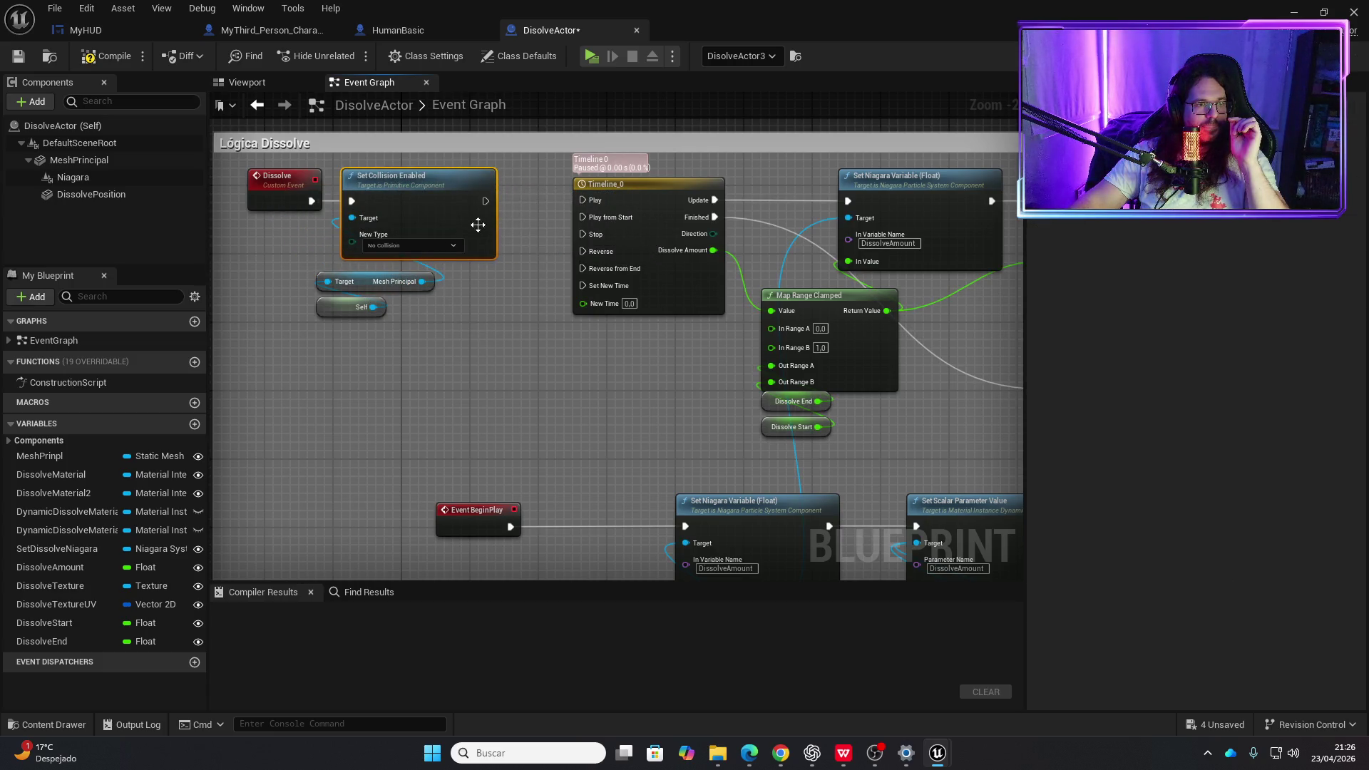
drag(485, 204, 582, 201)
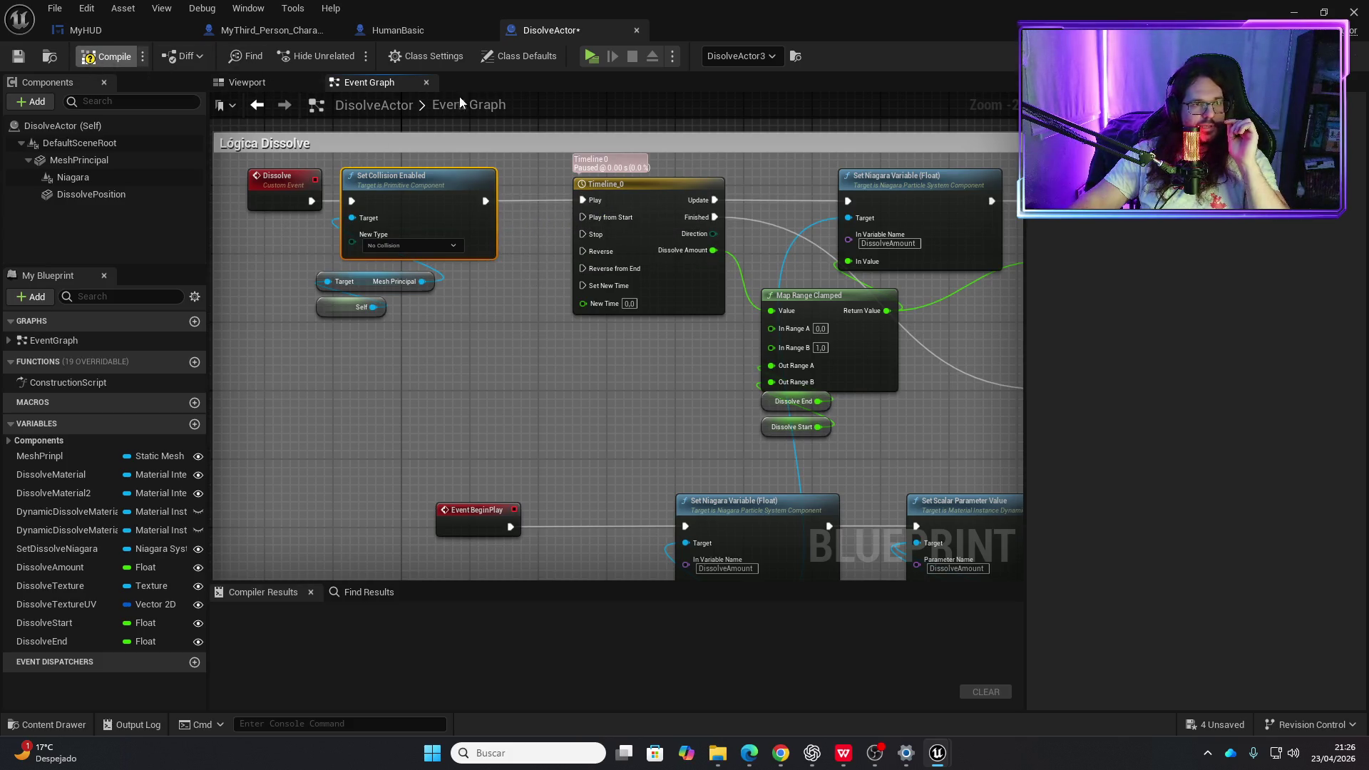
click(589, 57)
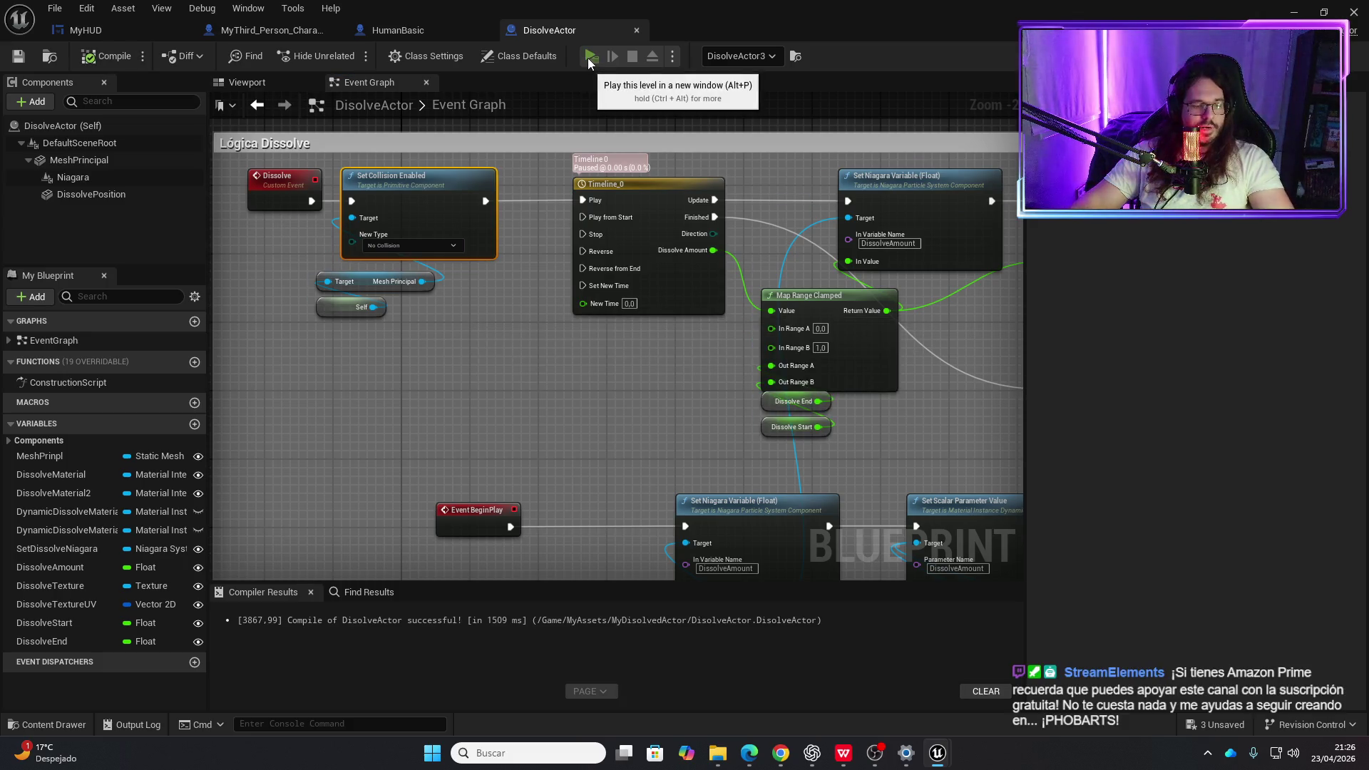
- Walk the character past the pipe and up to an enemy to watch both dissolve, then stop
key(w)
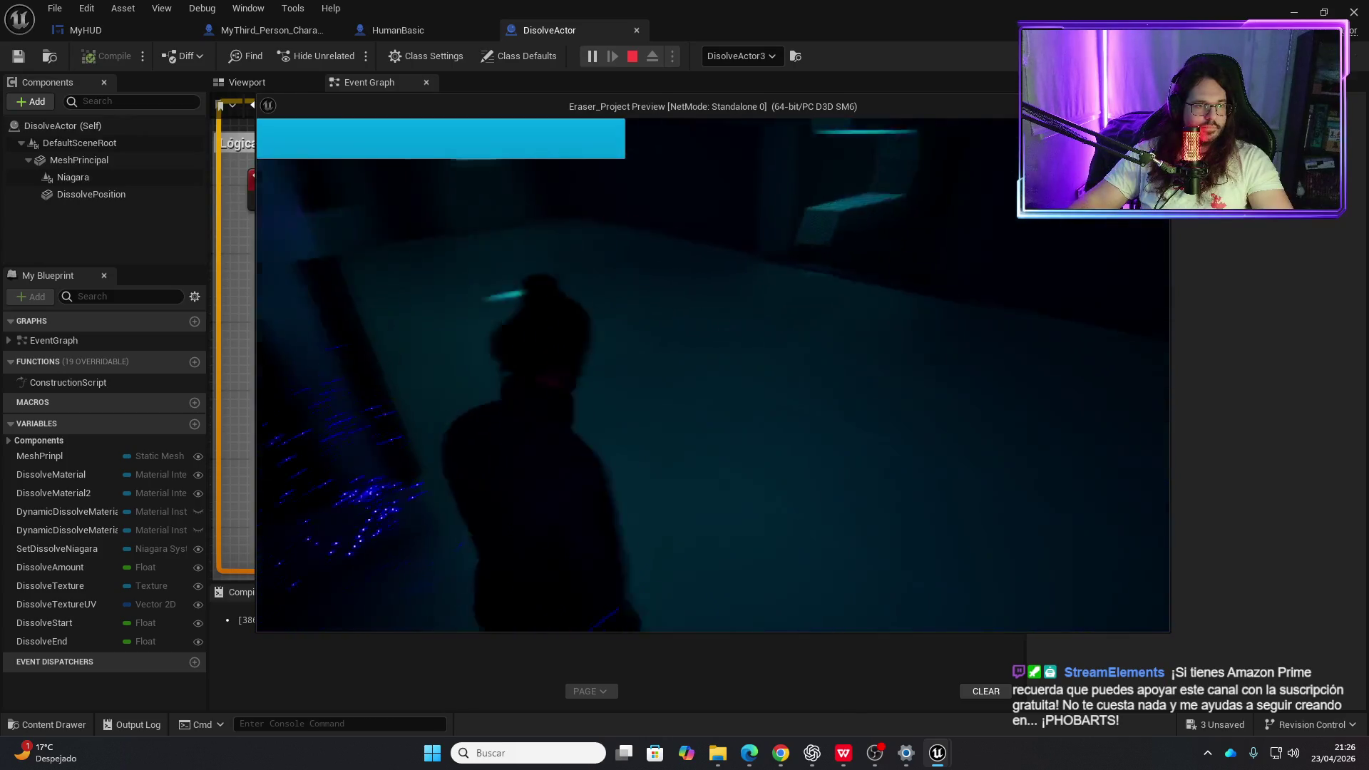
key(d)
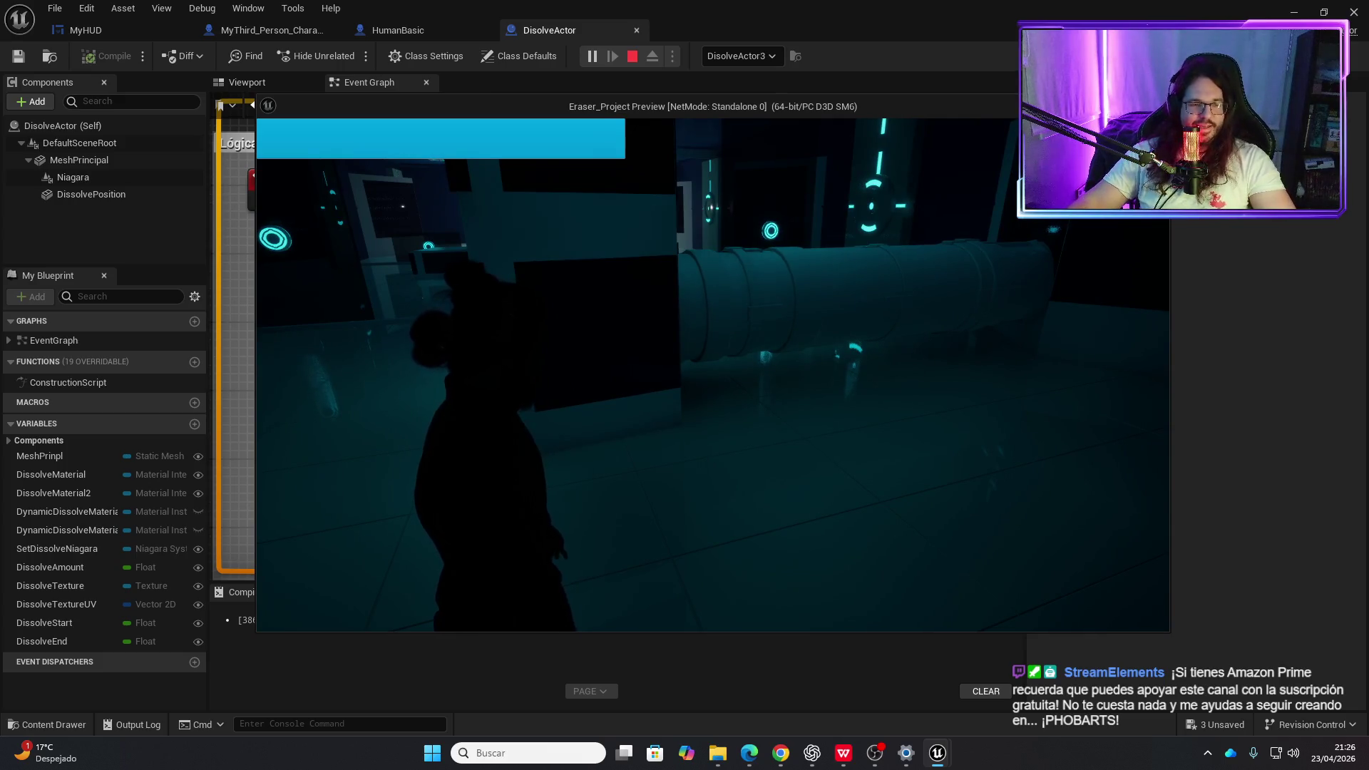
key(w)
key(w)
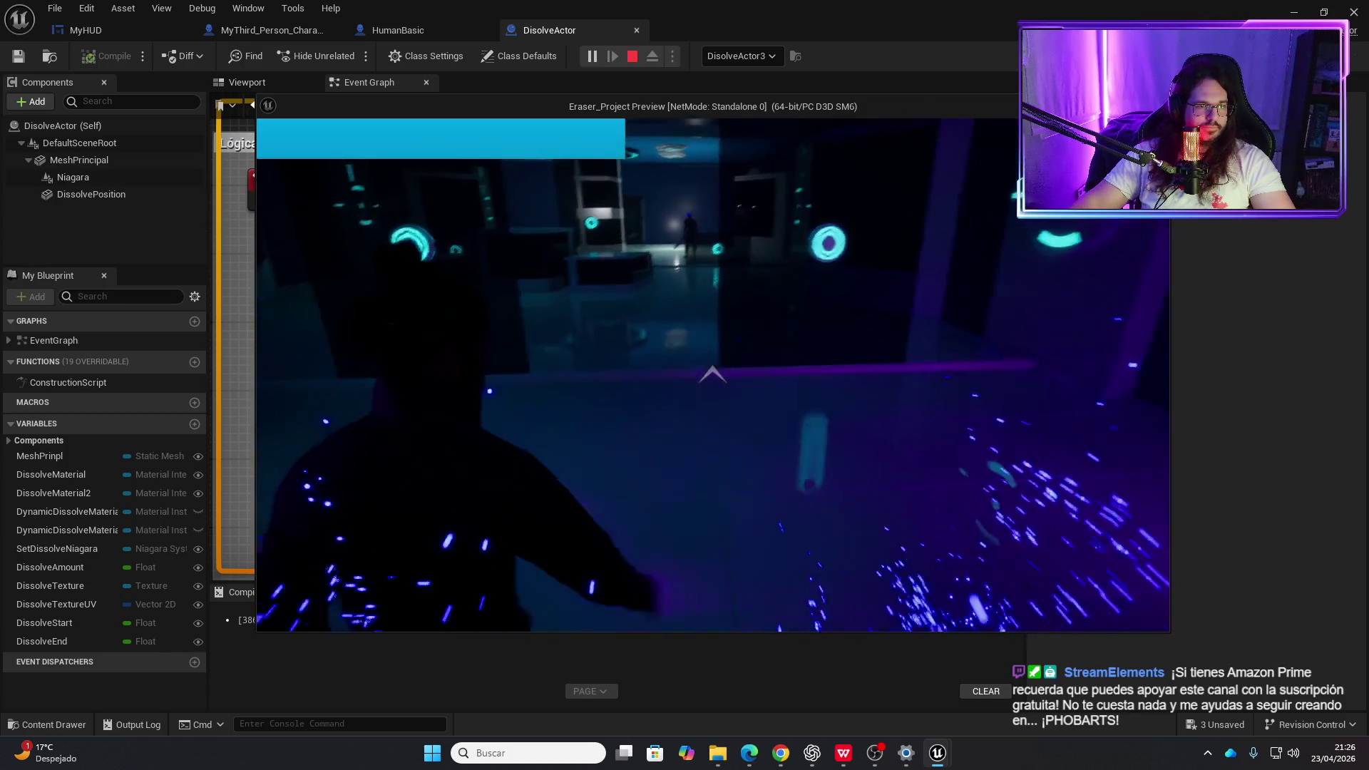
key(w)
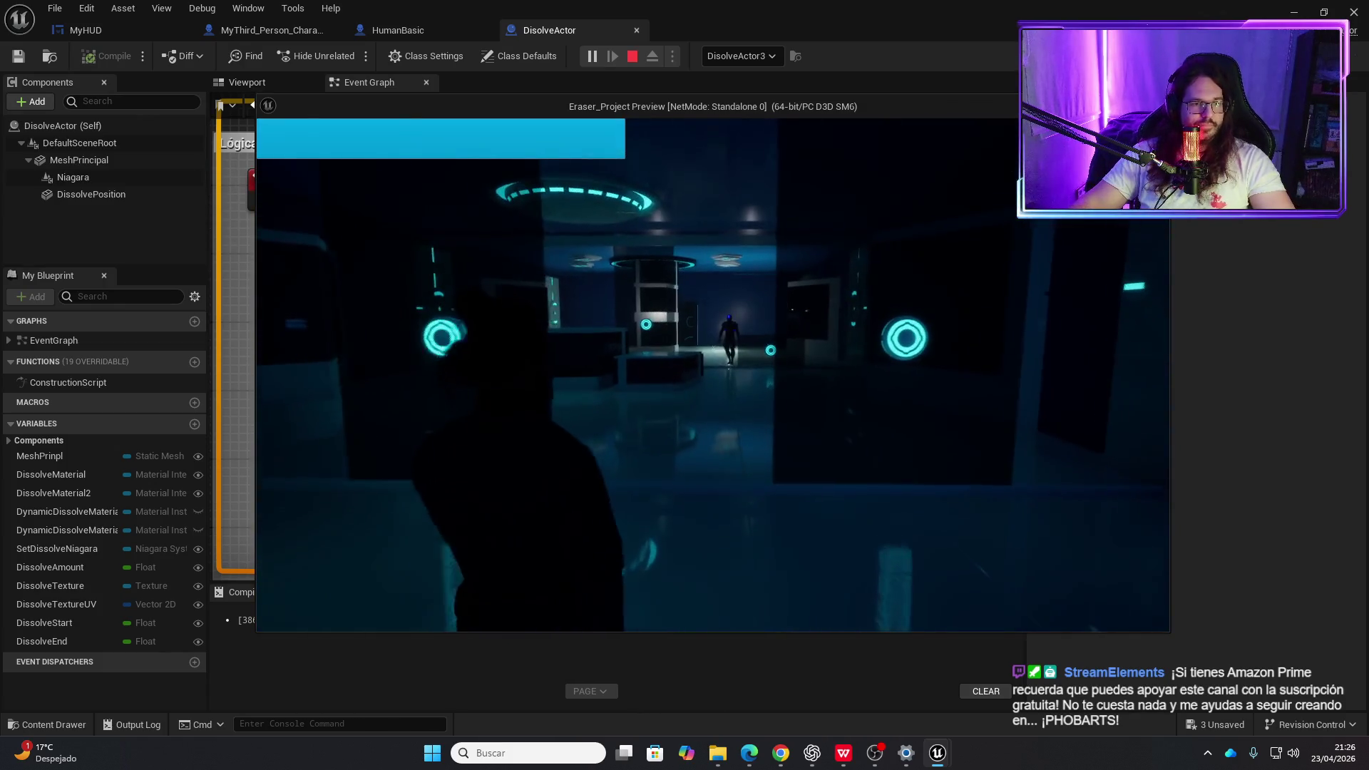
key(w)
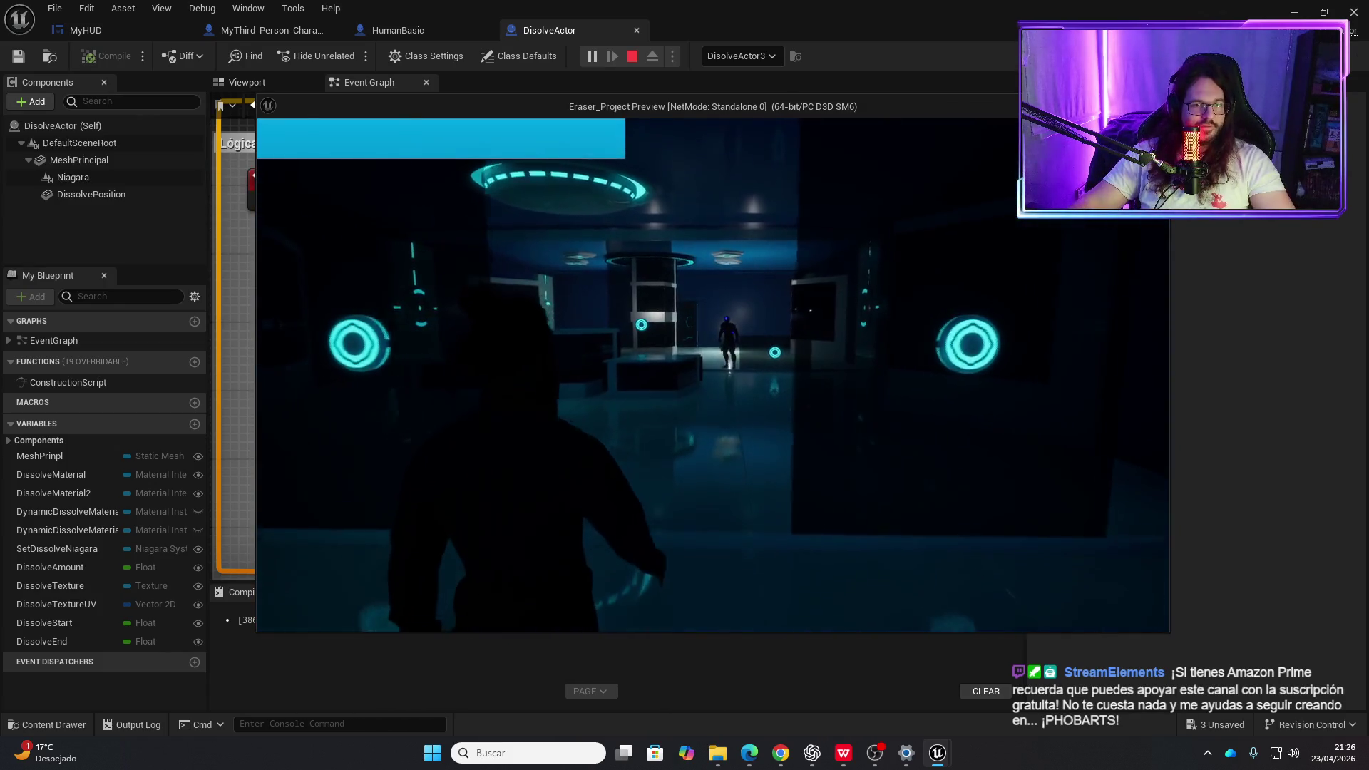
key(w)
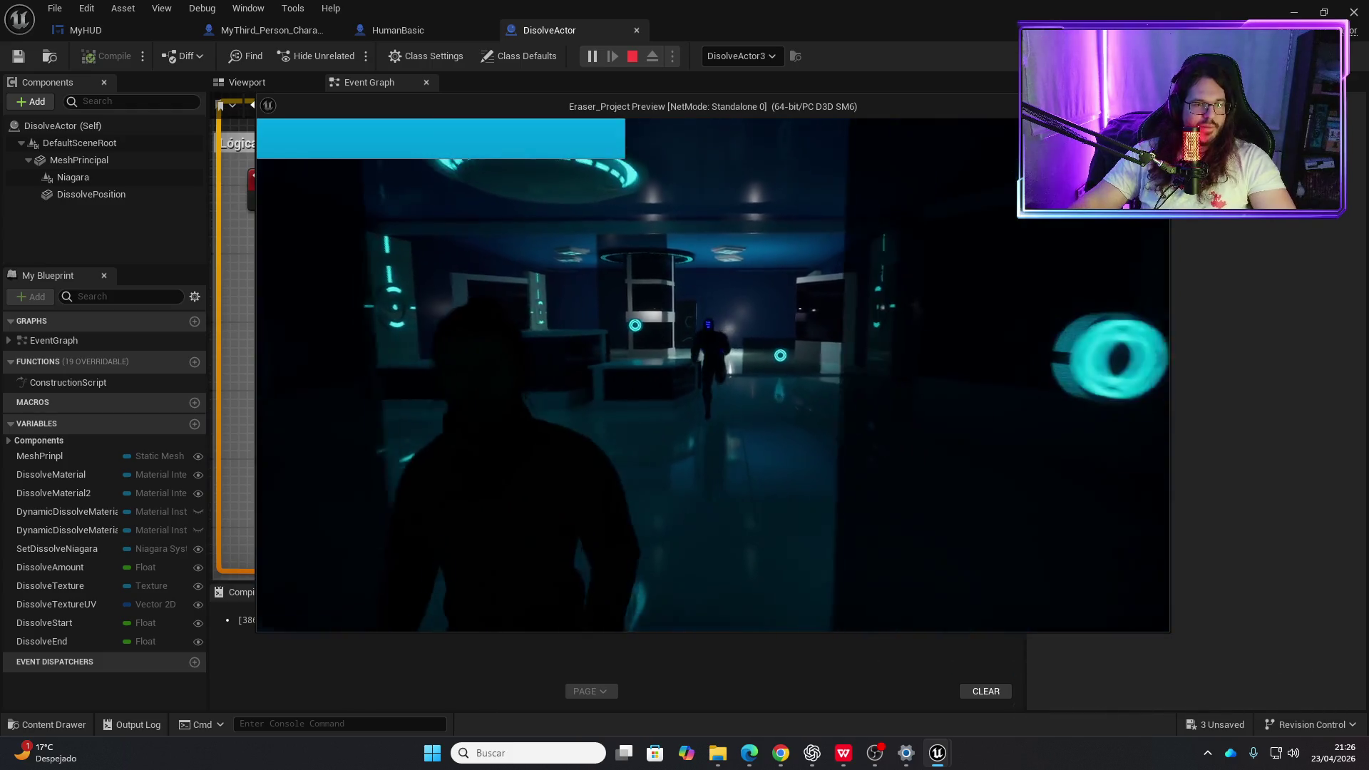
key(w)
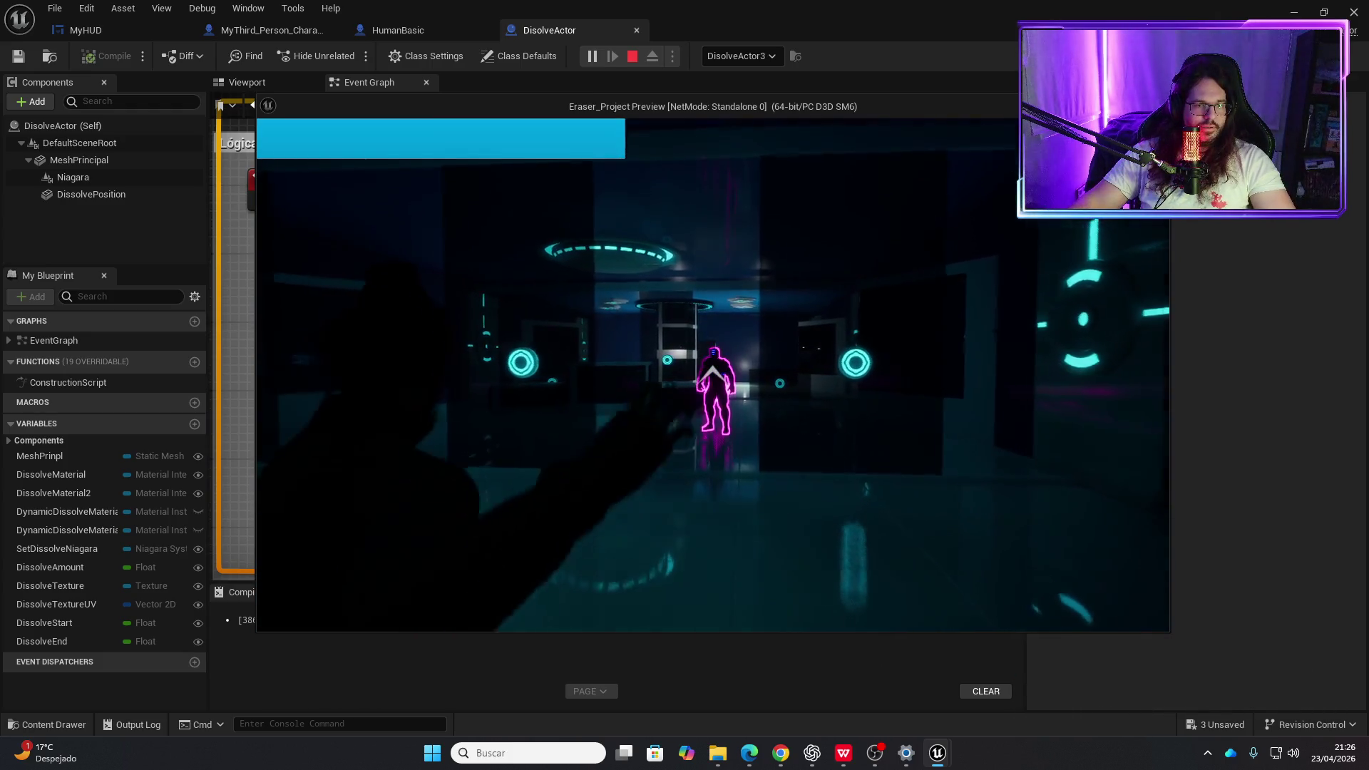
key(w)
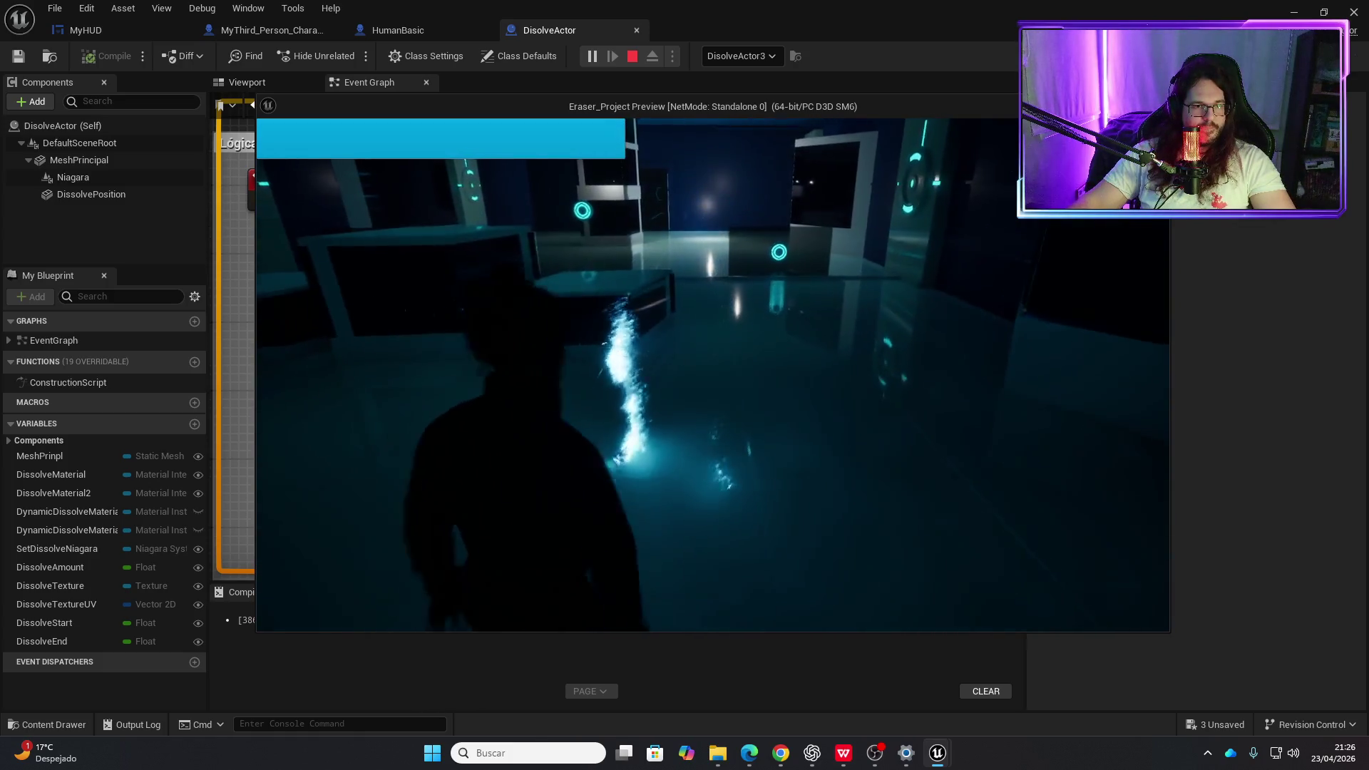
key(w)
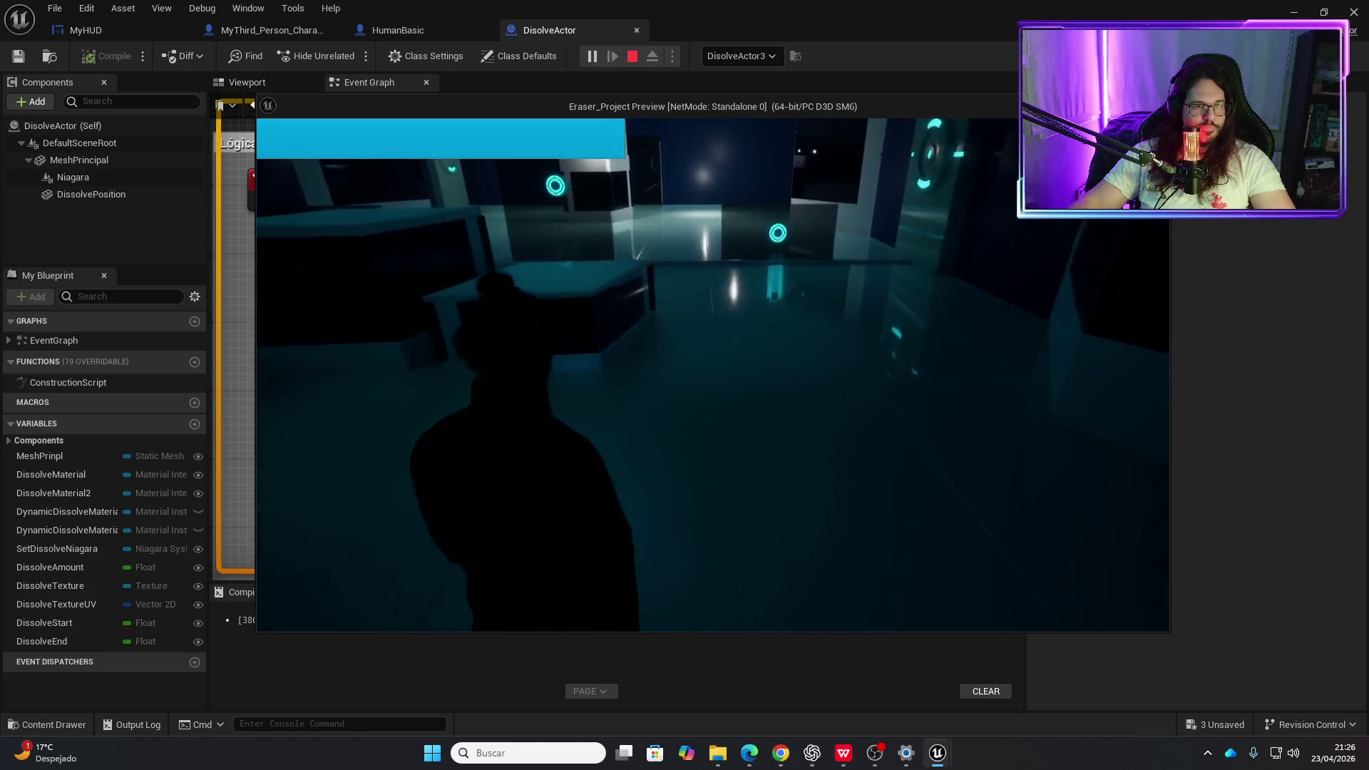
key(Escape)
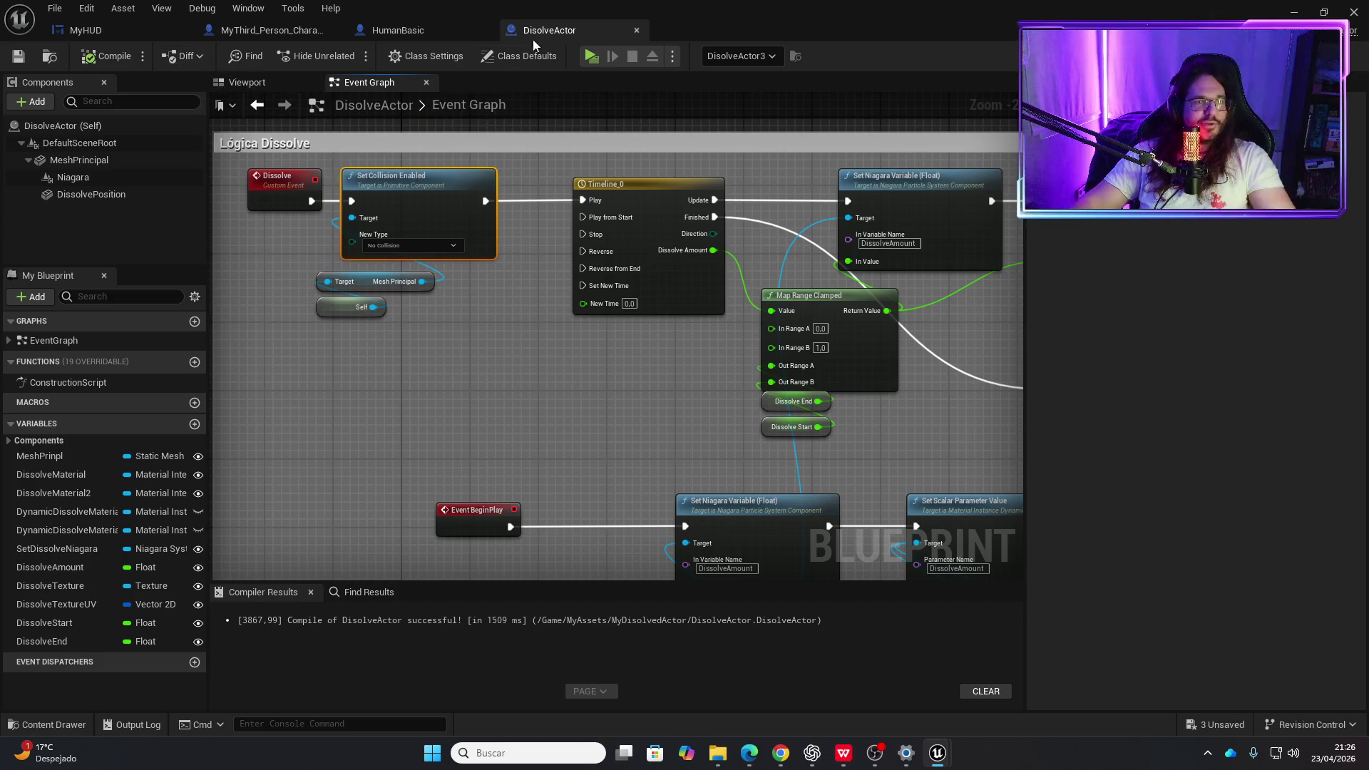
- Close the DisolveActor and HumanBasic blueprints and run a quick play-test
click(634, 32)
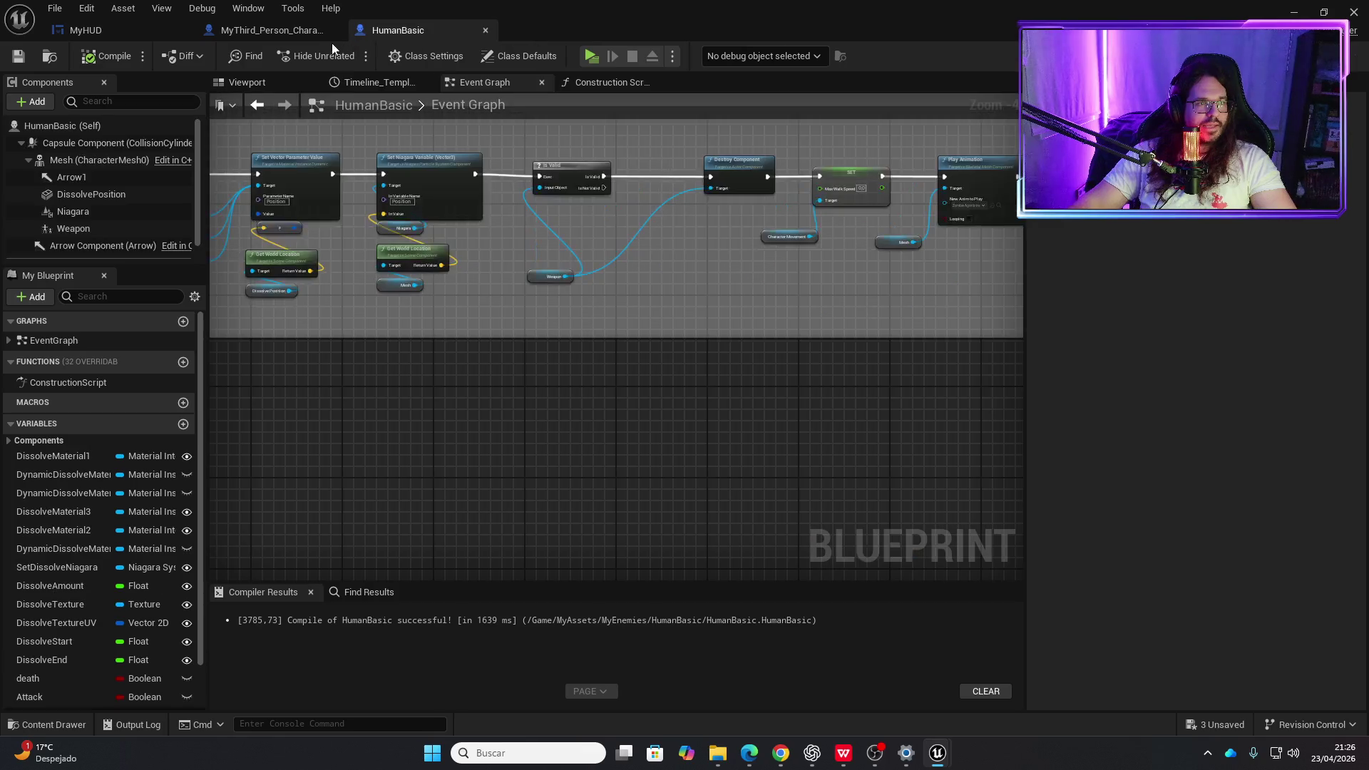
click(485, 32)
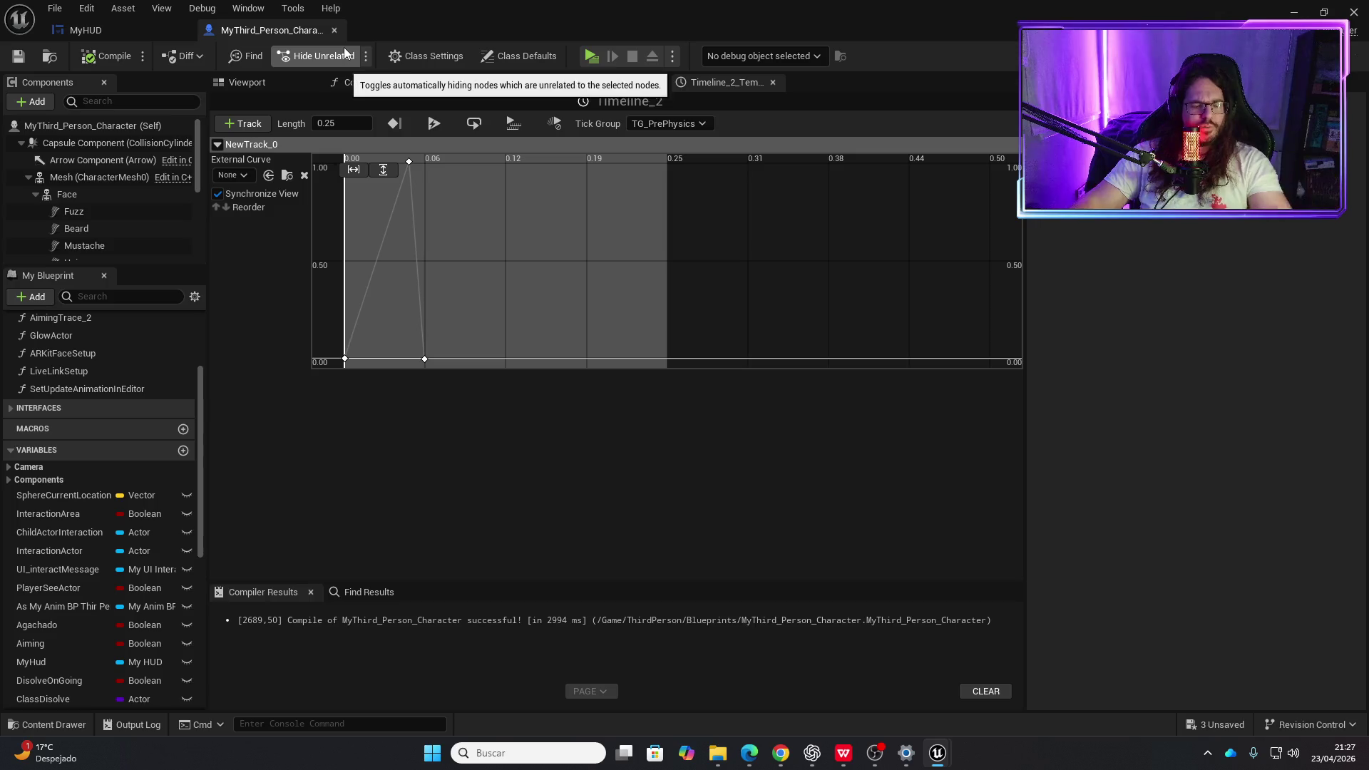
click(579, 69)
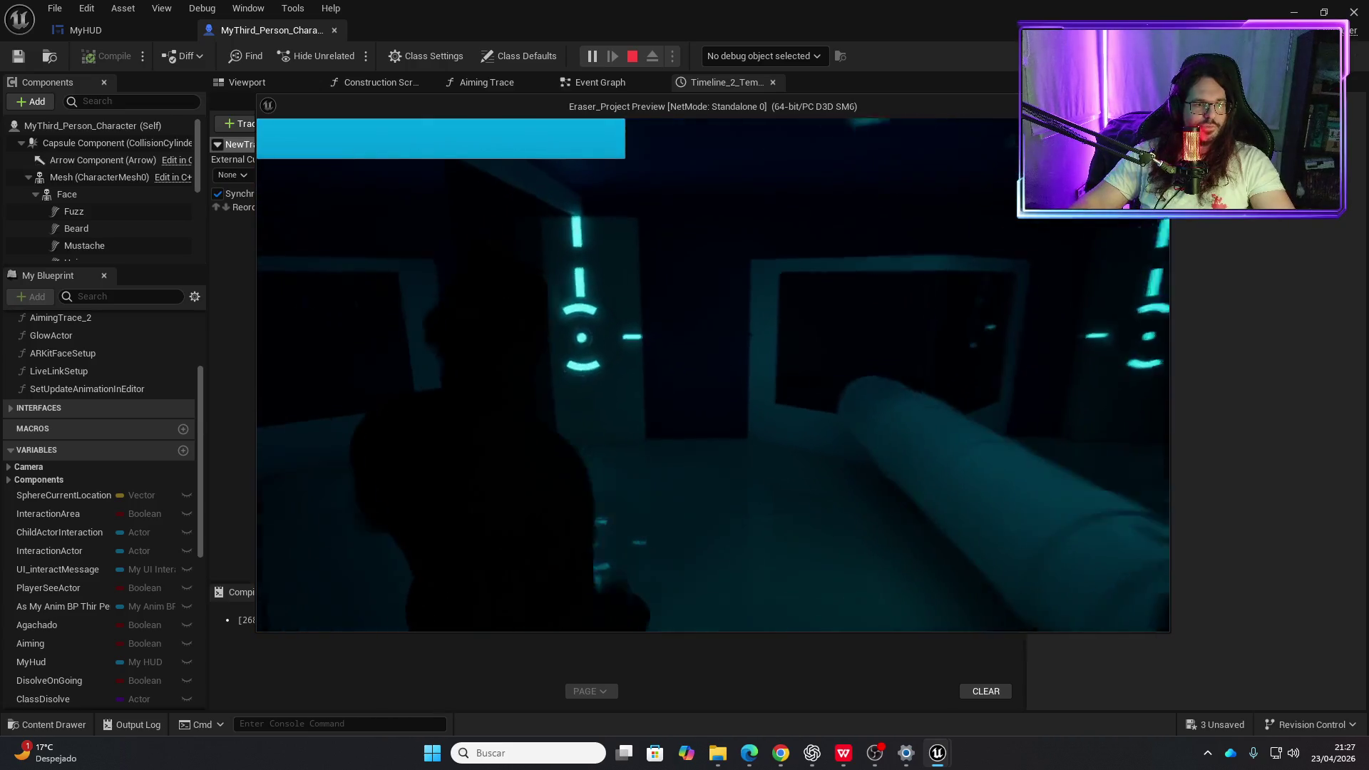
key(Escape)
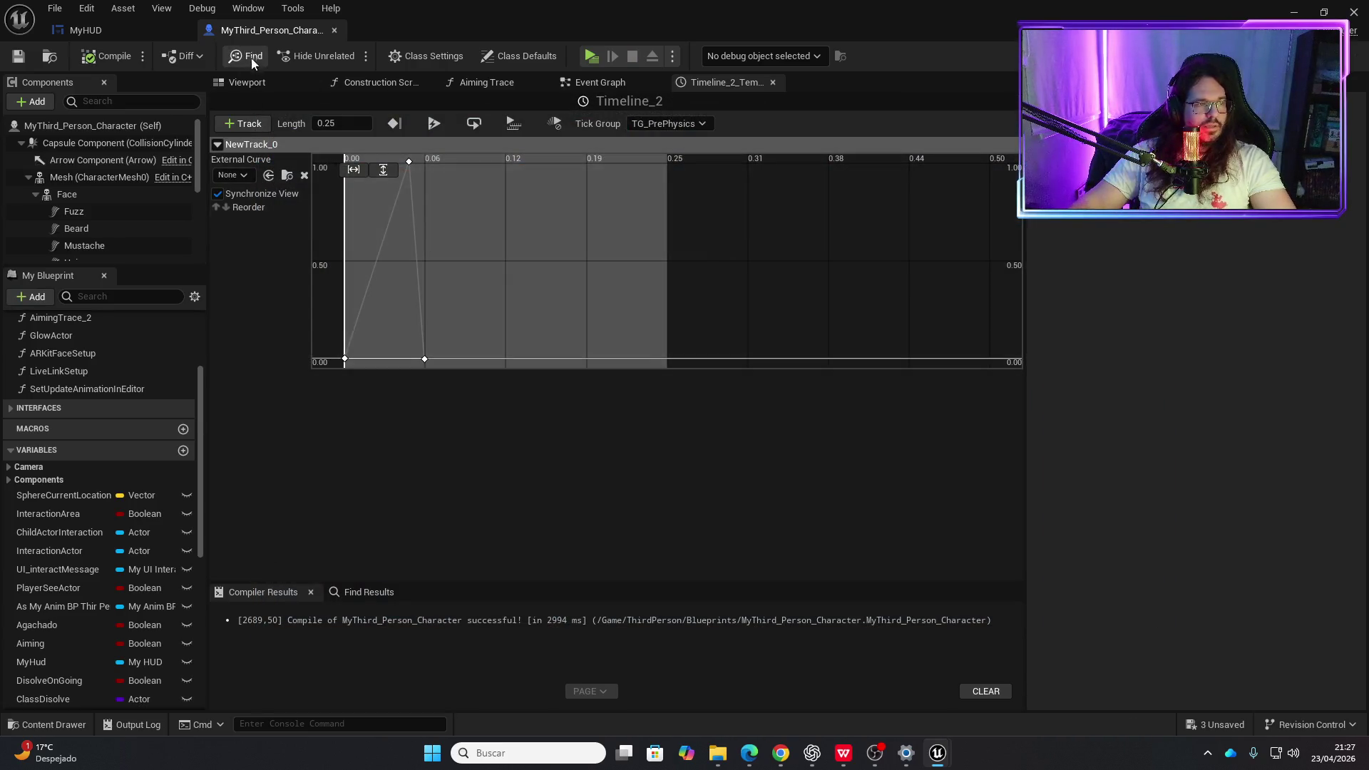
- Close the Timeline_2 editor and browse to the Mesh component's Anim Class asset
click(772, 82)
click(96, 180)
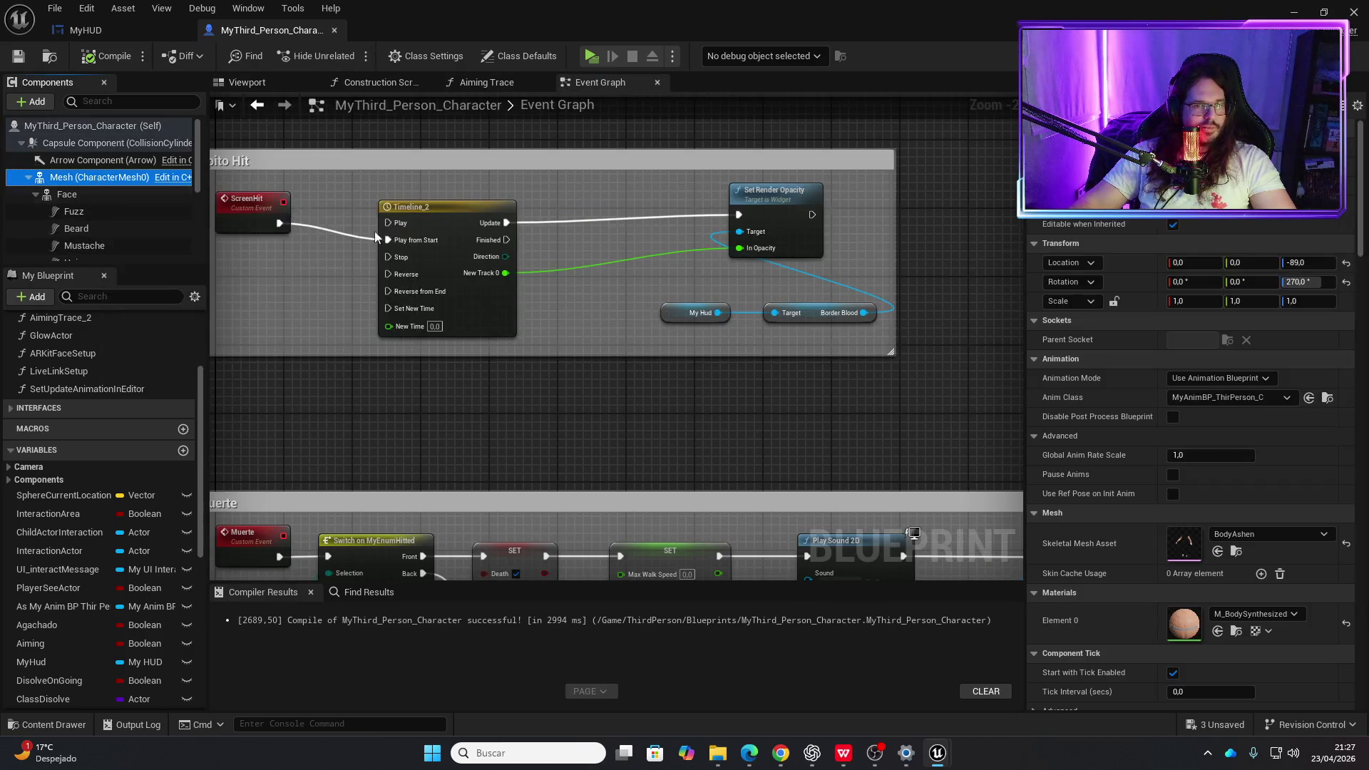
click(1327, 398)
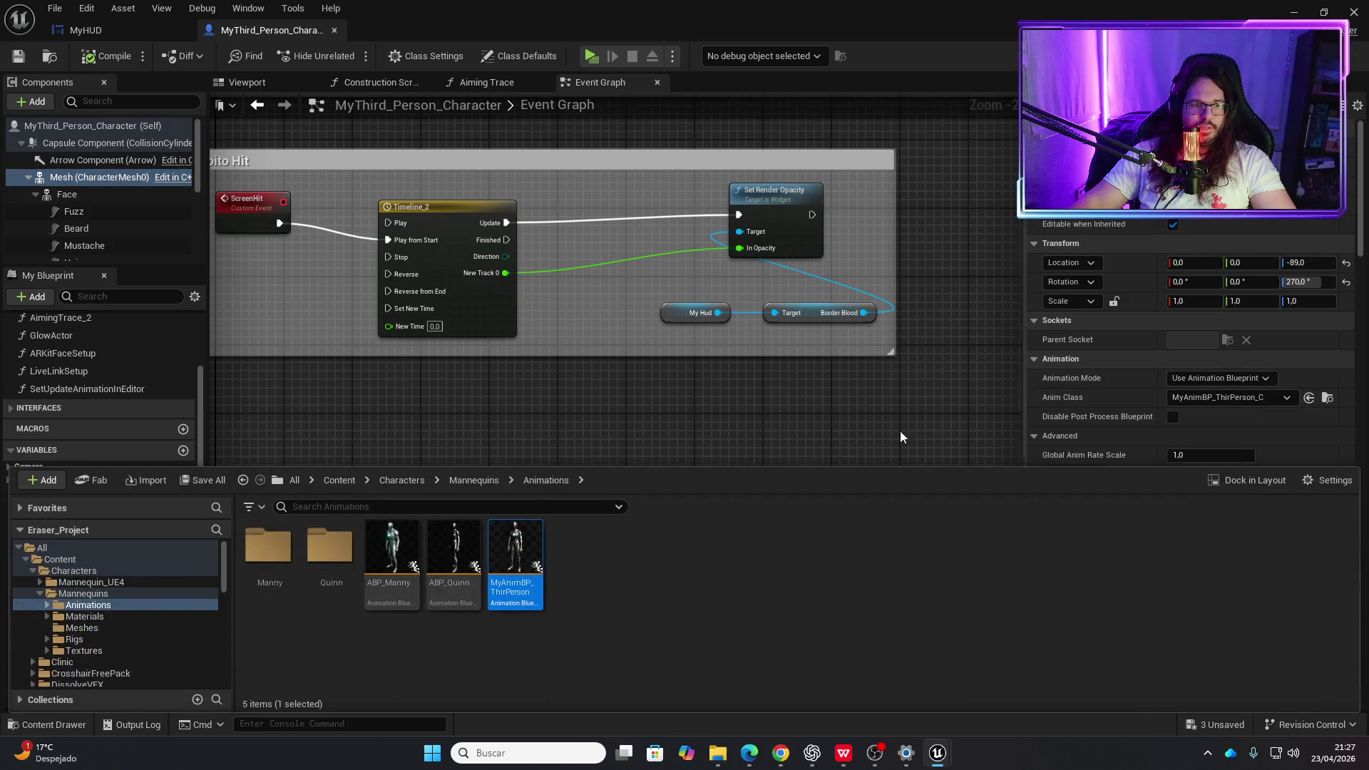
- Open MyAnimBP_ThirPerson and survey its Slot, Layered blend per bone and Aiming nodes
double_click(515, 536)
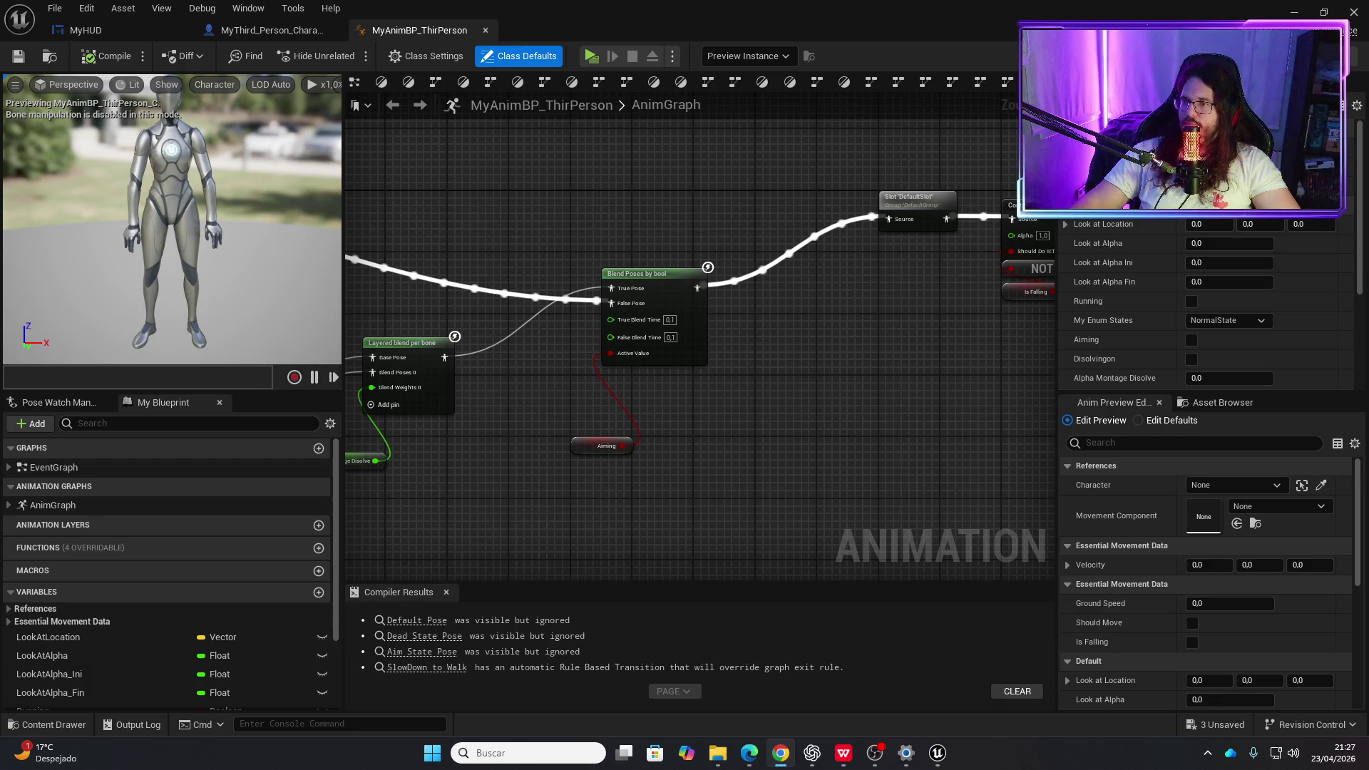
scroll(673, 469, down, 5)
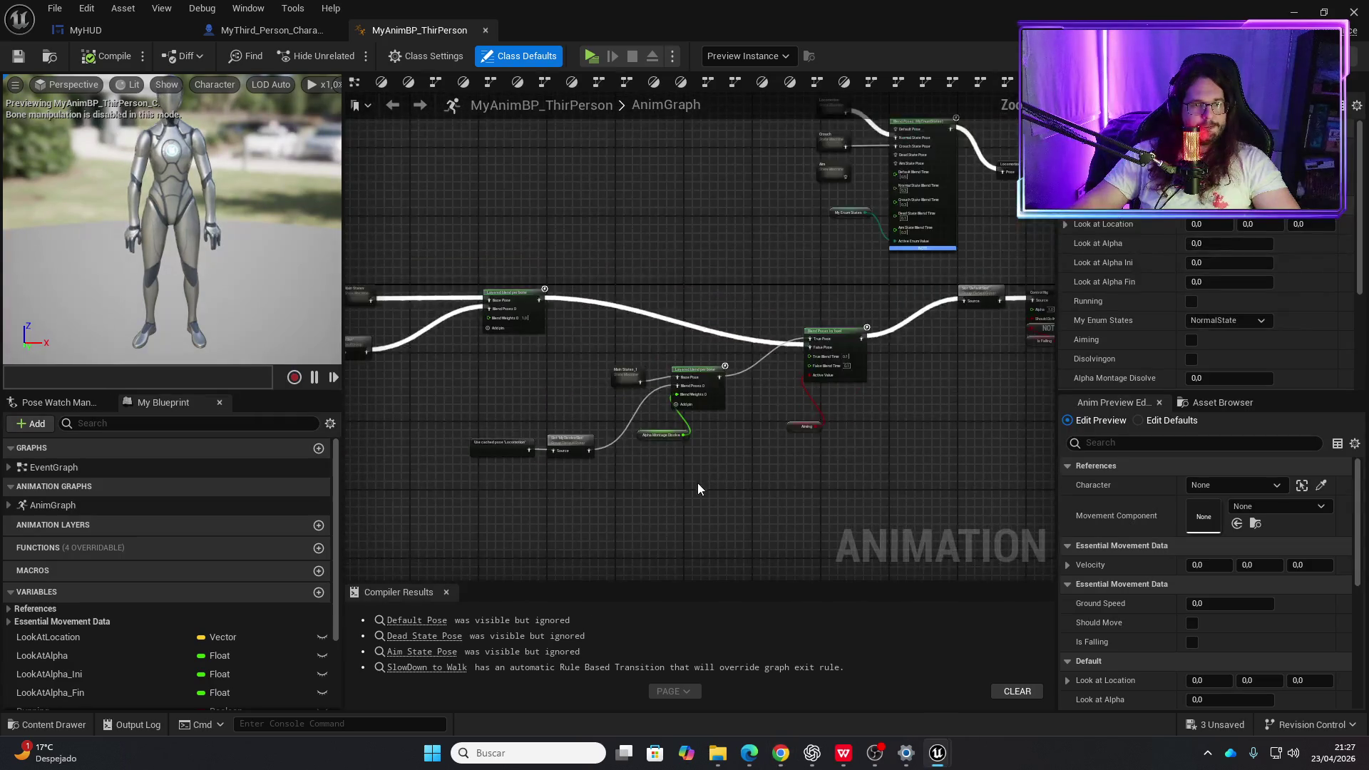
scroll(759, 412, up, 8)
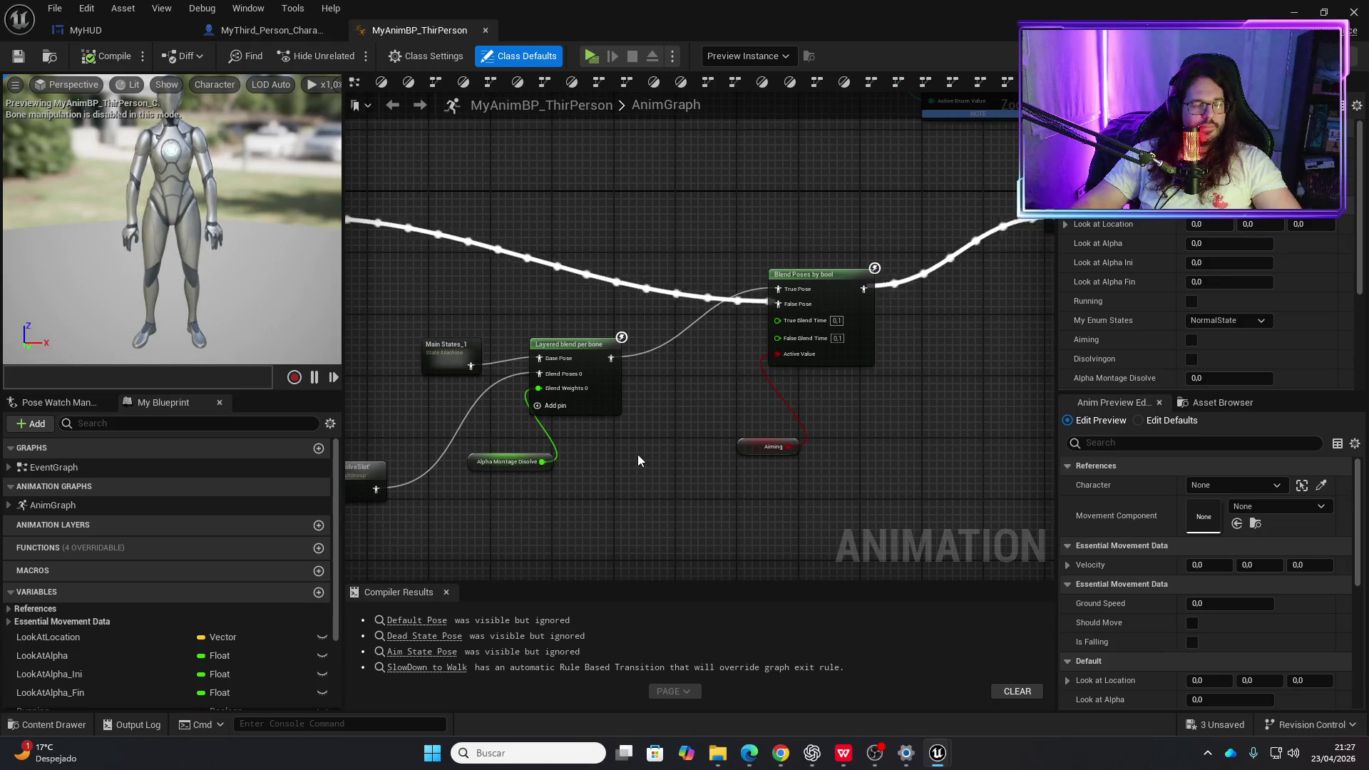
mouse_move(638, 455)
mouse_down()
mouse_move(785, 425)
mouse_move(747, 361)
mouse_move(725, 452)
mouse_up()
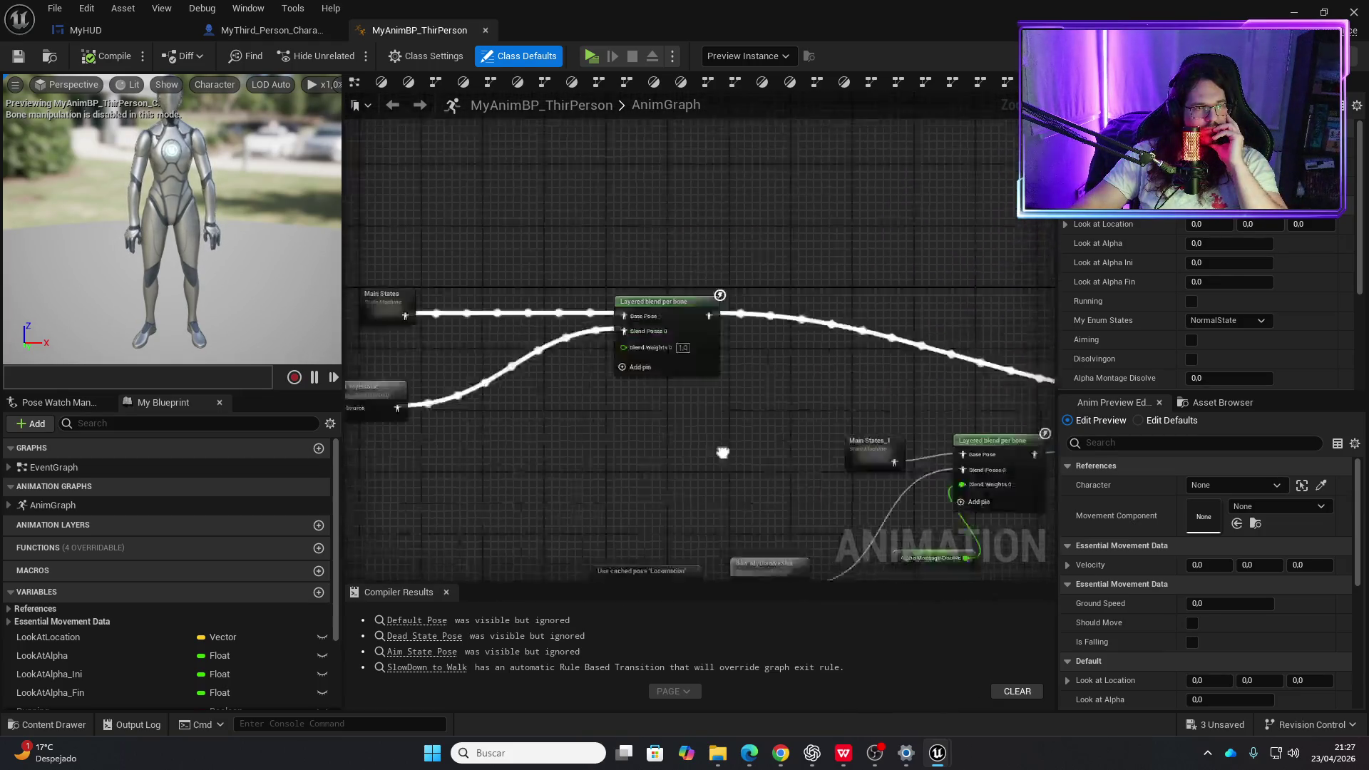
scroll(504, 452, down, 2)
scroll(504, 452, up, 3)
mouse_move(805, 214)
mouse_down()
mouse_move(614, 201)
mouse_move(837, 122)
mouse_move(832, 422)
mouse_move(658, 416)
mouse_up()
scroll(658, 417, down, 2)
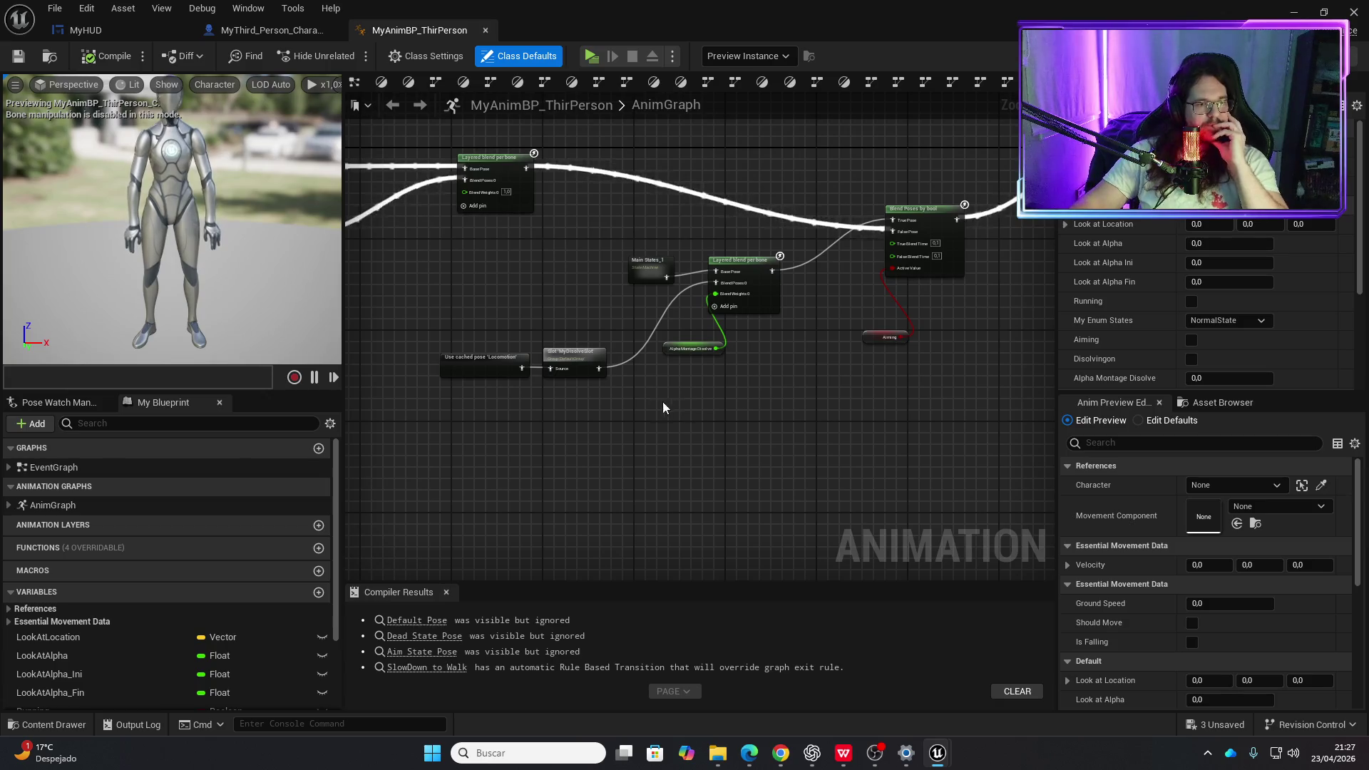
scroll(542, 384, up, 2)
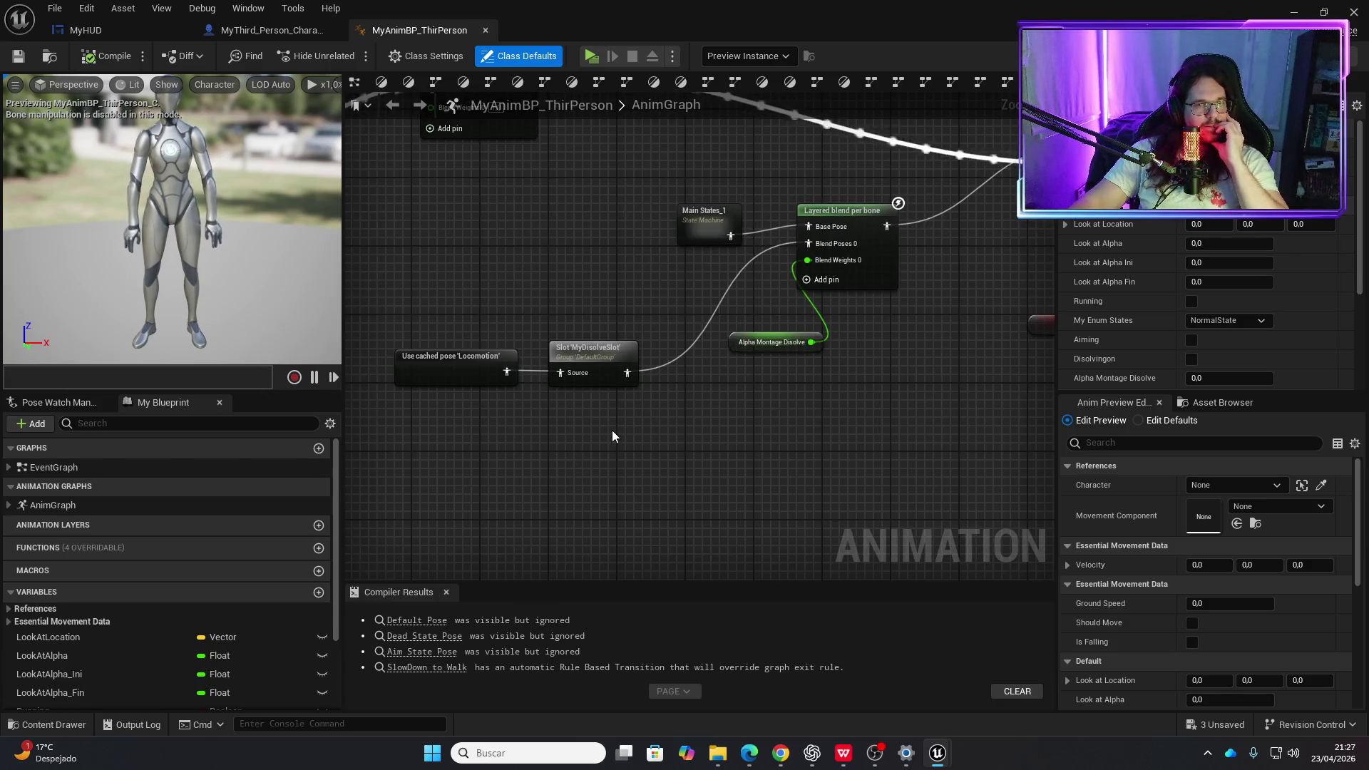
mouse_move(612, 430)
mouse_down()
mouse_move(713, 342)
mouse_move(947, 474)
mouse_up()
mouse_move(758, 452)
mouse_down()
mouse_move(855, 437)
mouse_move(722, 379)
mouse_up()
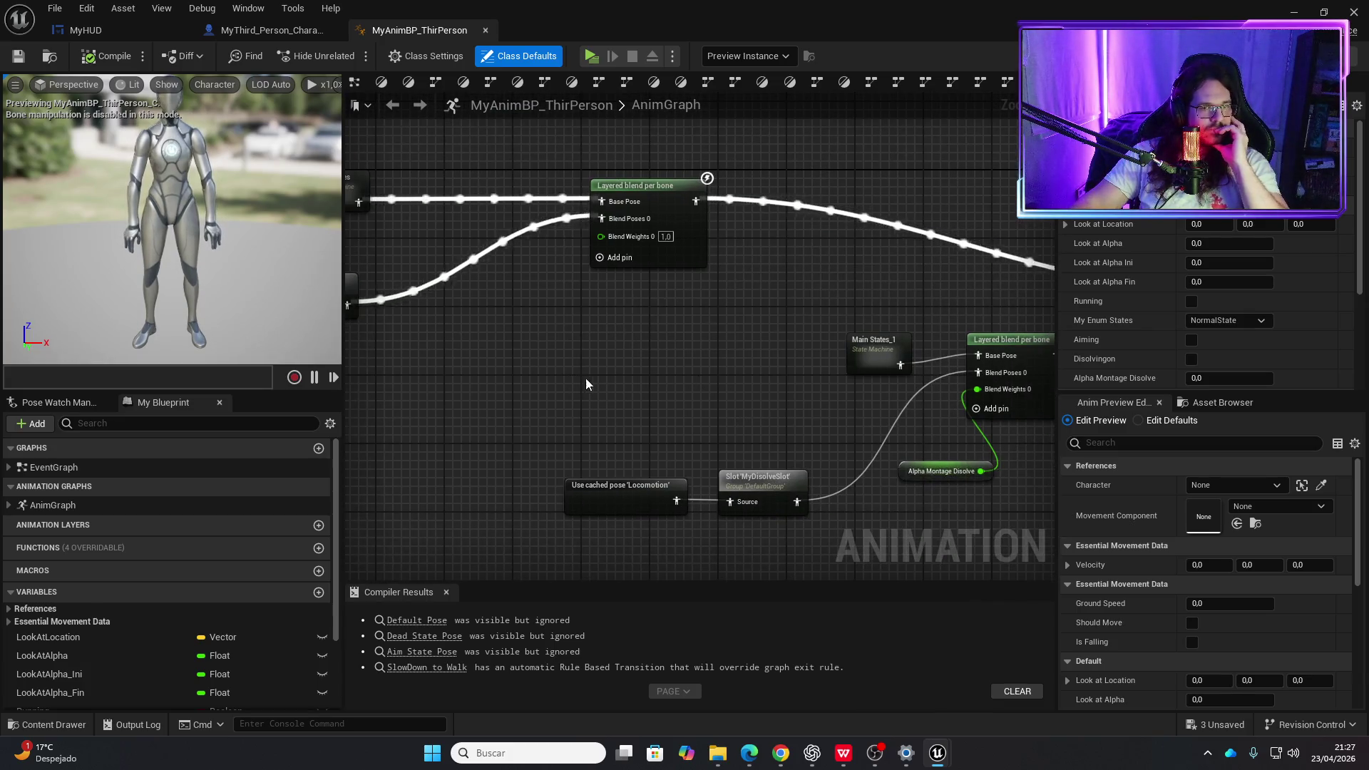
mouse_move(586, 385)
mouse_down()
mouse_move(820, 358)
mouse_move(586, 271)
mouse_move(687, 284)
mouse_move(627, 285)
mouse_move(696, 397)
mouse_move(684, 459)
mouse_up()
drag(792, 464, 551, 362)
drag(511, 376, 409, 361)
- Enter the Main States_1 state machine
click(583, 333)
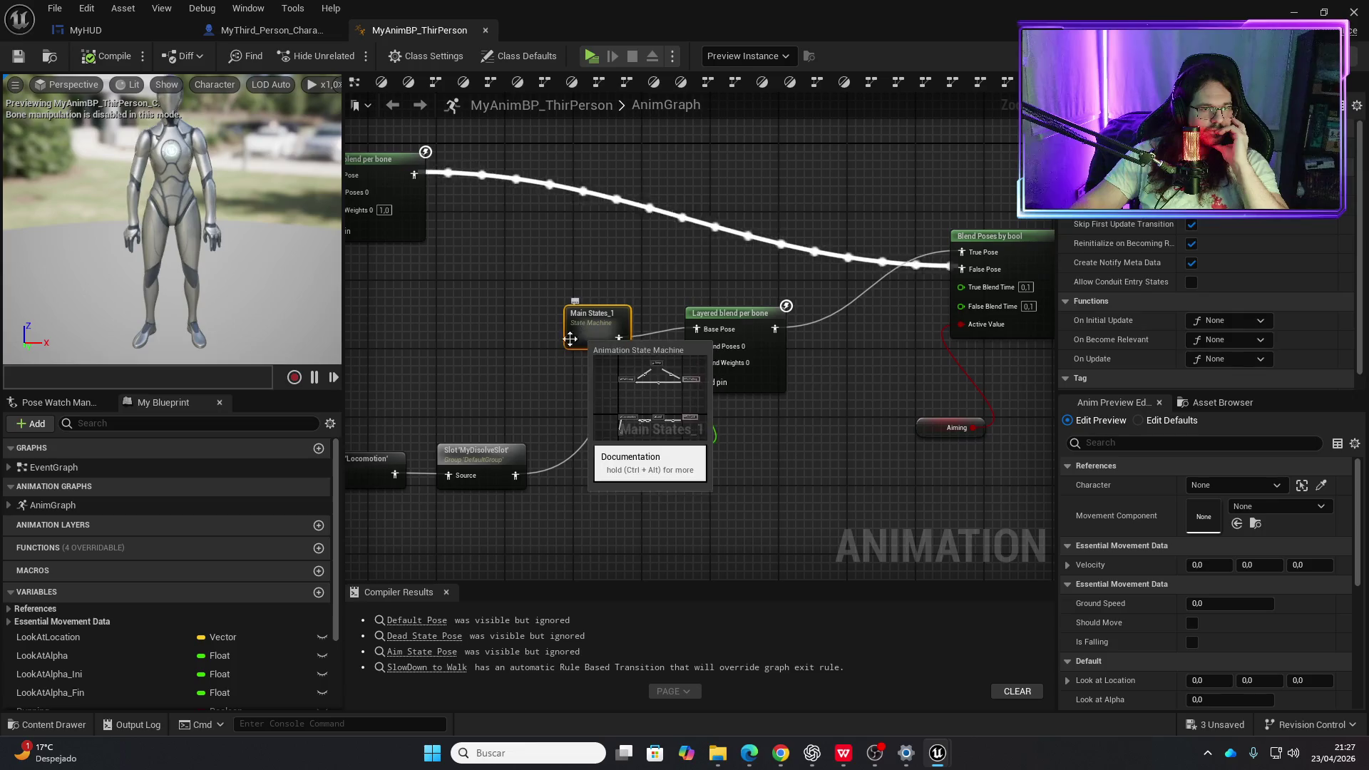
mouse_move(504, 359)
mouse_down()
mouse_move(669, 345)
mouse_move(437, 280)
mouse_move(625, 404)
mouse_move(697, 318)
mouse_up()
scroll(451, 275, down, 2)
scroll(828, 270, up, 2)
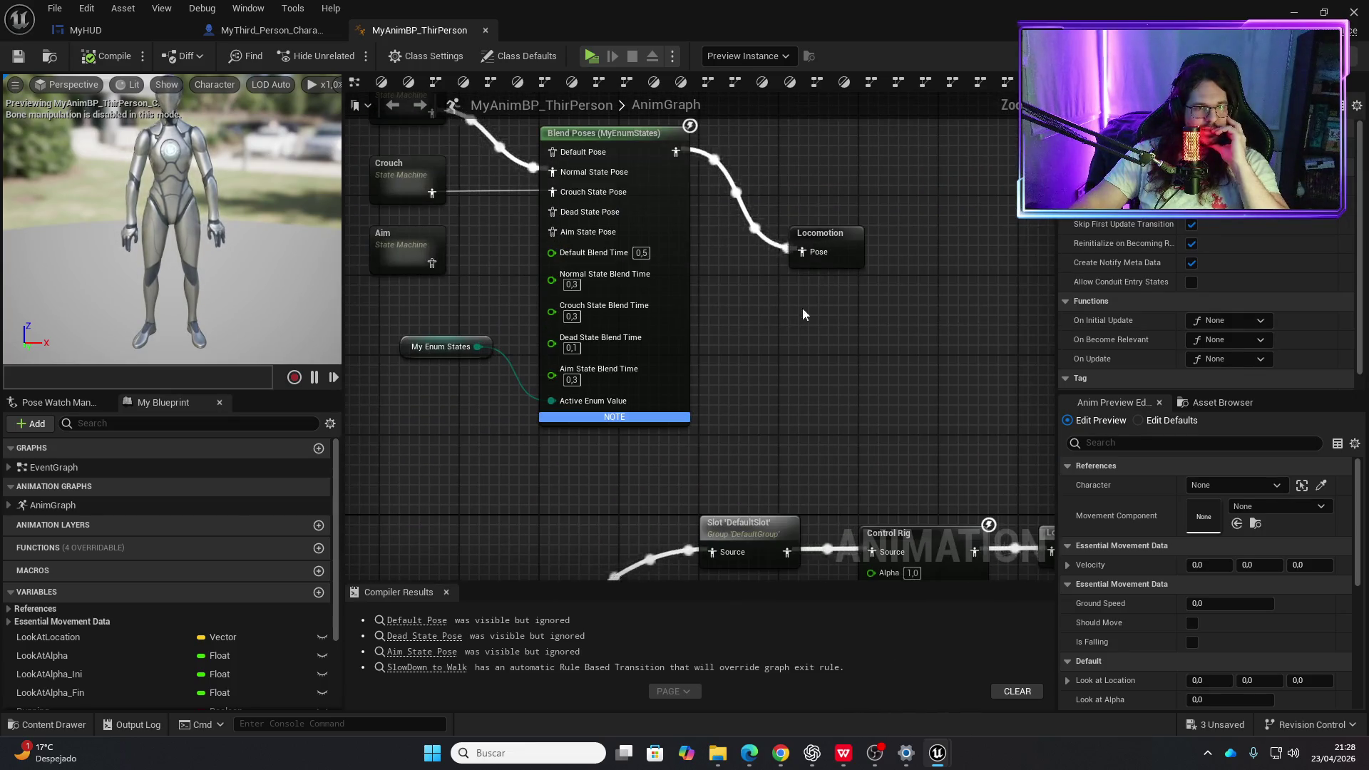
scroll(802, 306, down, 2)
mouse_move(802, 307)
mouse_down()
mouse_move(538, 375)
mouse_move(540, 321)
mouse_move(803, 213)
mouse_move(892, 335)
mouse_up()
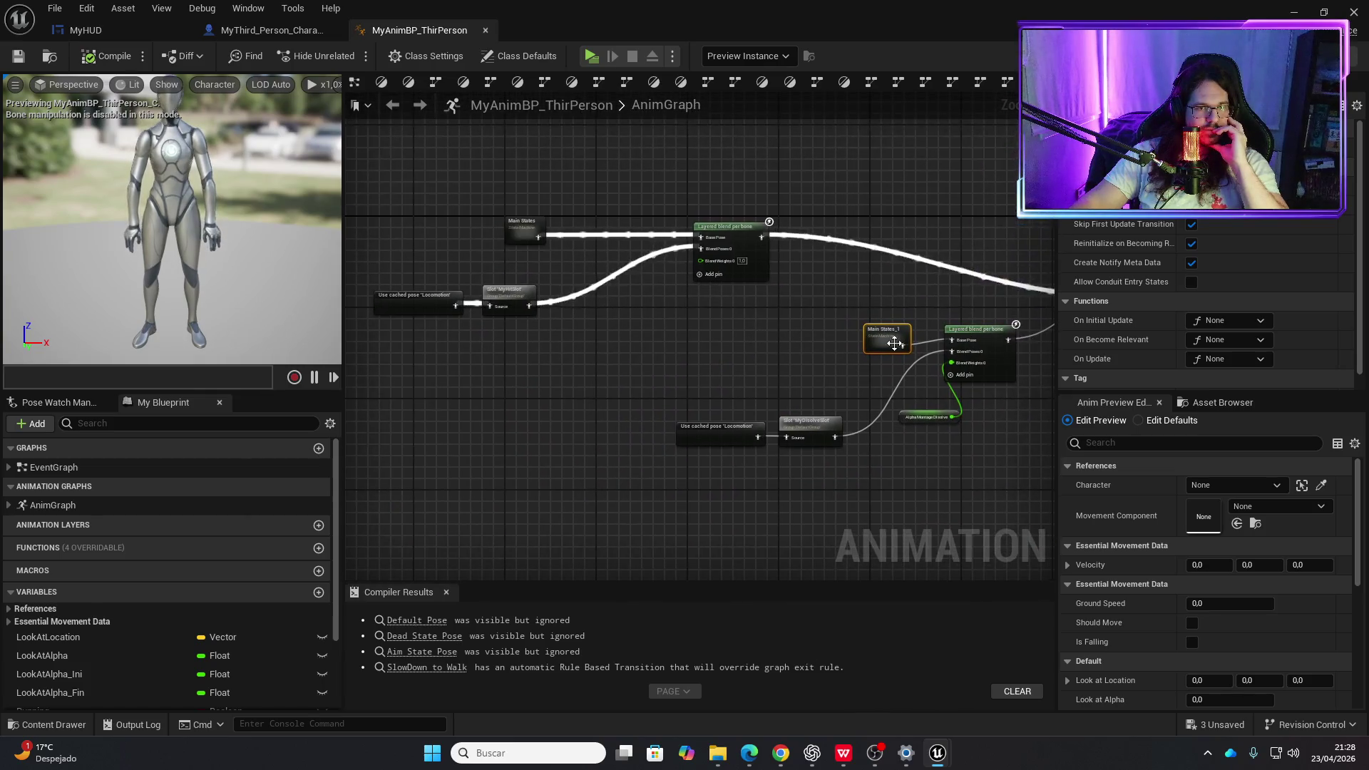
double_click(892, 335)
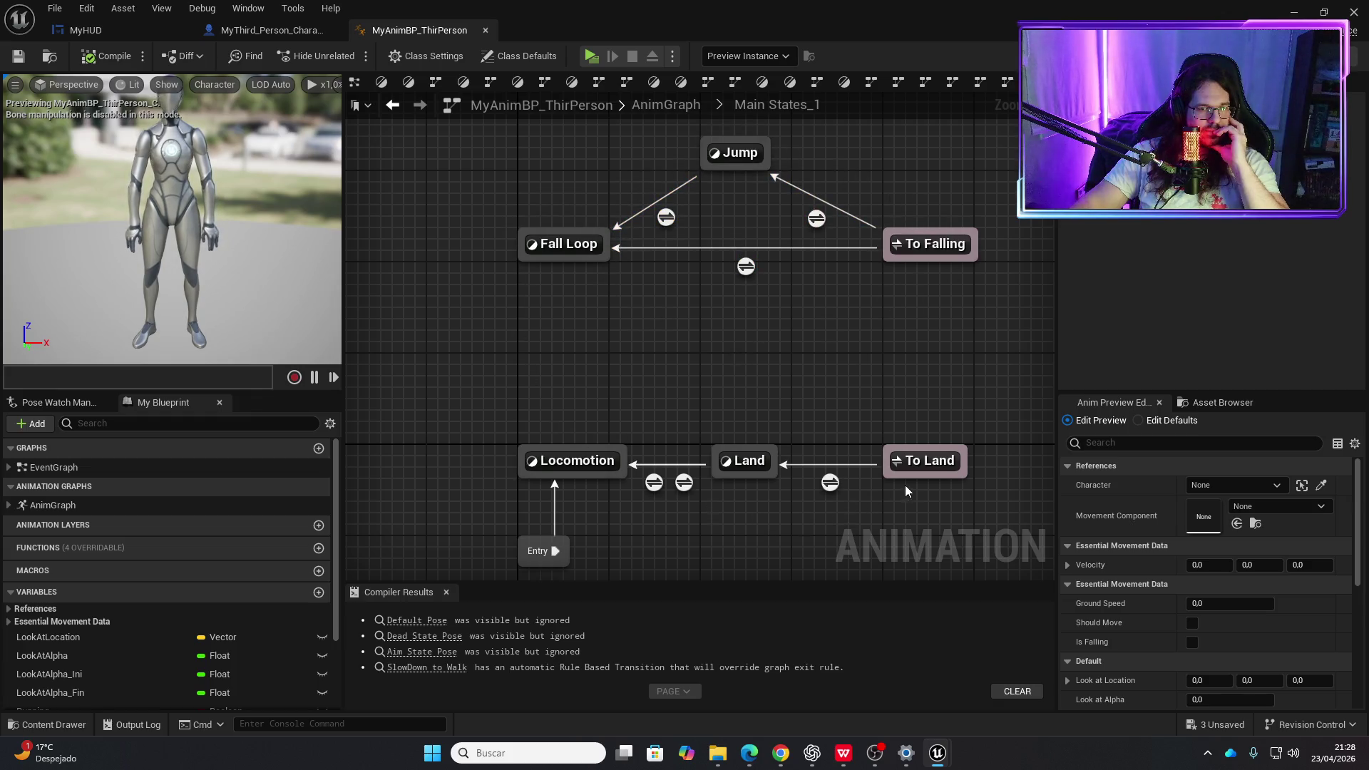
- Inspect the Locomotion state and the Main States state machine, returning to the AnimGraph
click(608, 461)
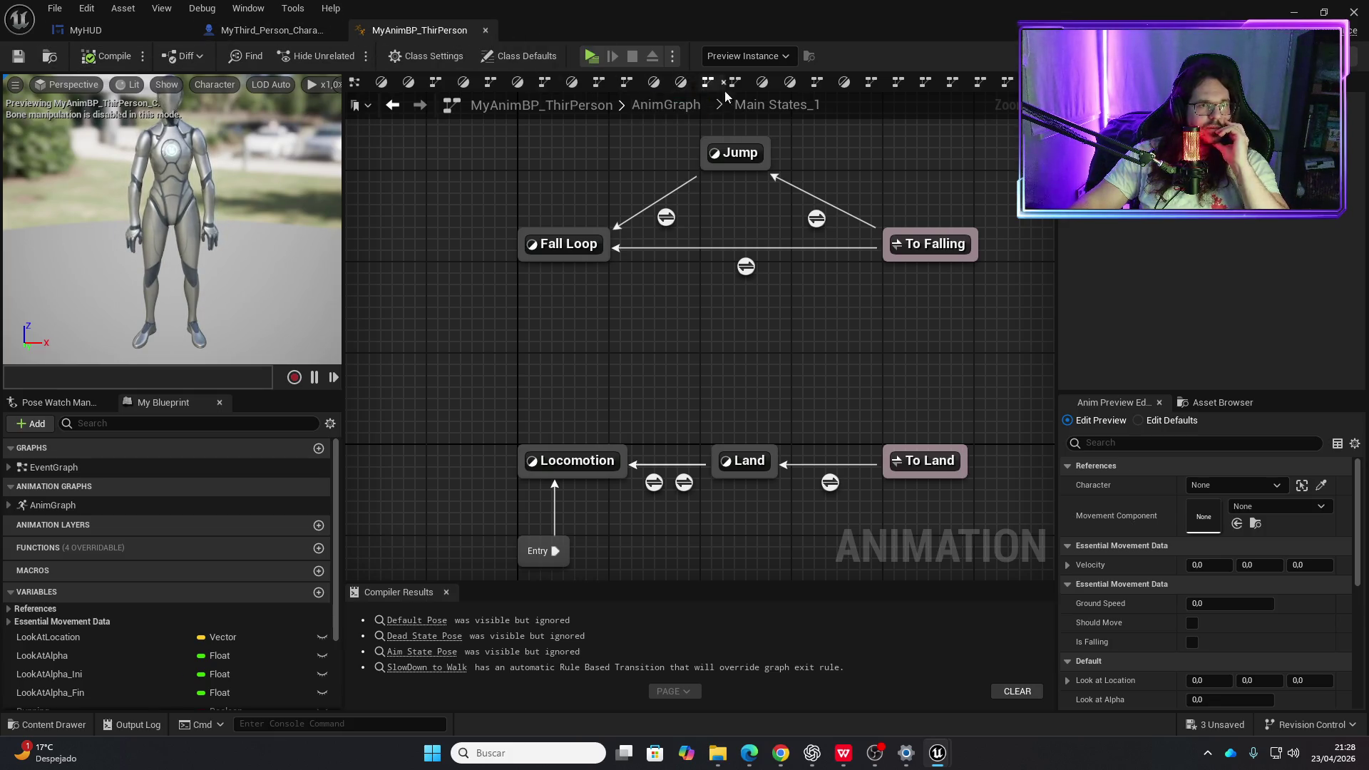
click(676, 109)
scroll(501, 378, up, 6)
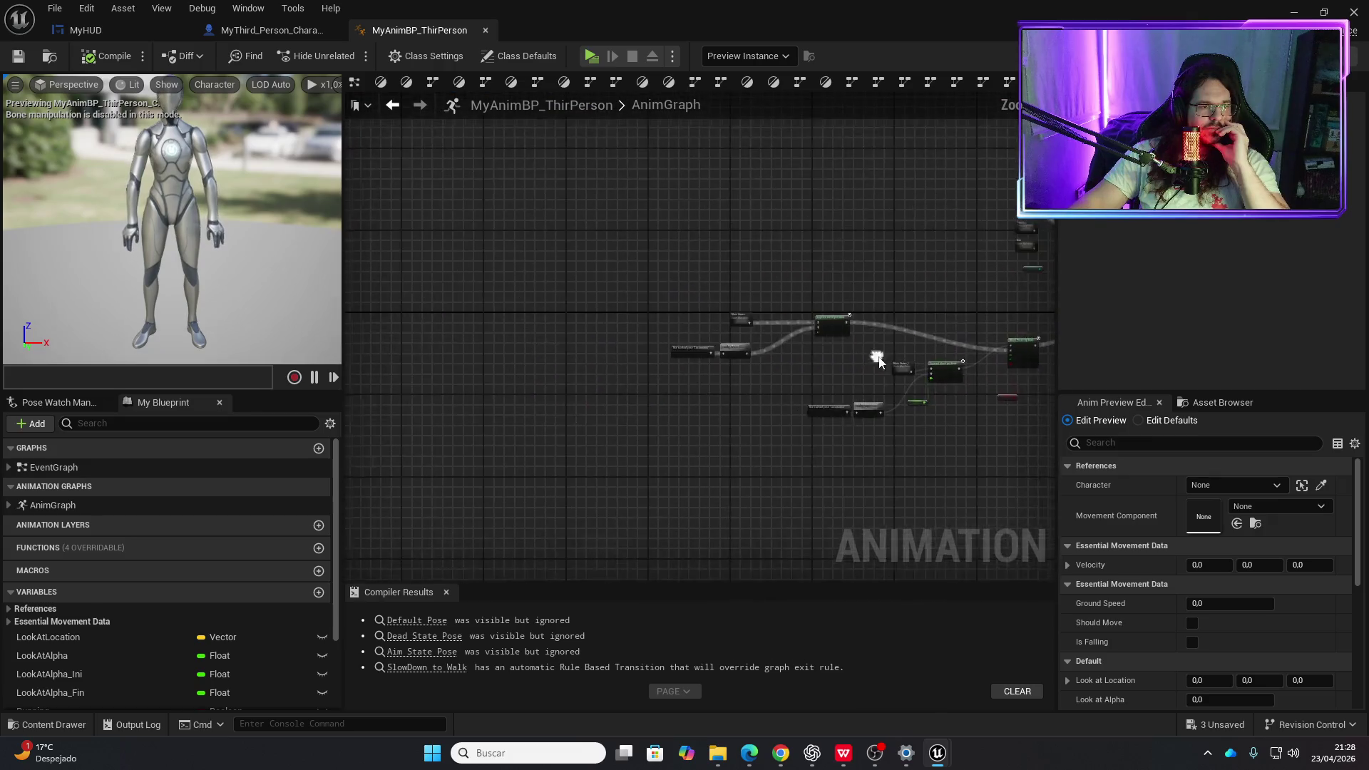
double_click(652, 278)
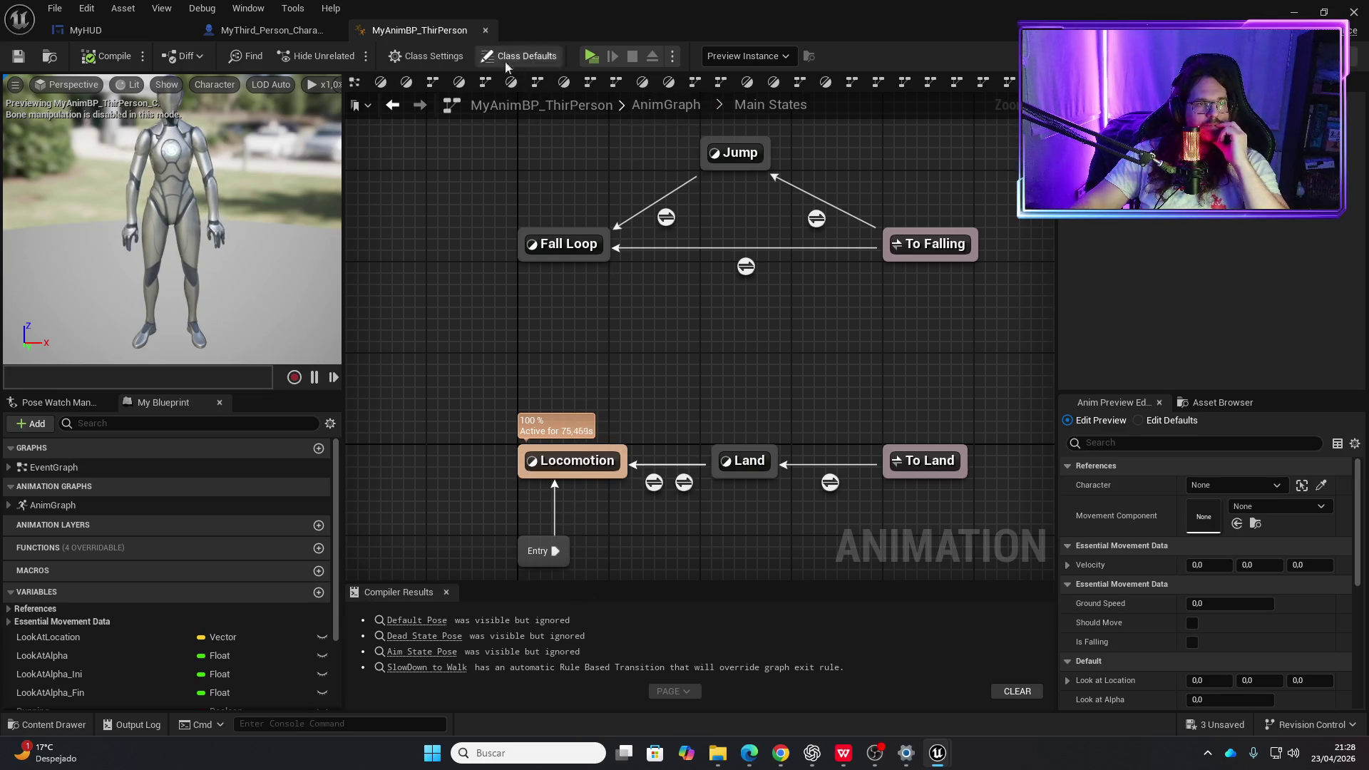
click(676, 106)
scroll(628, 293, up, 5)
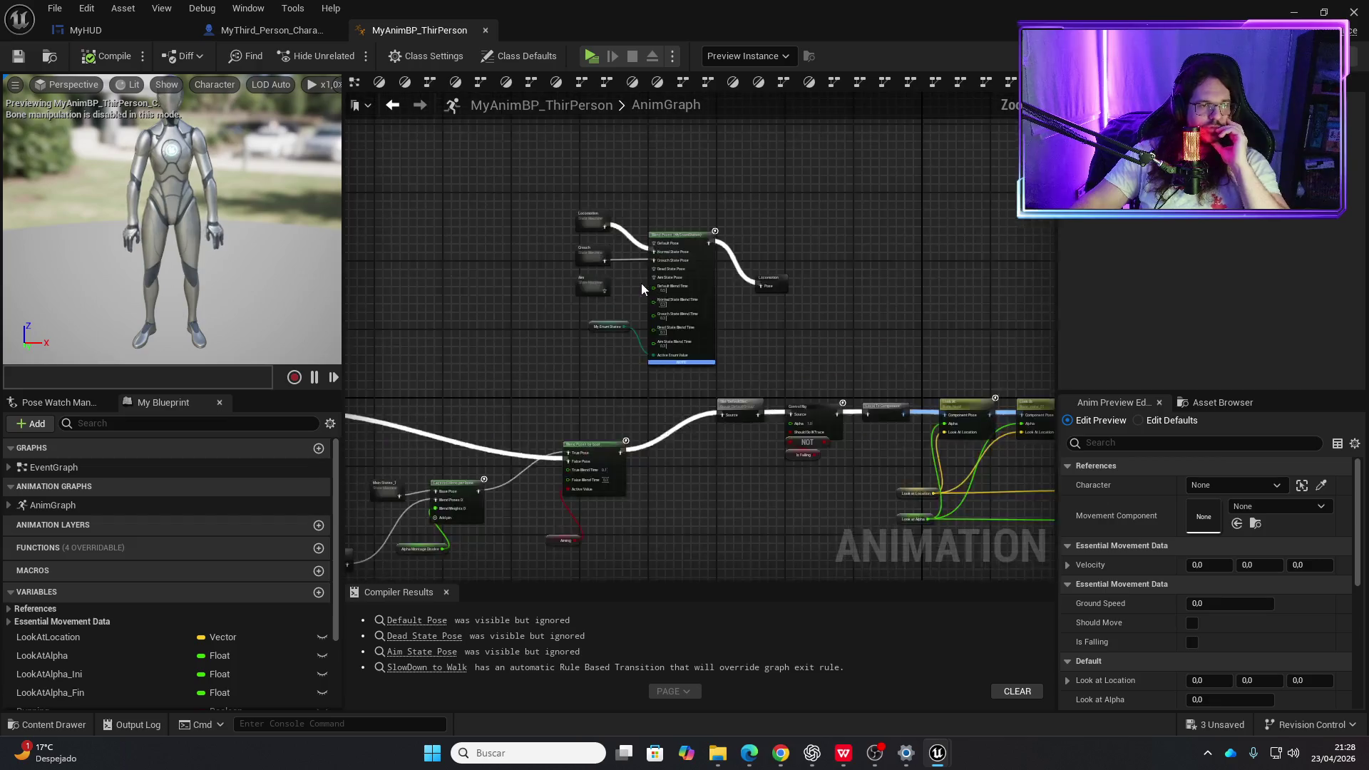
scroll(638, 254, up, 2)
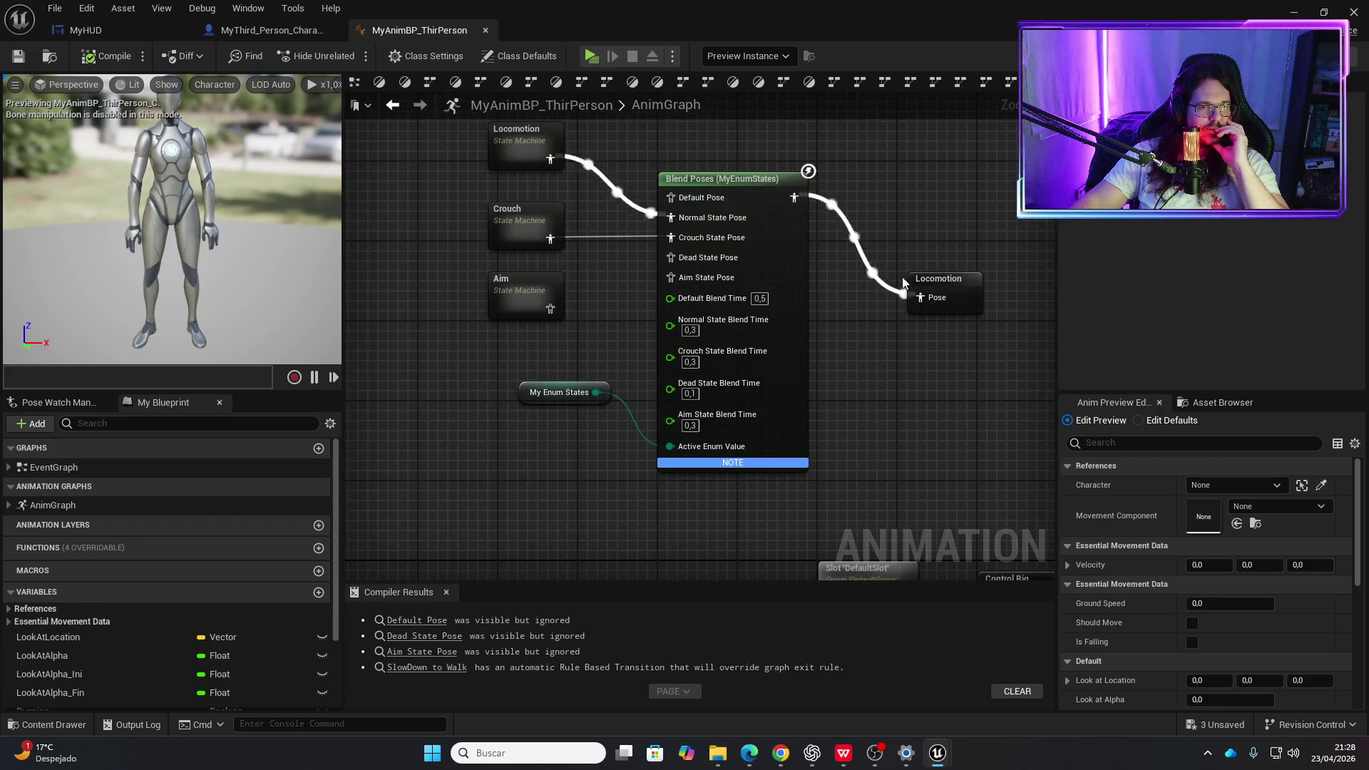
- Review the Locomotion state machine, then pan the AnimGraph to the Slot and Layered blend chains
double_click(524, 138)
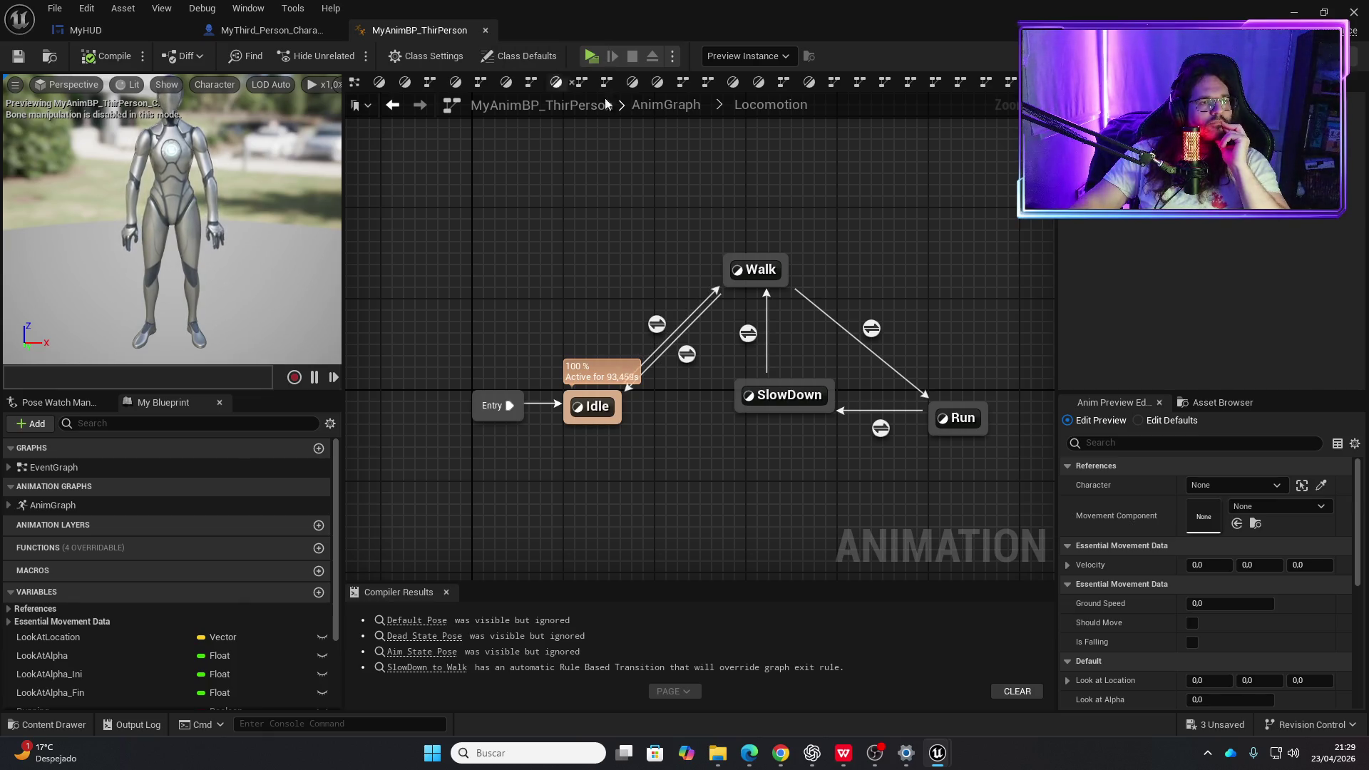
click(666, 105)
scroll(654, 289, up, 4)
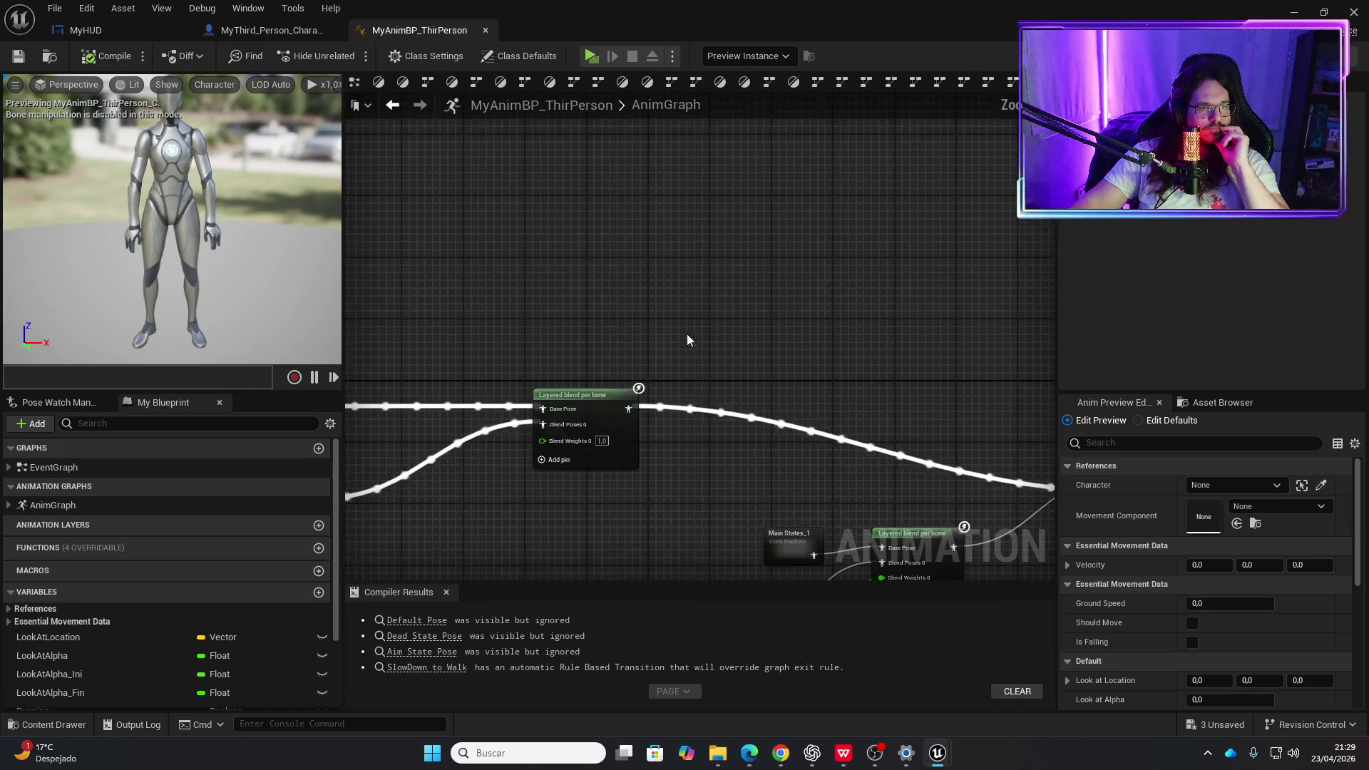
mouse_move(770, 227)
mouse_down()
mouse_move(611, 308)
mouse_move(715, 314)
mouse_move(584, 376)
mouse_move(575, 404)
mouse_move(892, 379)
mouse_up()
mouse_move(753, 372)
mouse_down()
mouse_move(861, 326)
mouse_move(929, 394)
mouse_move(529, 361)
mouse_move(538, 331)
mouse_move(776, 242)
mouse_move(828, 240)
mouse_move(1012, 333)
mouse_move(1191, 632)
mouse_up()
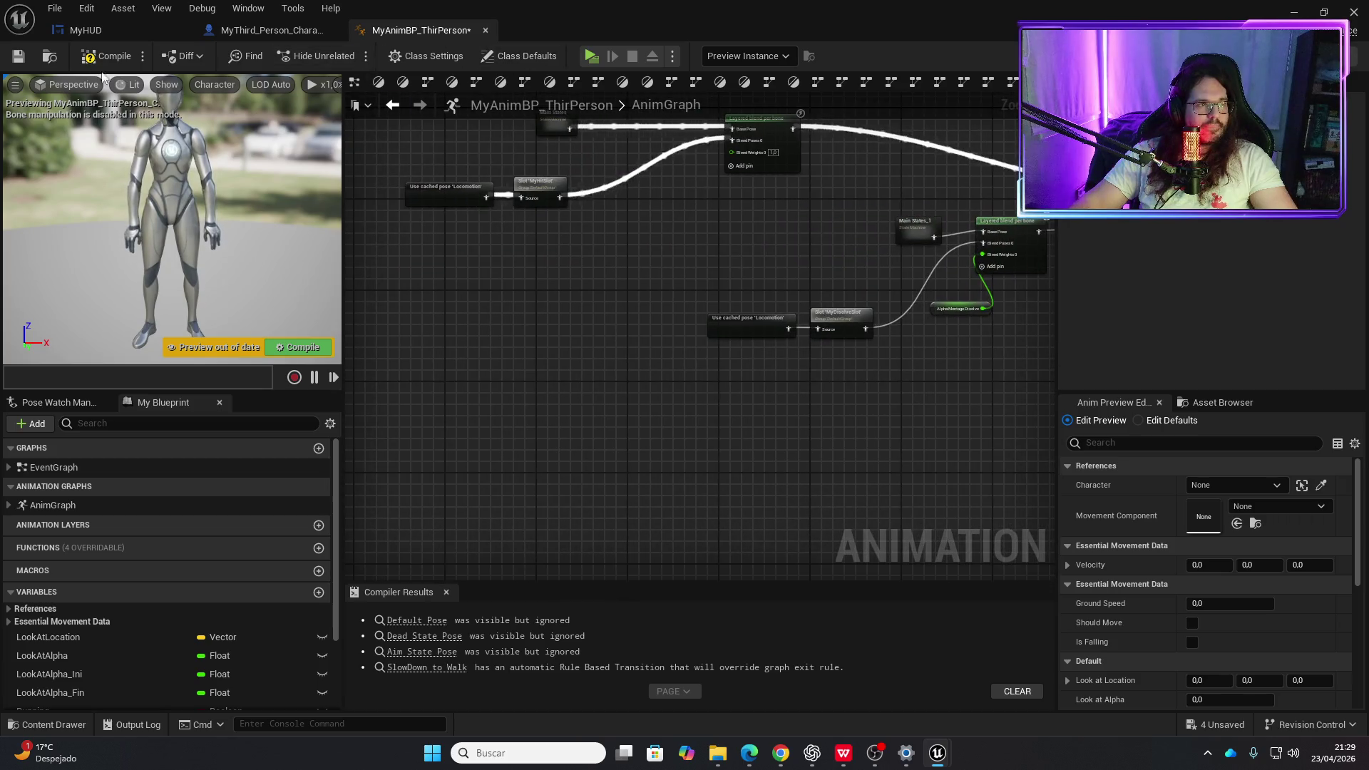
- Save MyAnimBP_ThirPerson with Ctrl+S and run a brief play-test
key(ctrl+s)
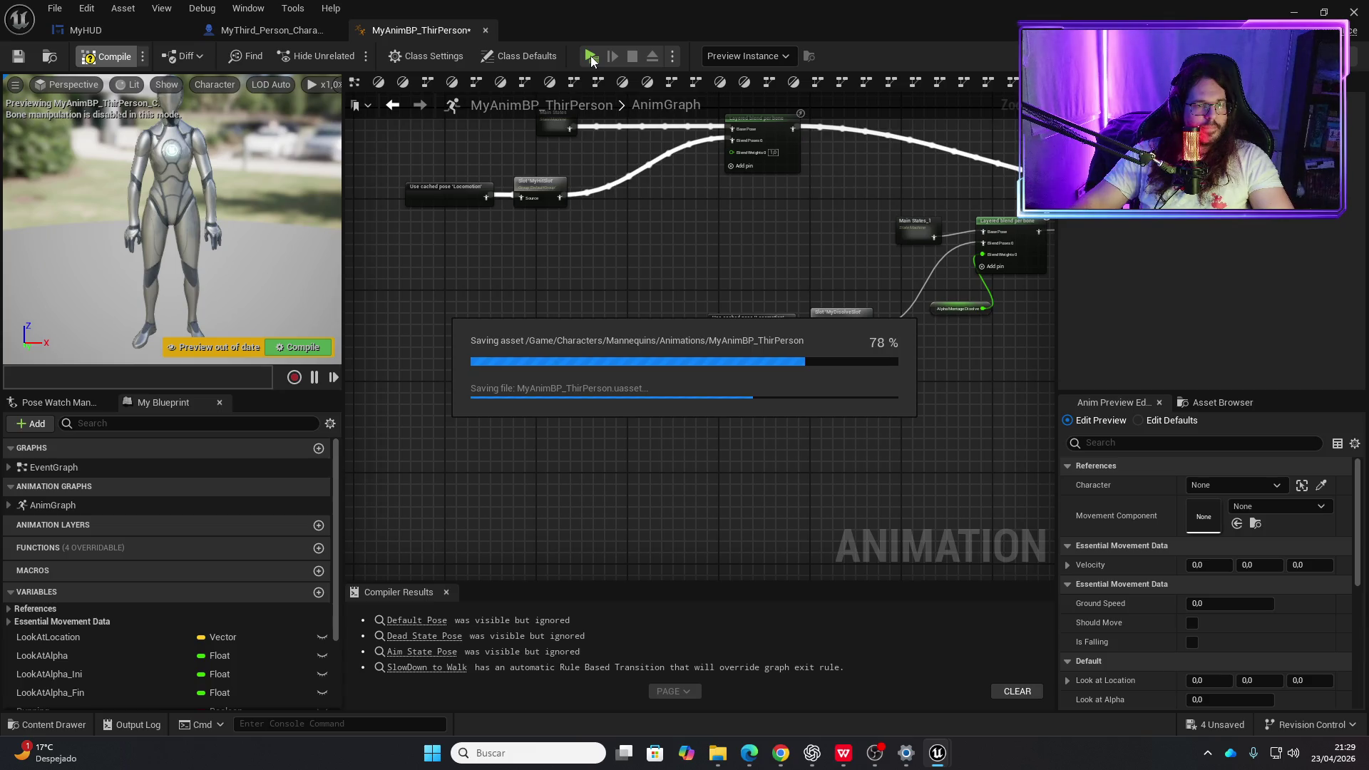
click(590, 55)
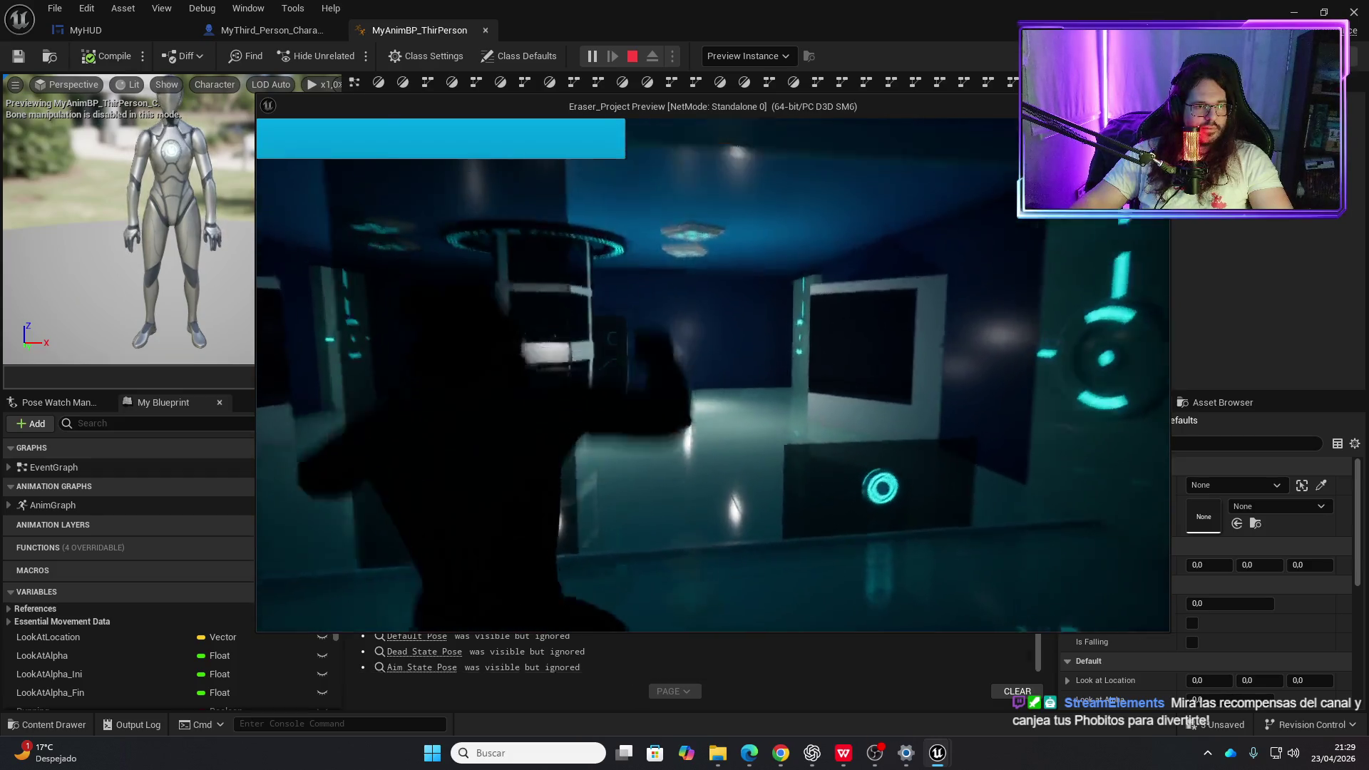
key(Escape)
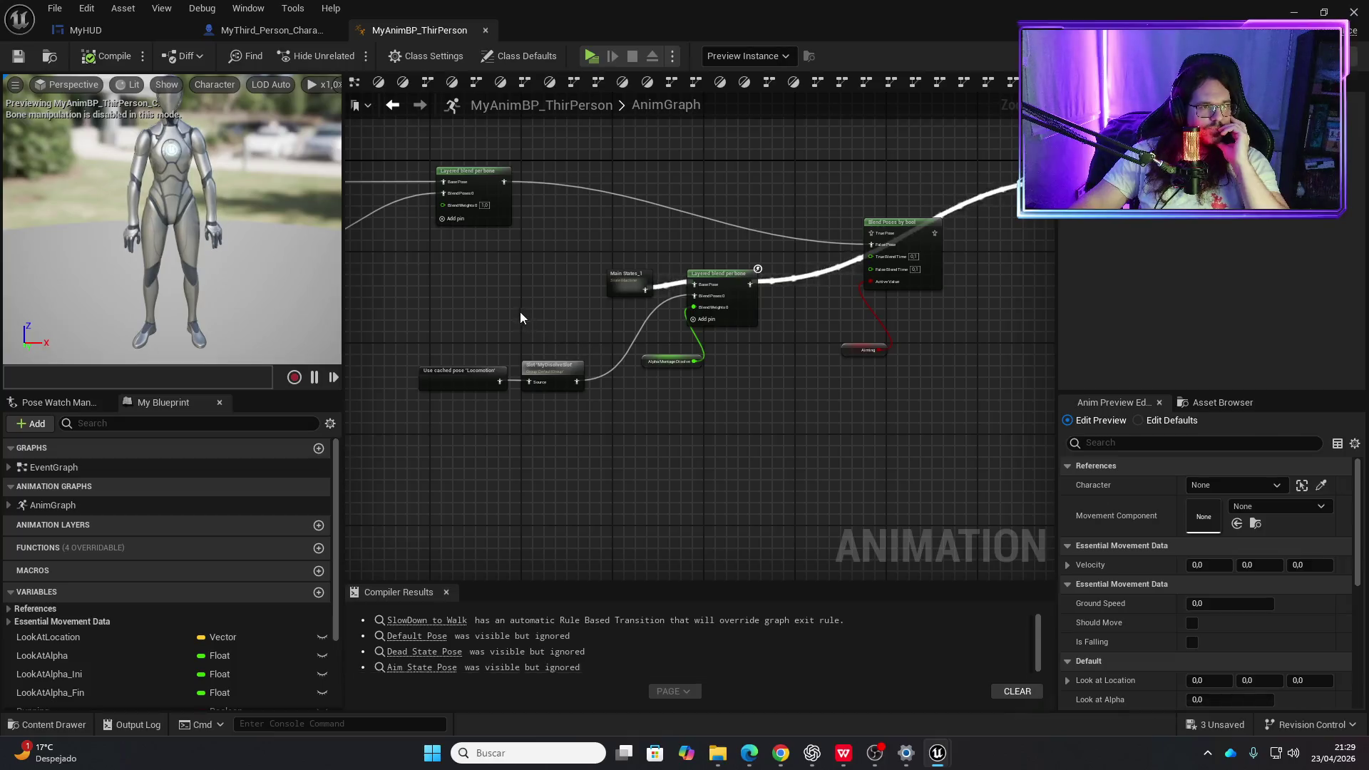
- Center the AnimGraph on the Main States and dissolve slot nodes
drag(519, 311, 722, 289)
scroll(721, 289, up, 2)
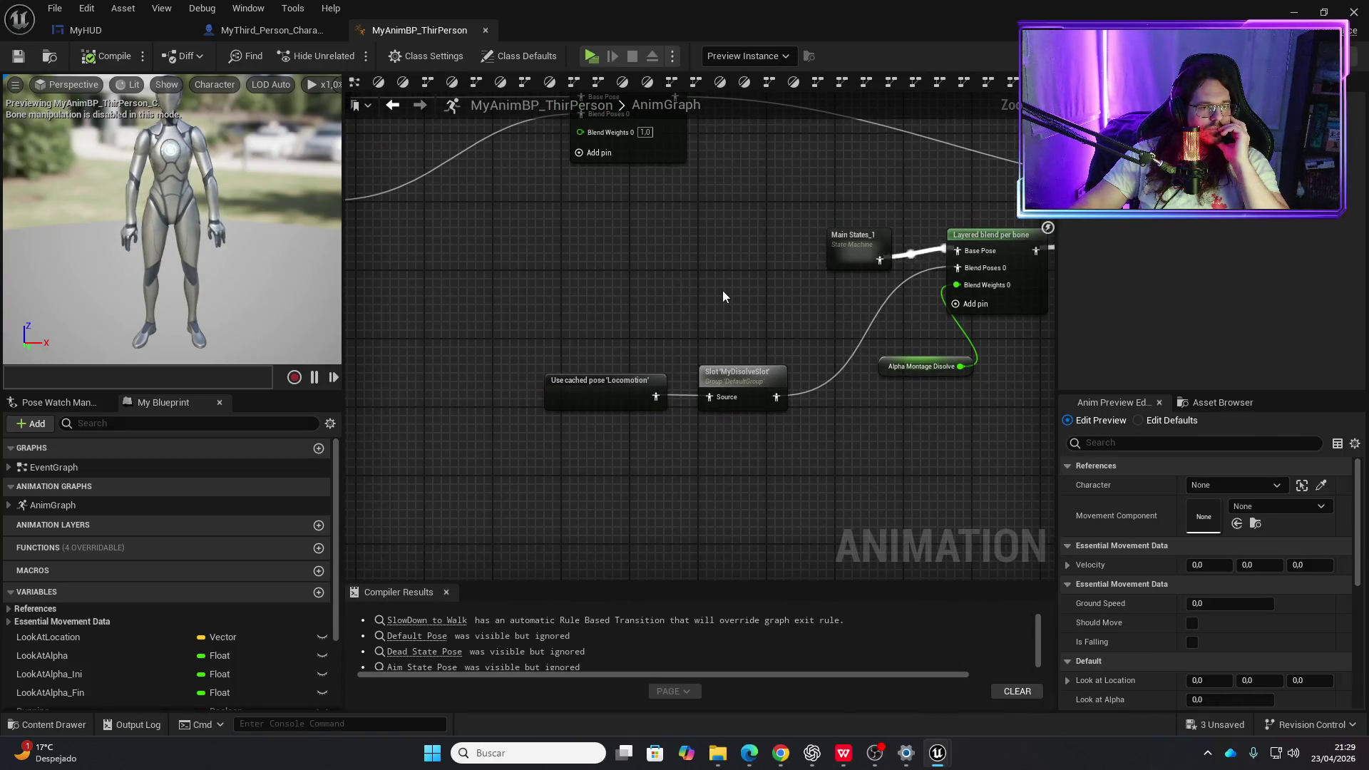
scroll(722, 290, down, 2)
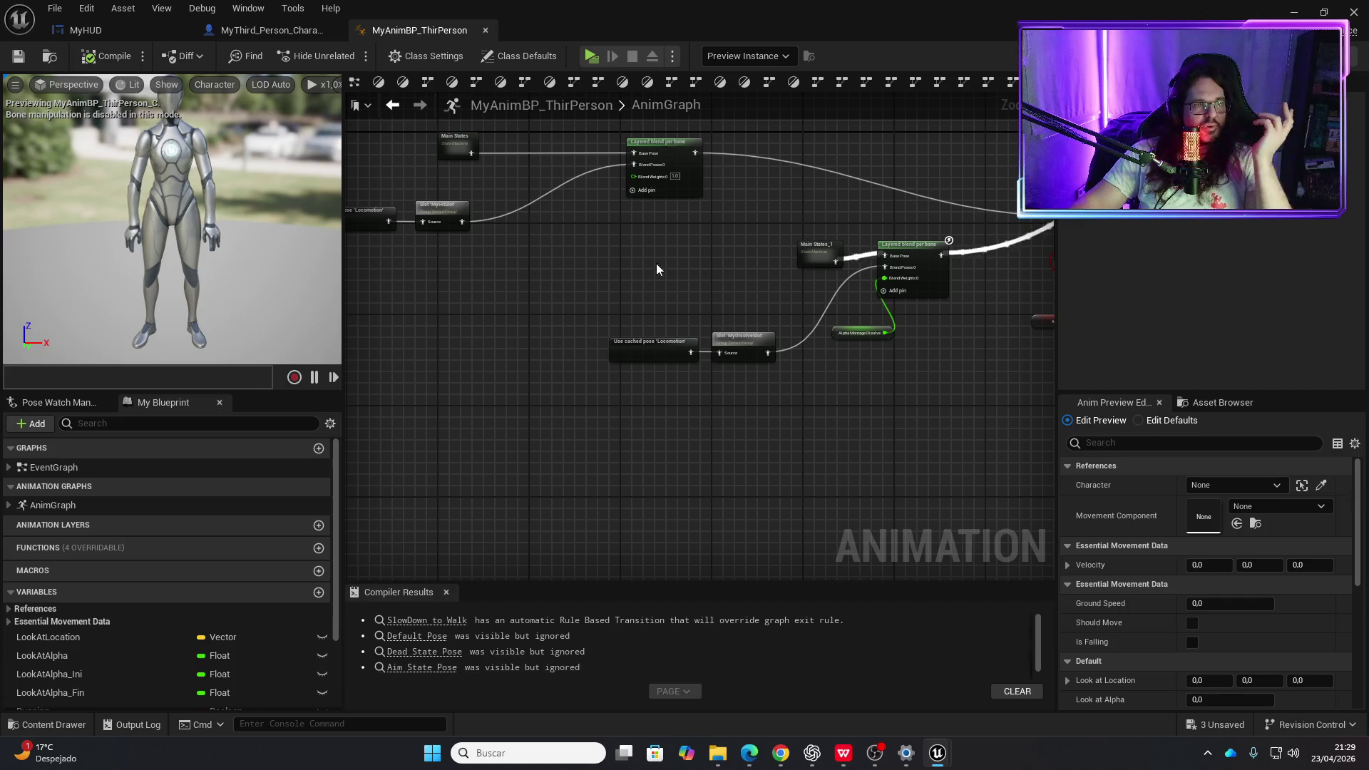
scroll(642, 257, up, 2)
scroll(583, 242, down, 2)
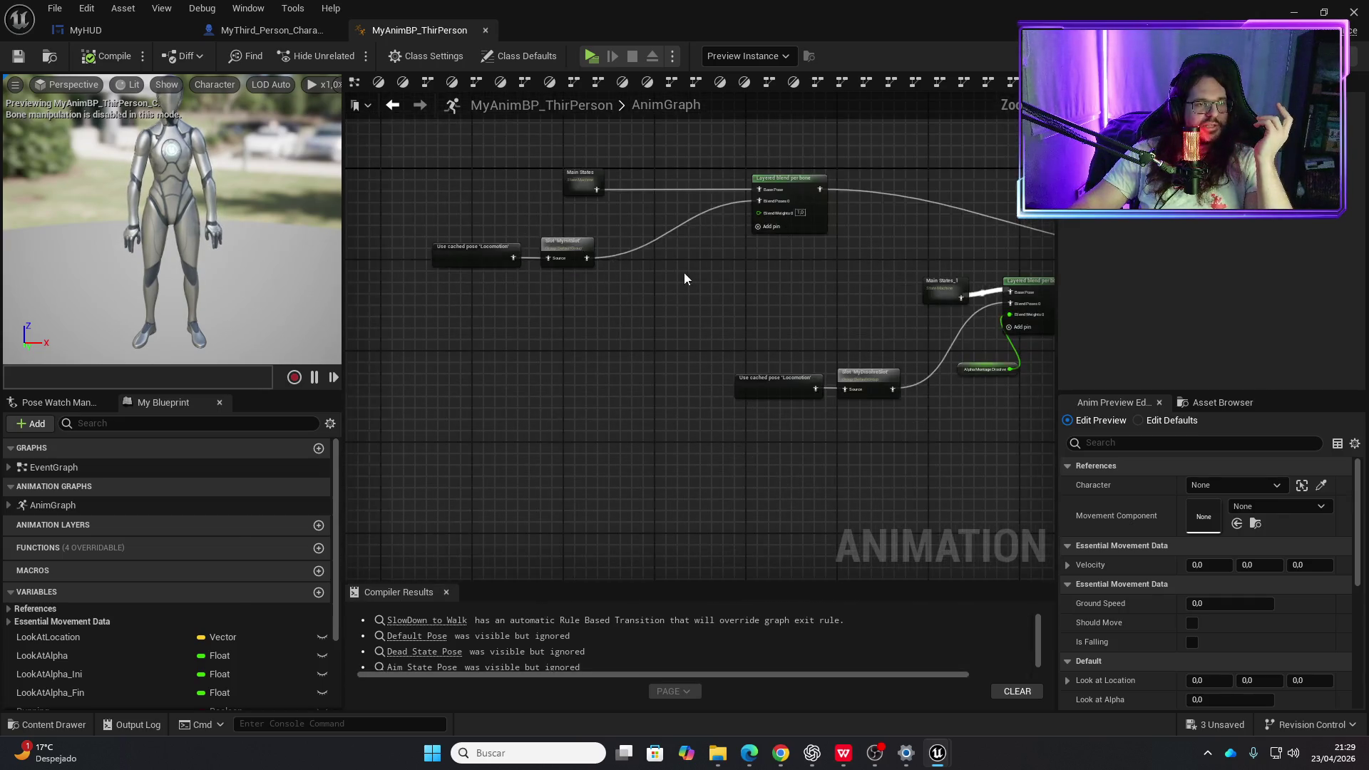
scroll(683, 272, up, 4)
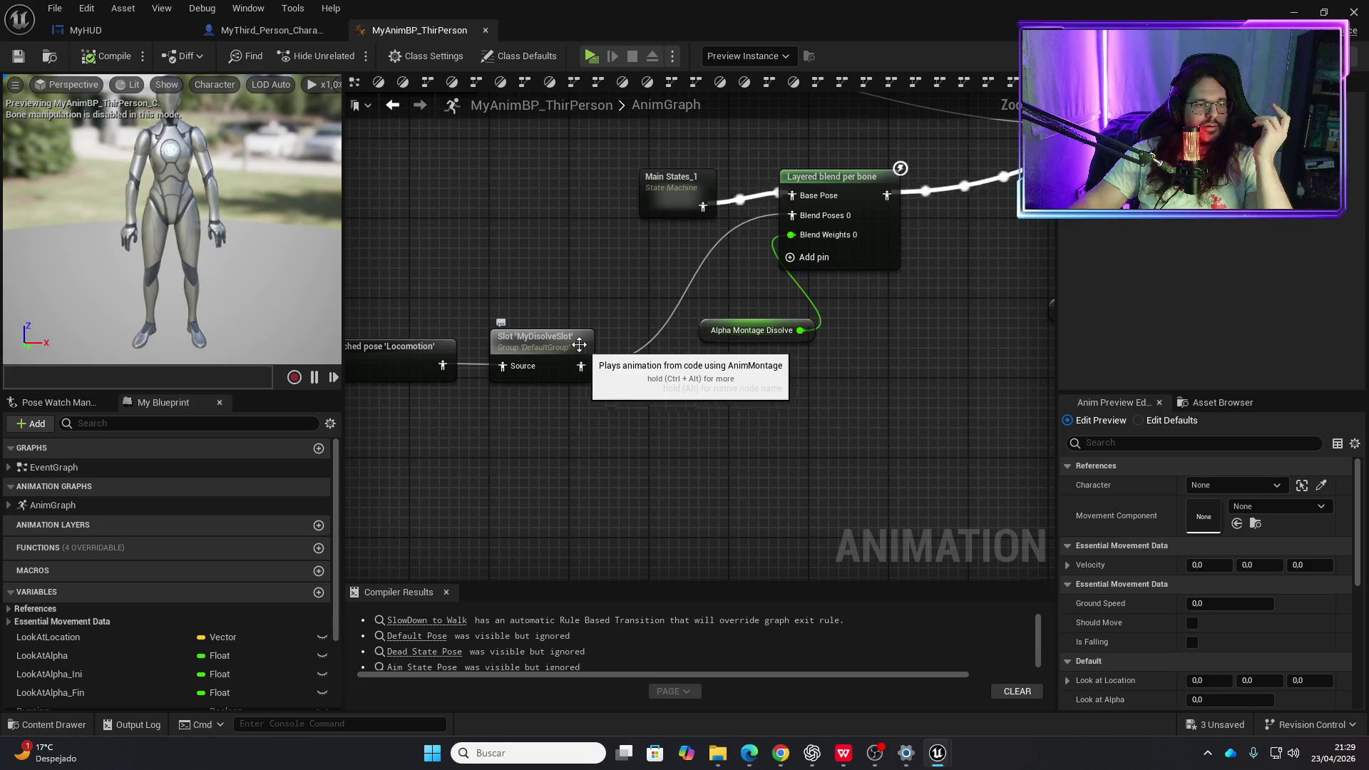
scroll(498, 248, down, 1)
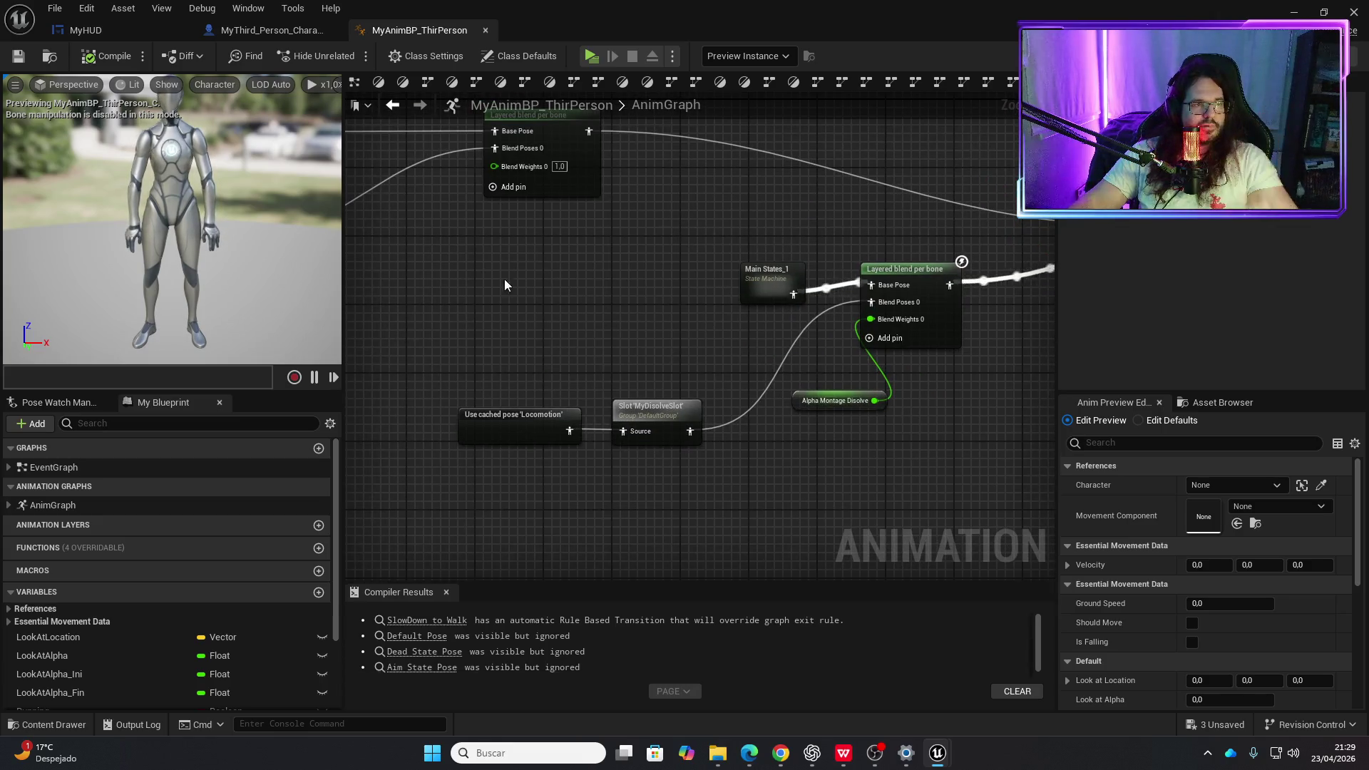
drag(515, 328, 639, 362)
drag(648, 305, 608, 304)
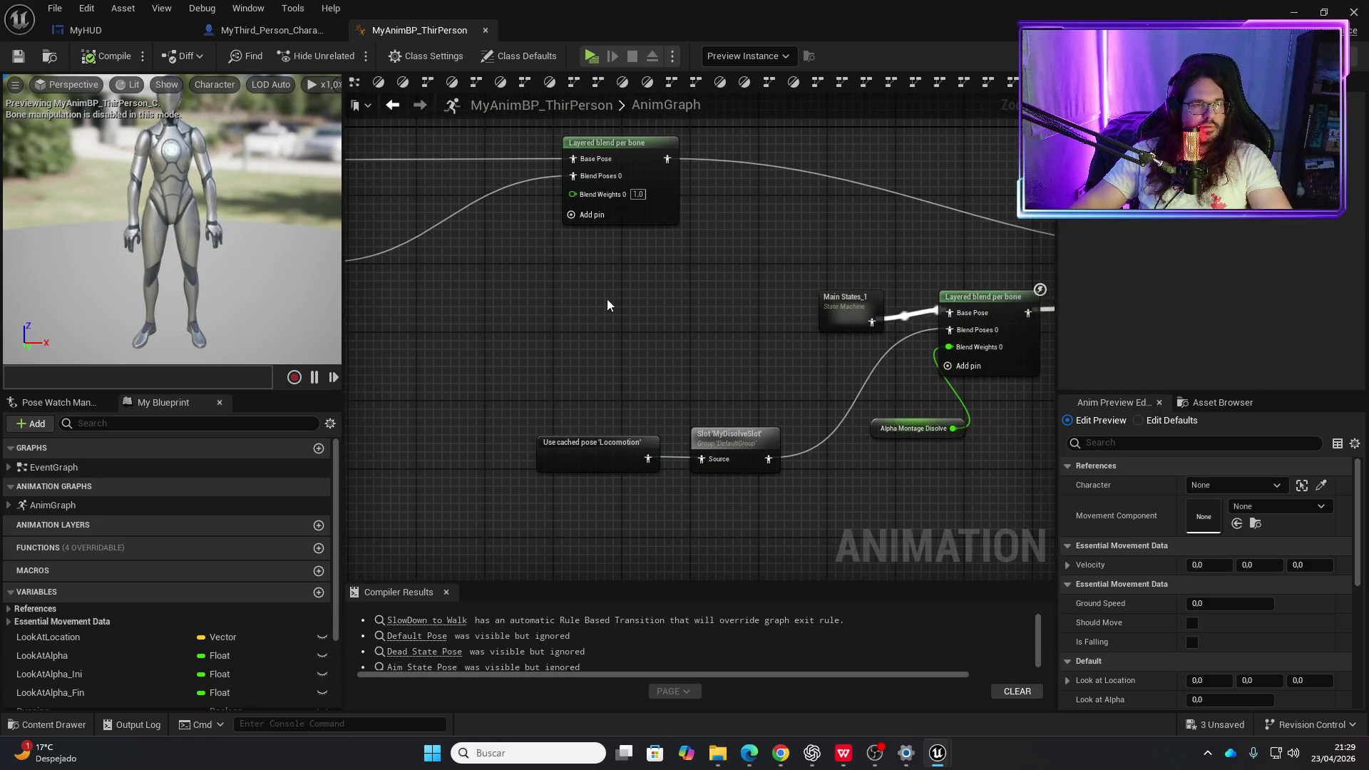
- Browse the Content Drawer to MyAnimations/Hits, then return to MyThird_Person_Character
key(ctrl+space)
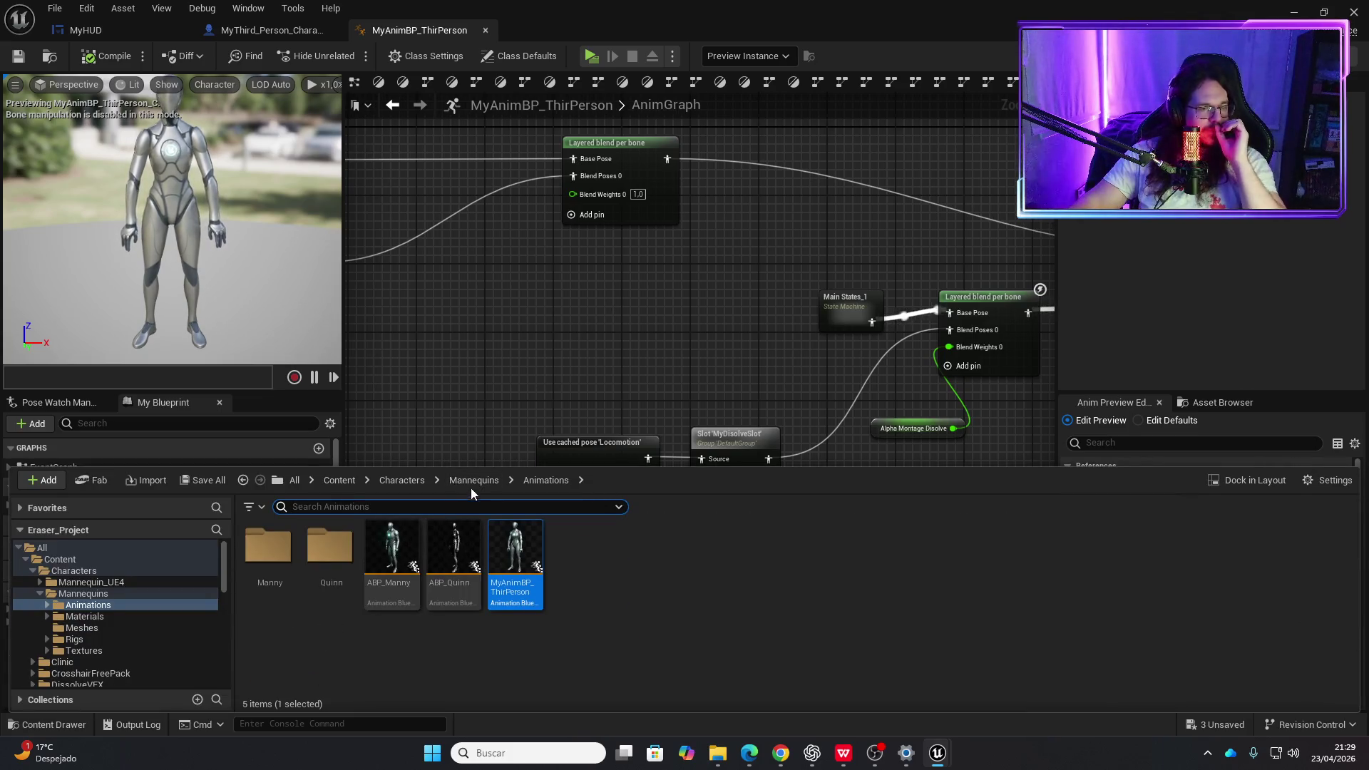
scroll(107, 591, down, 10)
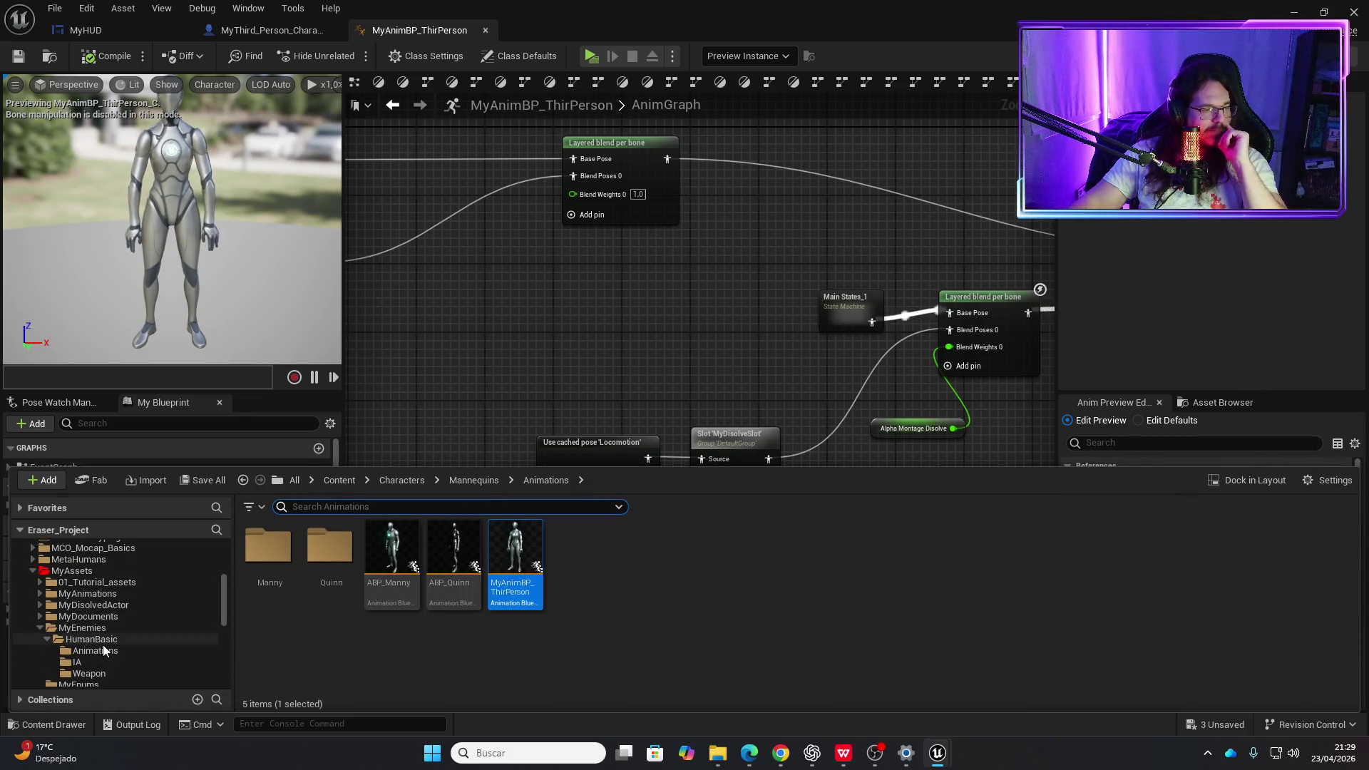
scroll(103, 645, up, 2)
click(92, 594)
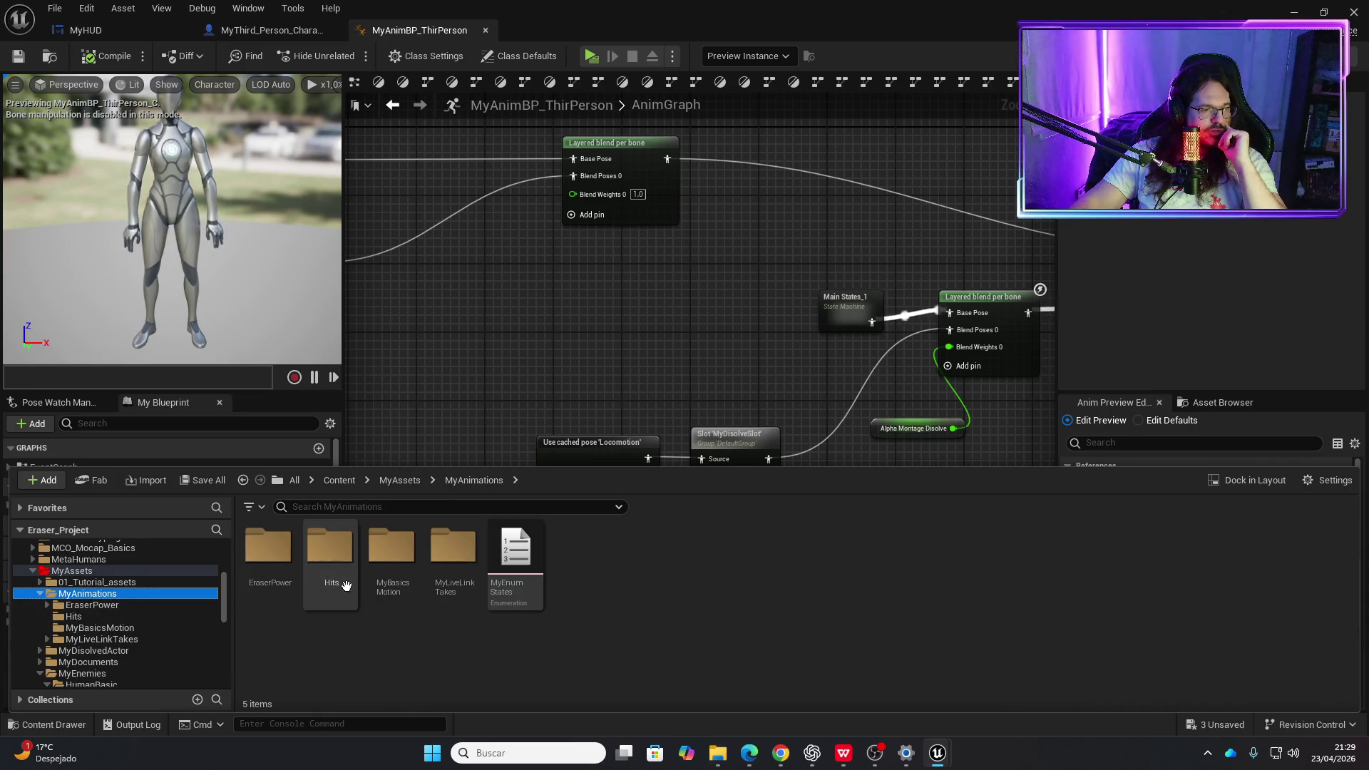
double_click(329, 549)
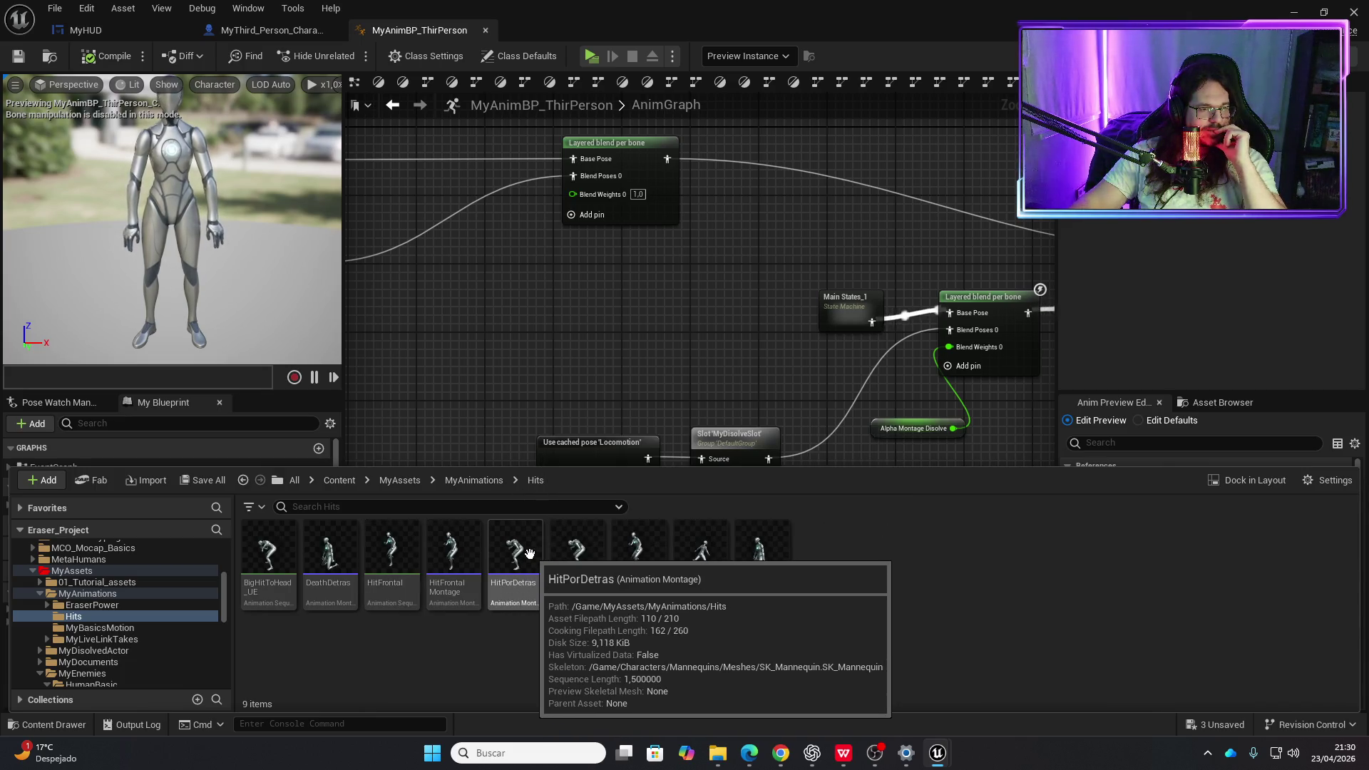
click(269, 32)
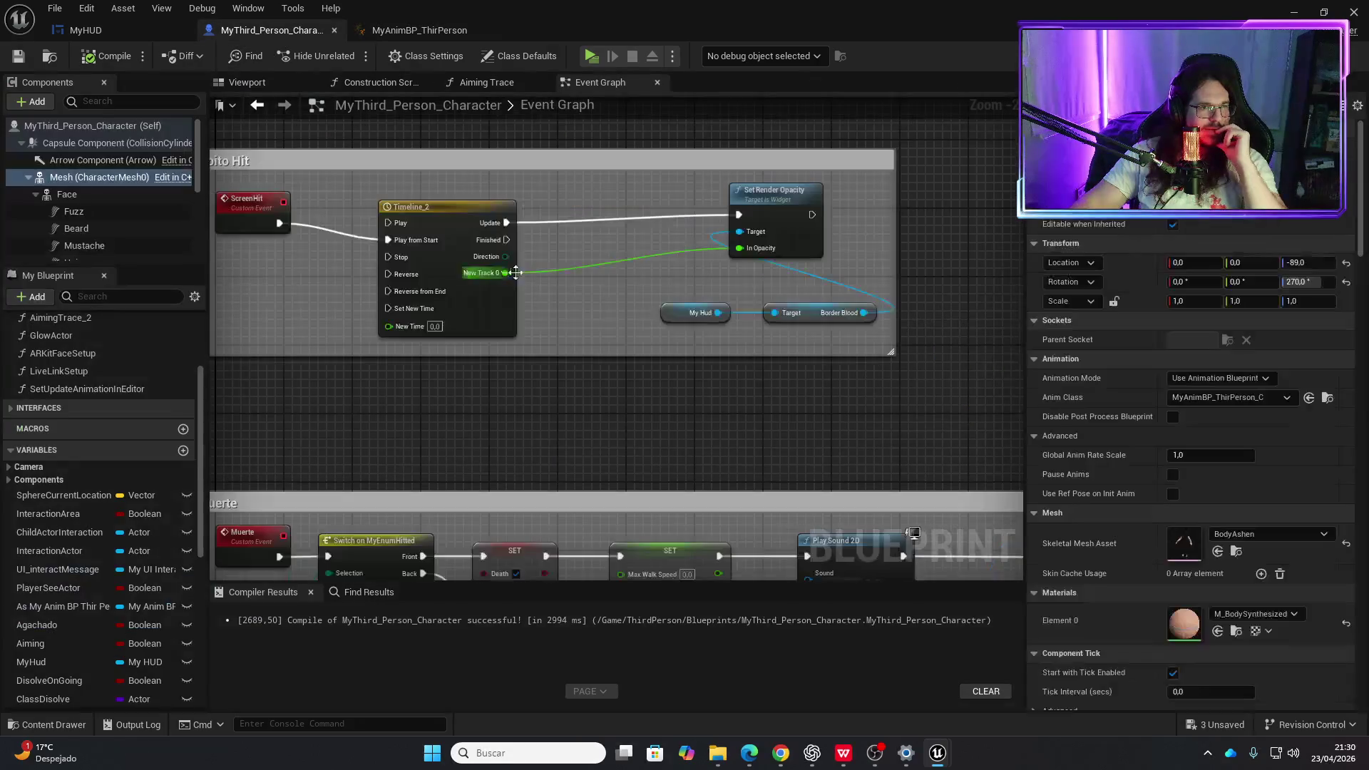
- Open the HitPorDetras montage from the Content Drawer for editing
scroll(479, 405, down, 6)
scroll(605, 171, up, 8)
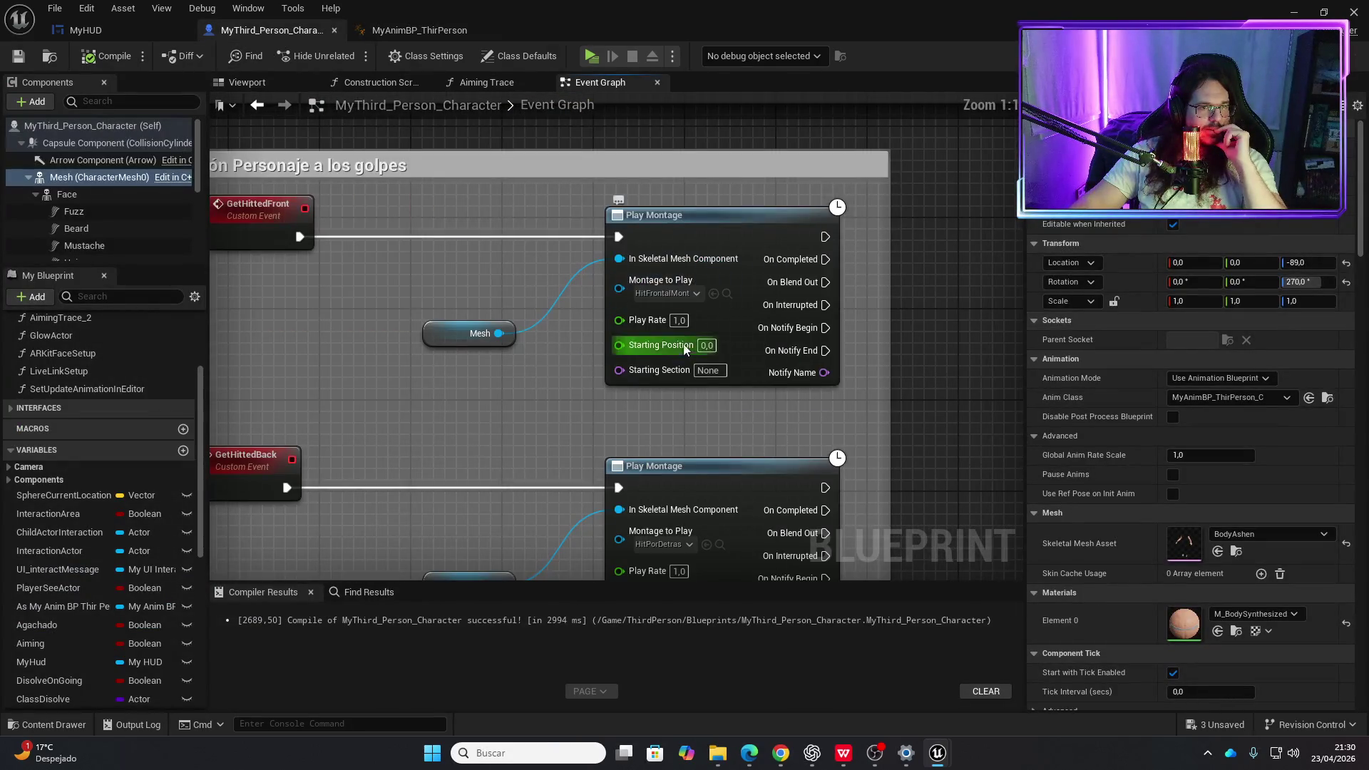
drag(665, 430, 639, 340)
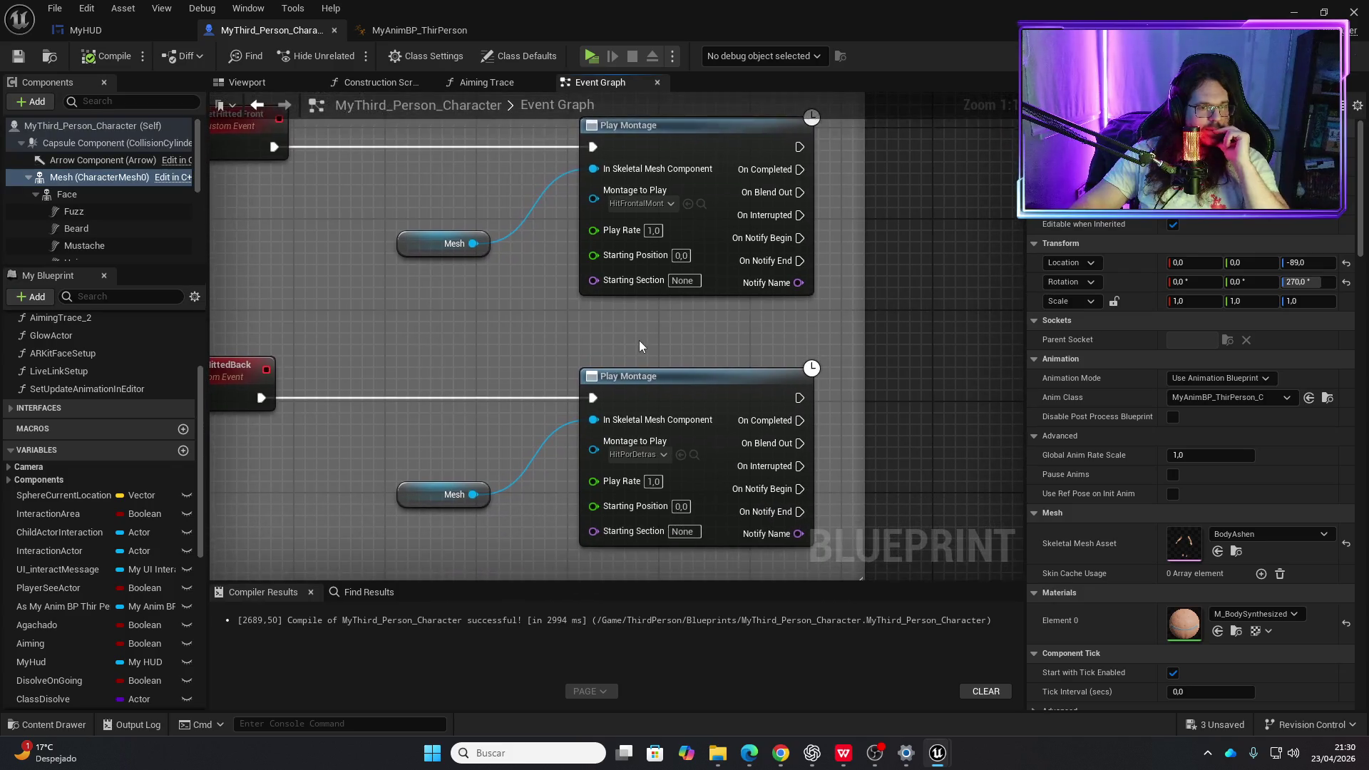
key(ctrl+space)
click(505, 540)
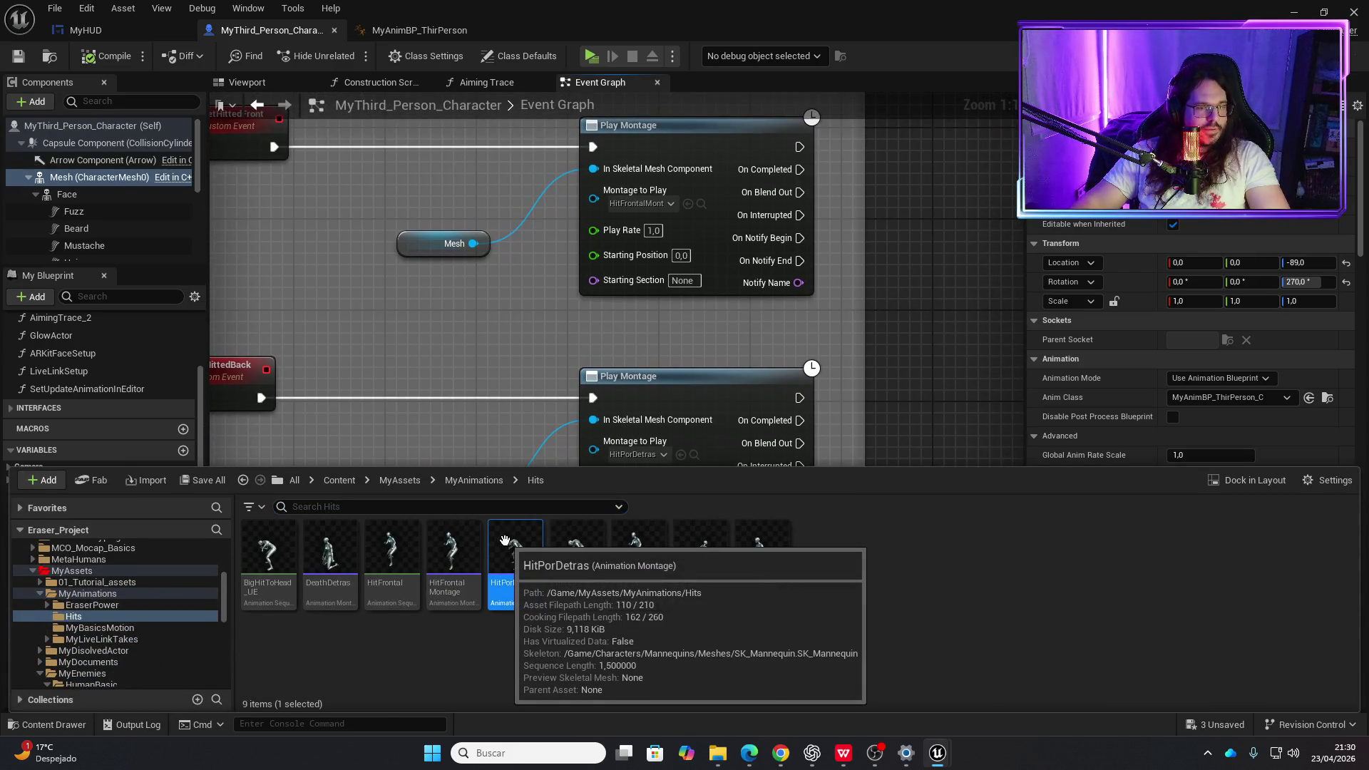
double_click(505, 540)
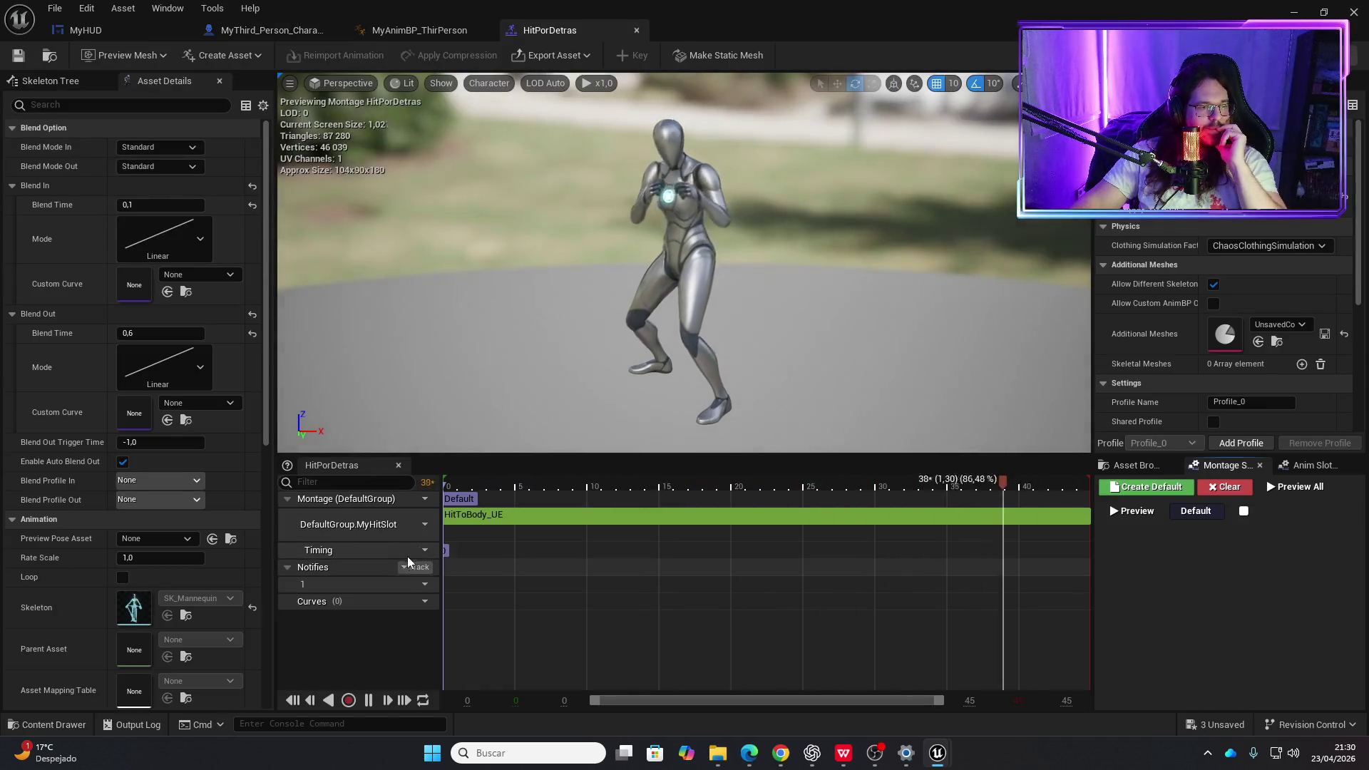
- Set the montage track's slot to DefaultGroup.MyDisolveSlot, save, and play-test from the AnimBP
click(415, 526)
mouse_move(457, 561)
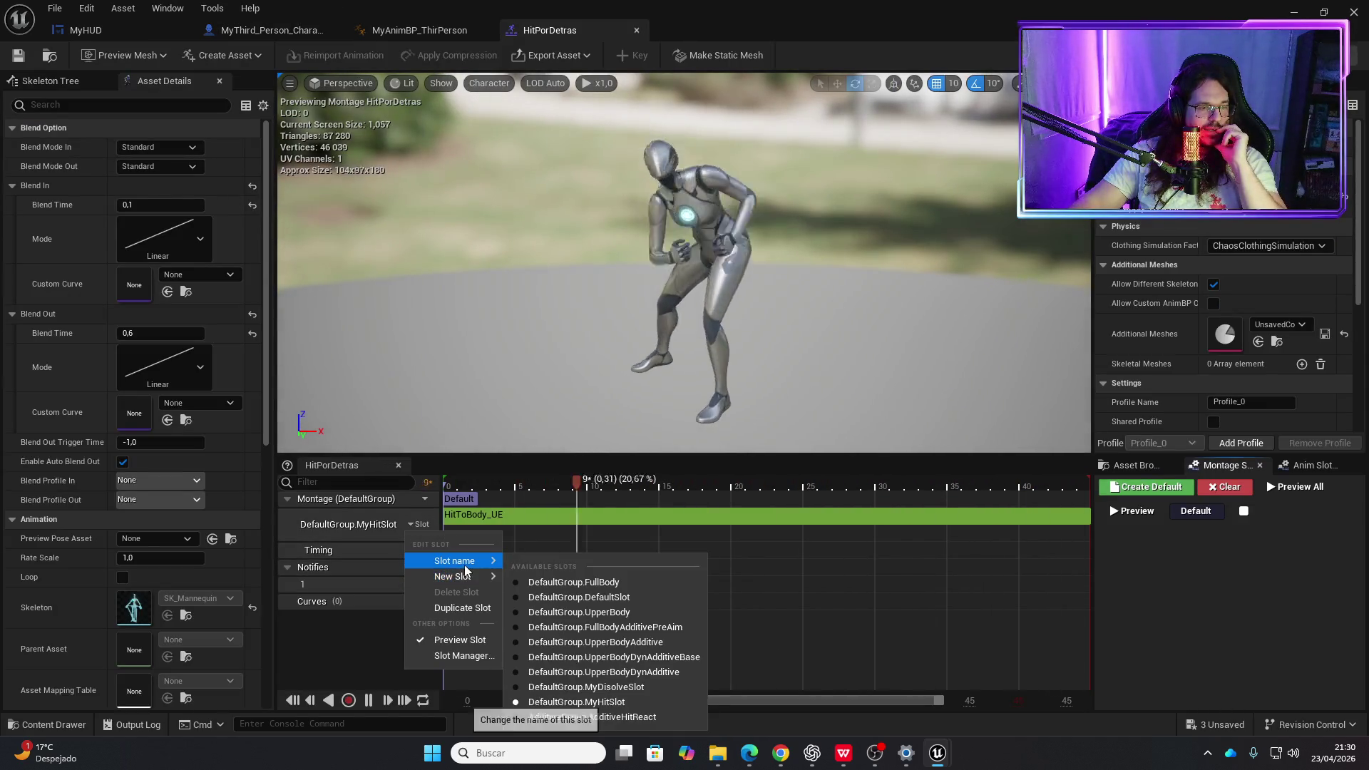
click(592, 687)
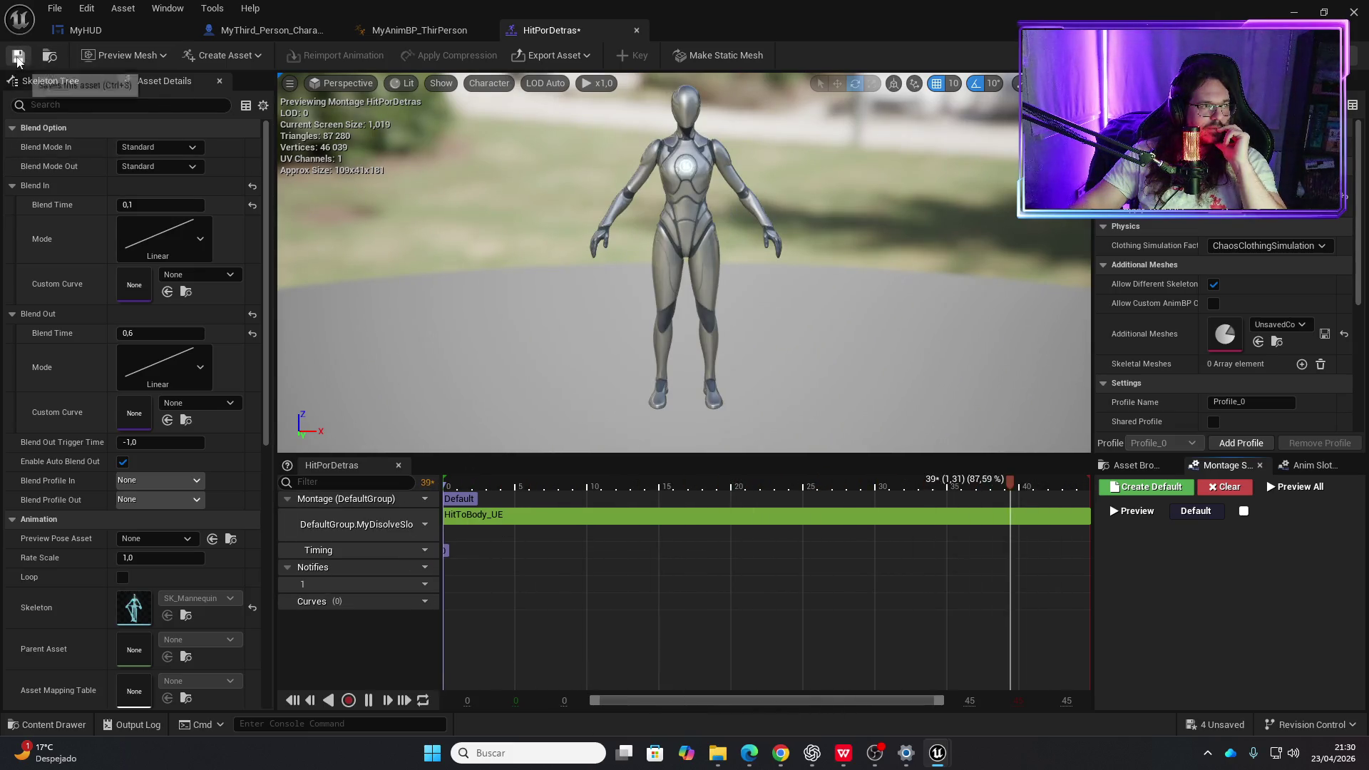
click(18, 57)
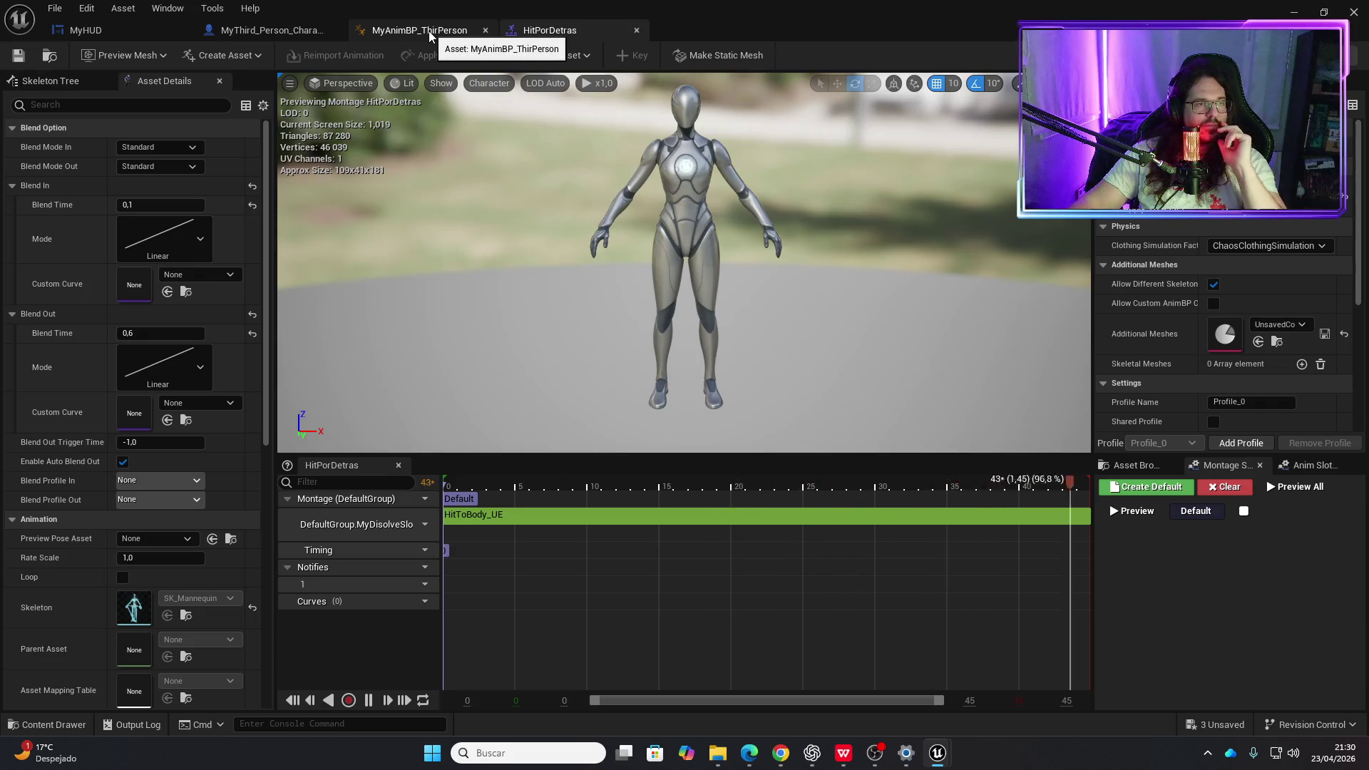
click(429, 33)
click(593, 57)
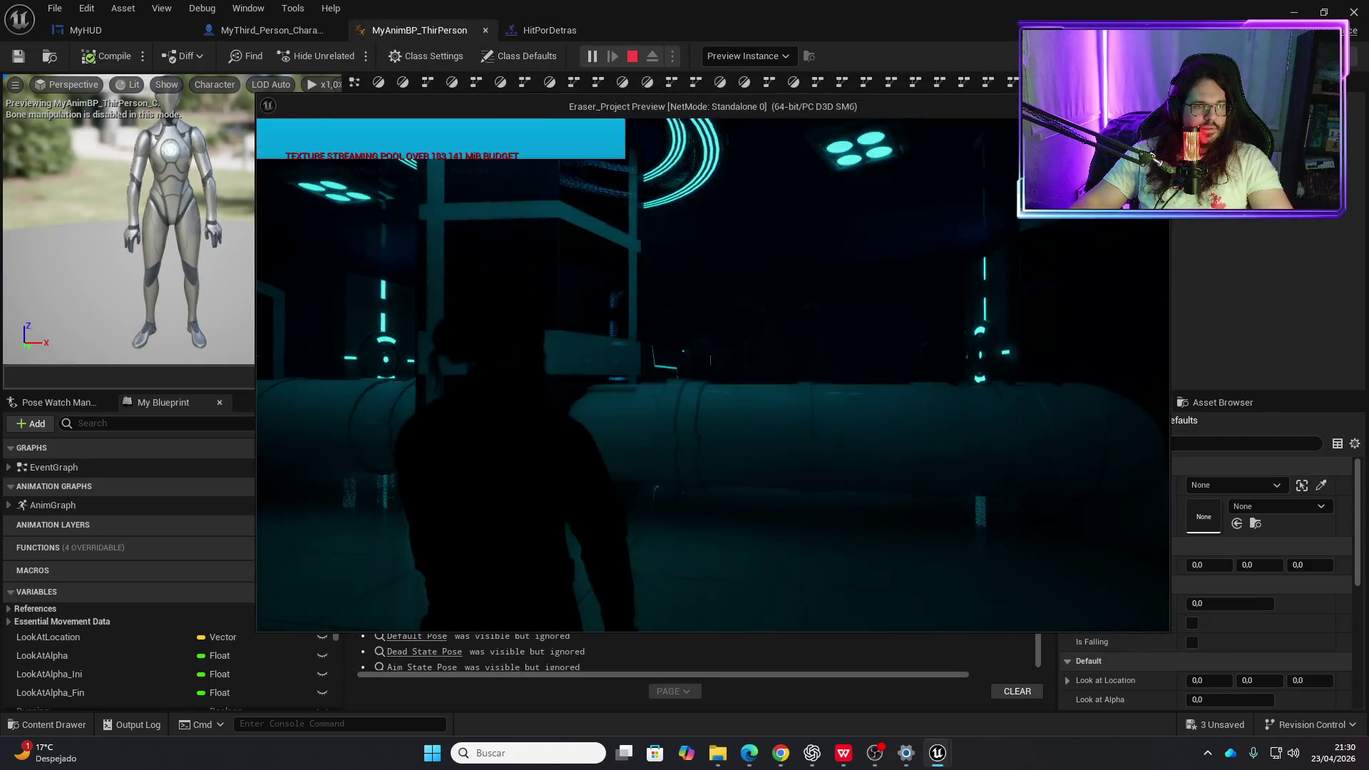
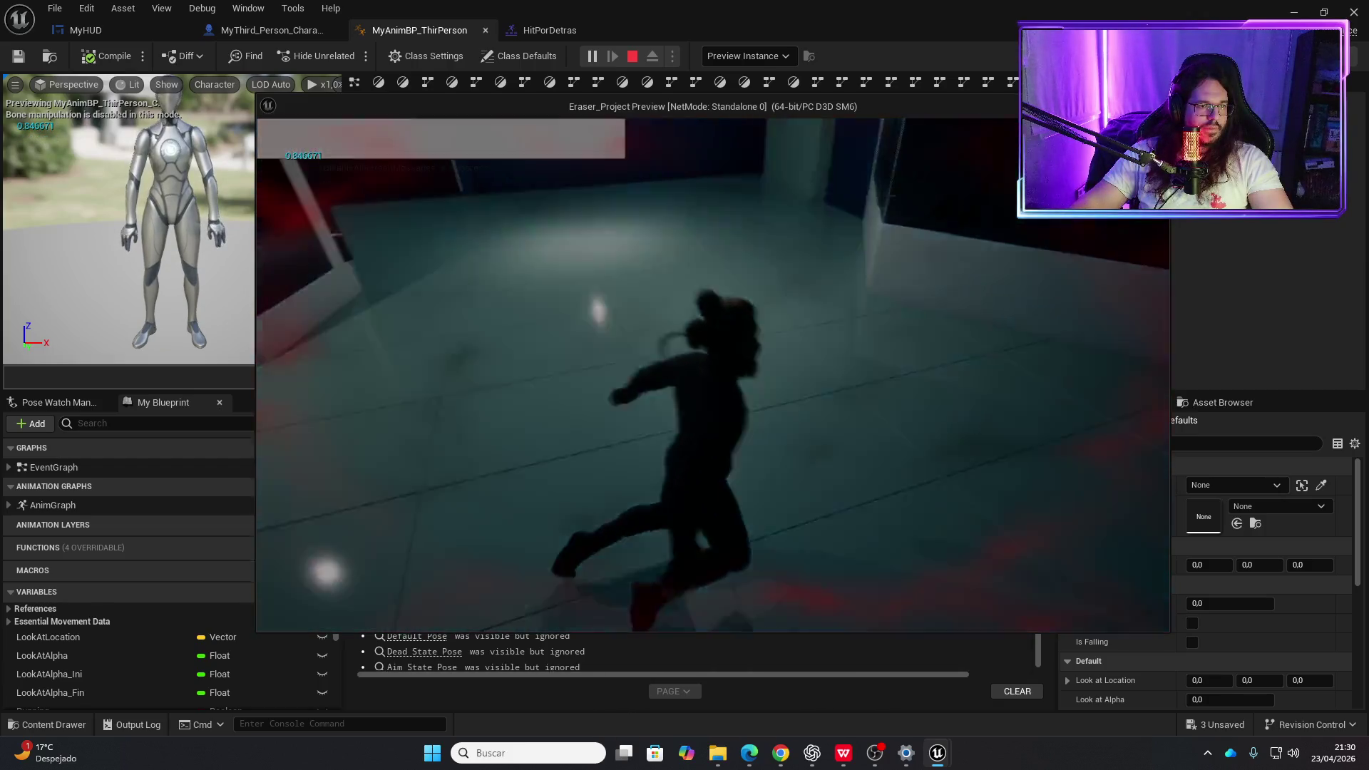
- End the running play session, play-test the game again, then stop it to return to the AnimGraph
key(Escape)
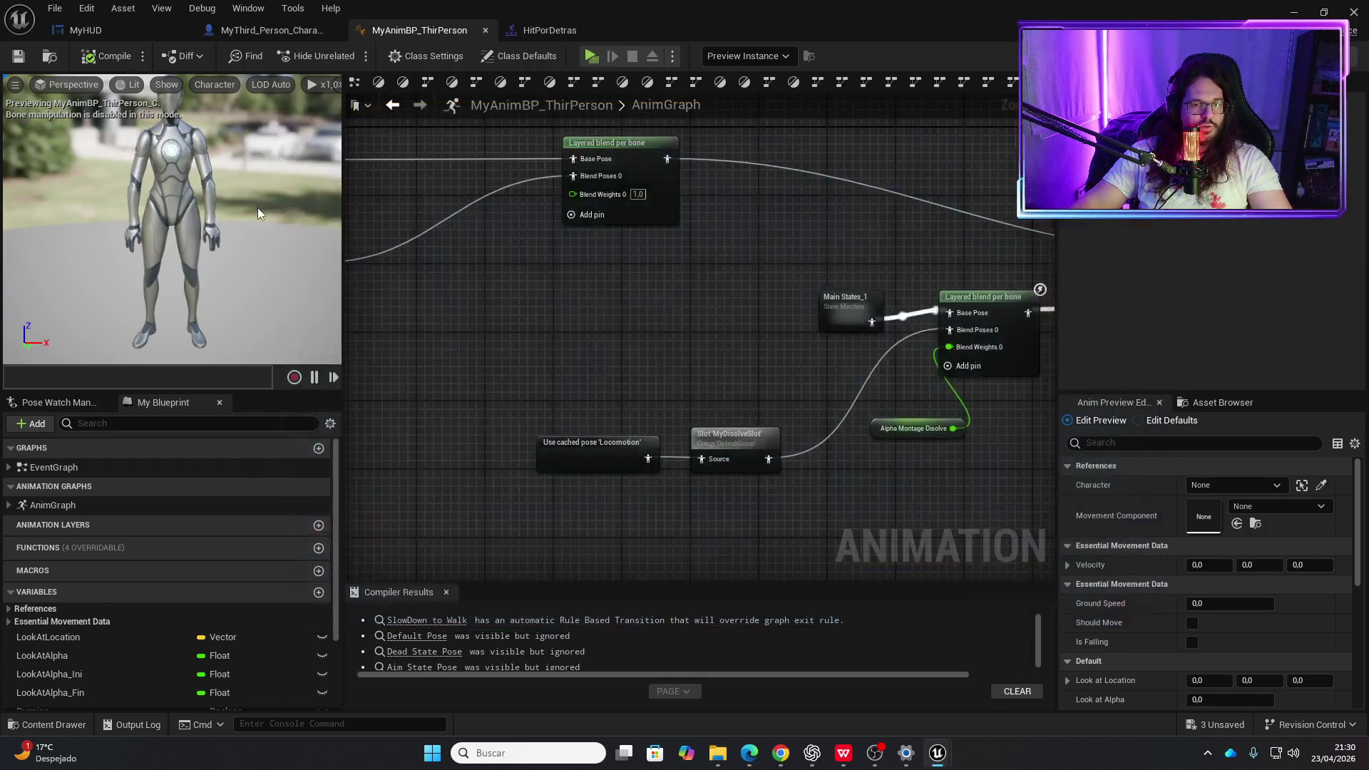
click(590, 57)
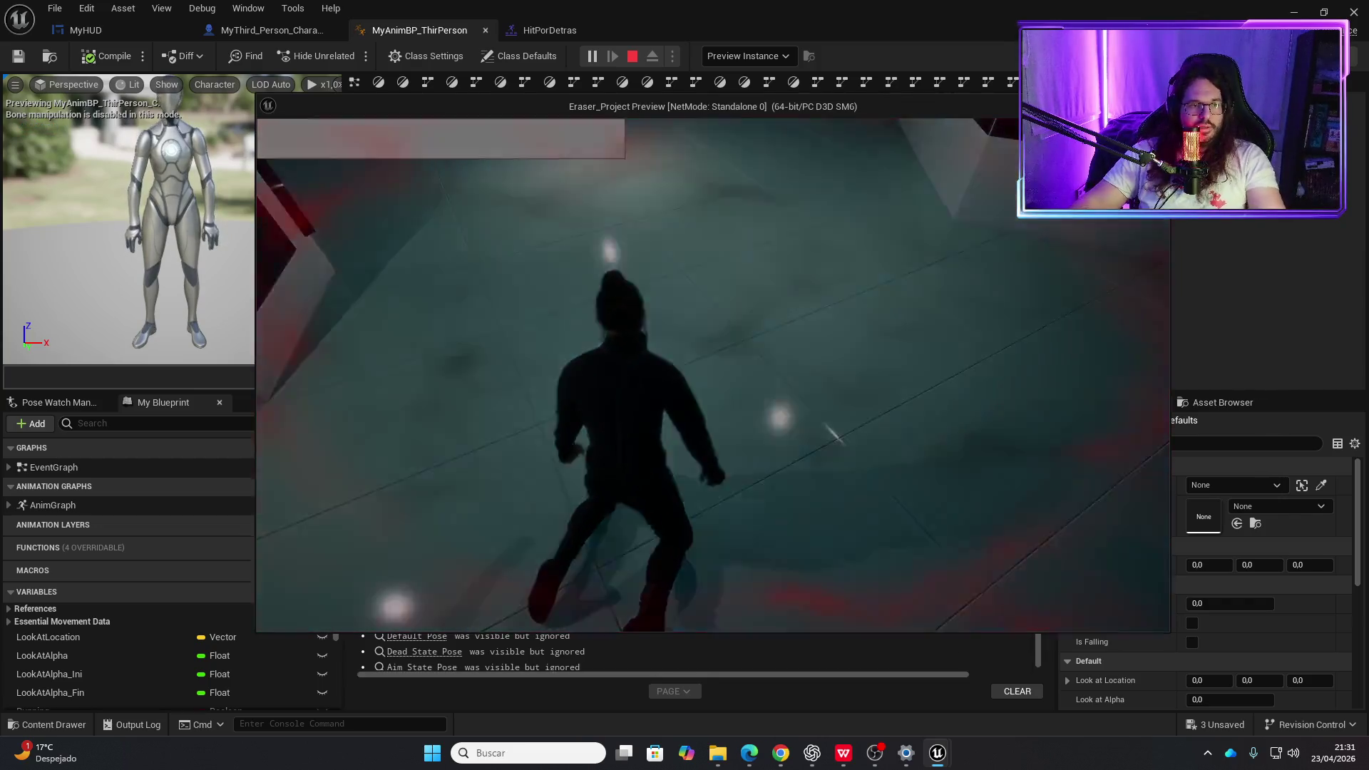
key(Escape)
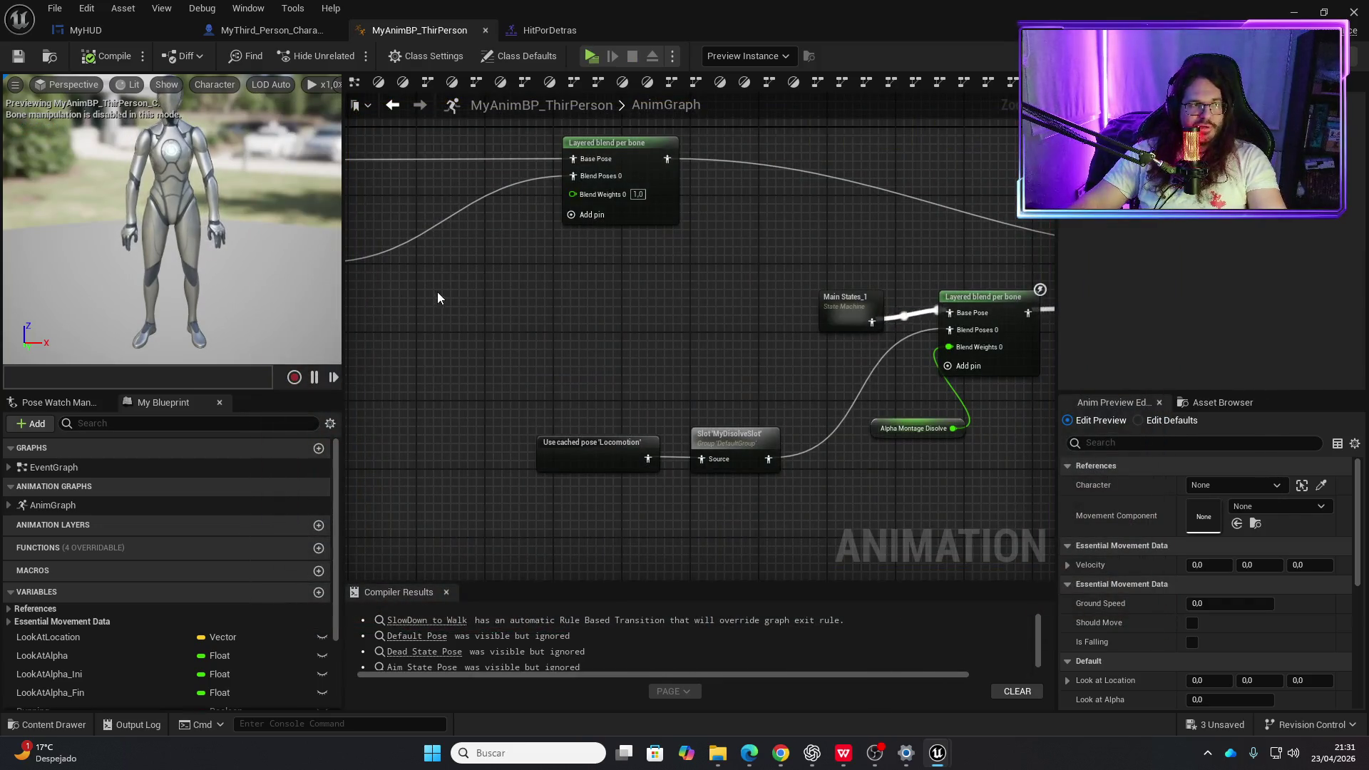
- Delete the duplicate Main States locomotion nodes from the AnimGraph
mouse_move(507, 245)
mouse_down()
mouse_move(635, 299)
mouse_move(549, 345)
mouse_up()
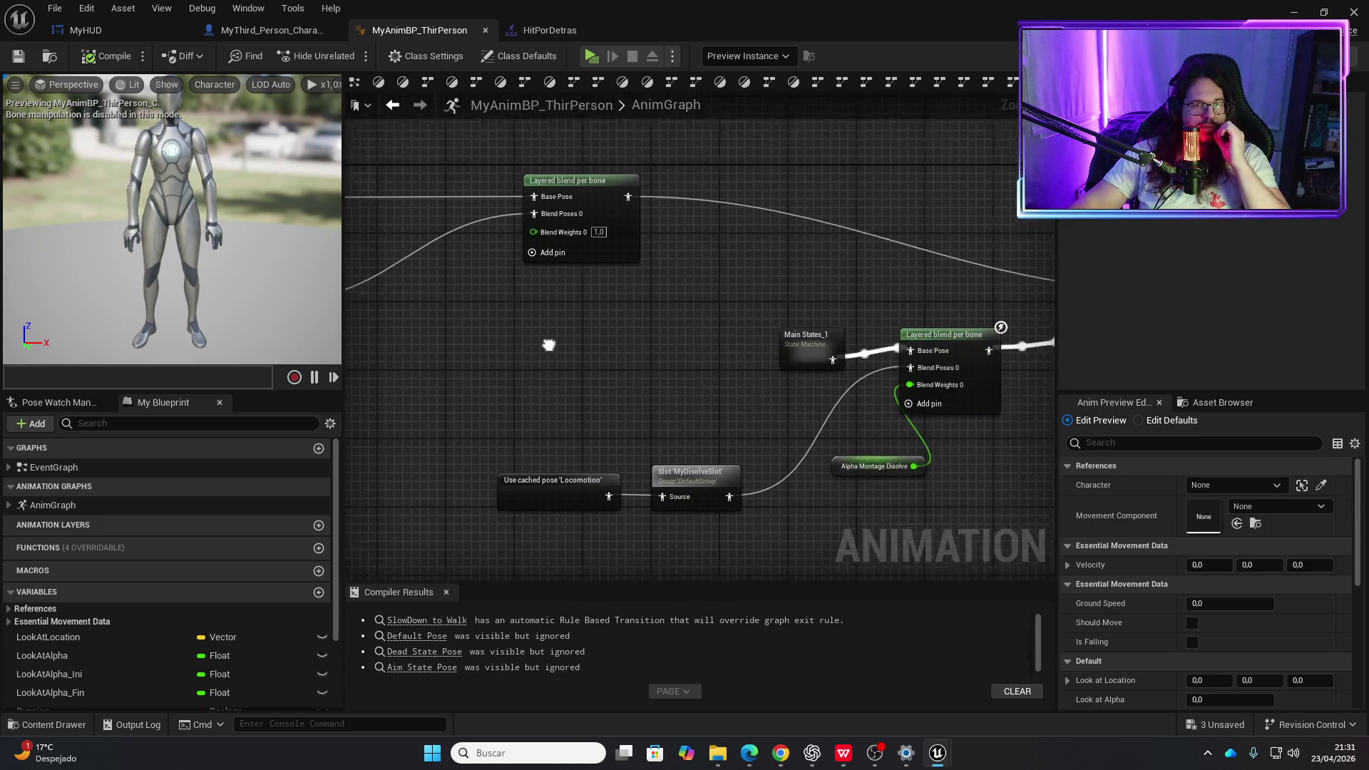
scroll(597, 341, down, 3)
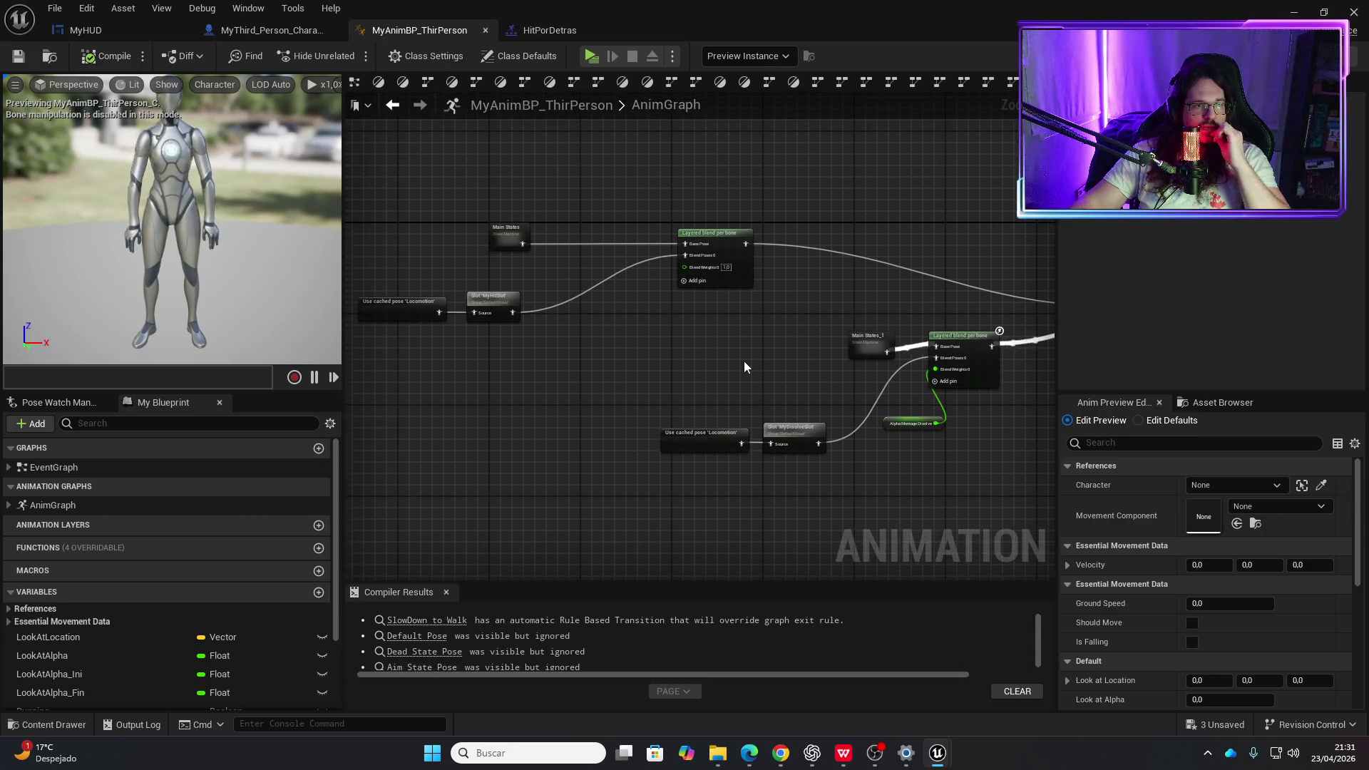
mouse_move(739, 360)
mouse_down()
mouse_move(682, 352)
mouse_move(651, 363)
mouse_move(354, 213)
mouse_up()
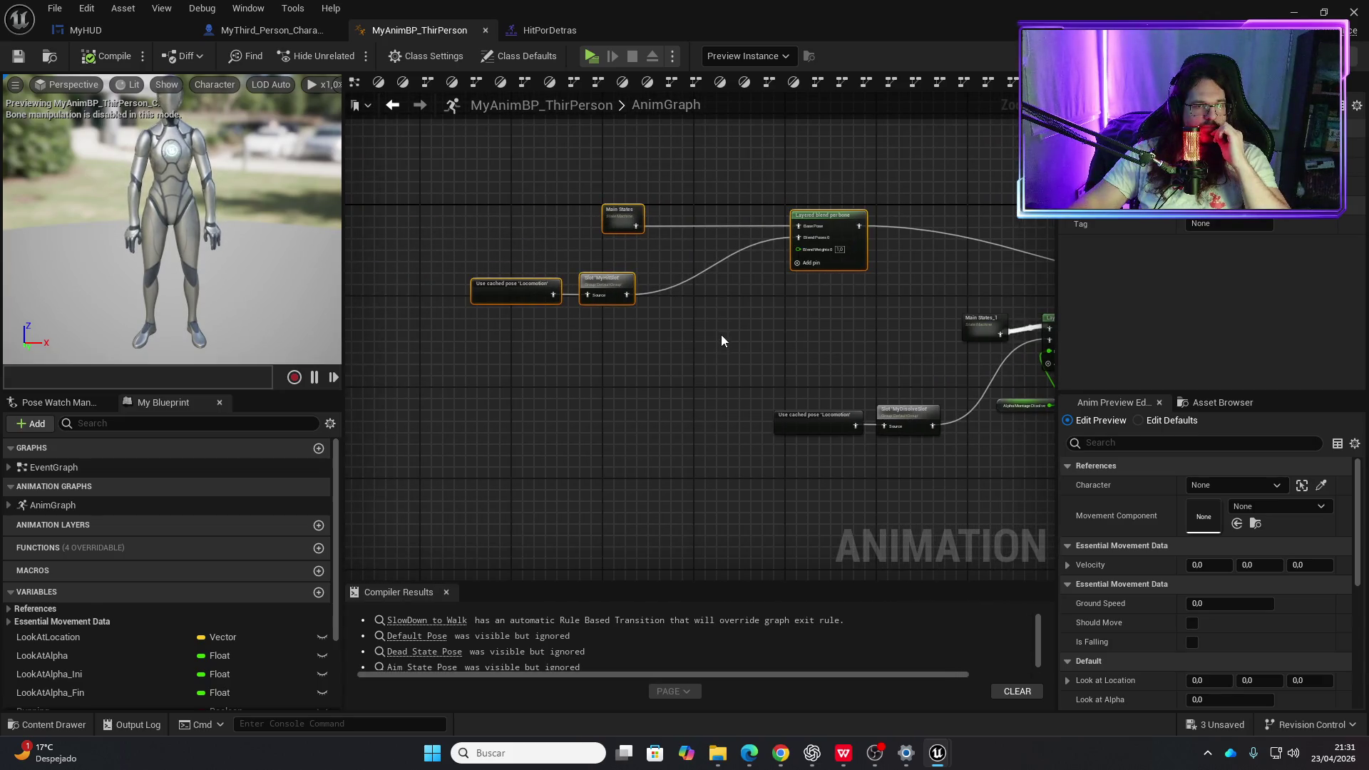
key(Delete)
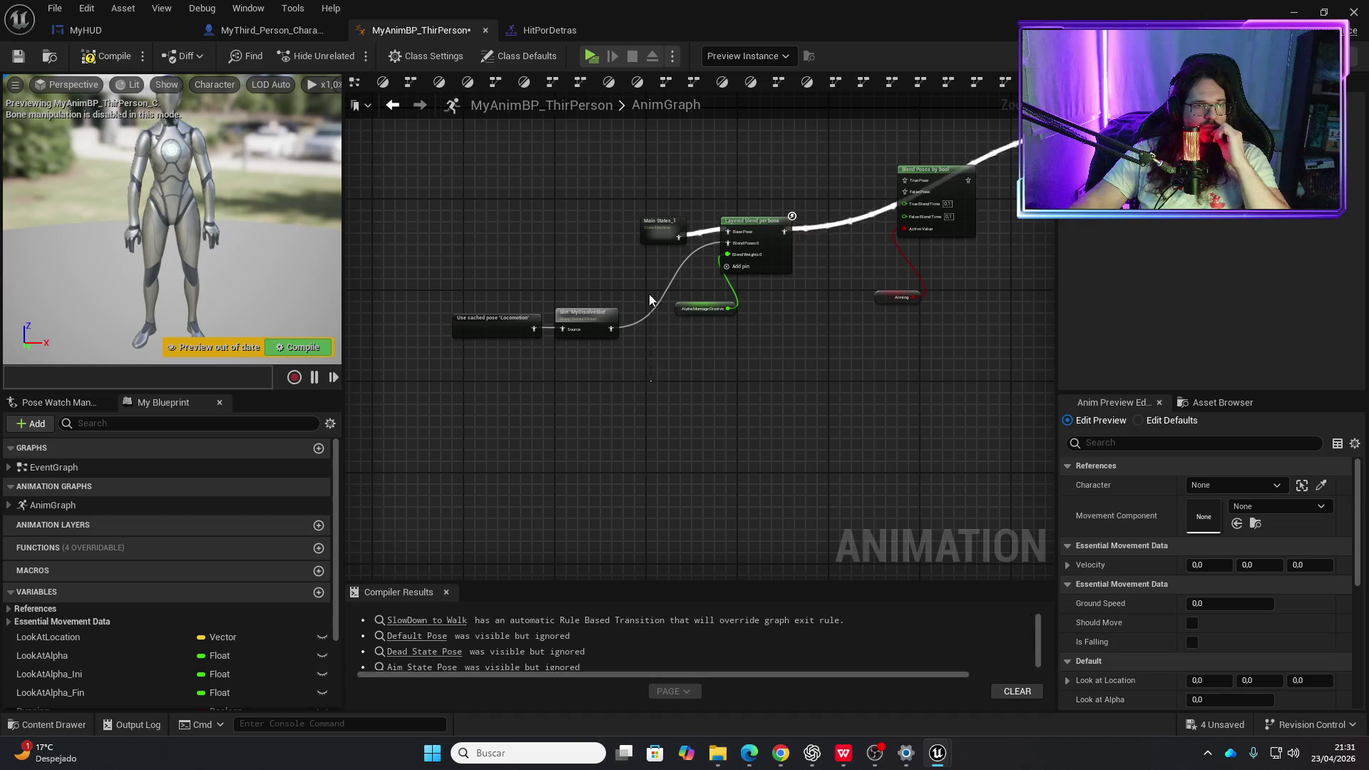
drag(670, 303, 522, 349)
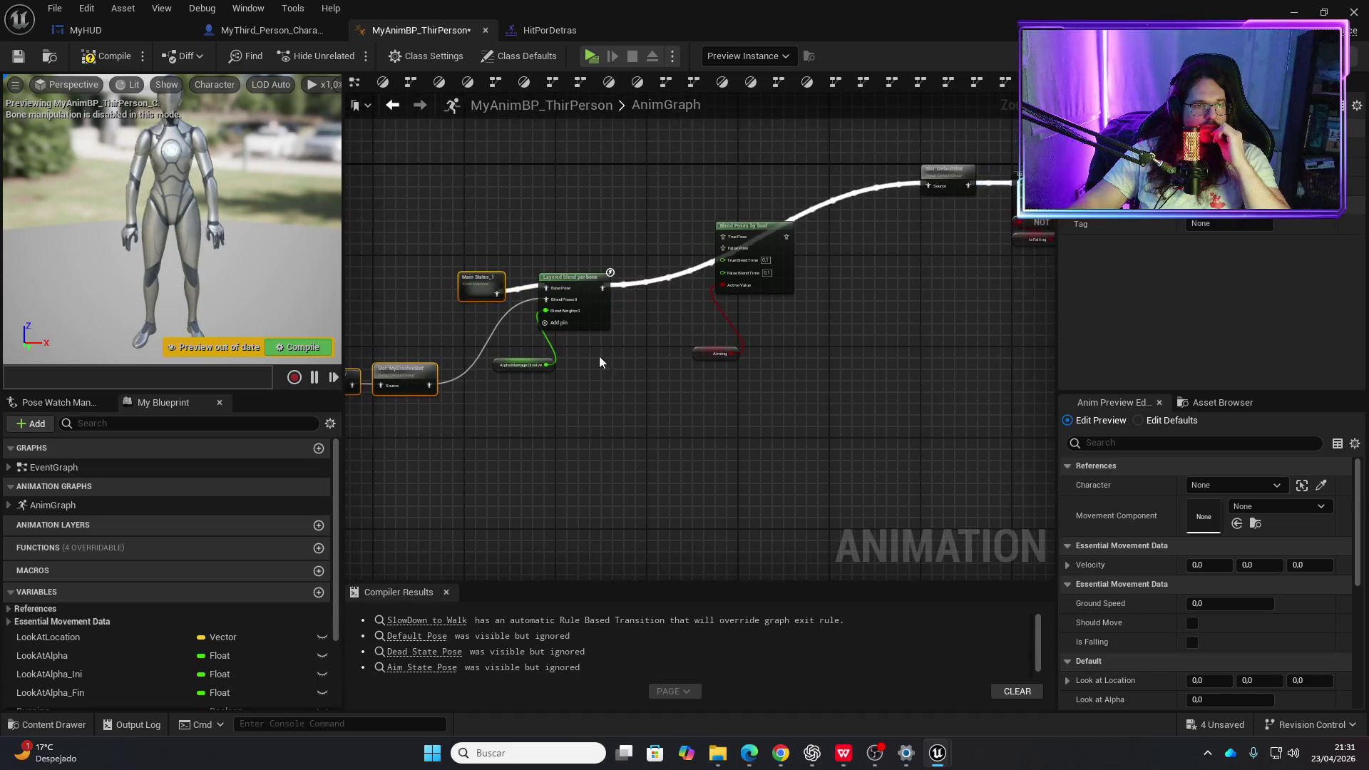
drag(712, 396, 790, 288)
key(ctrl+z)
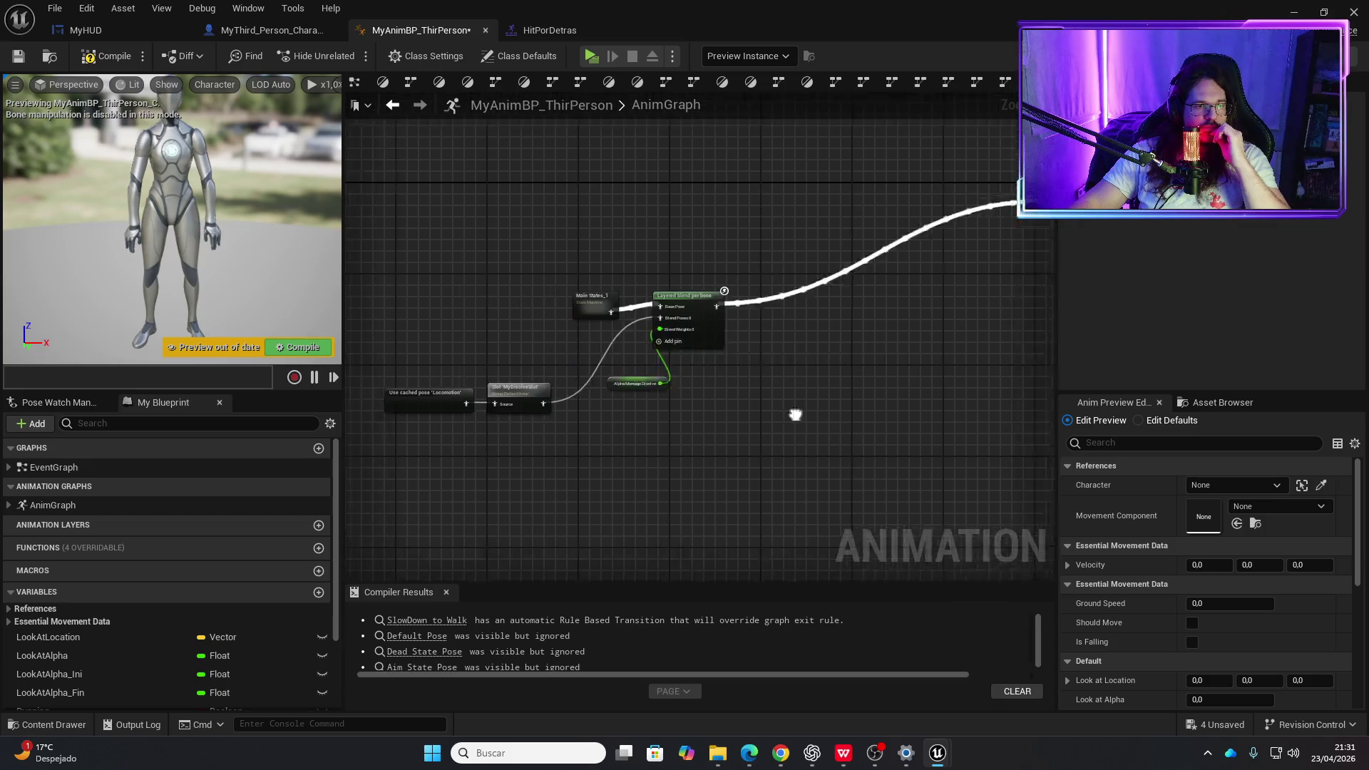
- Move the remaining locomotion nodes into place and save the player animation blueprint
drag(827, 488, 419, 283)
drag(628, 323, 673, 221)
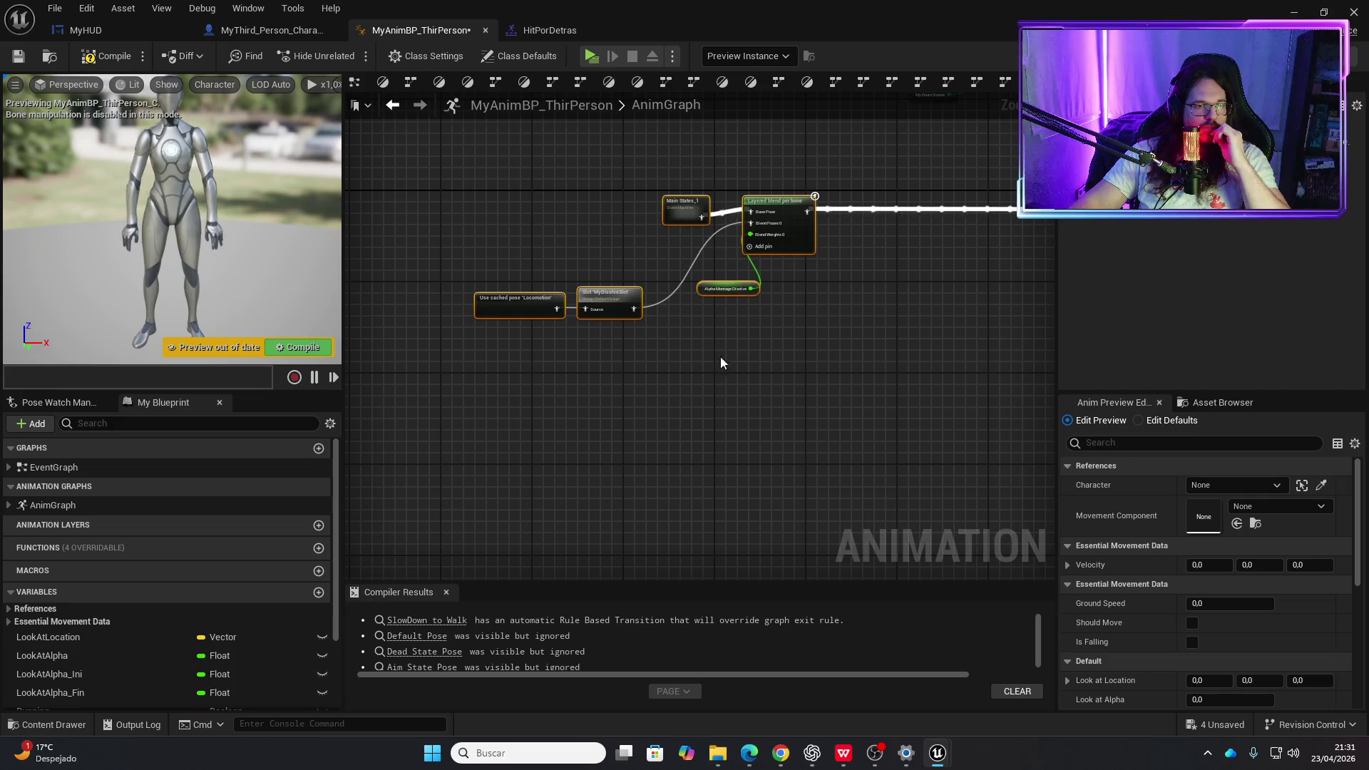
drag(720, 357, 498, 342)
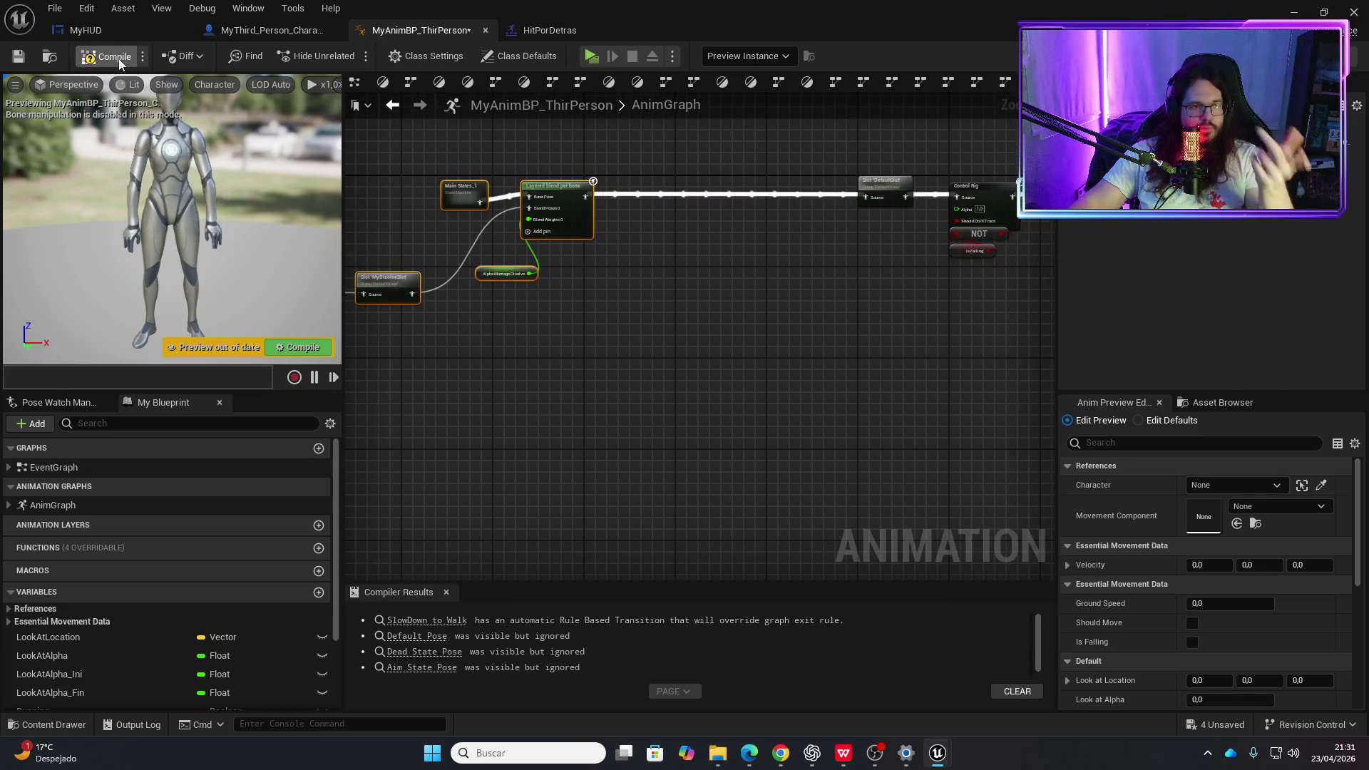
key(ctrl+s)
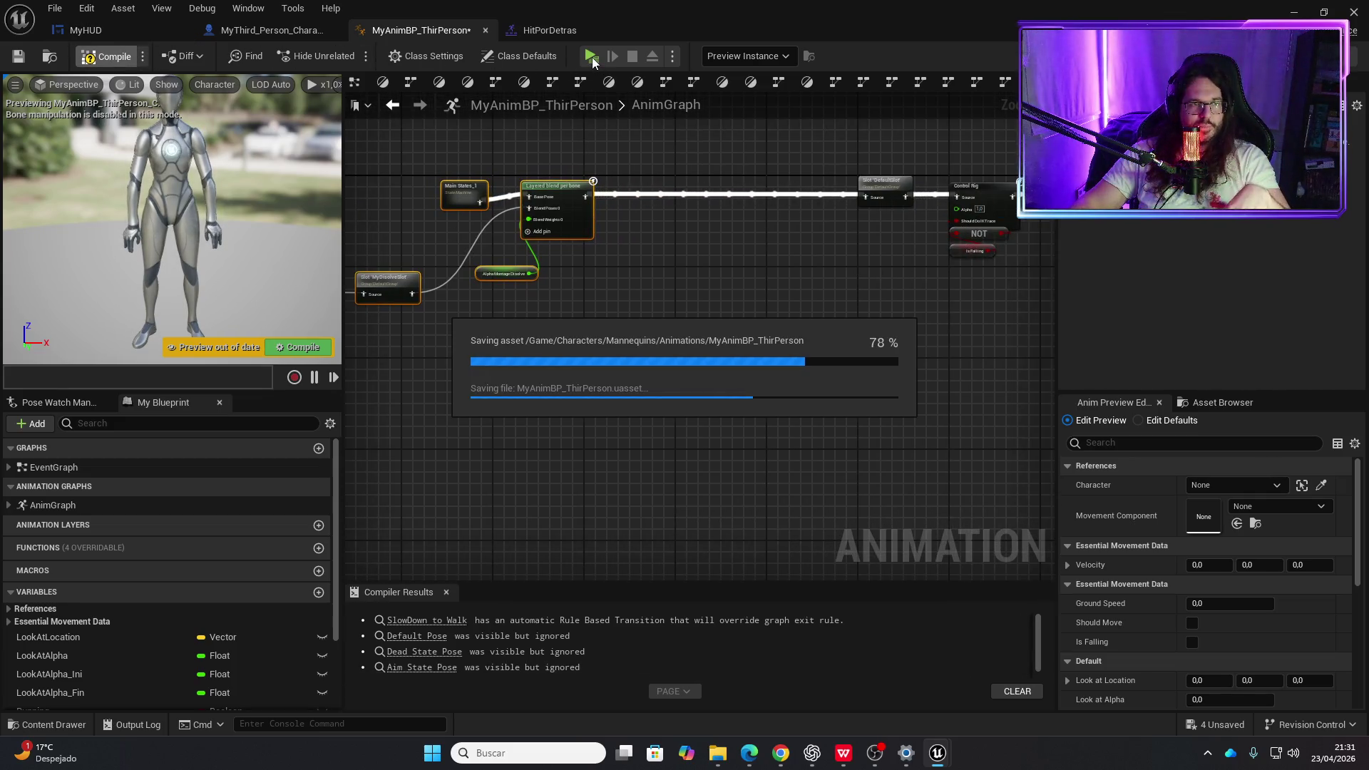
- Play-test the edited MyAnimBP_ThirPerson graph in the game preview, then stop the session
click(592, 57)
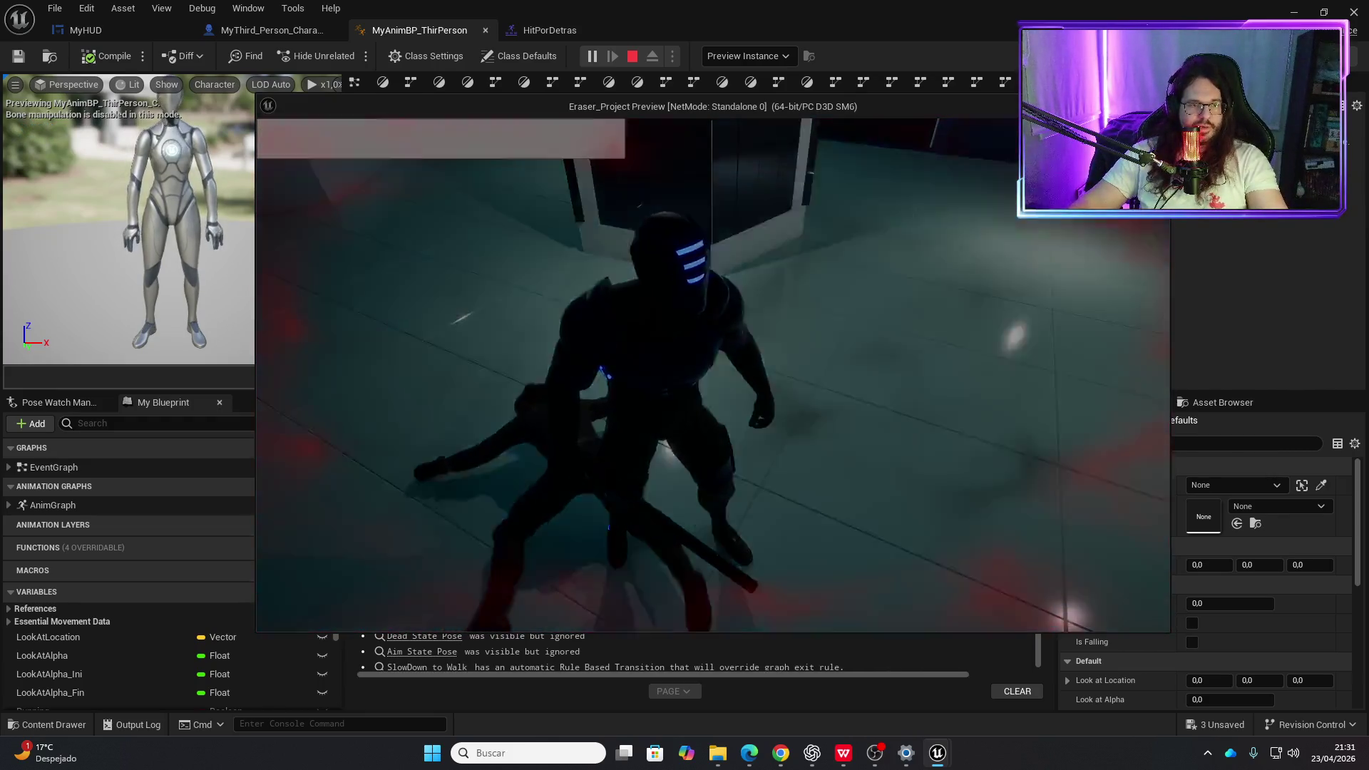
key(Escape)
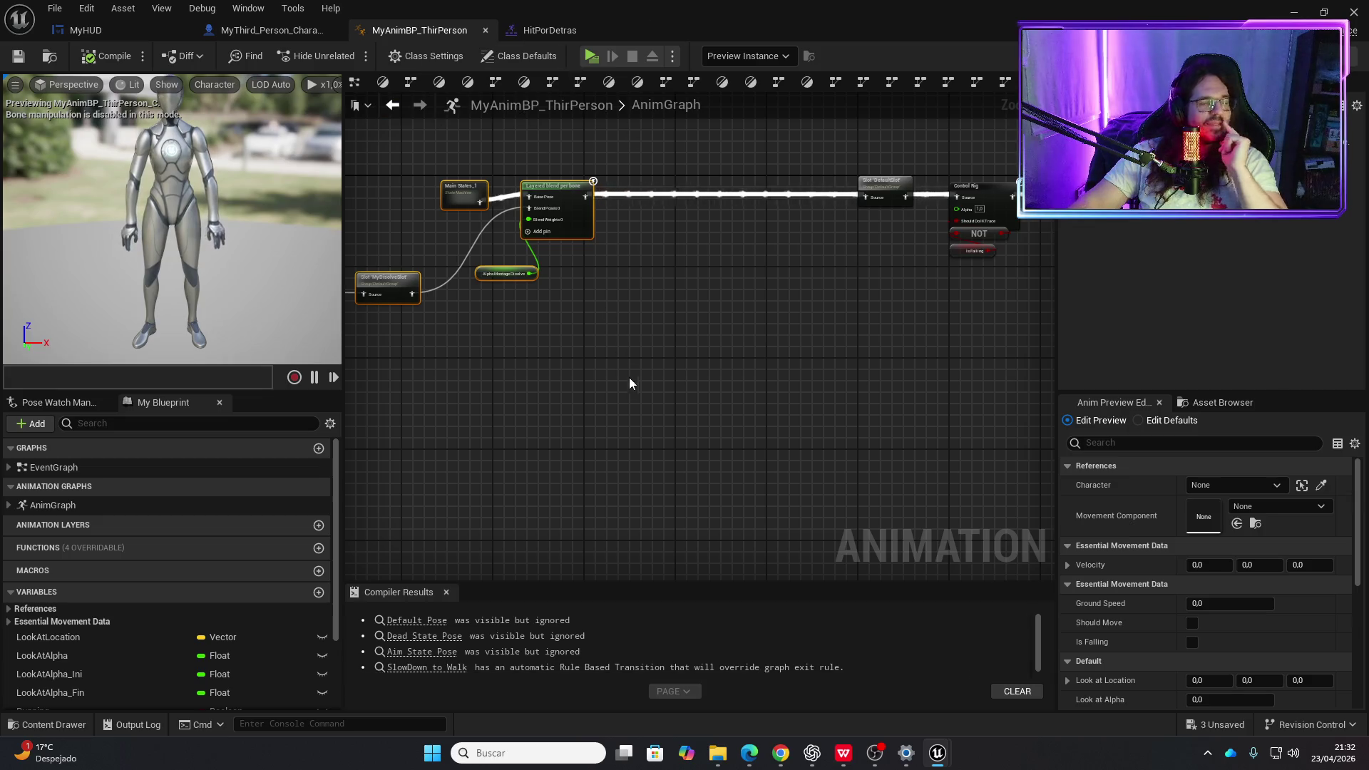
drag(568, 441, 716, 454)
- Open the HumanBasic blueprint from MyAssets/MyEnemies/HumanBasic in the Content Drawer
key(ctrl+space)
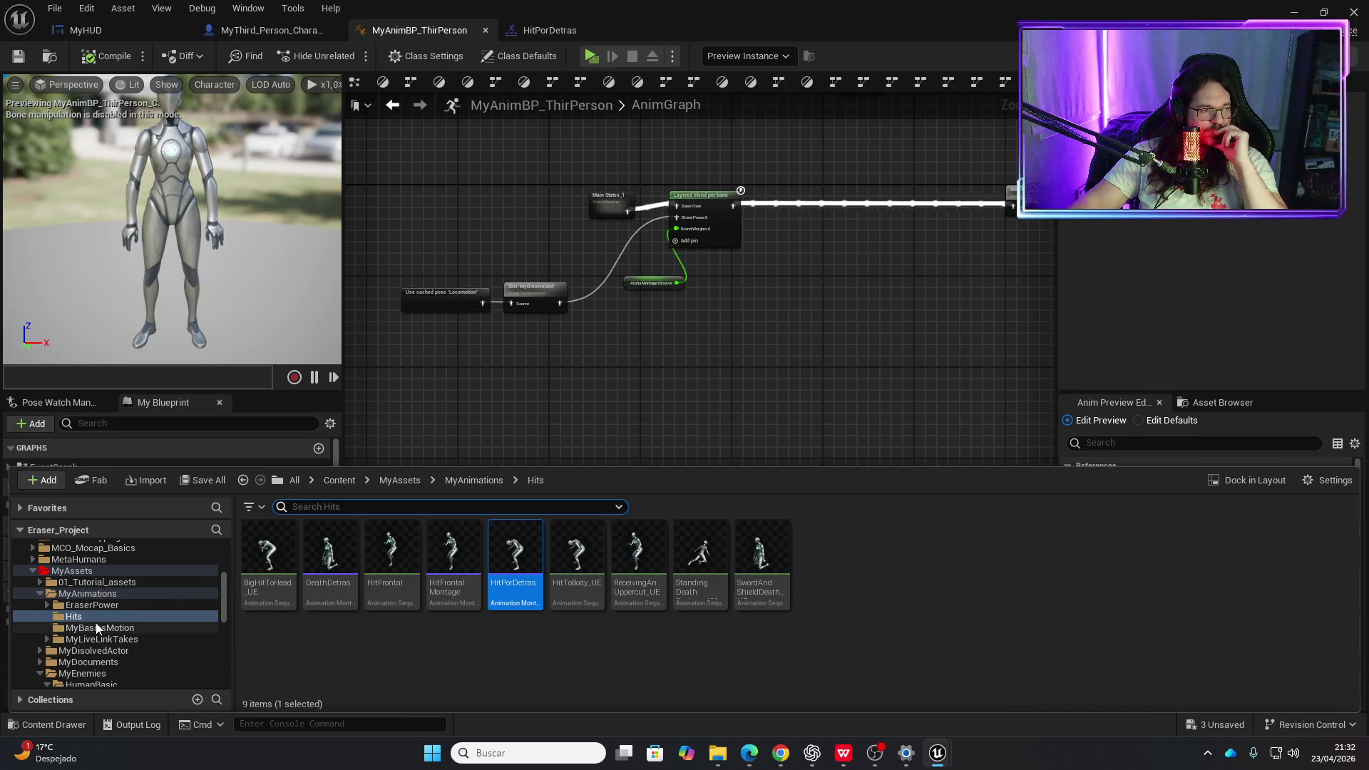
scroll(100, 622, down, 3)
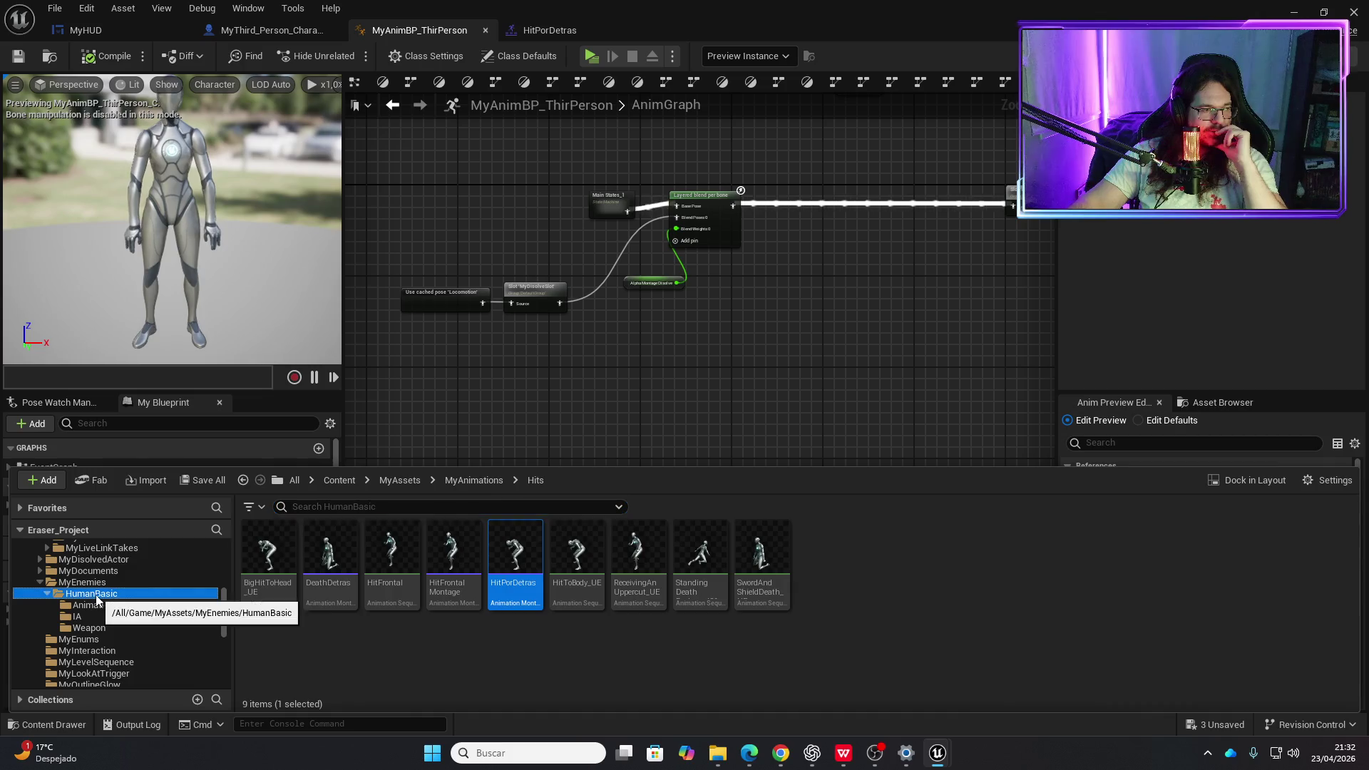
click(92, 593)
click(449, 551)
double_click(450, 551)
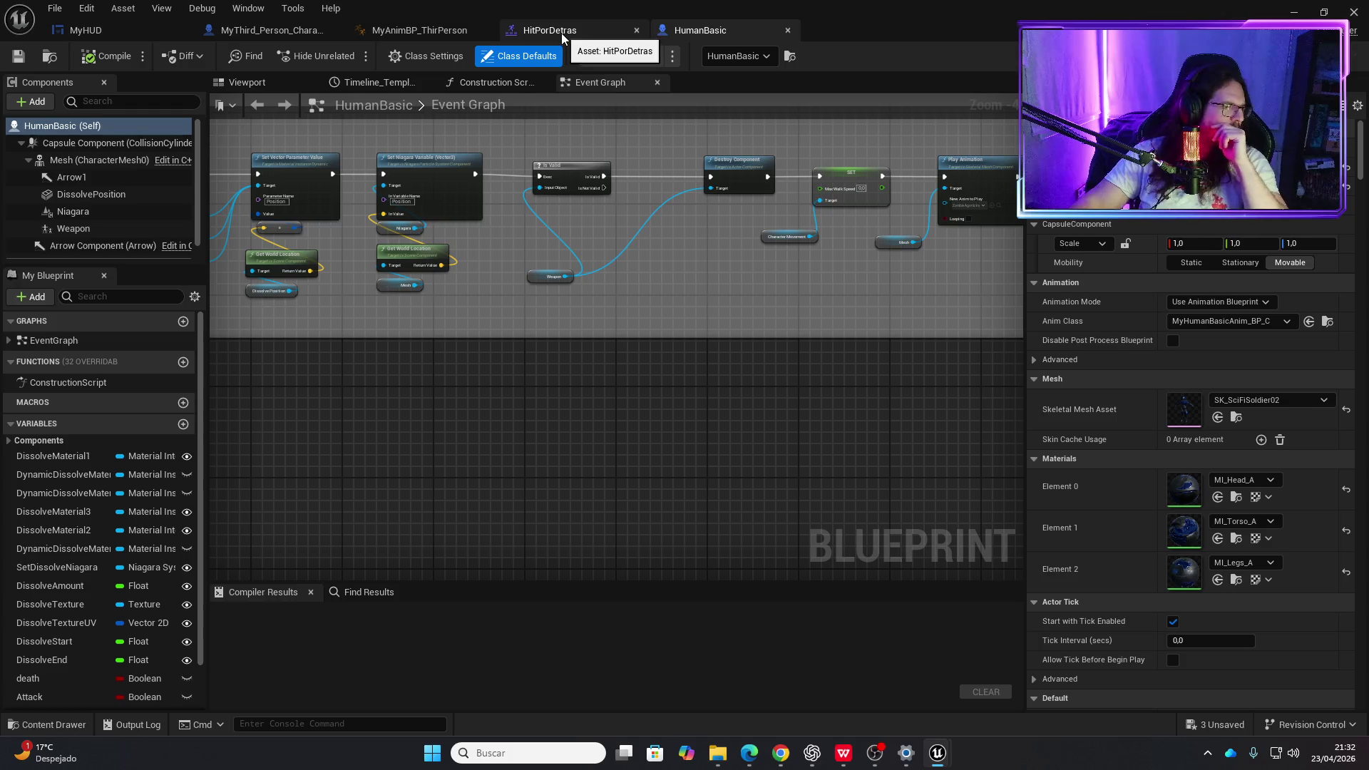
- Remove a stray Mesh node from the Event Graph, close MyAnimBP_ThirPerson, and compile HumanBasic
scroll(519, 306, down, 3)
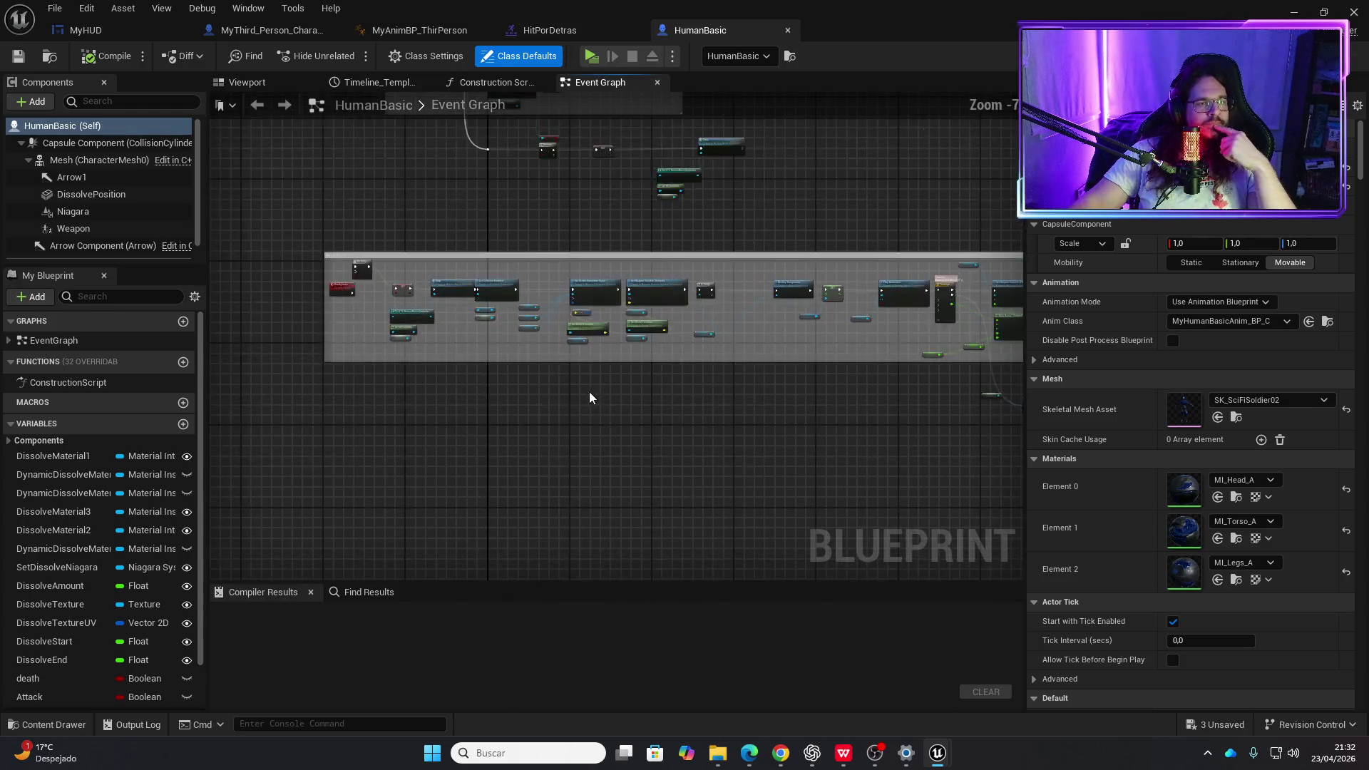
scroll(407, 378, up, 3)
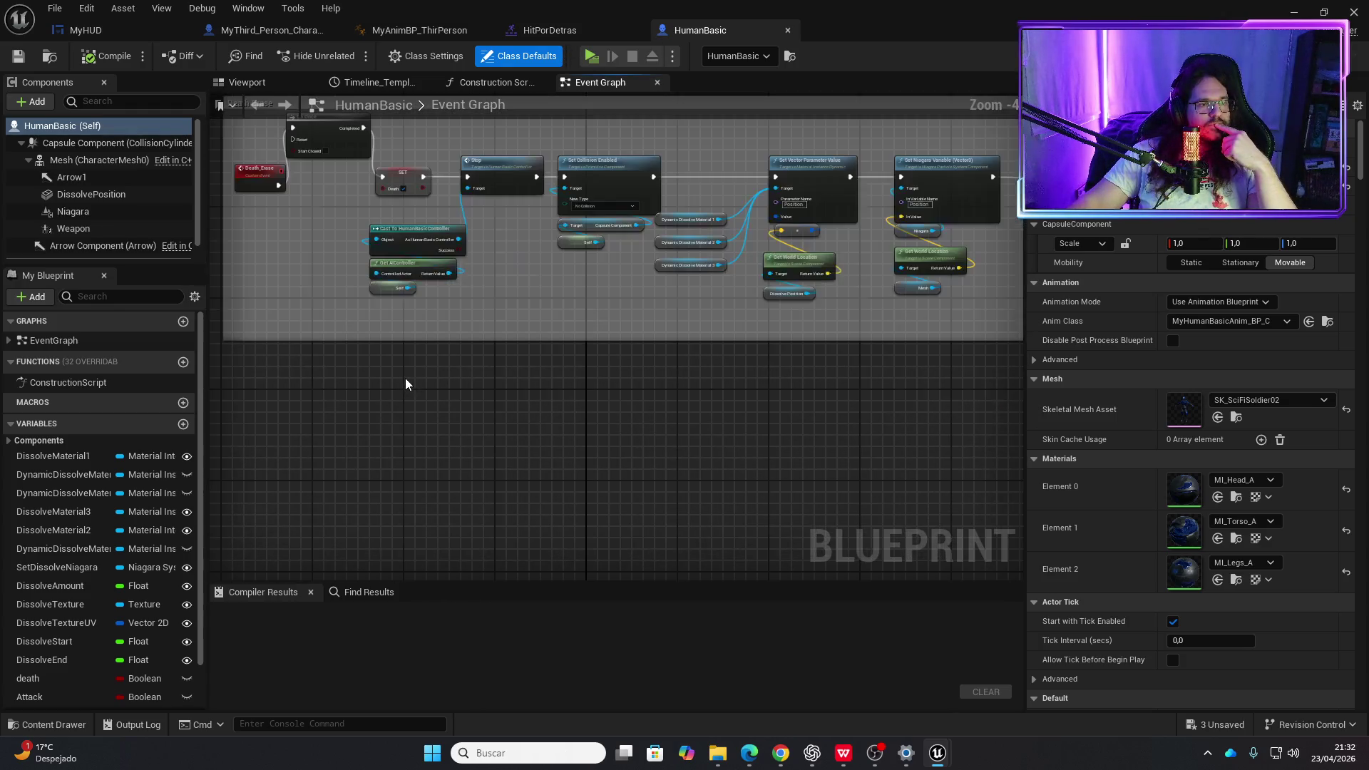
drag(406, 379, 580, 489)
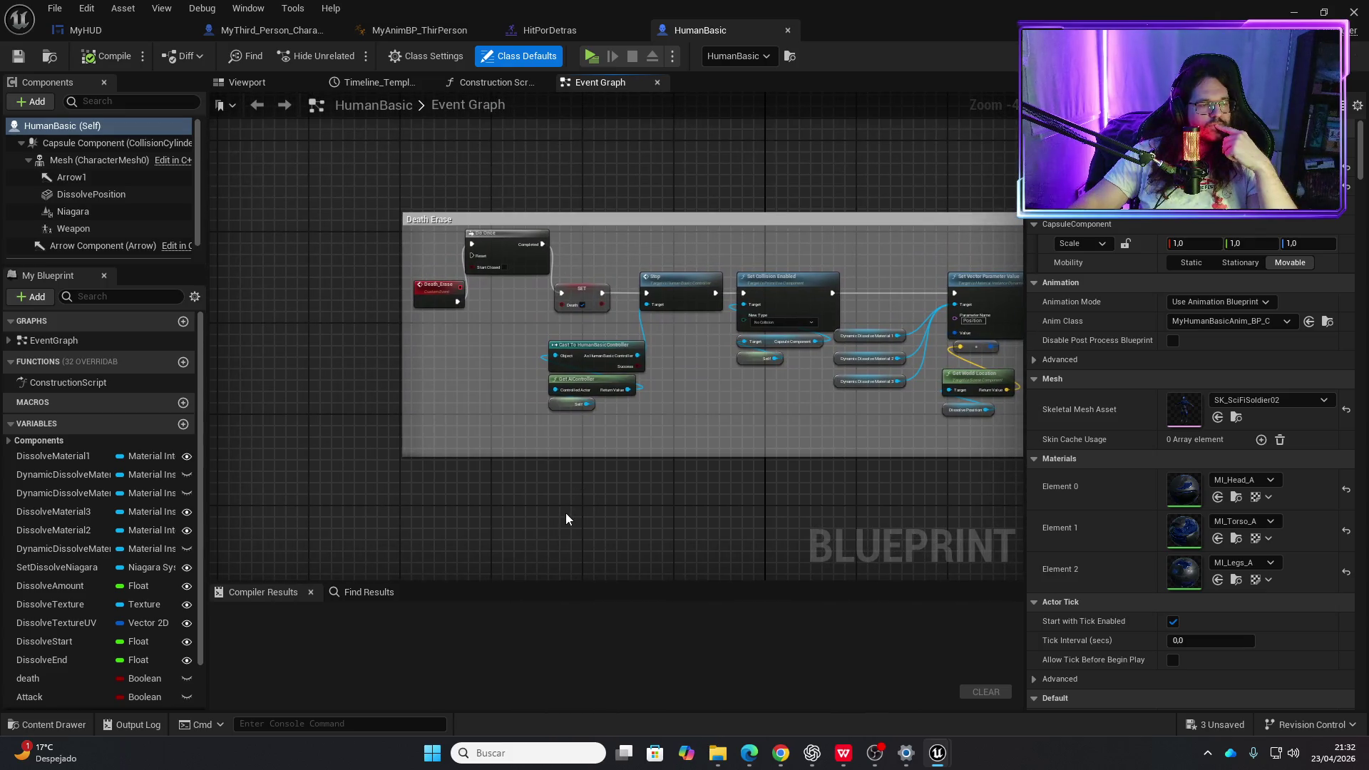
mouse_move(84, 159)
mouse_down()
mouse_move(526, 516)
mouse_move(613, 520)
mouse_up()
text(l)
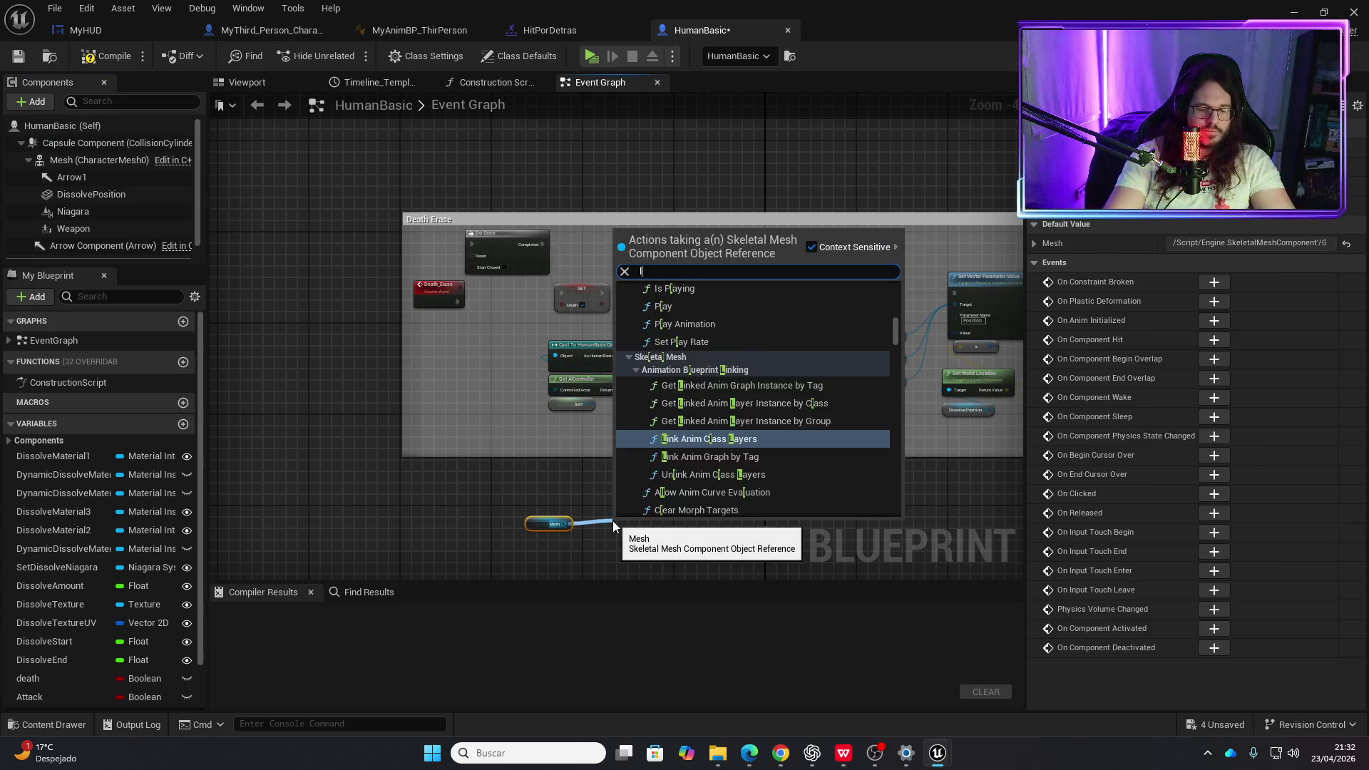
text(ook a)
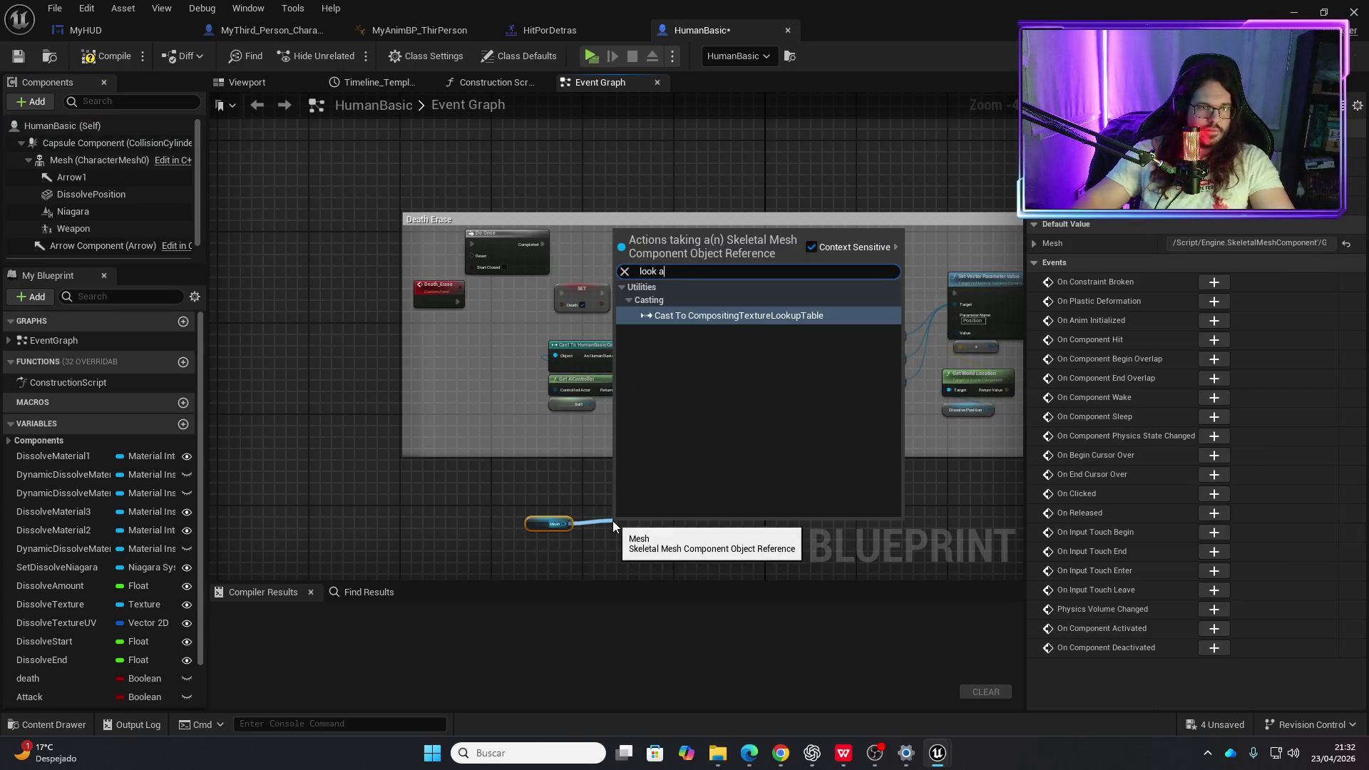
key(Escape)
key(Delete)
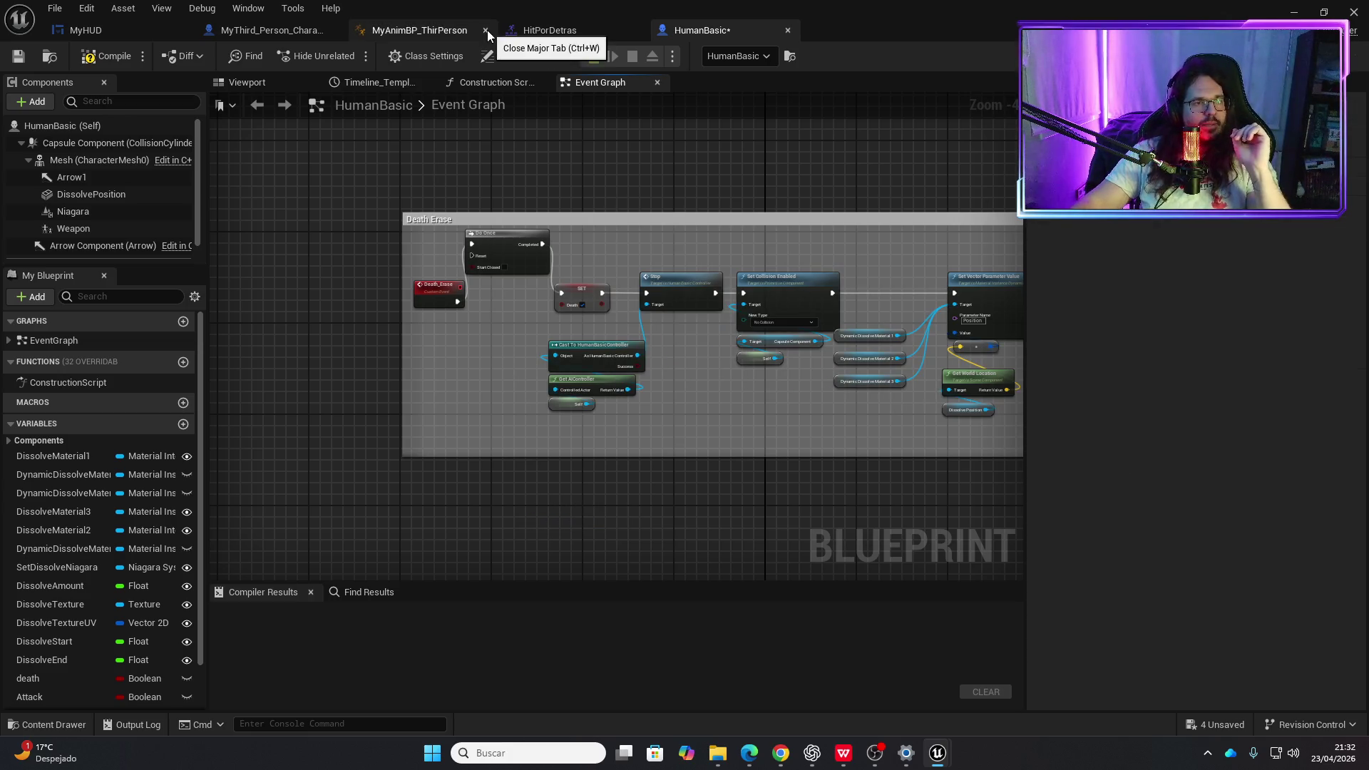
click(486, 30)
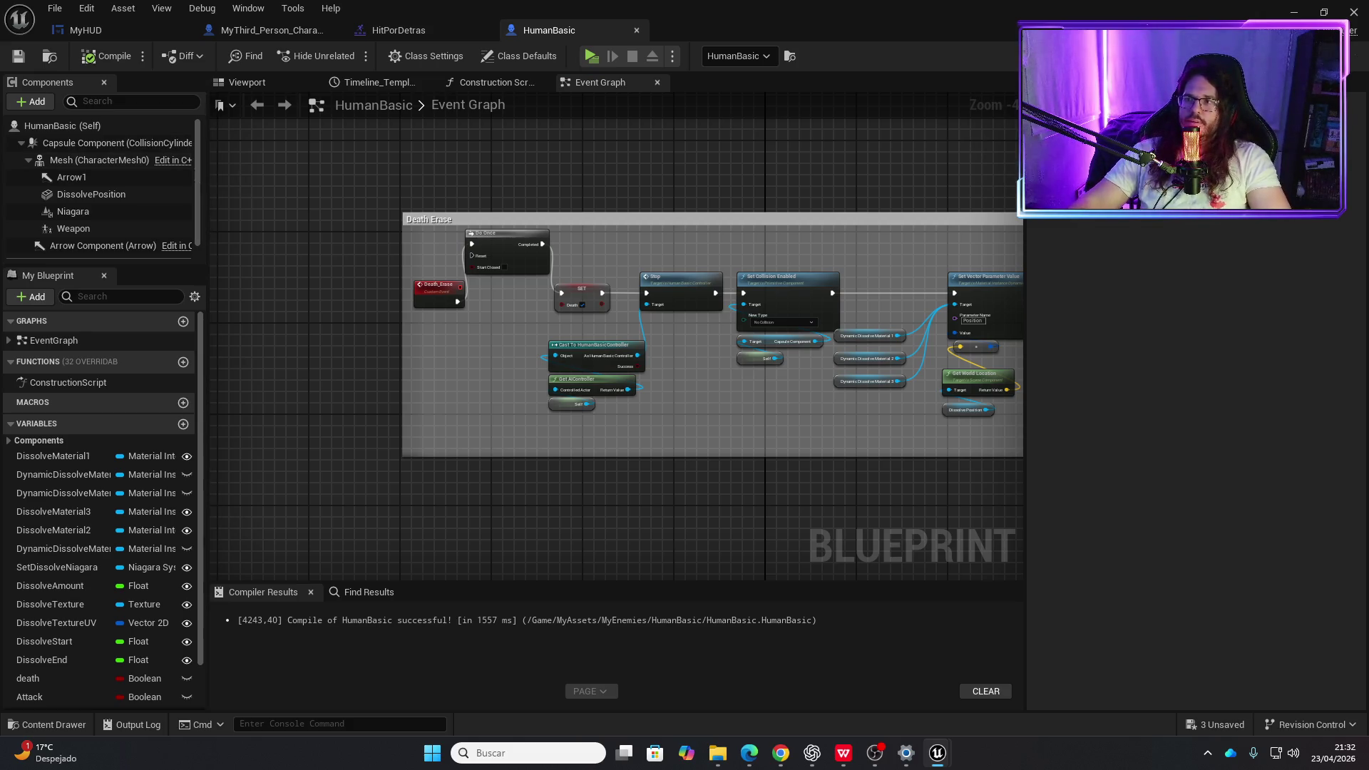
key(alt+Tab)
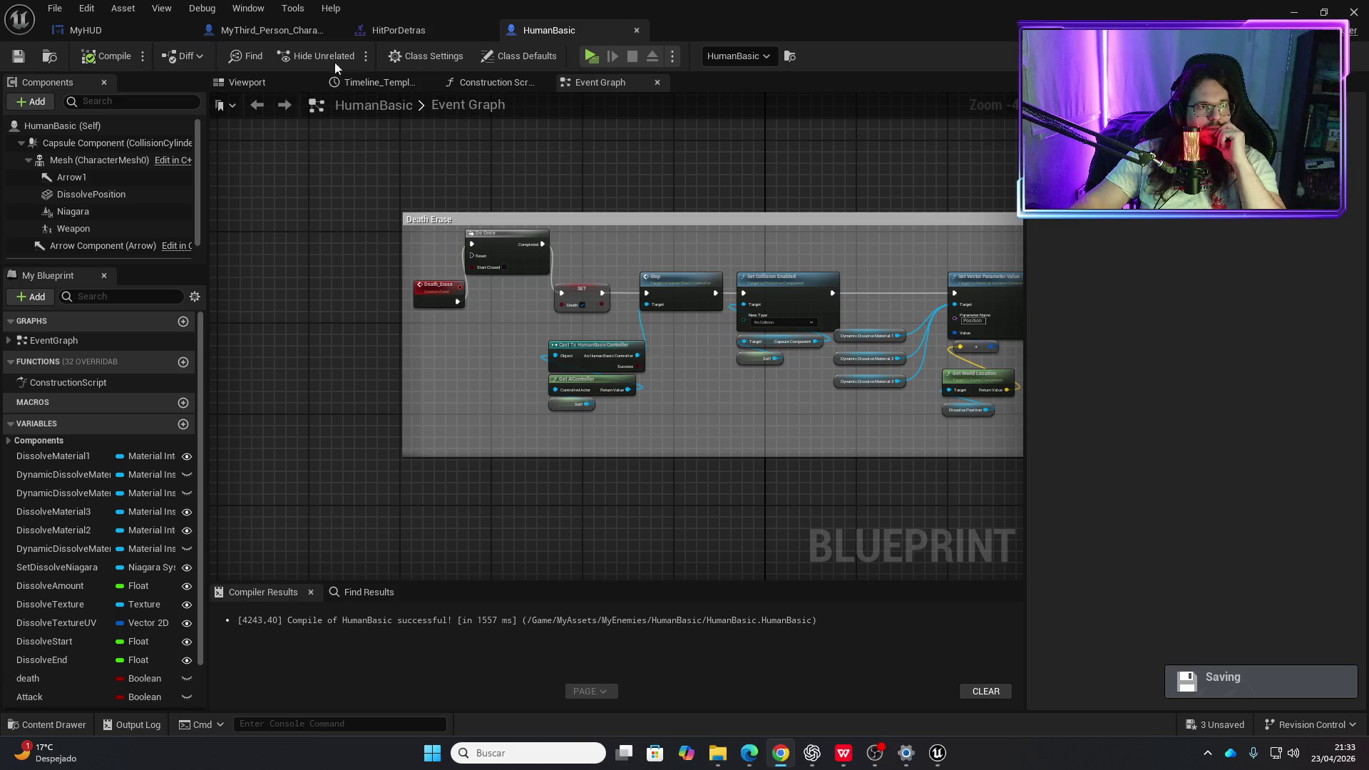
- Save all modified assets, including the HumanBasic blueprint
key(ctrl+space)
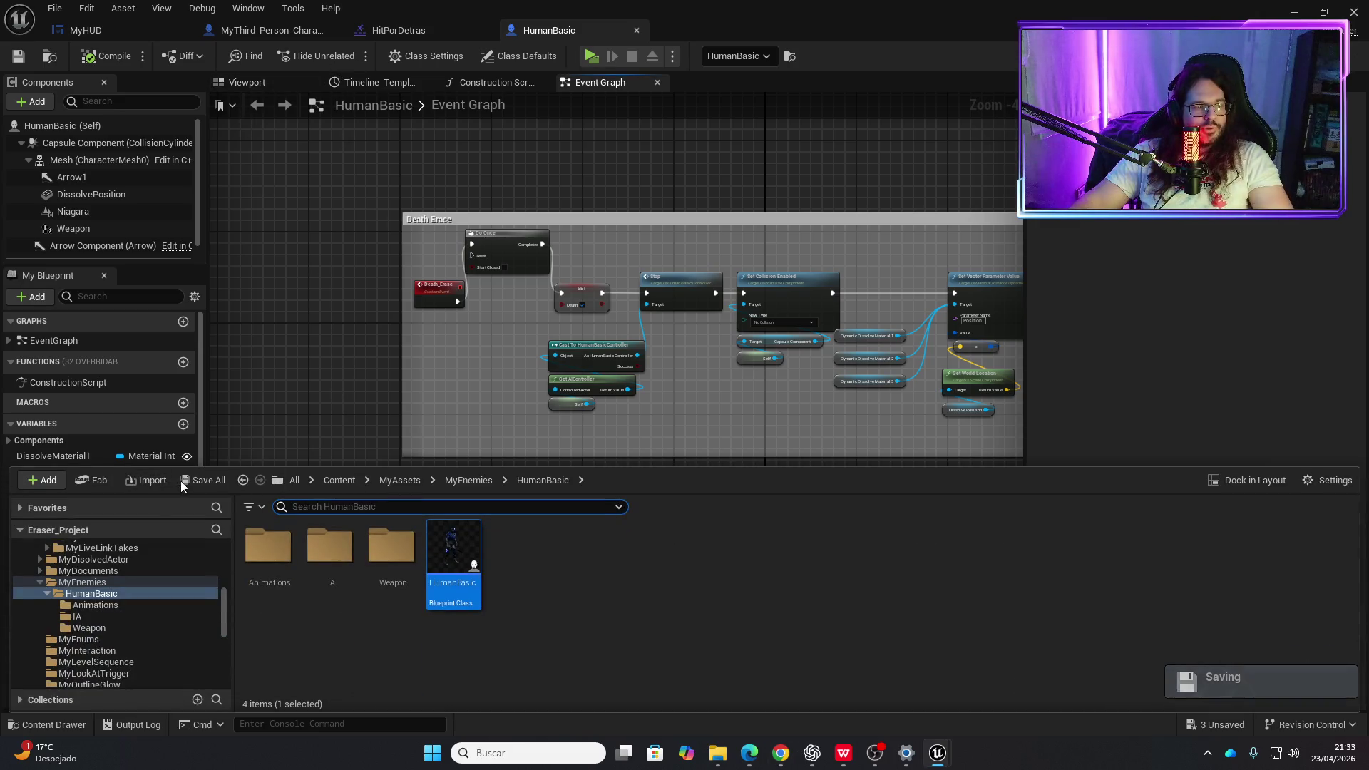
click(183, 481)
click(759, 533)
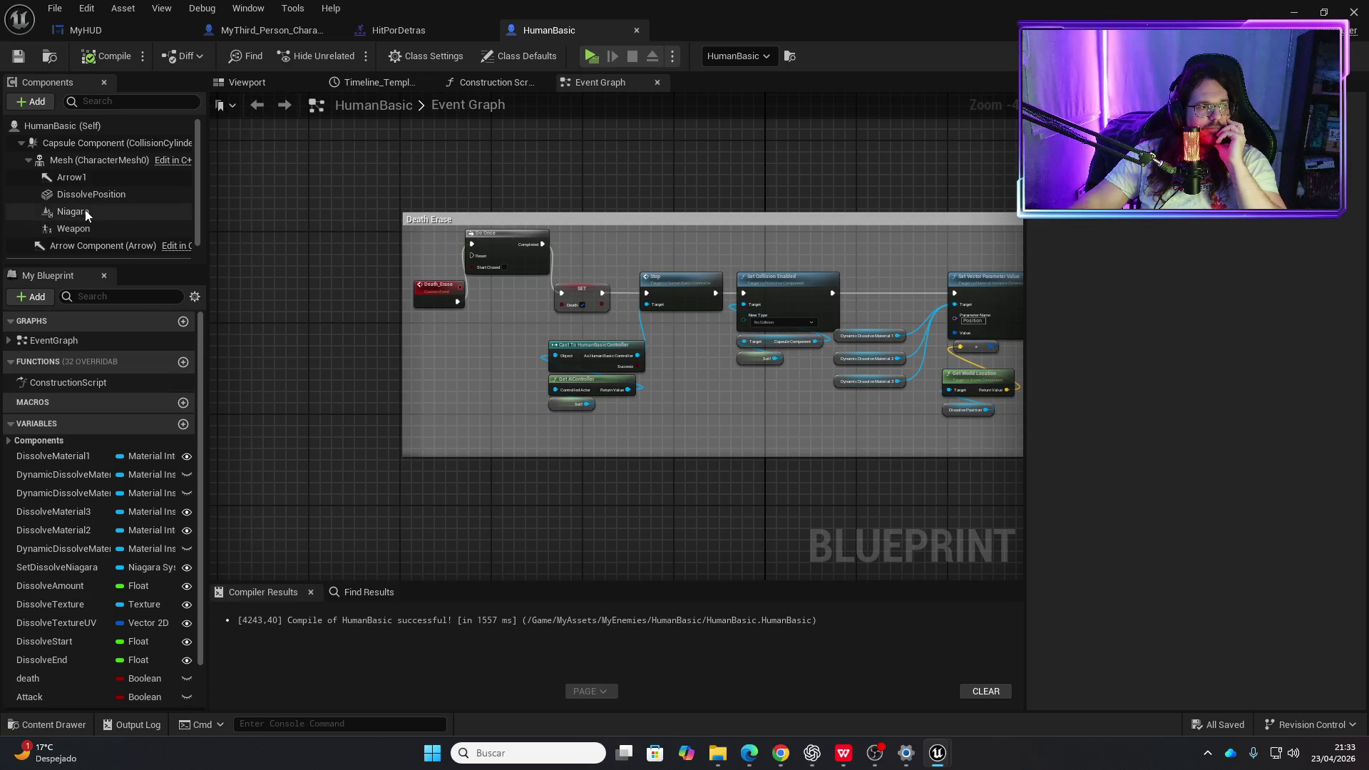
- Open MyHumanBasicAnim_BP through the Mesh component's Anim Class setting
click(91, 163)
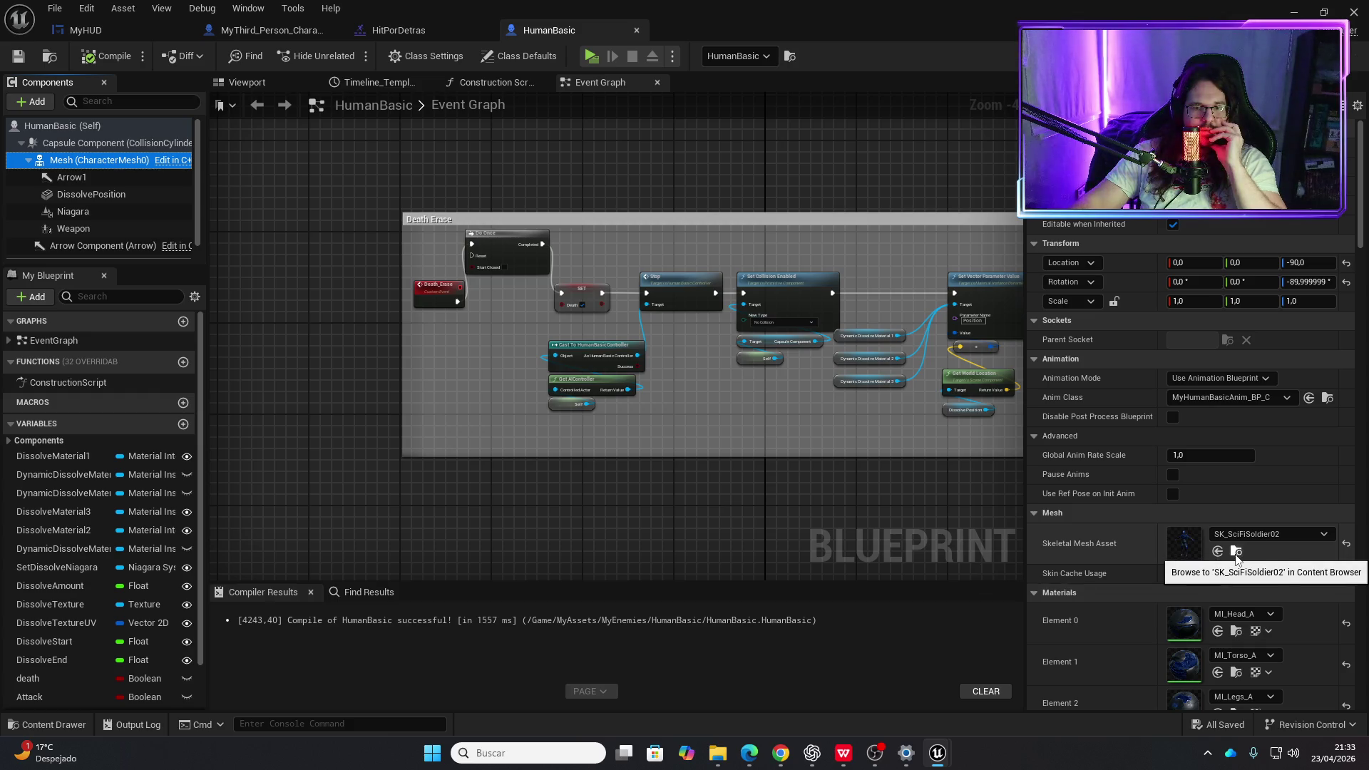
click(1327, 397)
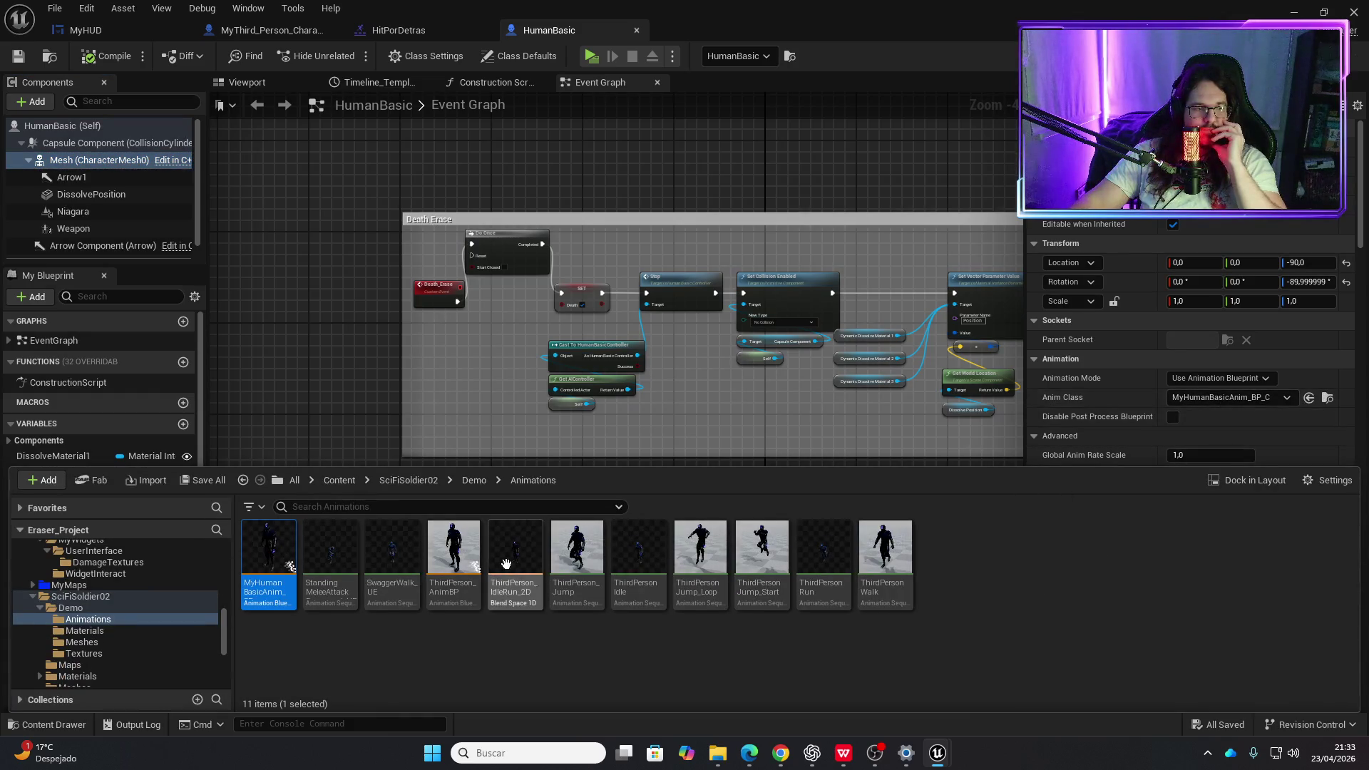
double_click(268, 540)
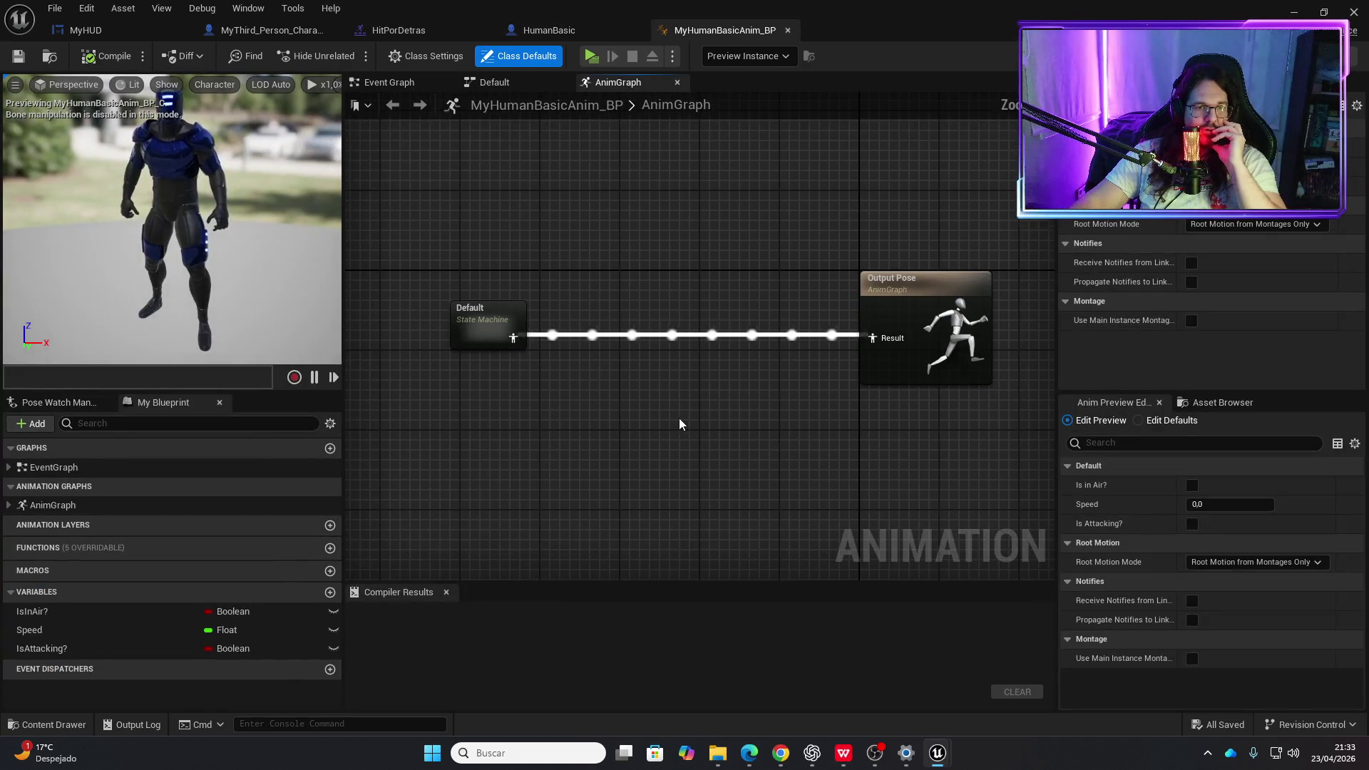
- Move Output Pose right, inspect the Default state machine, then search the AnimGraph for look-at nodes
mouse_move(850, 281)
mouse_down()
mouse_move(973, 274)
mouse_move(1008, 298)
mouse_up()
drag(458, 340, 543, 339)
text(look)
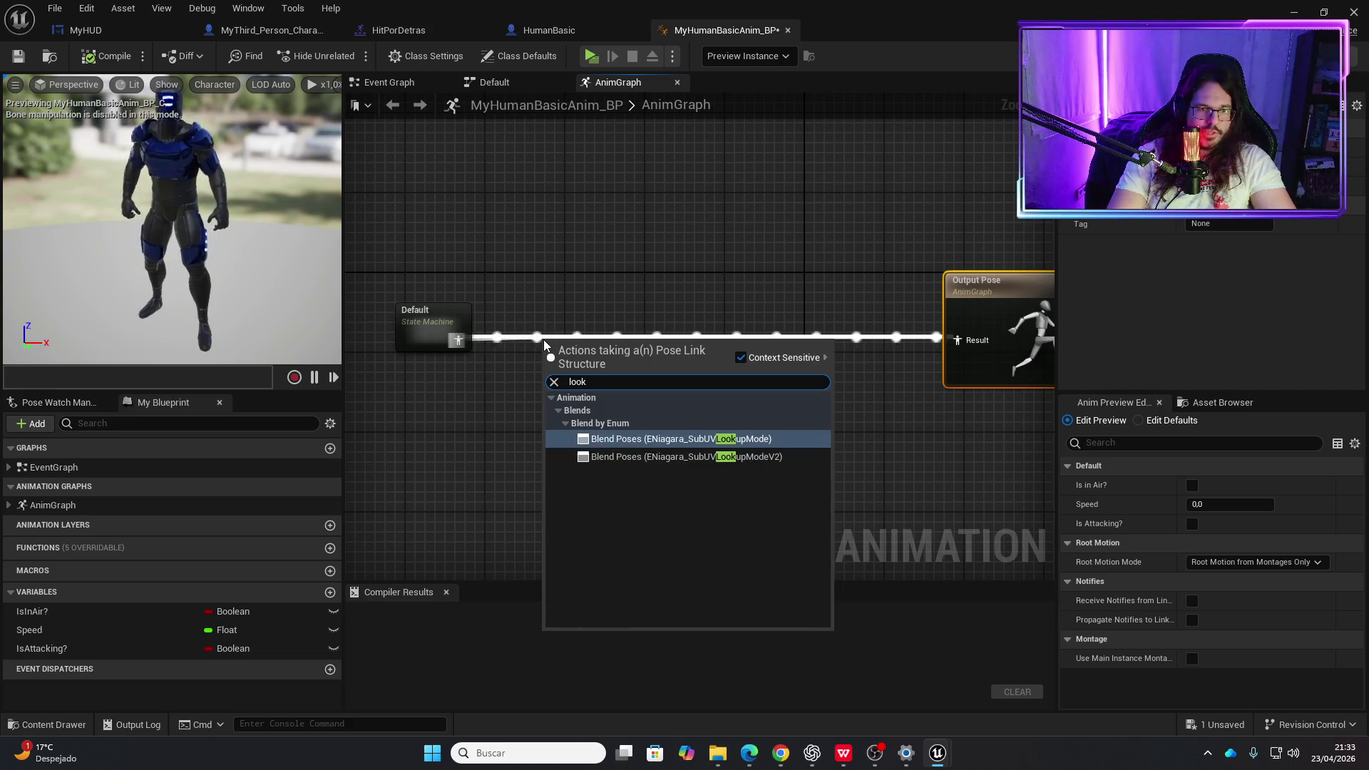
text( at)
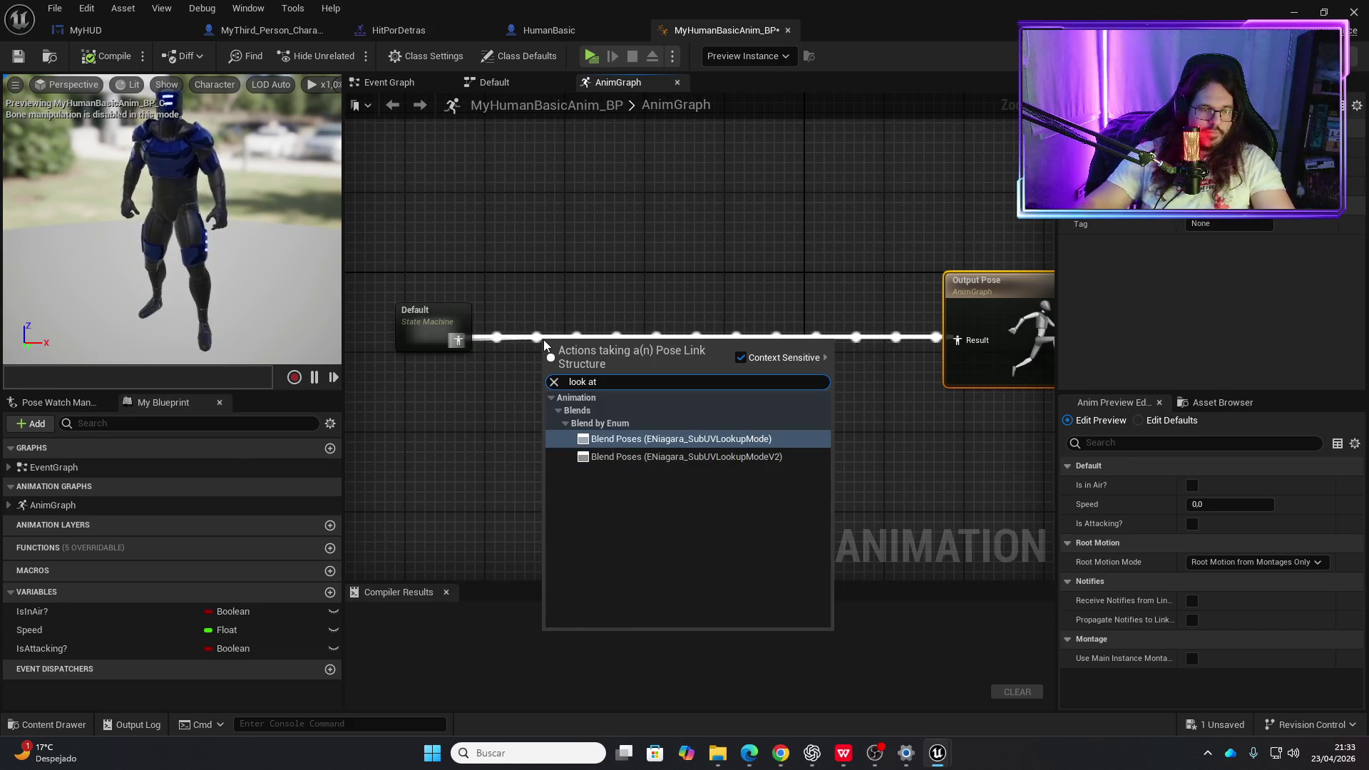
click(481, 381)
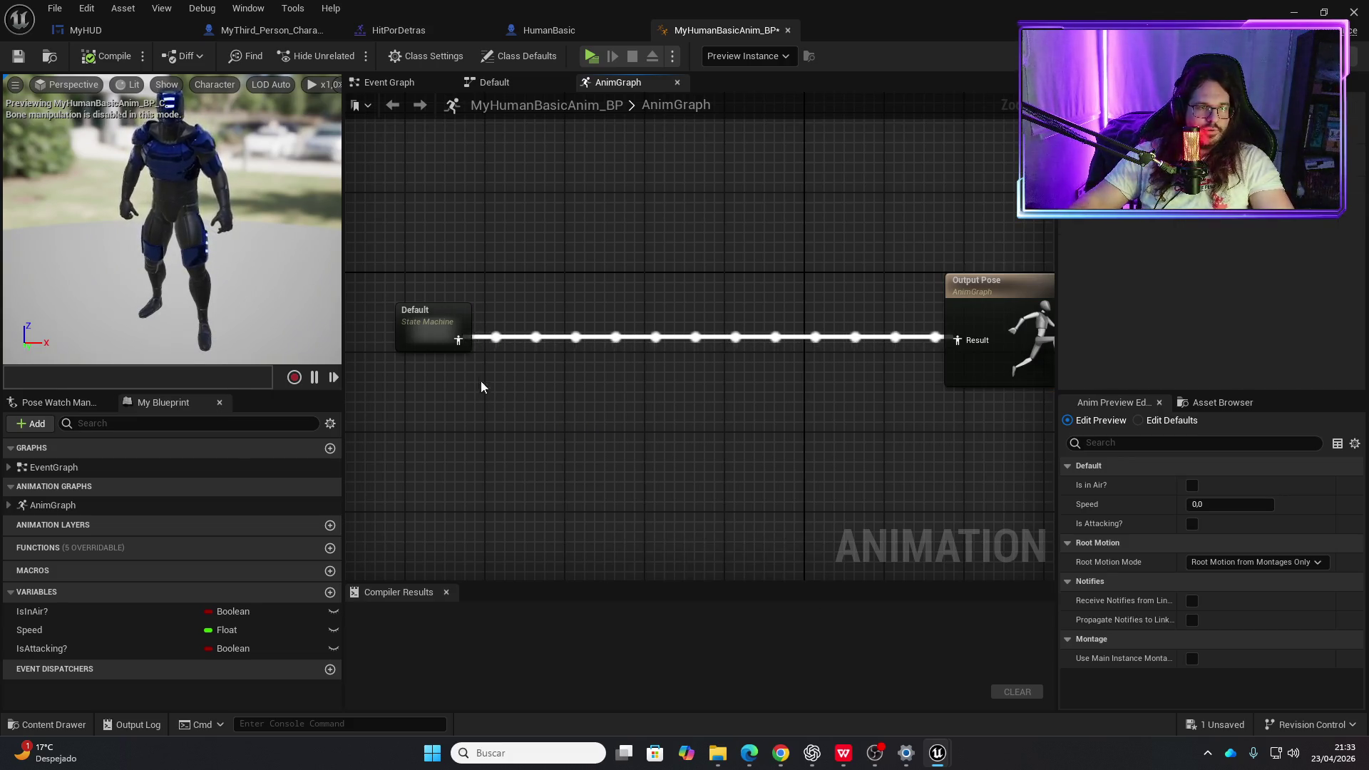
double_click(446, 318)
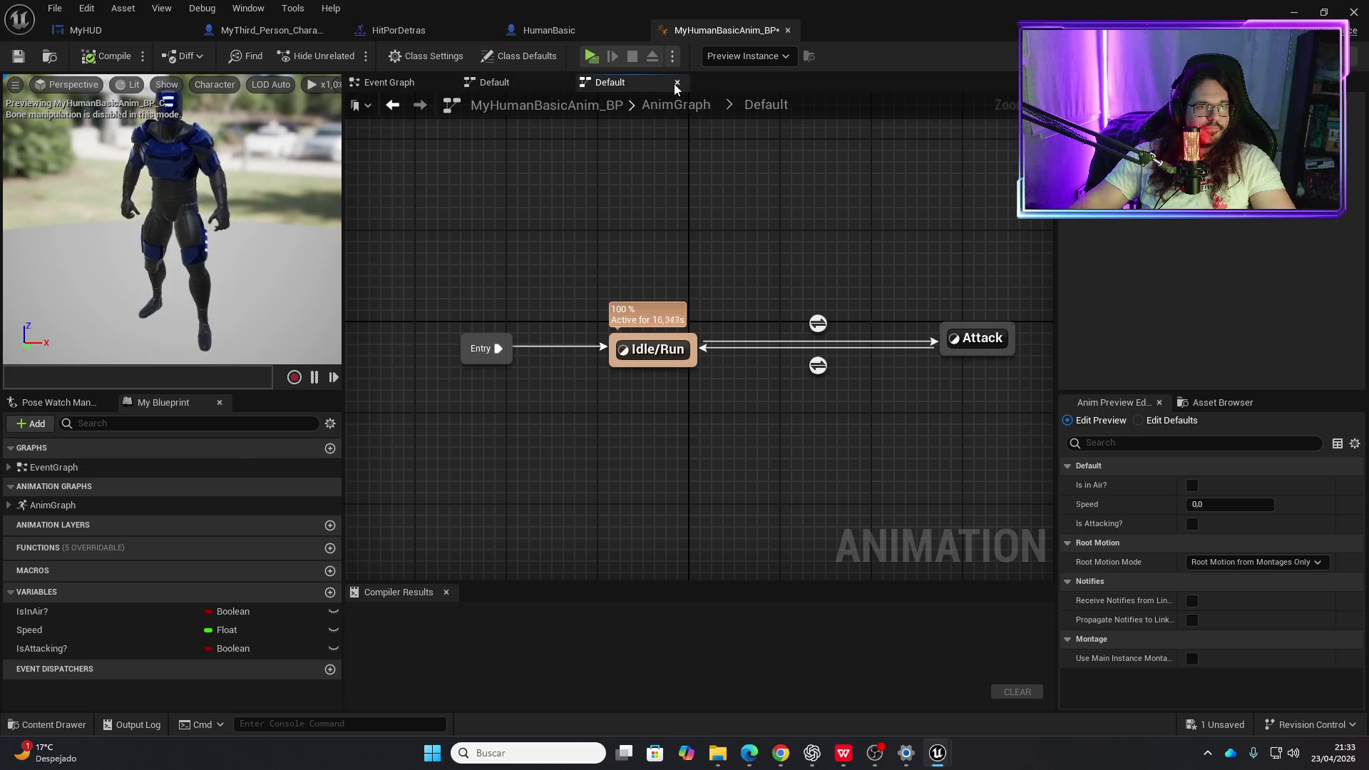
click(676, 106)
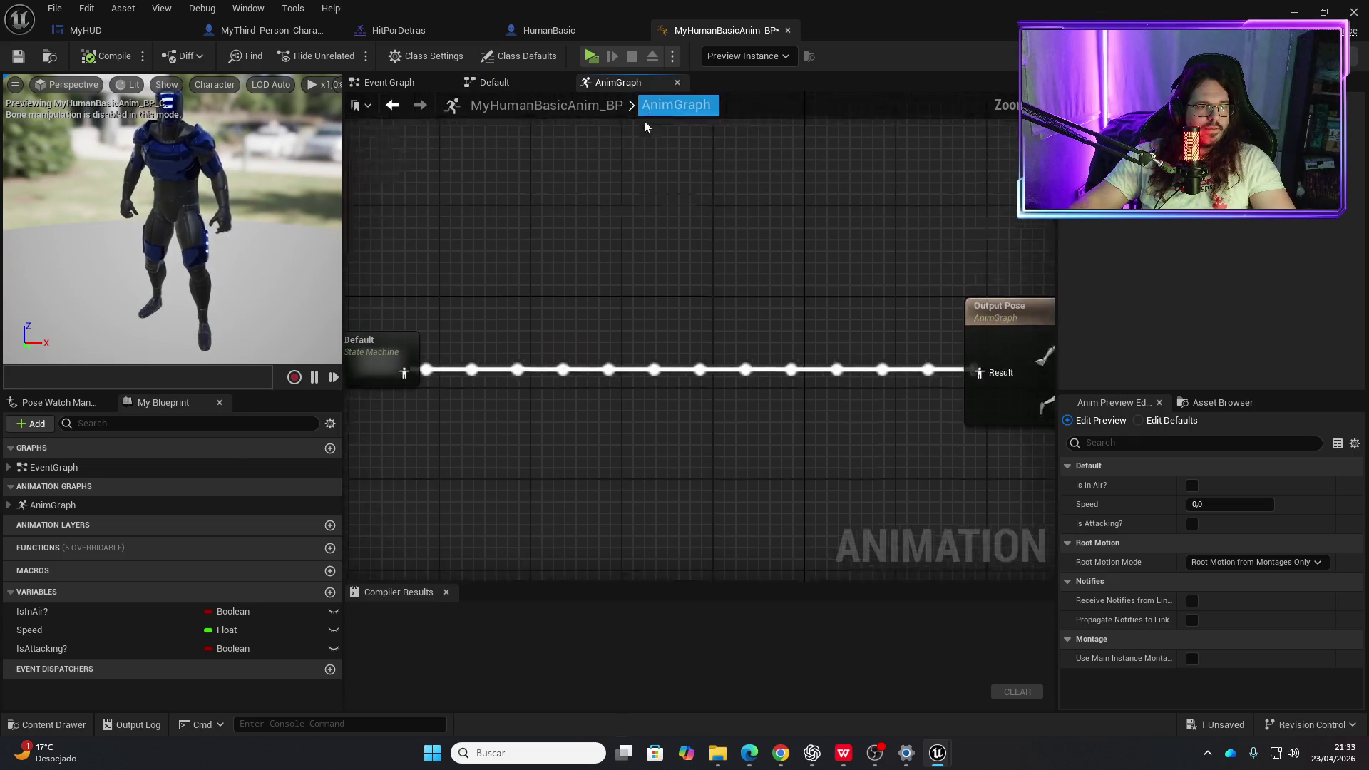
right_click(661, 455)
- Insert a Look At node between the Default state machine and Output Pose, aligning the chain
text(look)
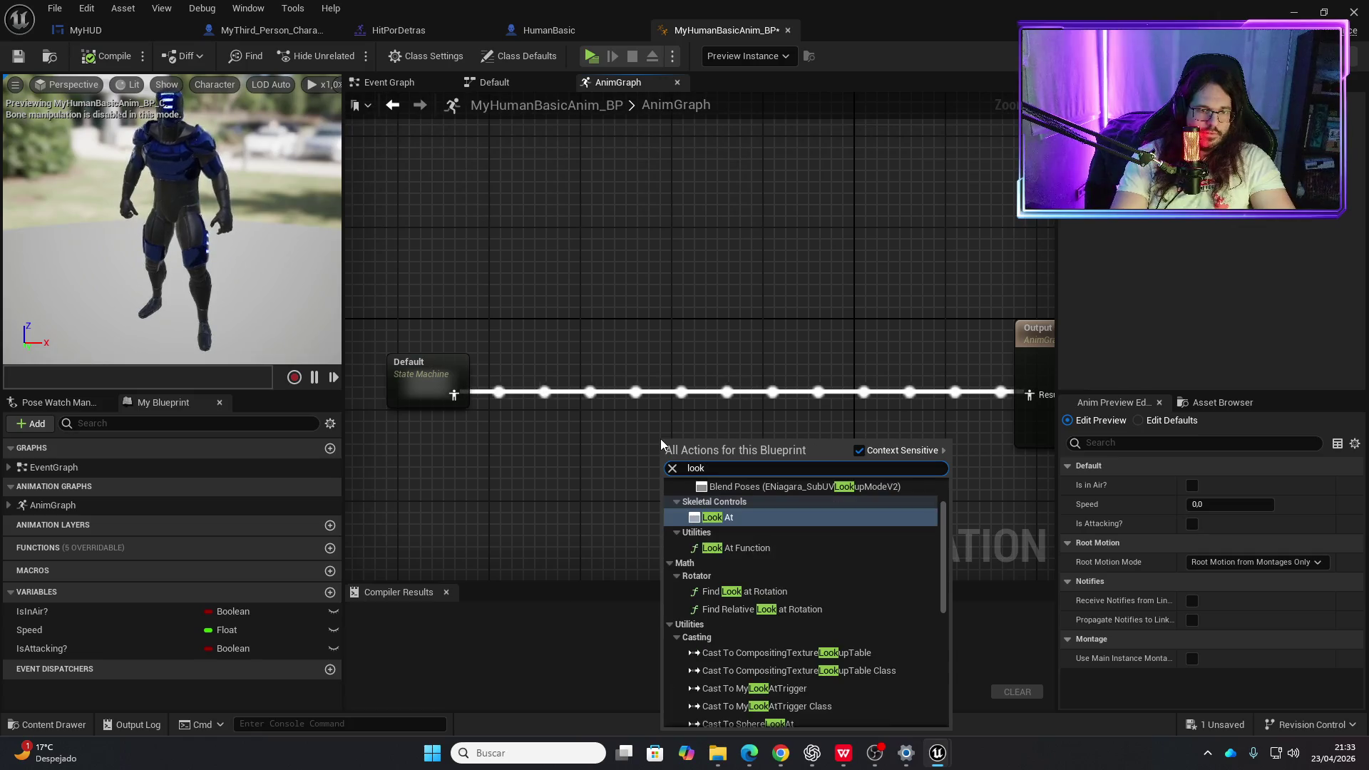
key(Return)
mouse_move(742, 459)
mouse_down()
mouse_move(779, 391)
mouse_move(693, 405)
mouse_move(707, 406)
mouse_up()
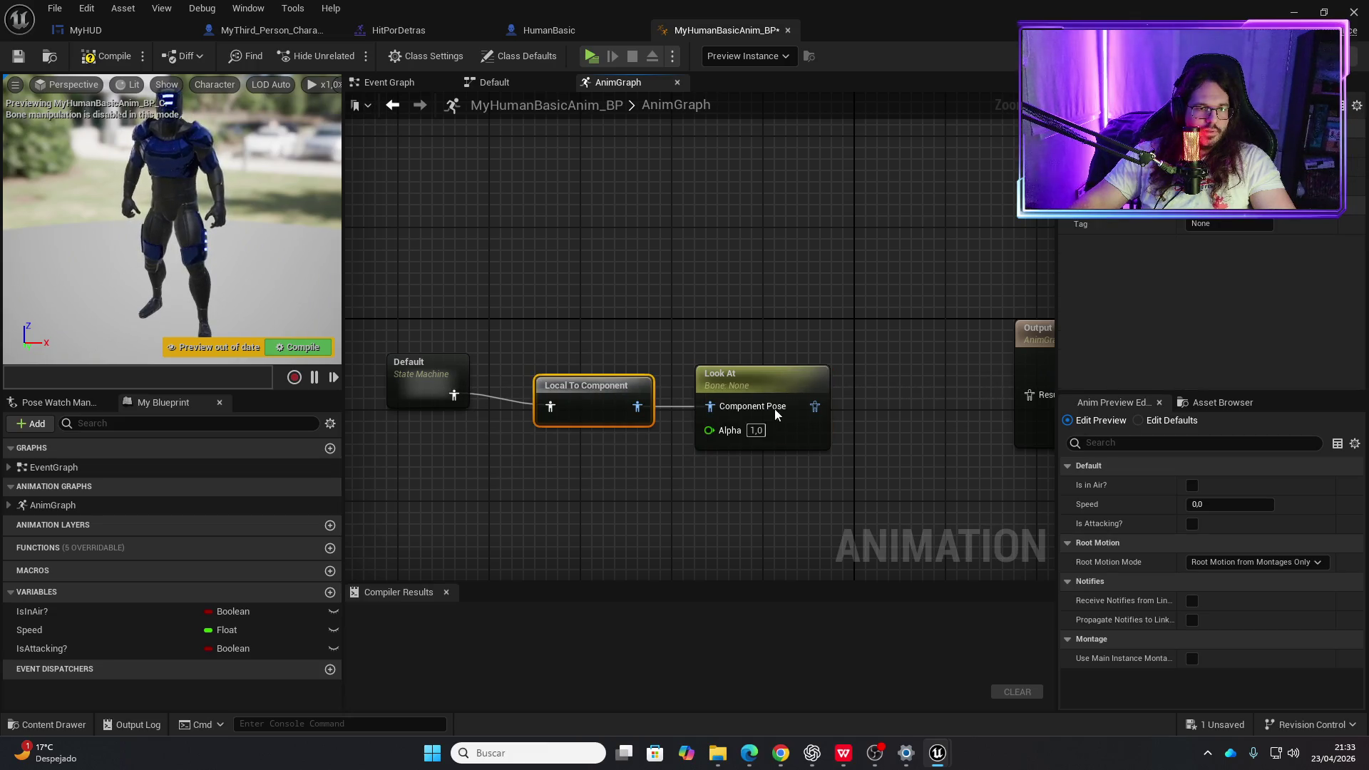
drag(815, 406, 1028, 396)
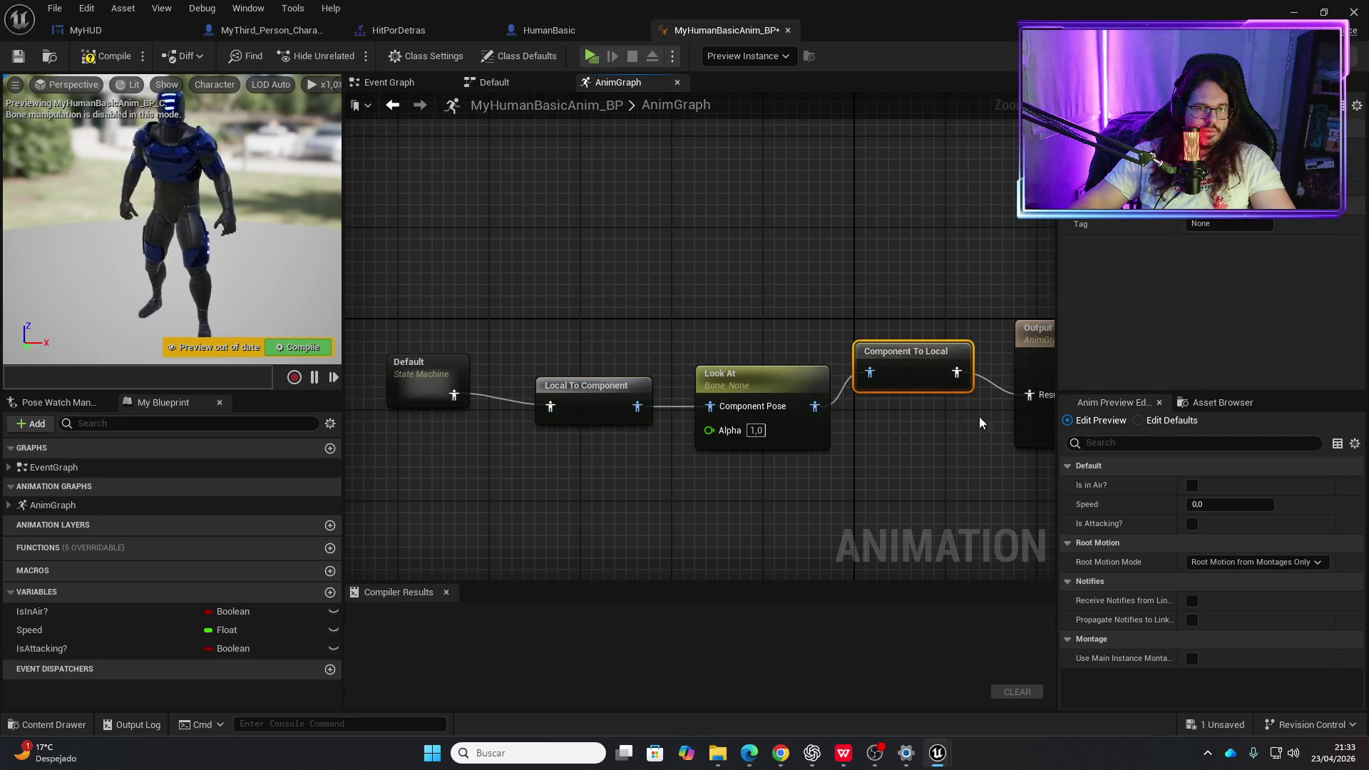
click(781, 385)
drag(606, 391, 618, 380)
drag(752, 385, 751, 374)
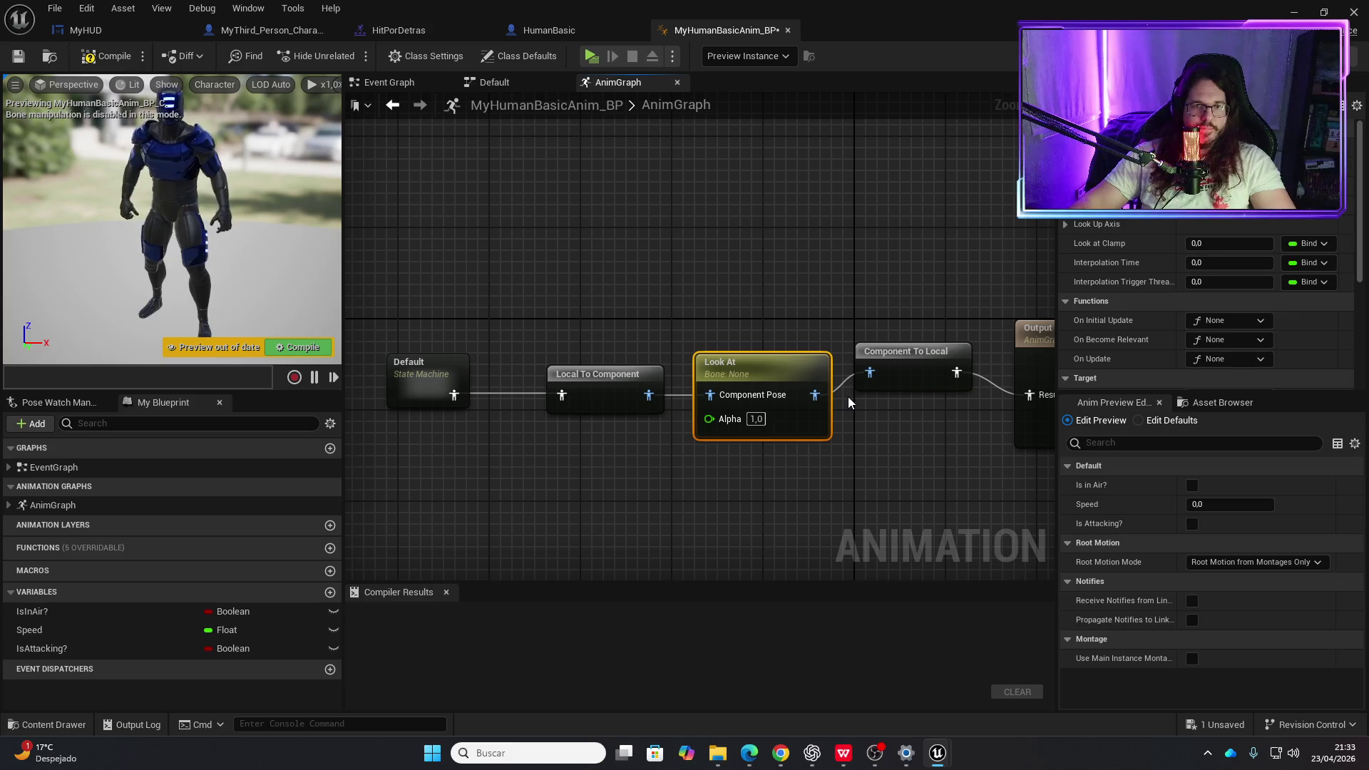
drag(911, 356, 922, 364)
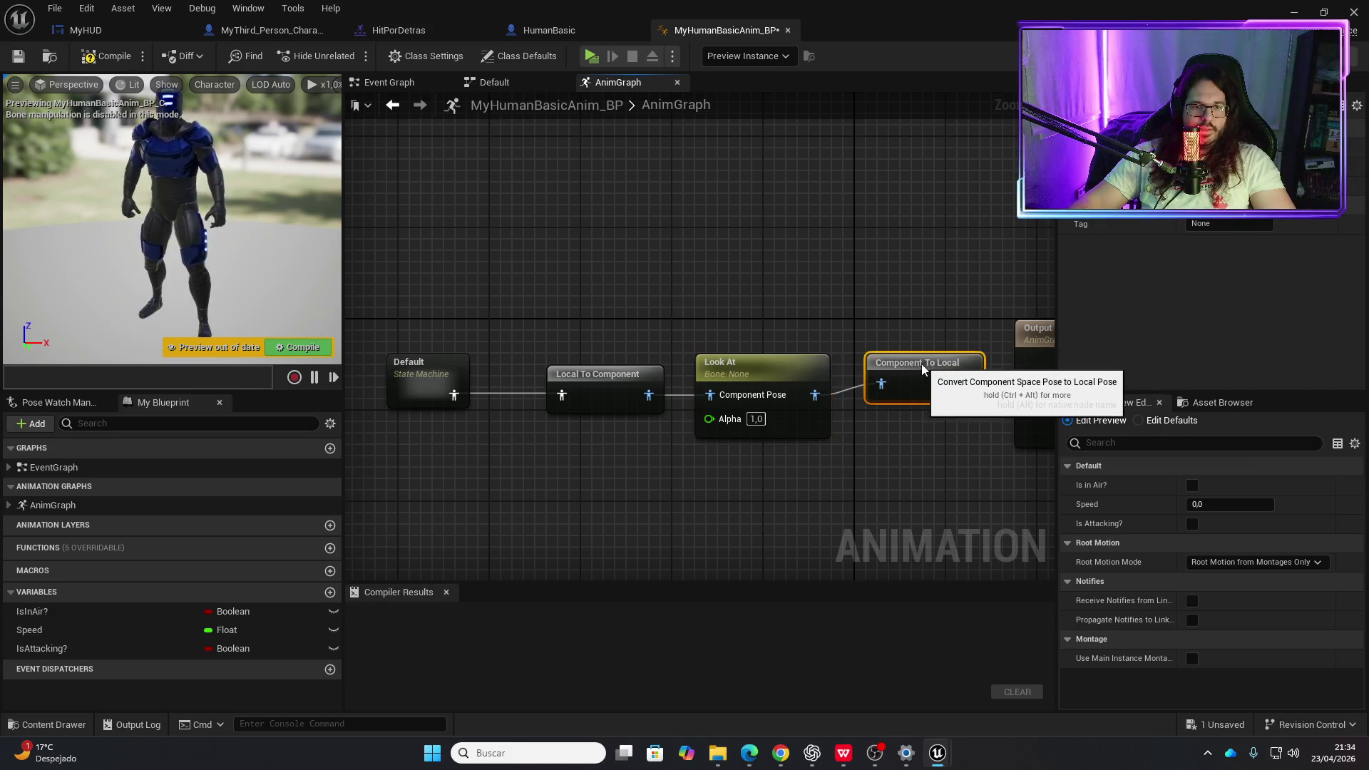
- Expose Look At Location as a pin on the Look At node and tidy Component To Local
click(802, 367)
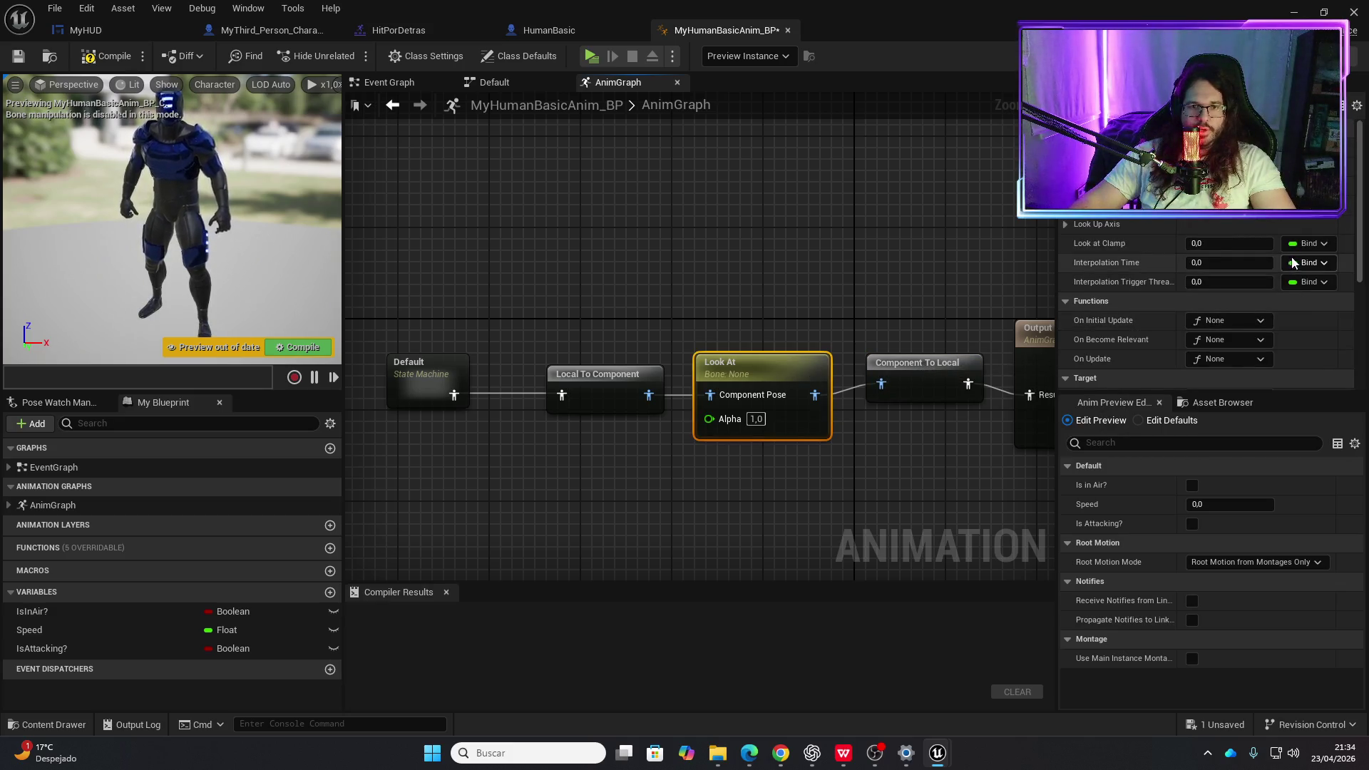
scroll(1269, 327, down, 4)
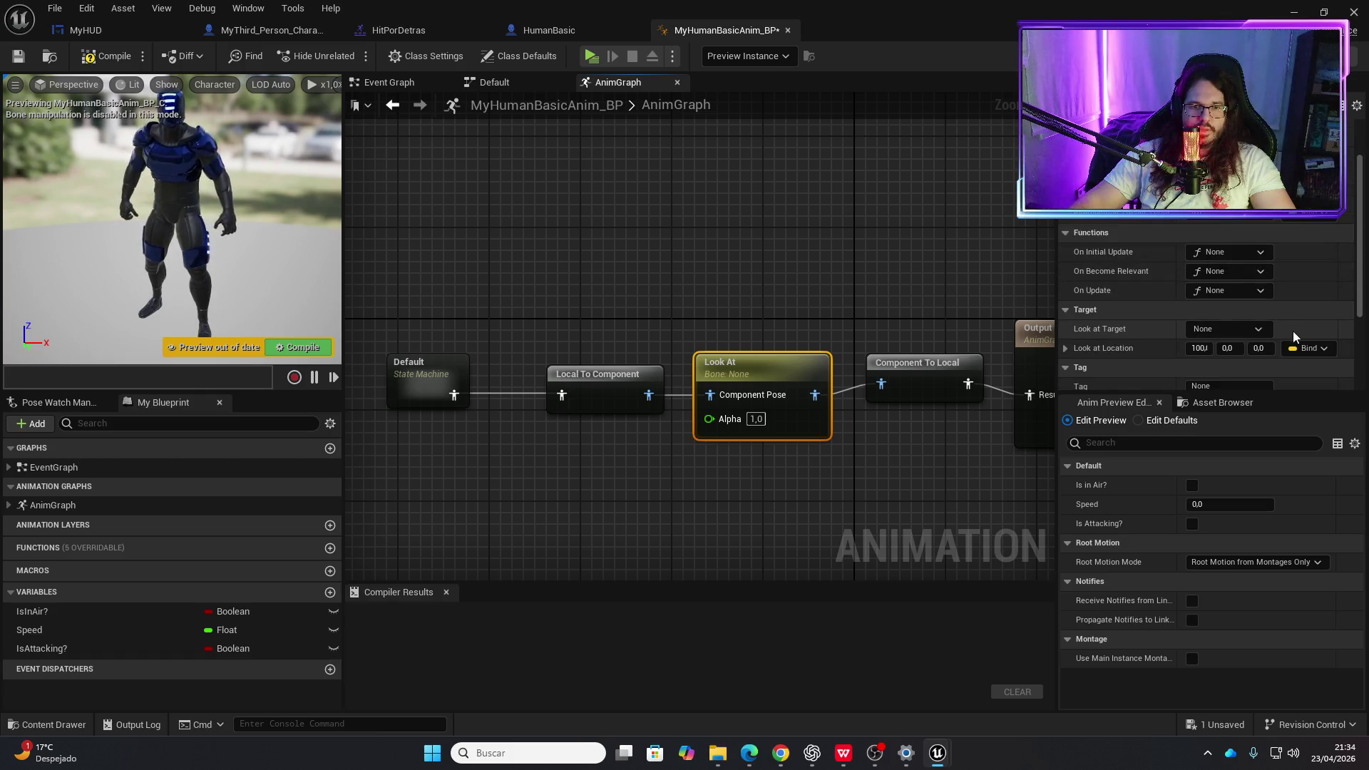
click(1326, 326)
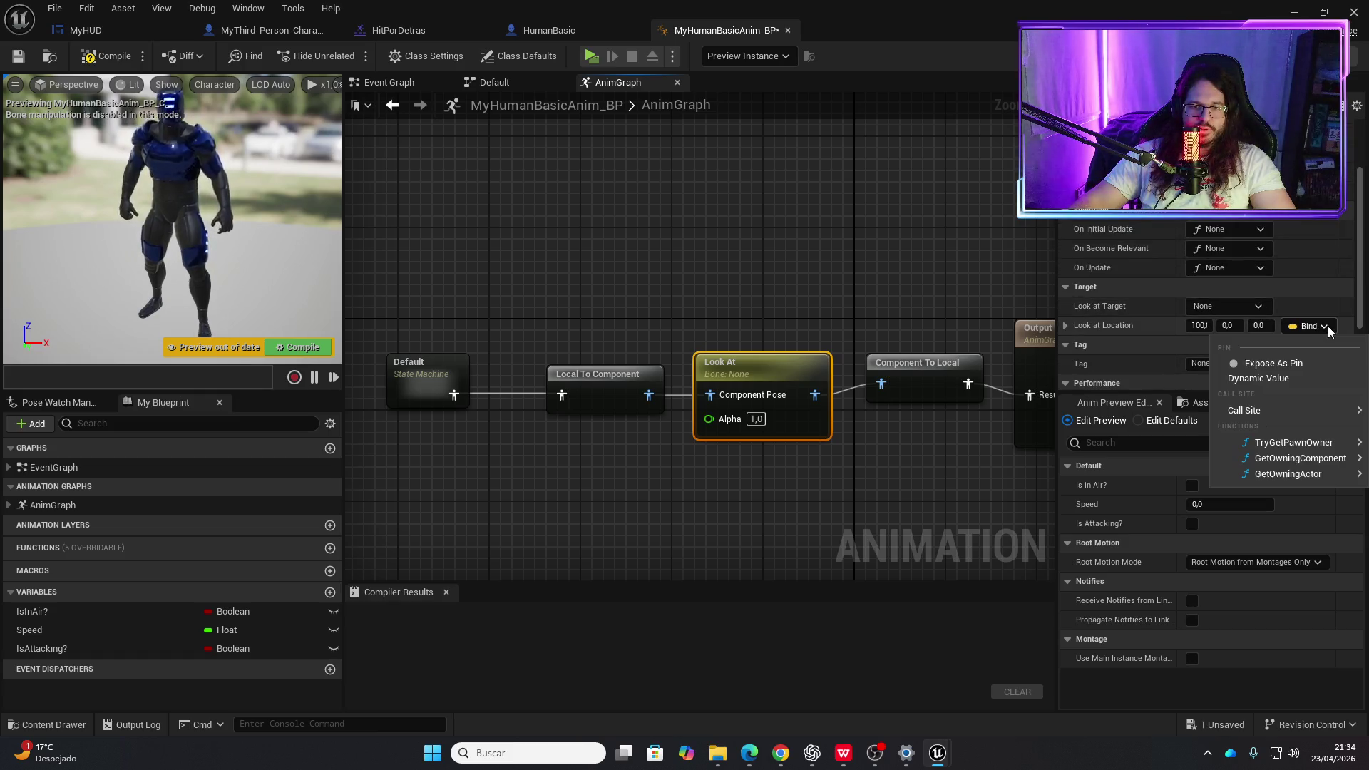
click(1294, 364)
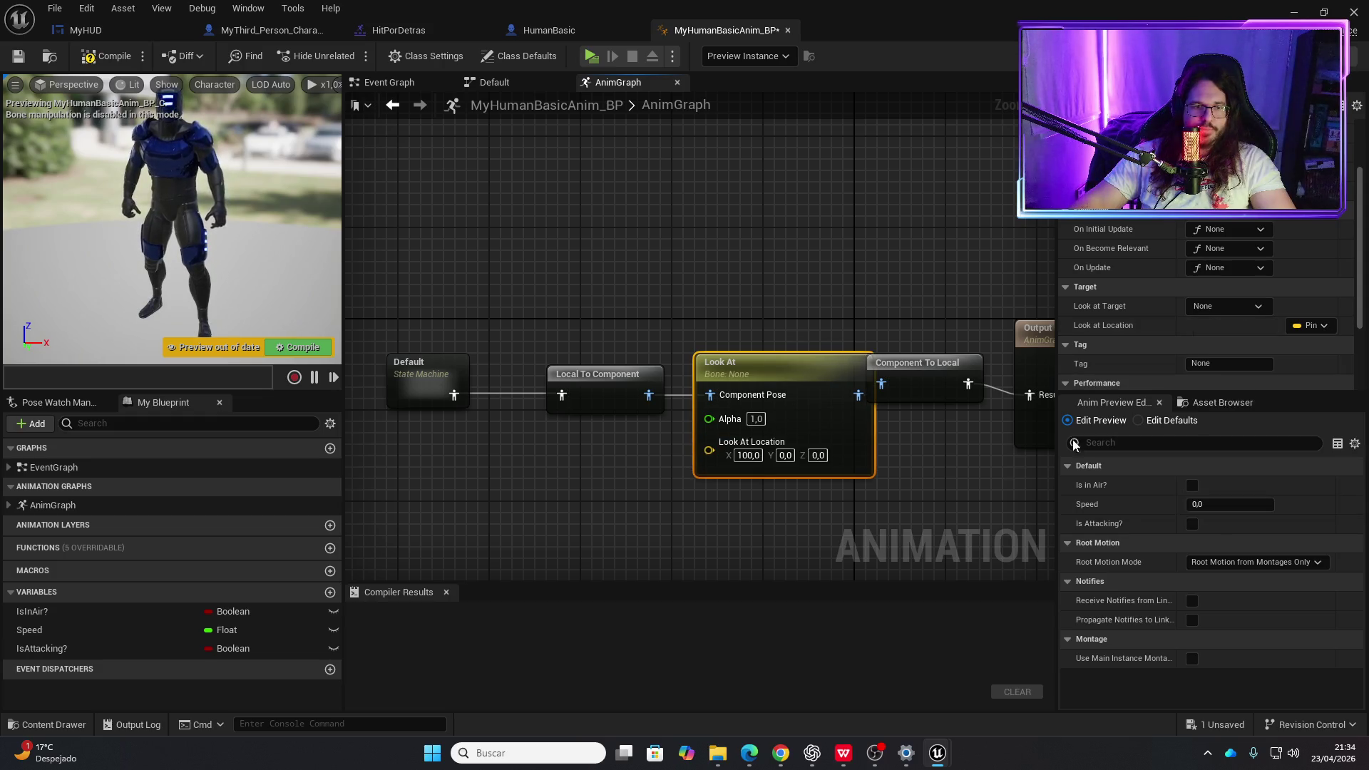
drag(914, 374, 936, 374)
mouse_move(955, 492)
mouse_down()
mouse_move(804, 419)
mouse_move(888, 302)
mouse_up()
drag(789, 284, 820, 283)
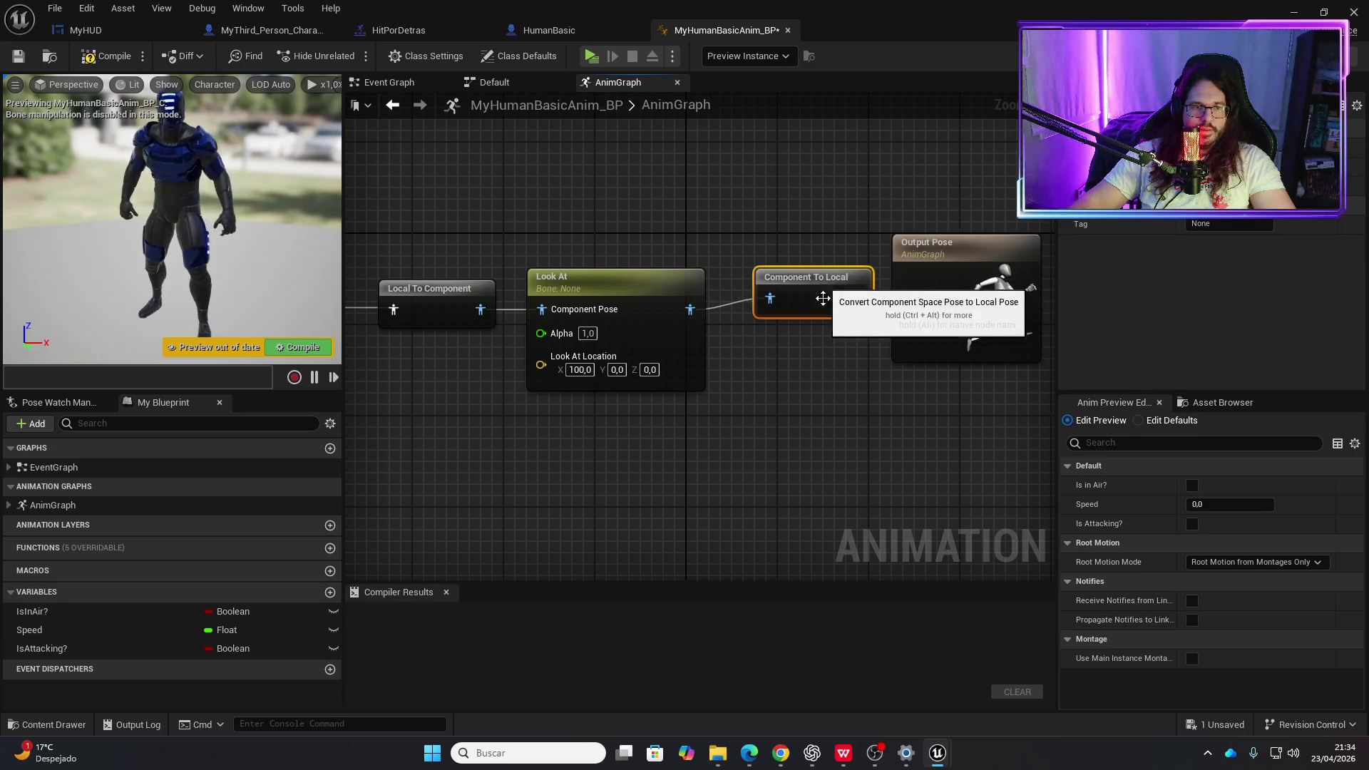
- Switch from the AnimGraph to the Event Graph via the graph list
drag(748, 446, 960, 403)
right_click(572, 451)
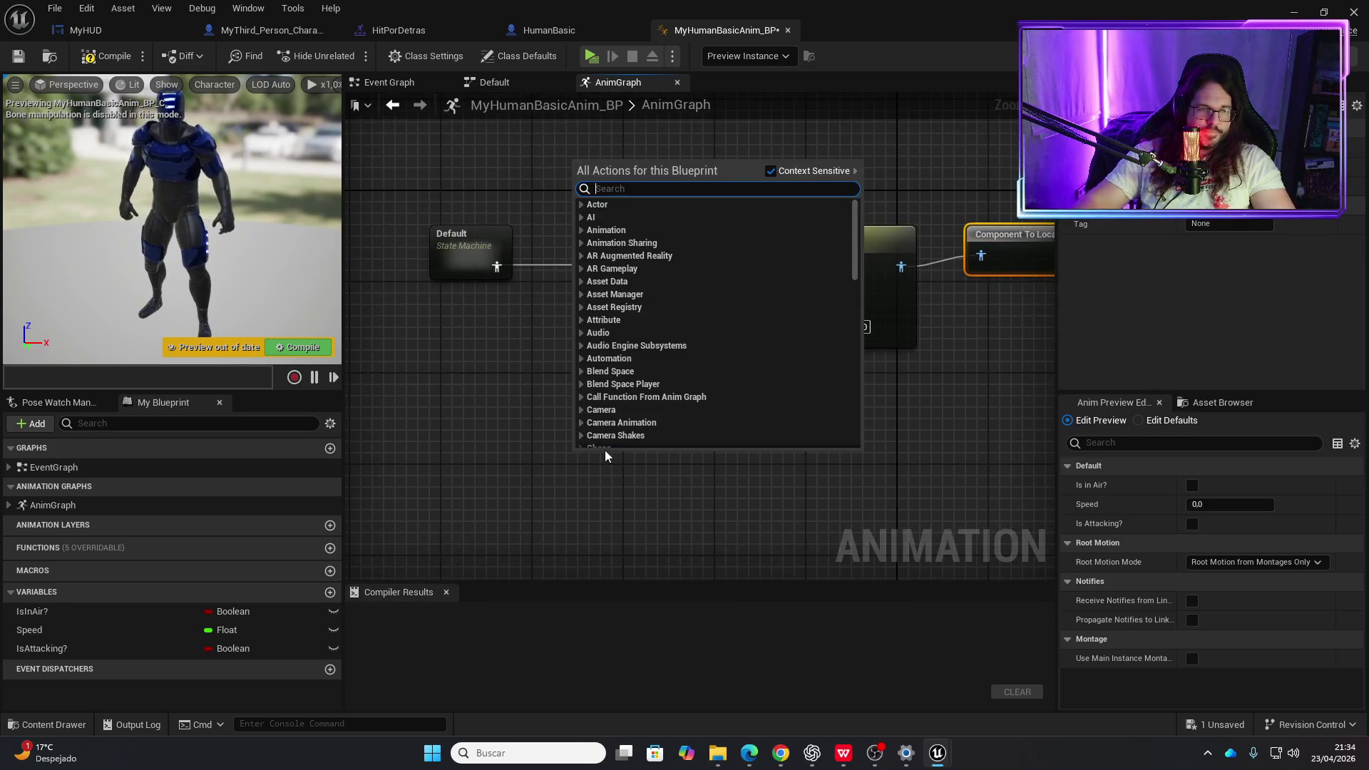
click(532, 496)
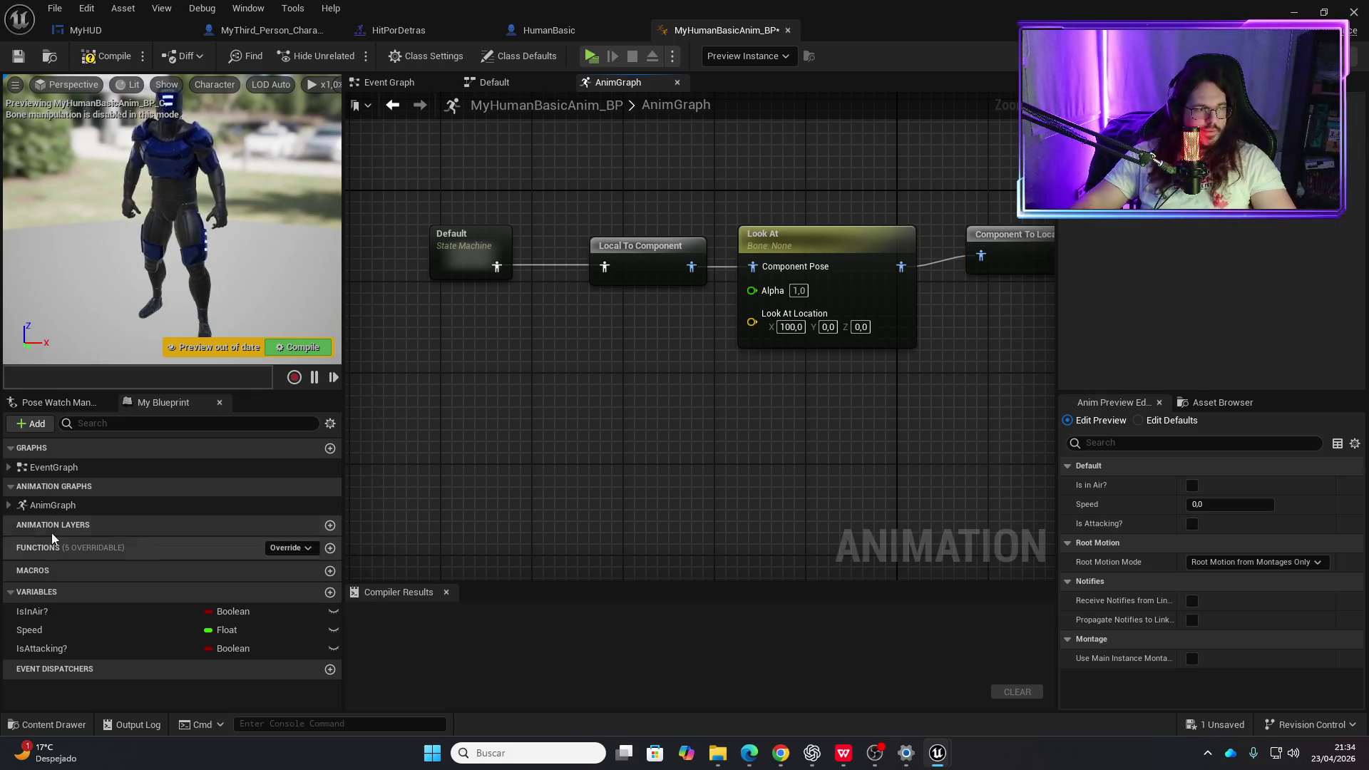
click(61, 502)
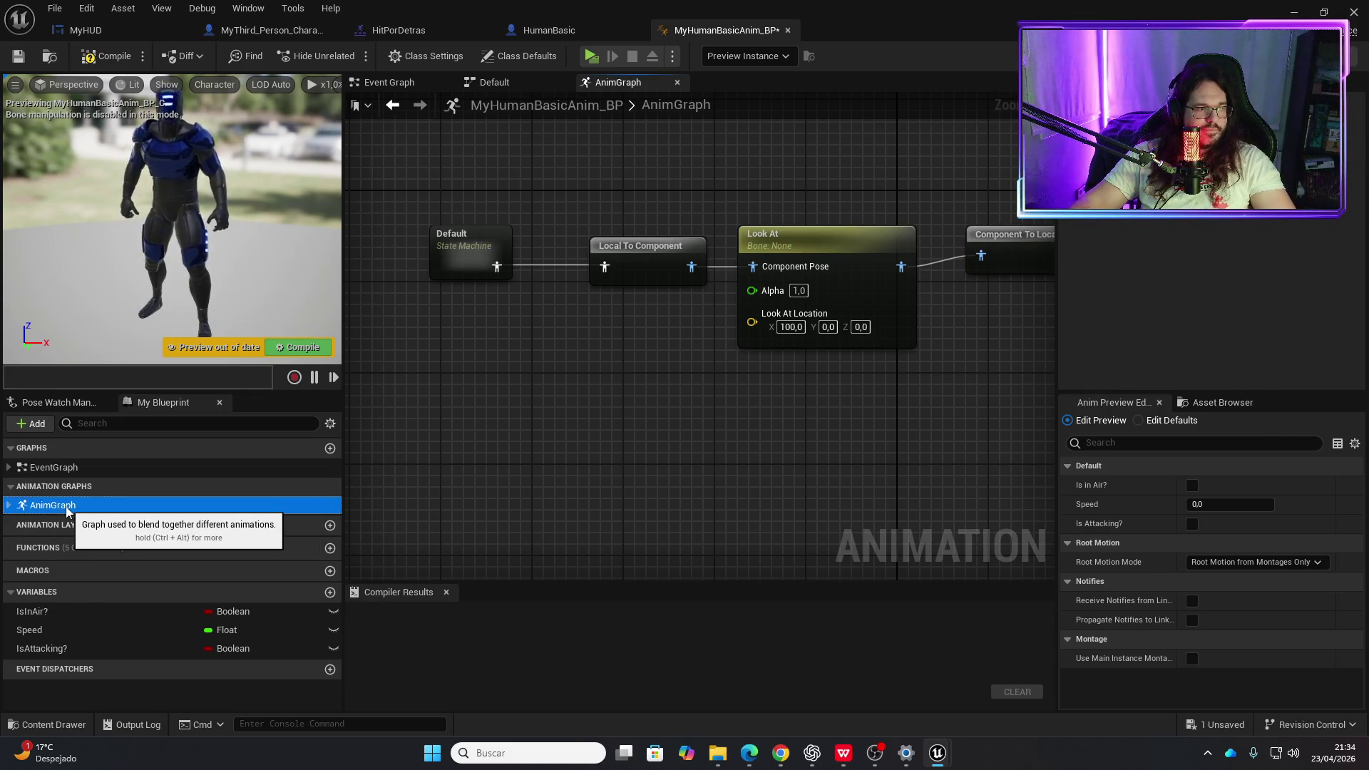
double_click(66, 470)
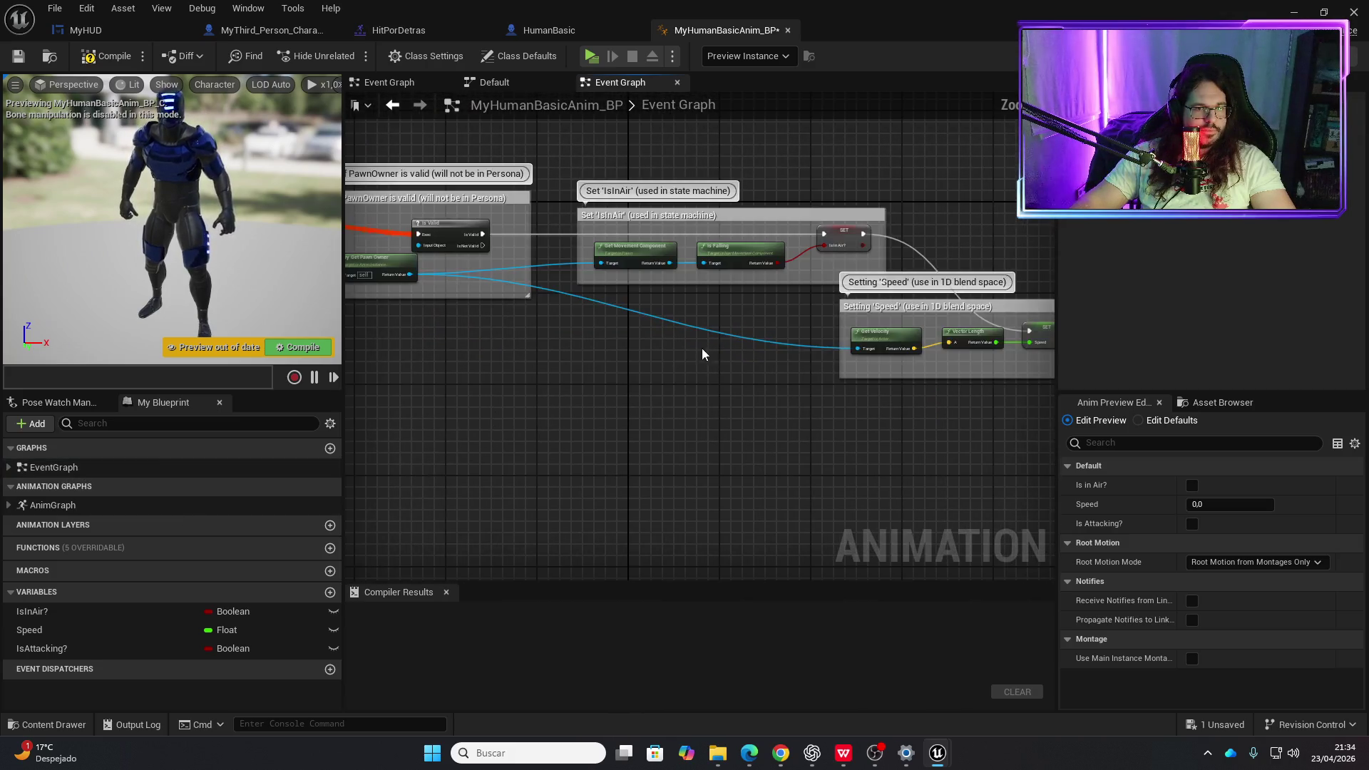
- Add a Get Player Character node beside the cast nodes in the Event Graph
drag(701, 353, 210, 271)
scroll(721, 345, up, 3)
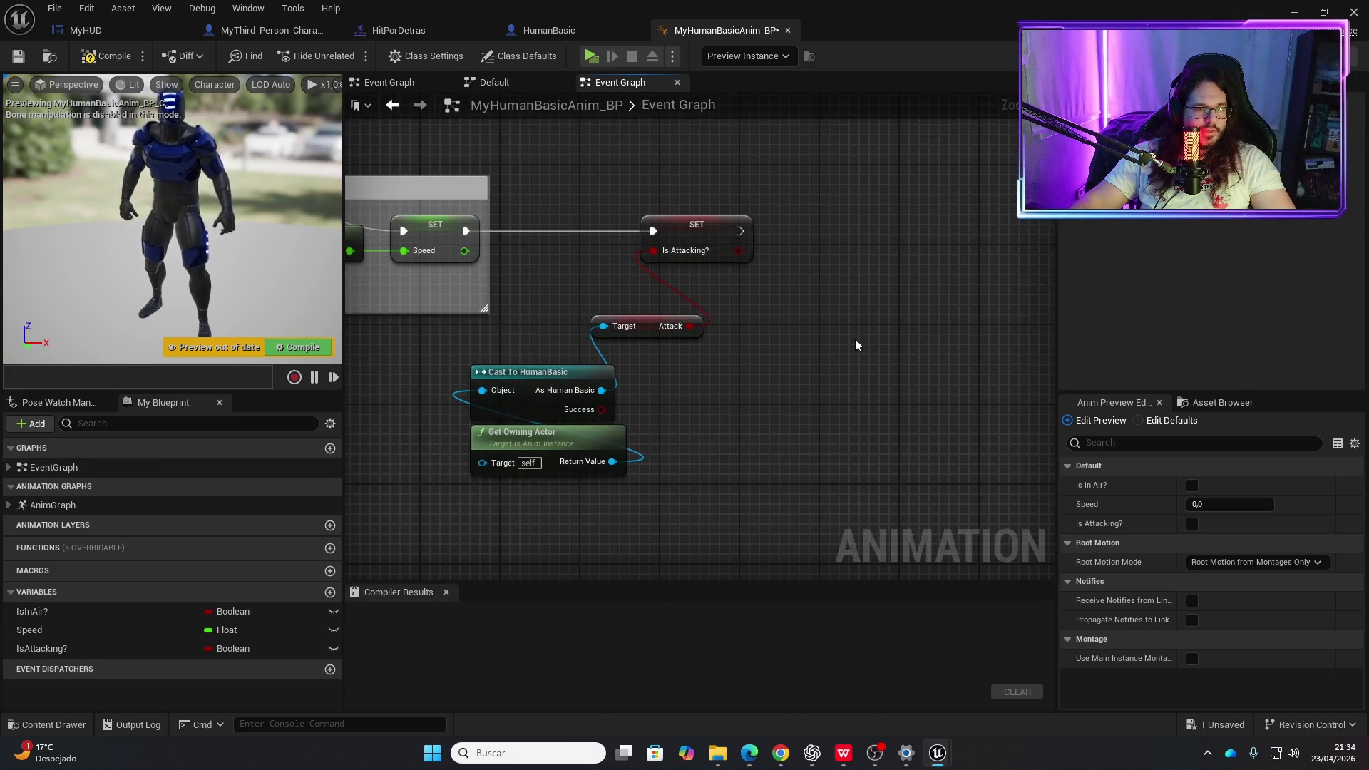
right_click(854, 339)
text(get)
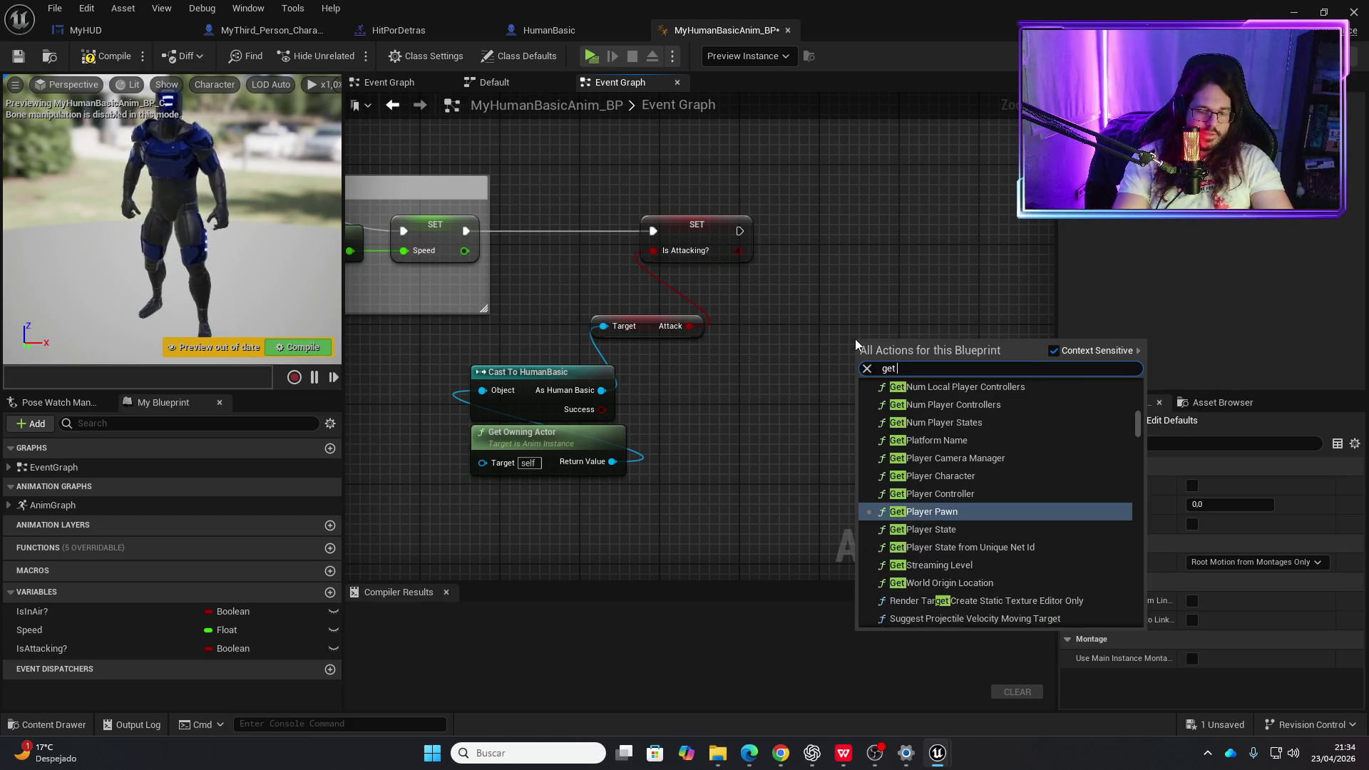
text( player char)
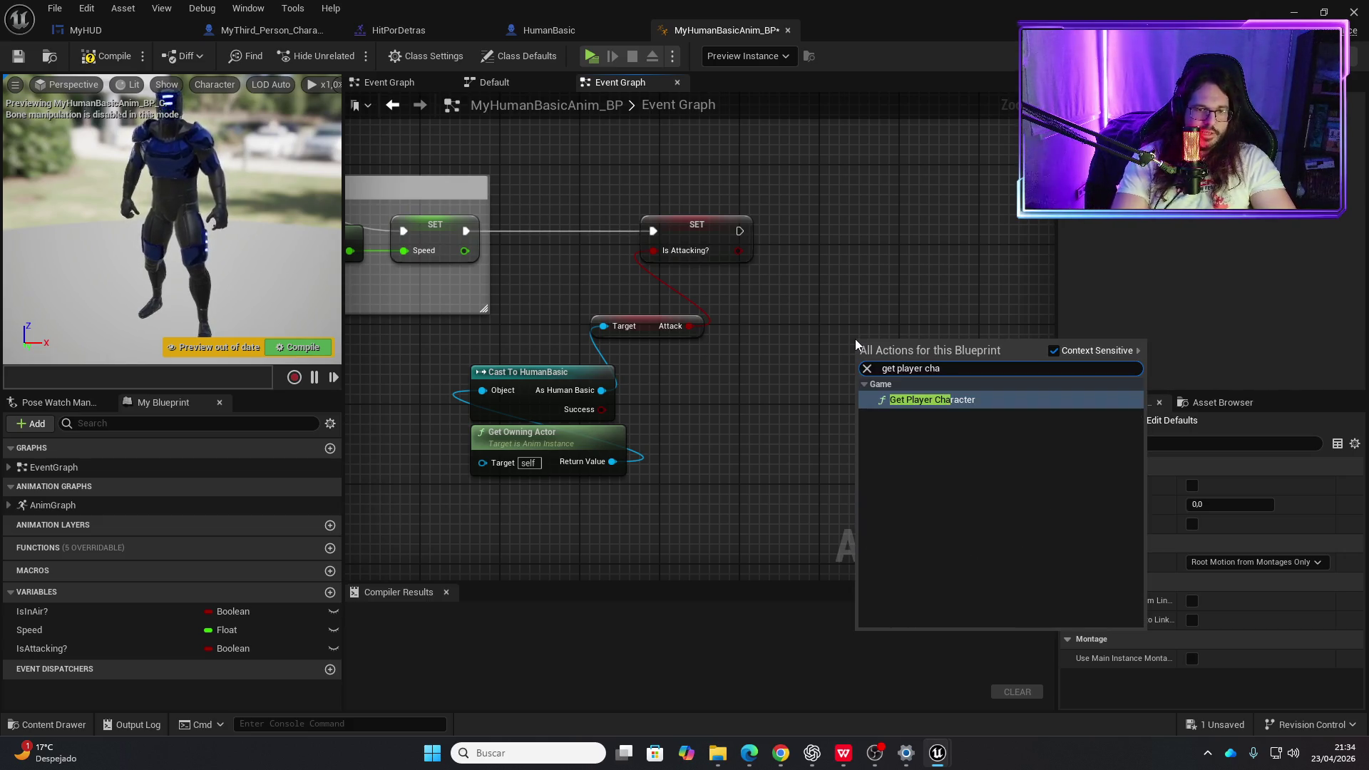
key(Return)
drag(854, 339, 794, 439)
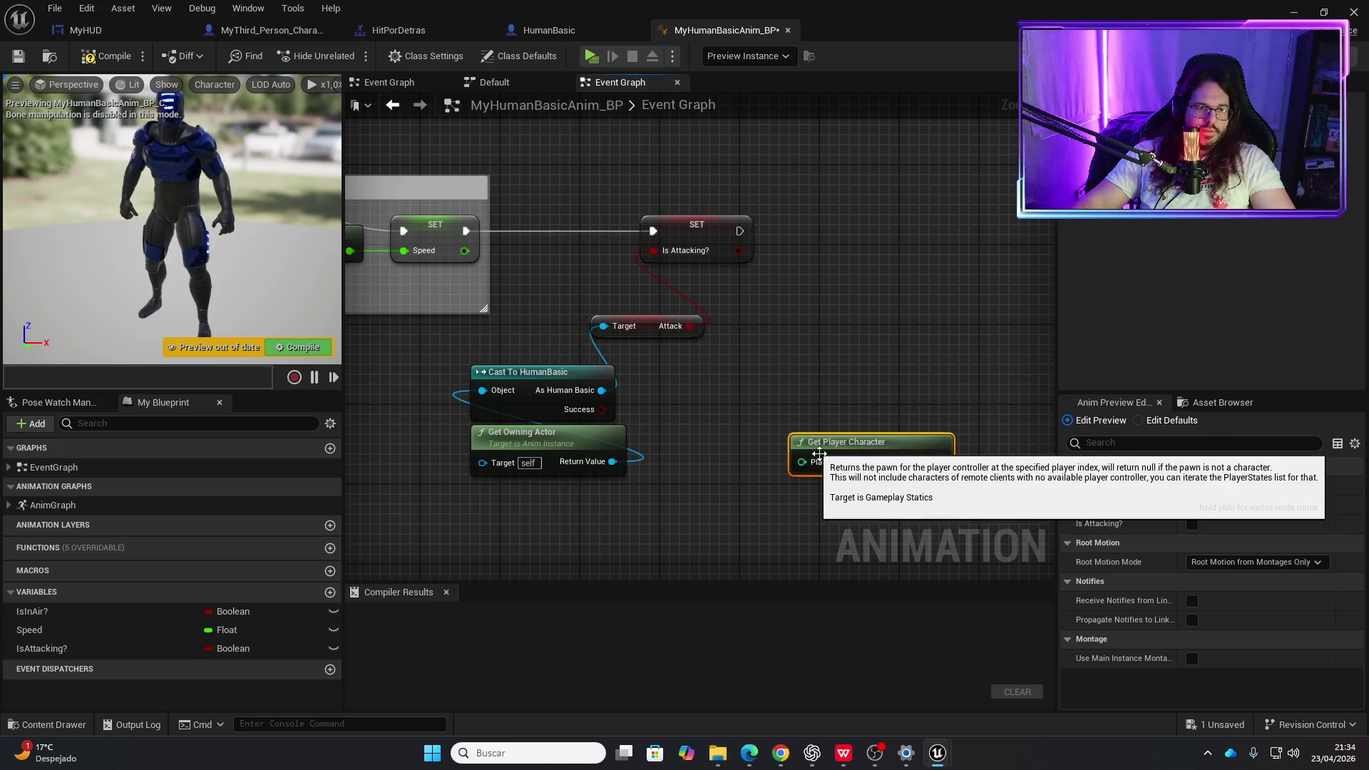
- Cast the player character to MyThird_Person_Character, converted to a pure cast
drag(938, 464, 871, 403)
text(cast to my)
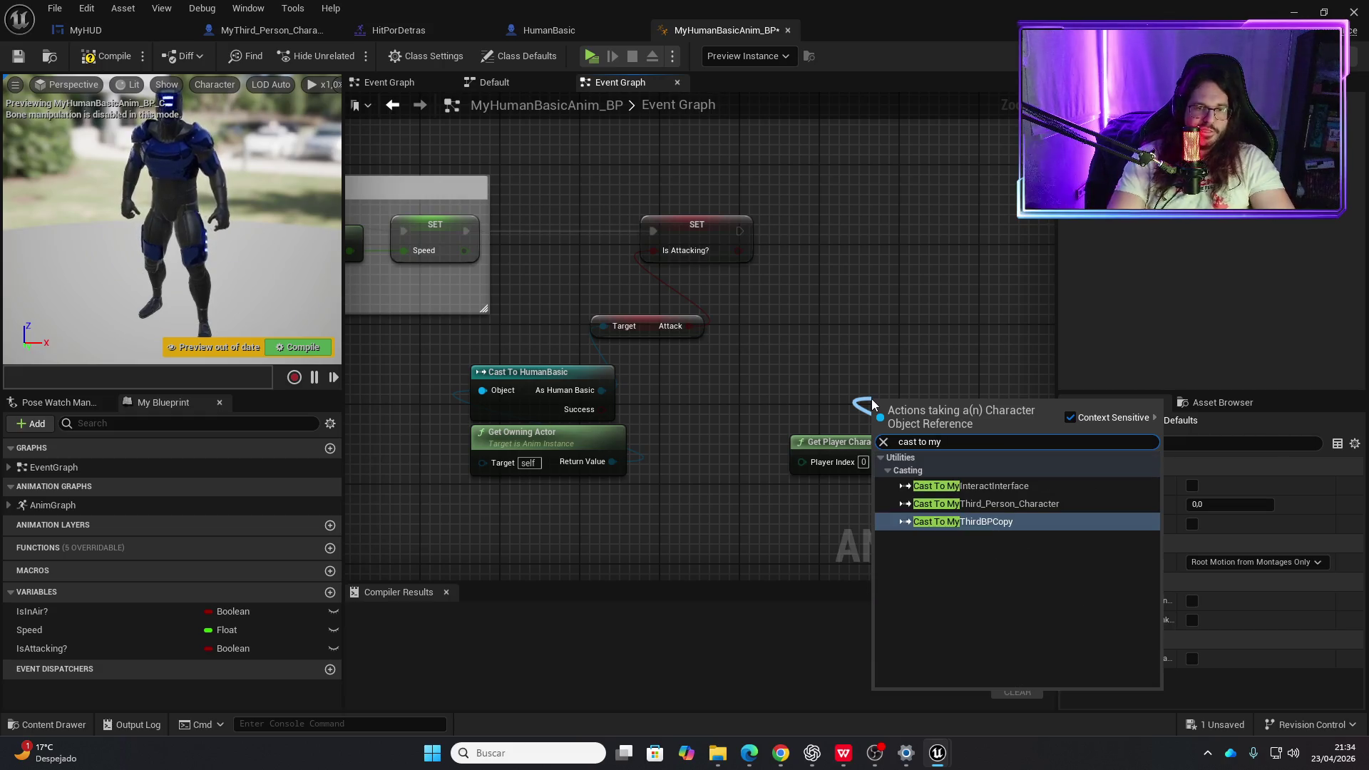
key(Up)
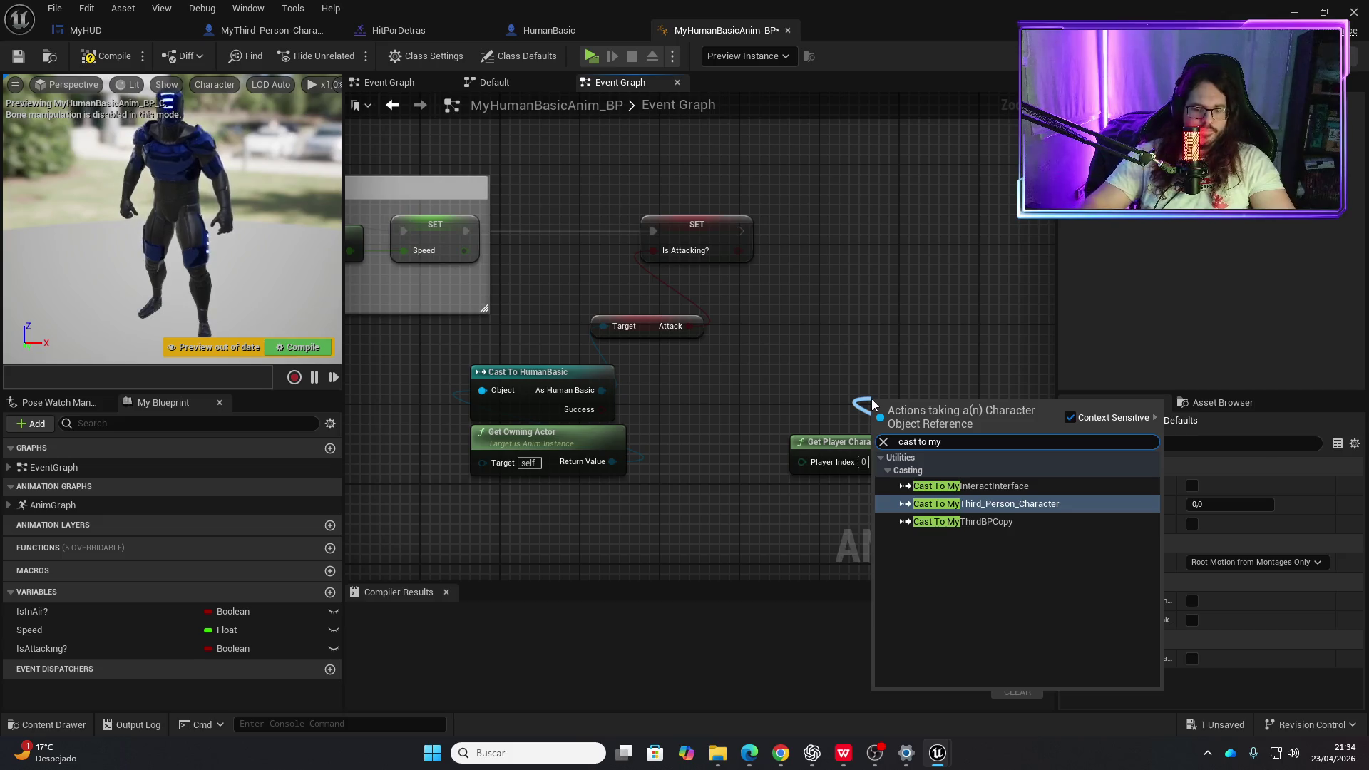
key(Return)
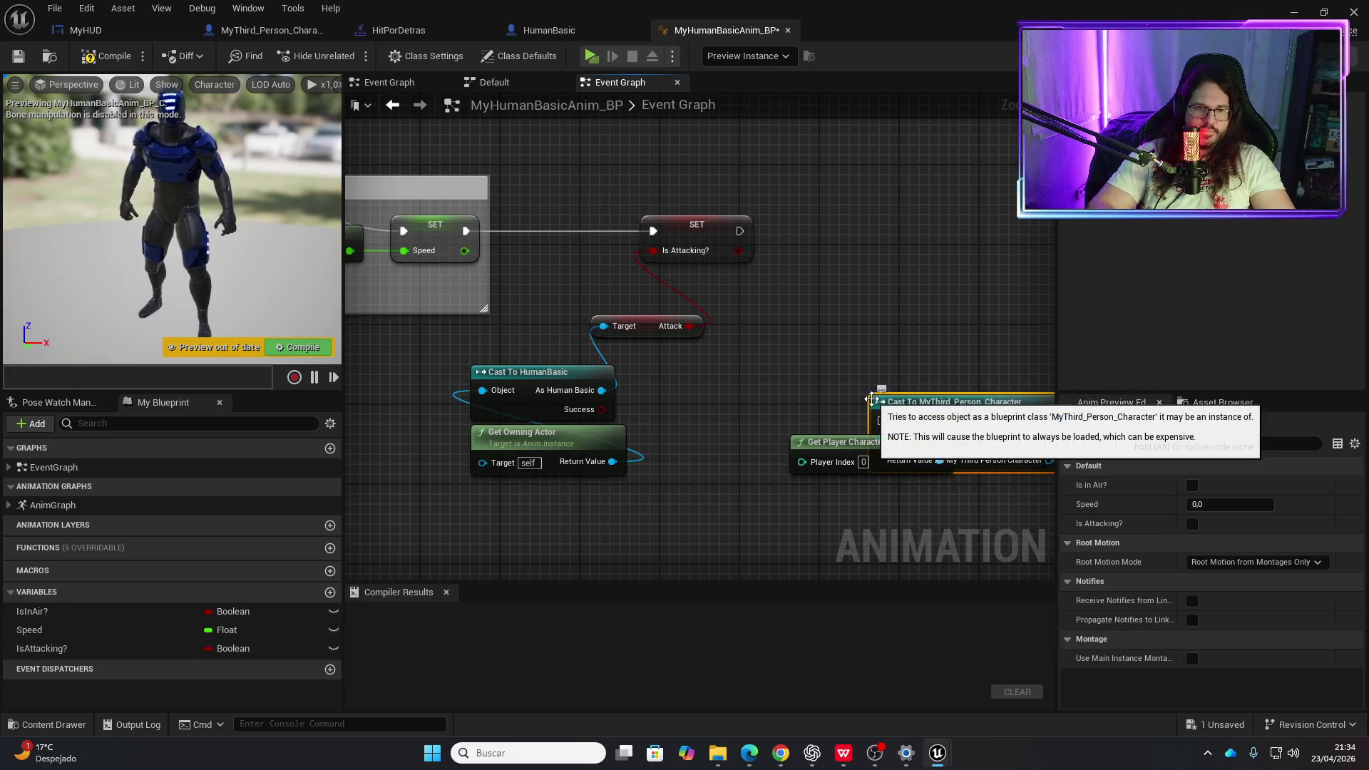
right_click(985, 400)
click(1034, 382)
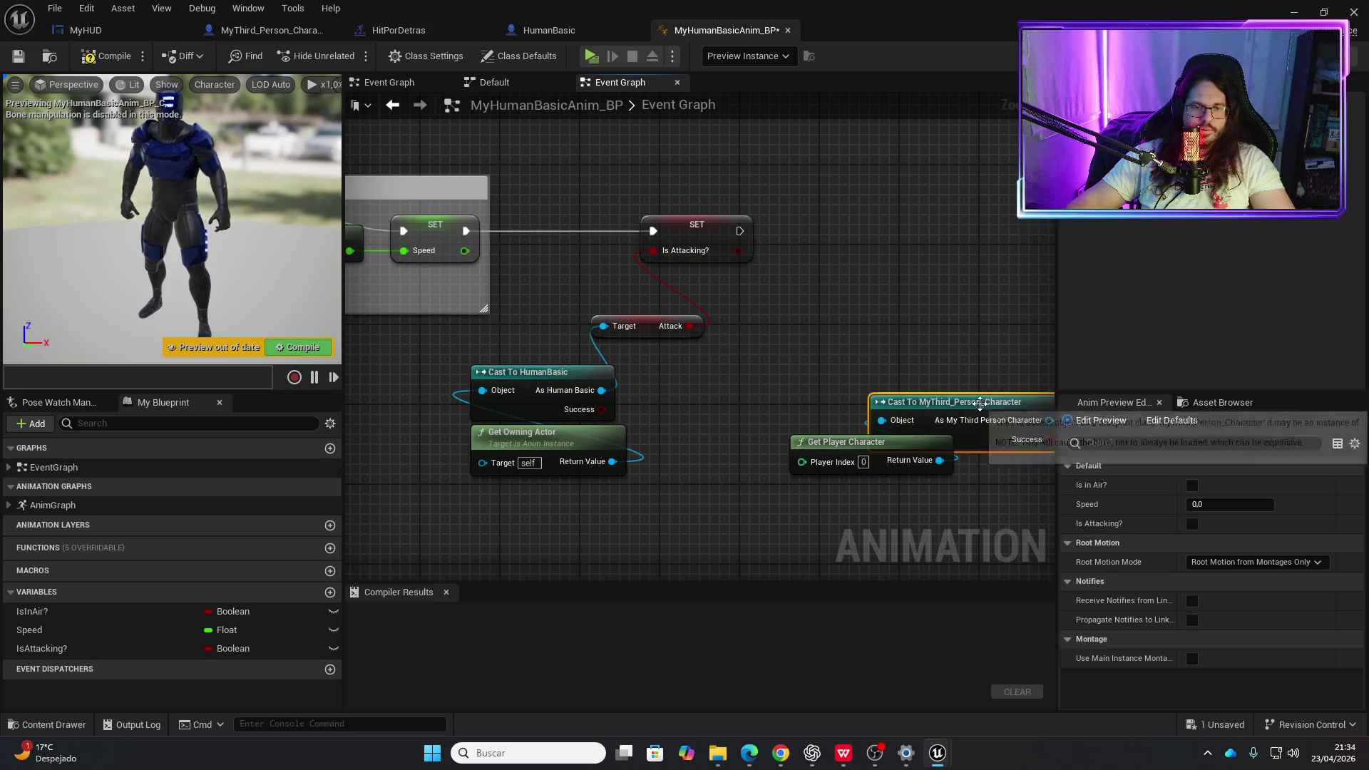
drag(985, 401, 904, 384)
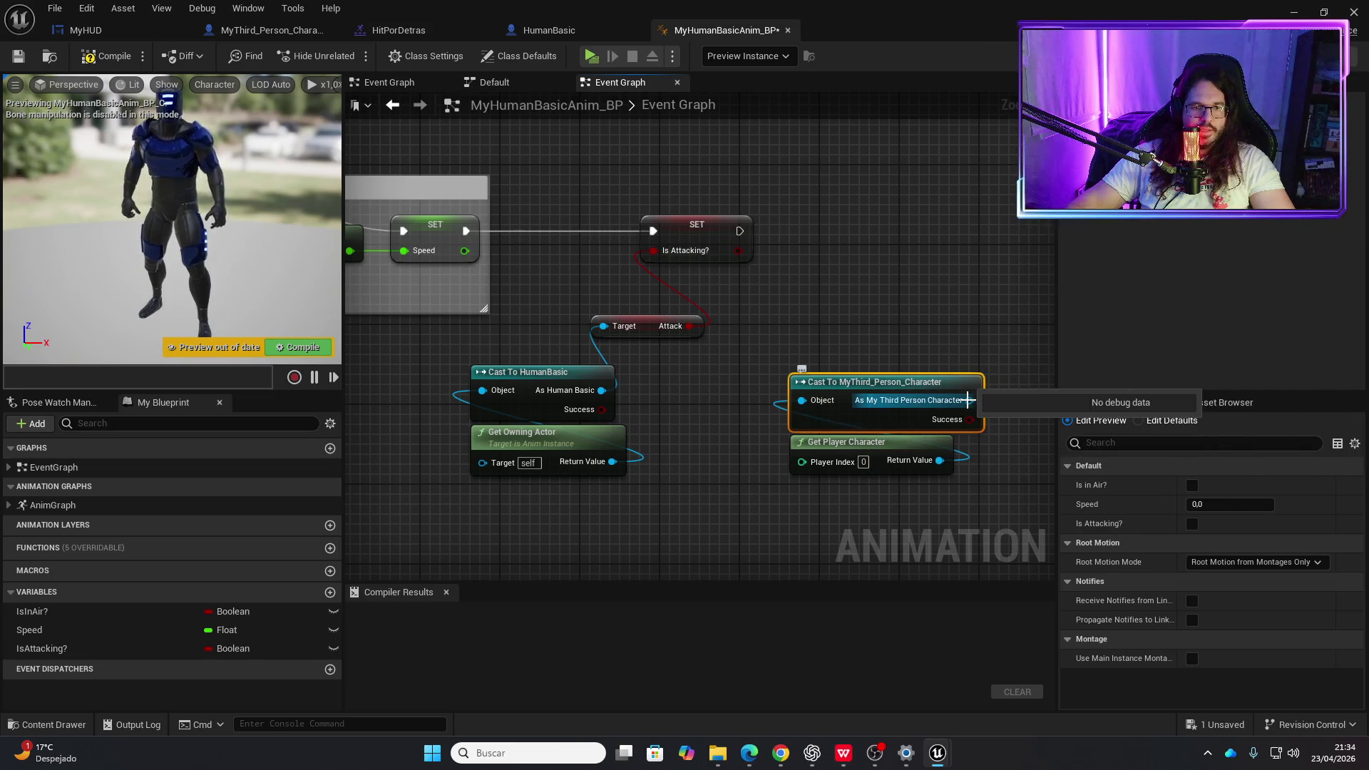
- Add a Get Actor Location node fed by the cast character
drag(968, 400, 907, 323)
text(get)
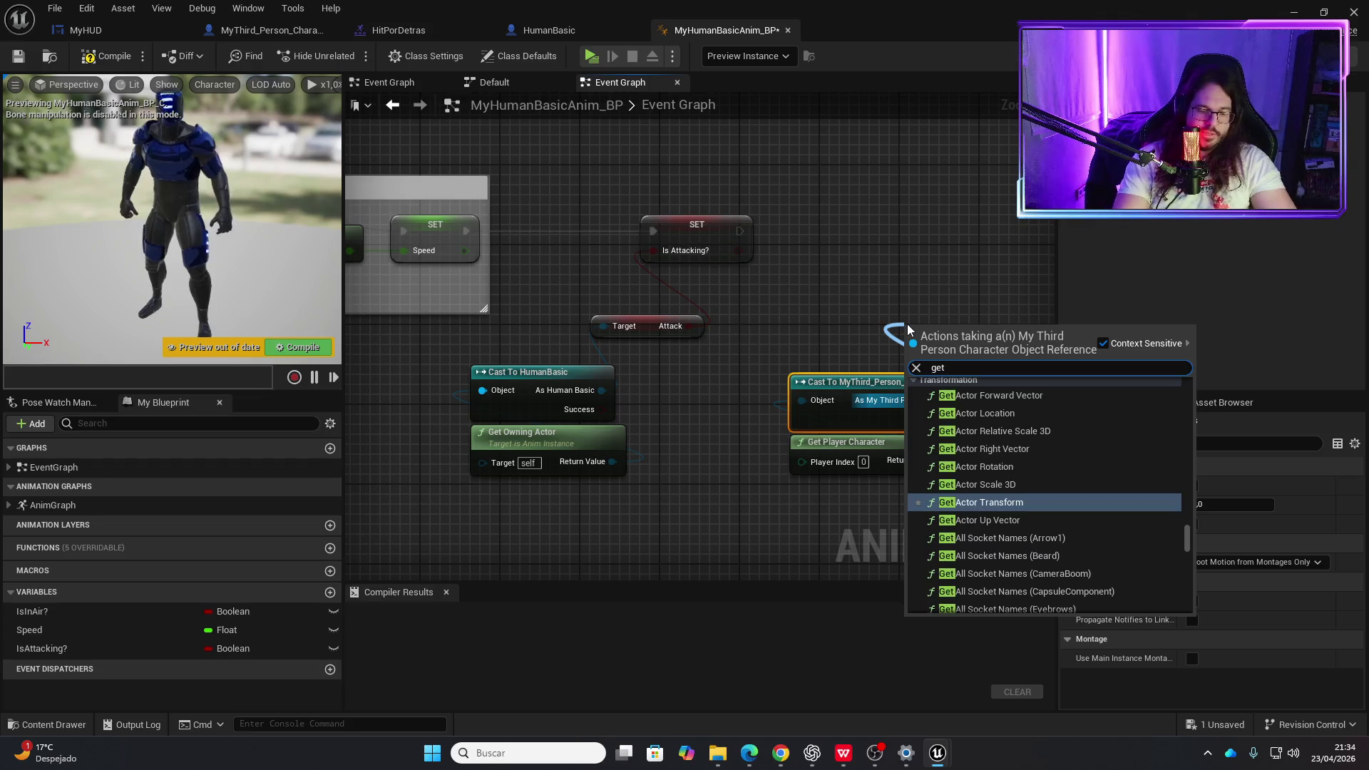
text( actor loc)
key(Return)
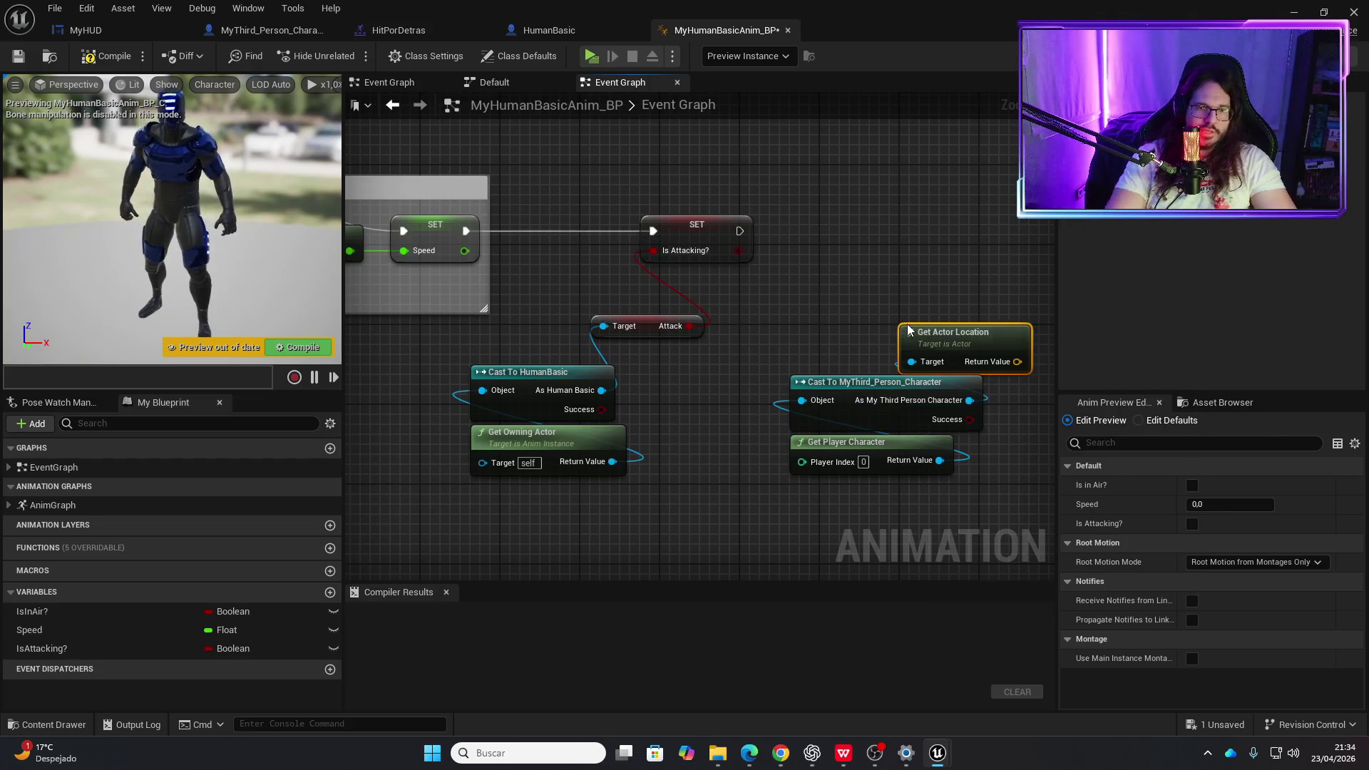
drag(950, 339, 841, 340)
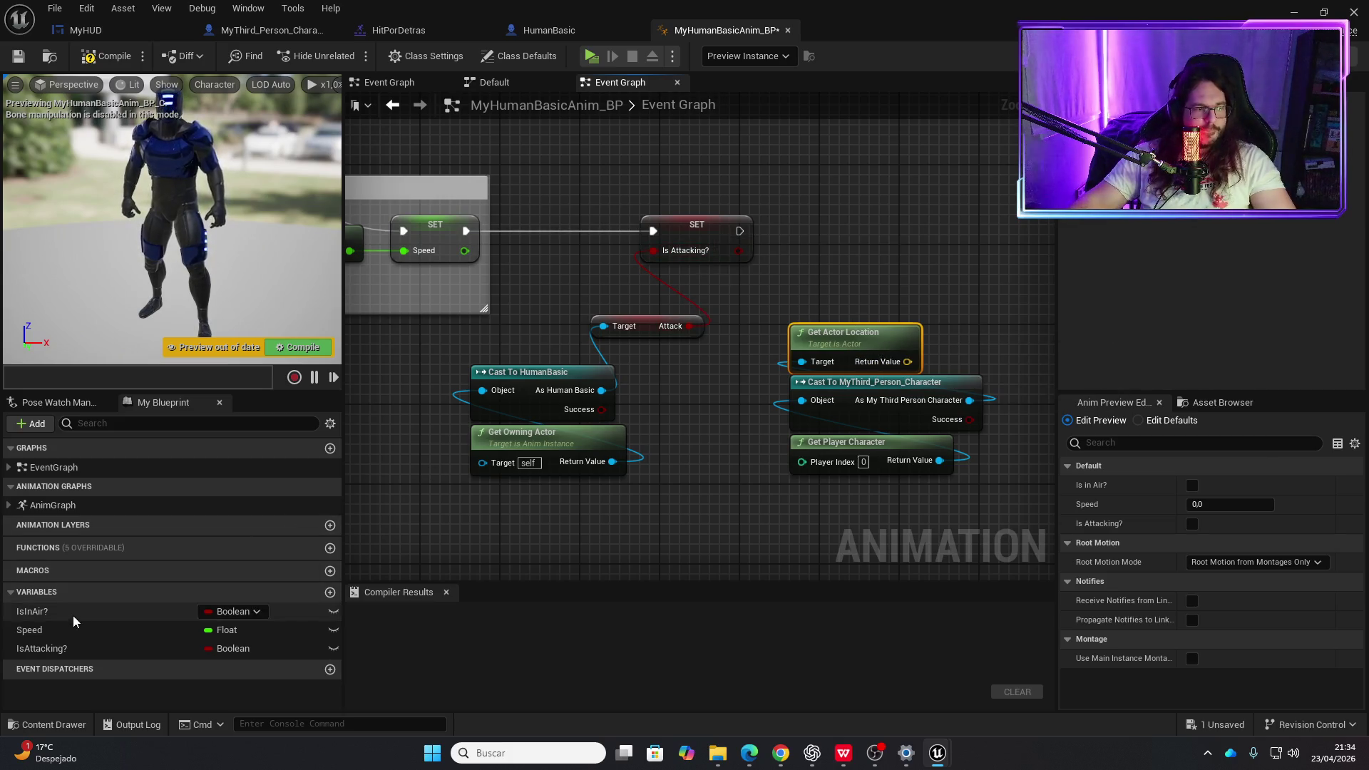
- Create a new Vector variable named CharacterLocation
click(330, 593)
text(CharacterLocatio)
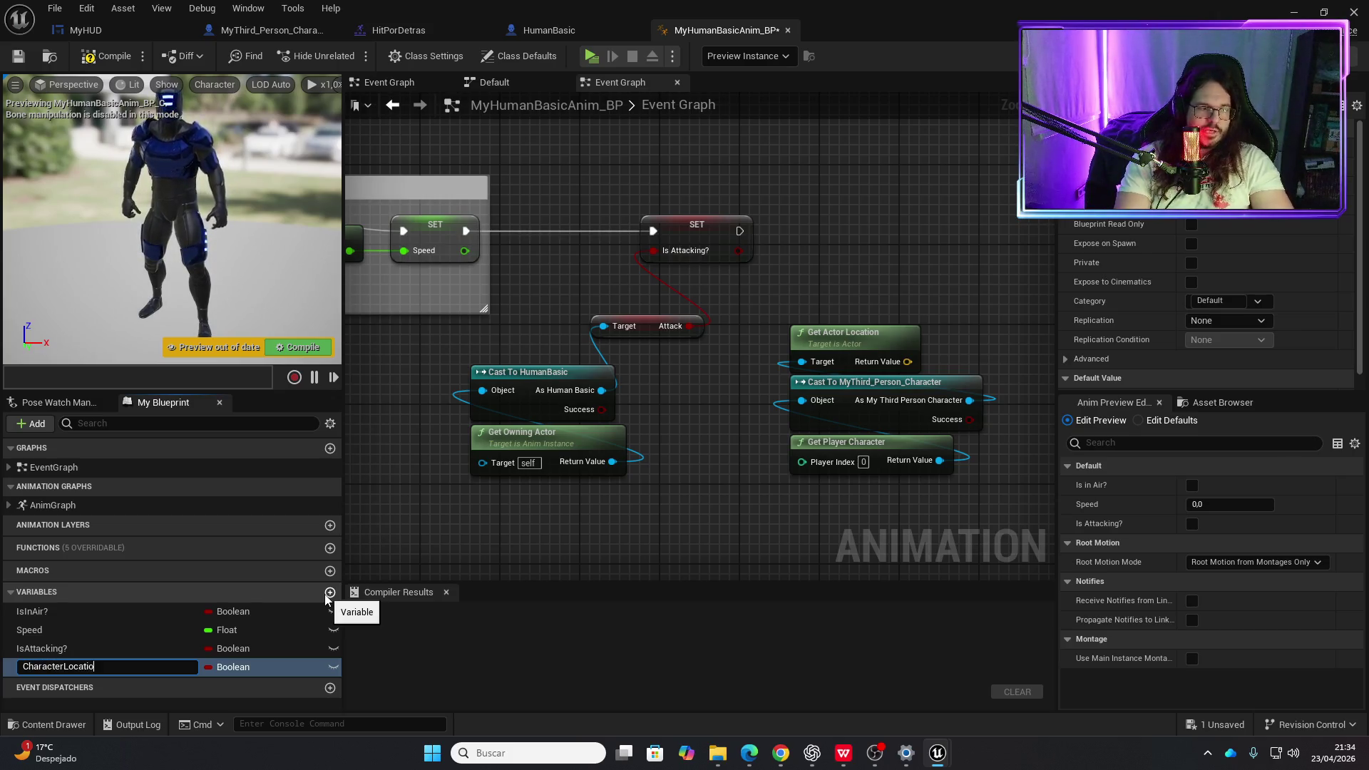
text(n)
key(Return)
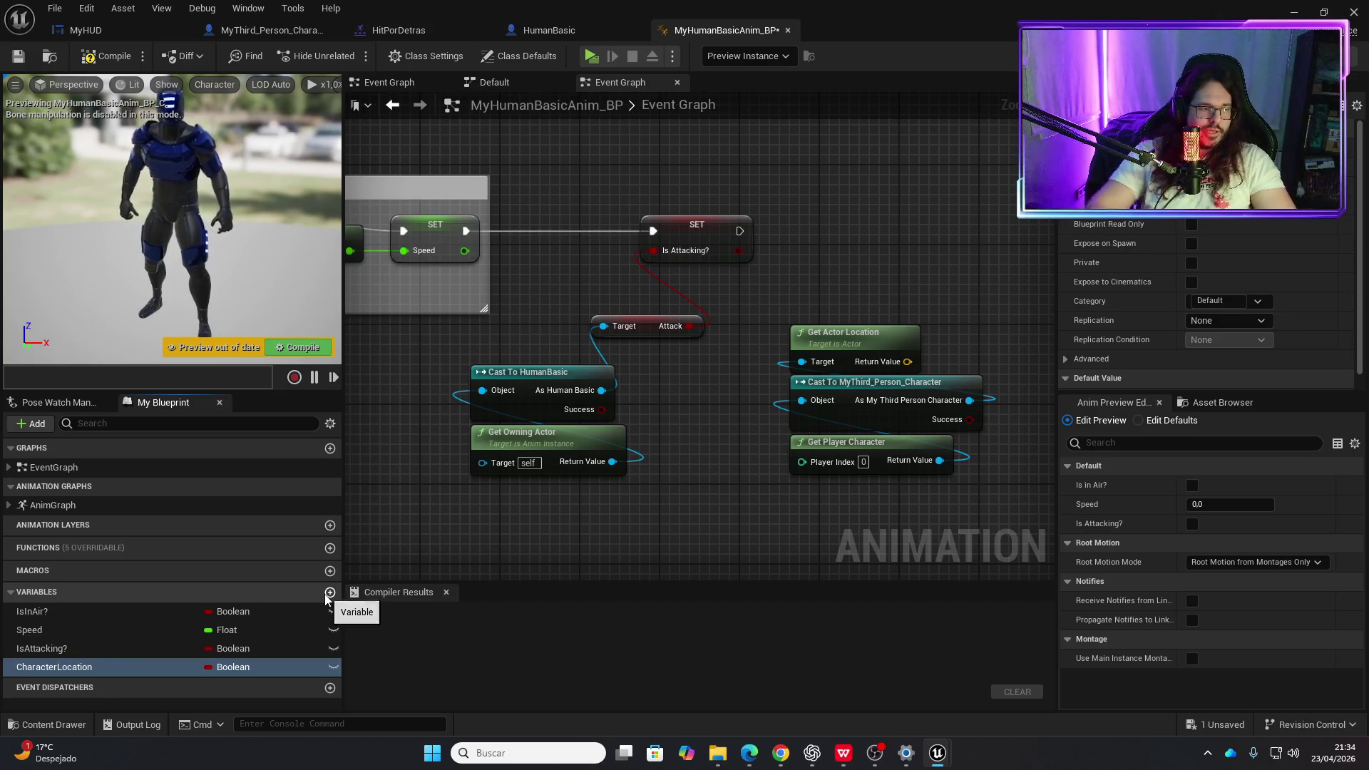
click(233, 667)
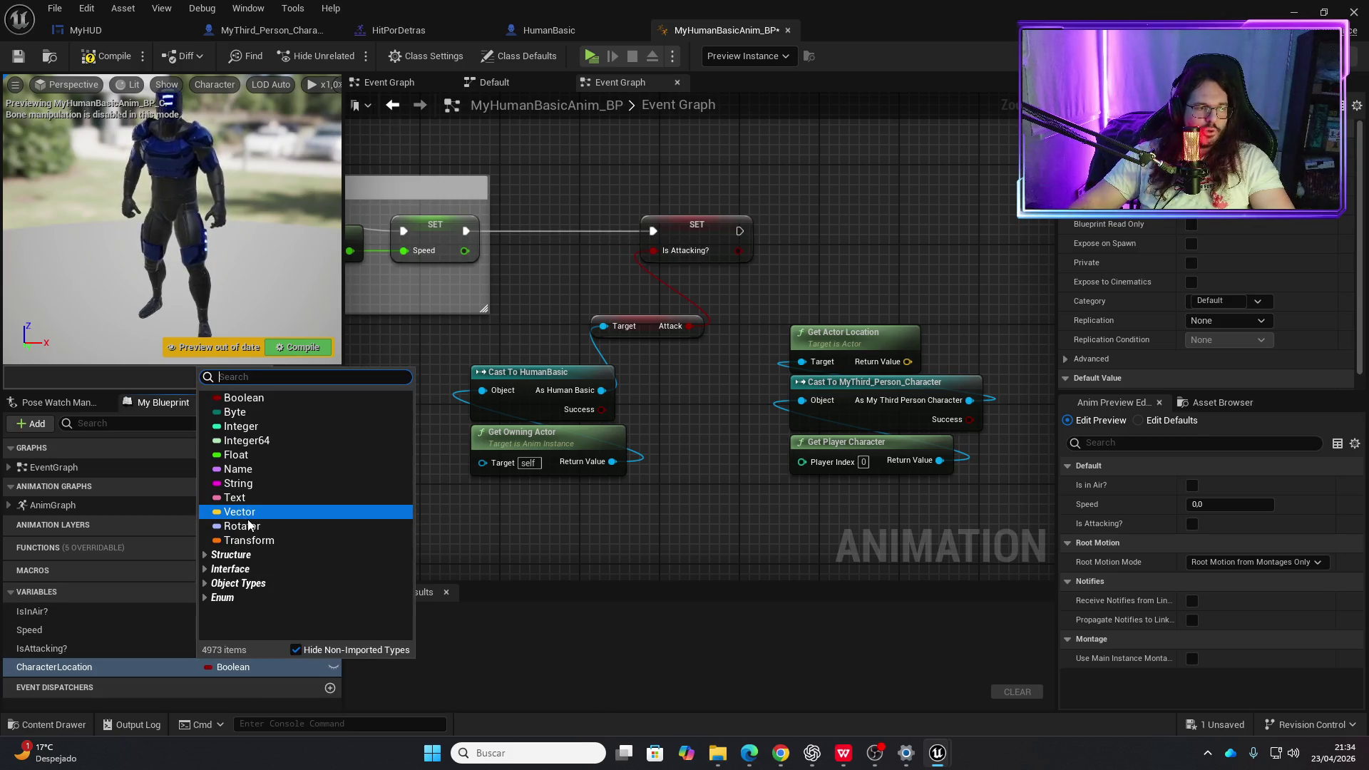
click(242, 512)
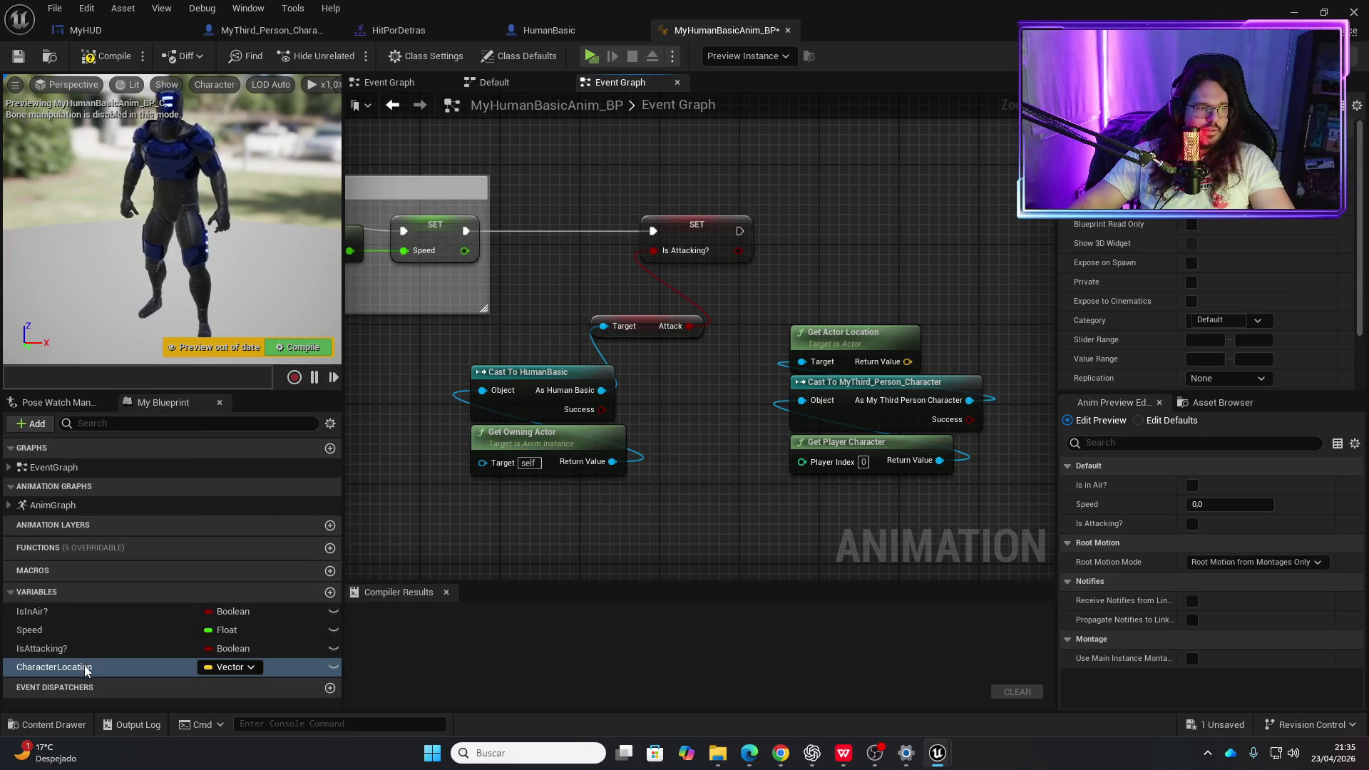
- Set CharacterLocation from the actor location after SET Is Attacking, then compile and save
mouse_move(78, 666)
mouse_down()
mouse_move(883, 276)
mouse_move(888, 224)
mouse_up()
click(916, 260)
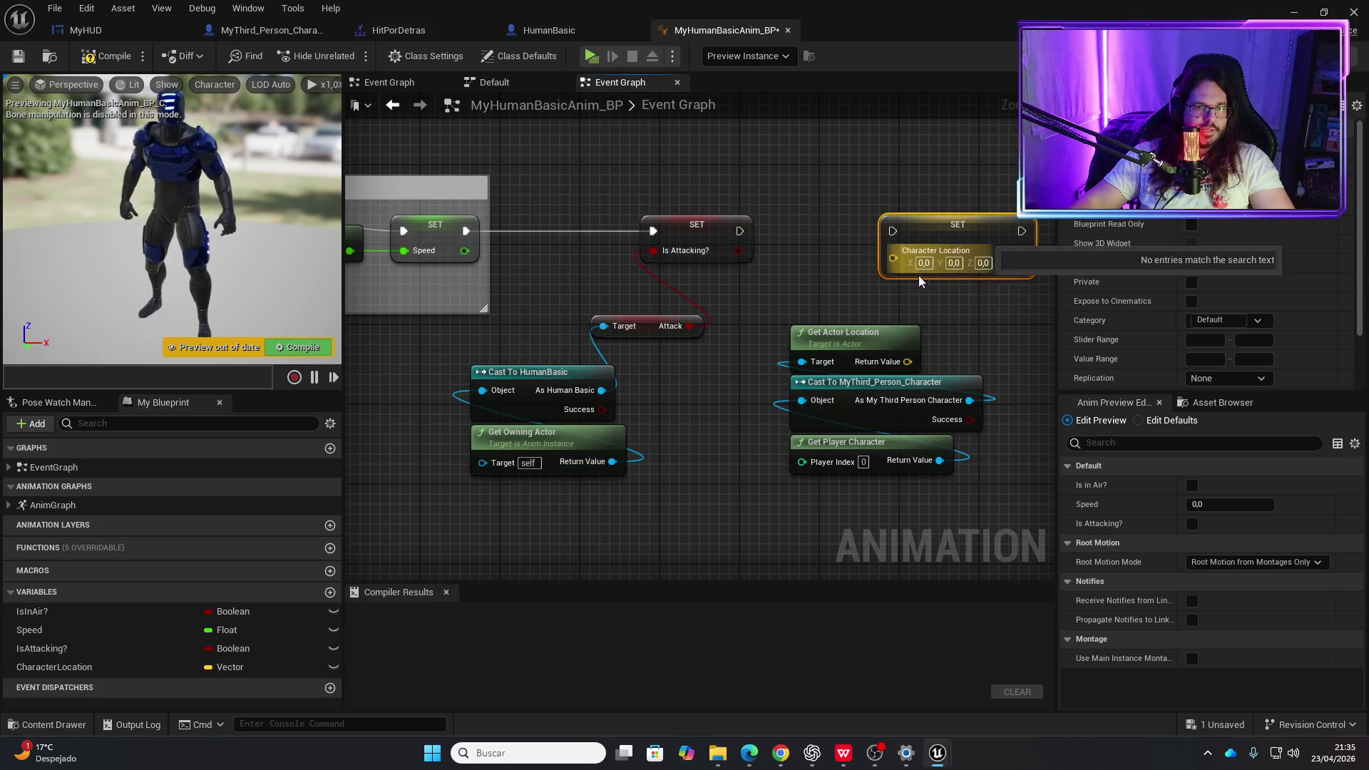
drag(907, 361, 892, 251)
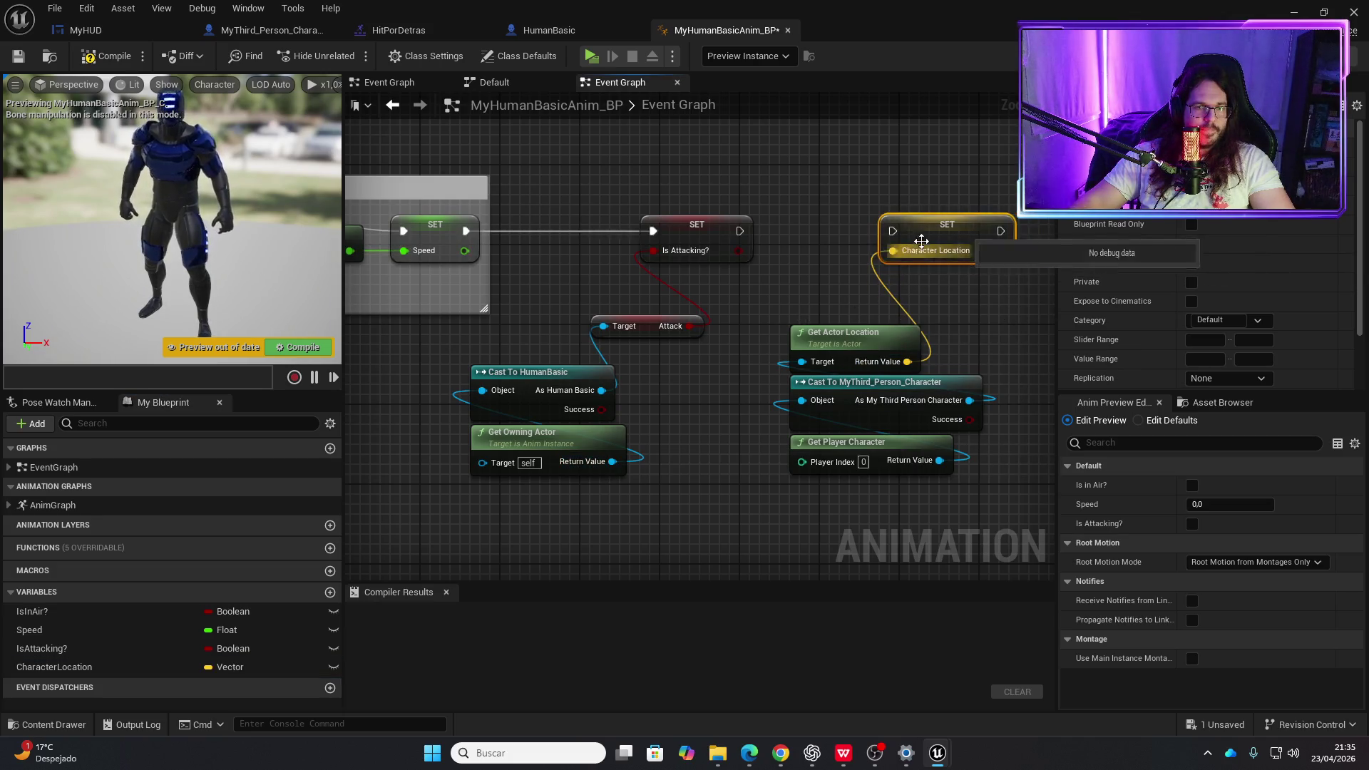
drag(739, 230, 892, 231)
scroll(729, 310, down, 5)
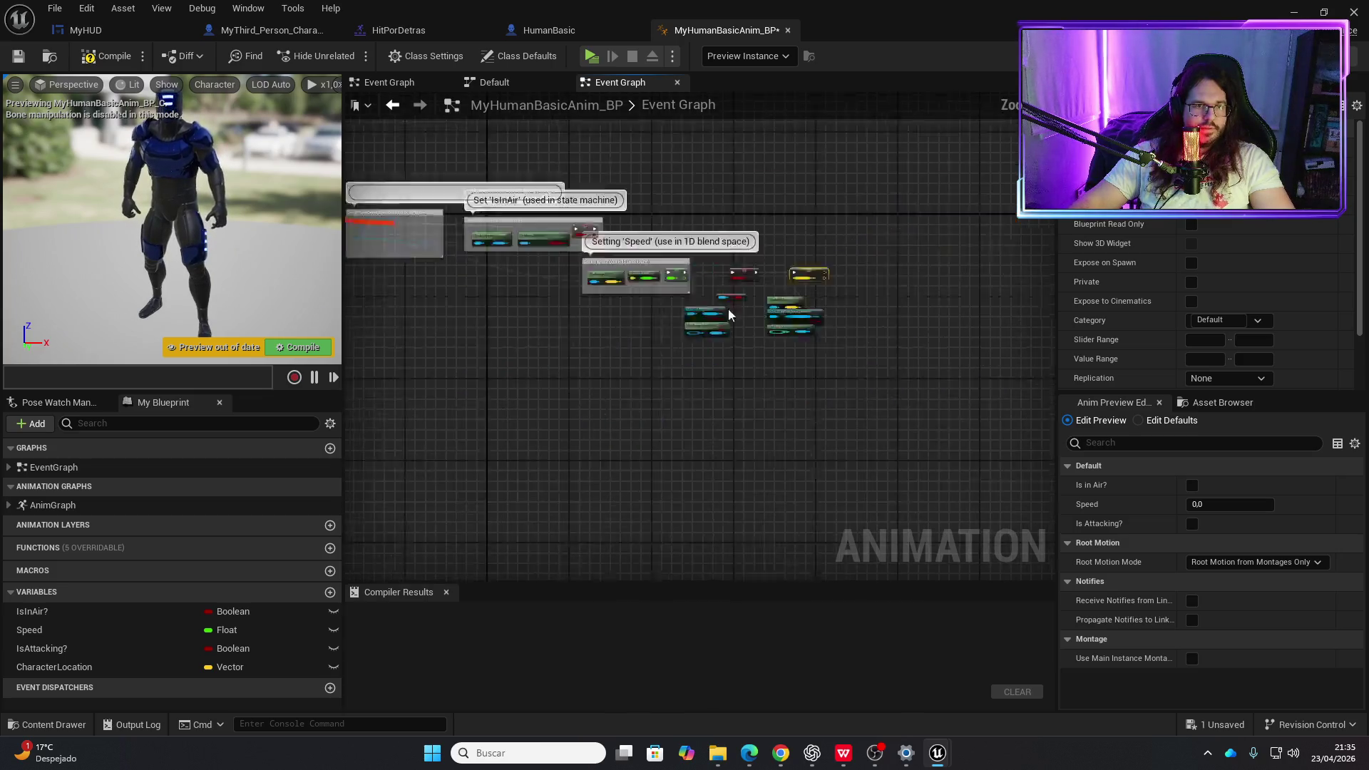
scroll(846, 246, up, 5)
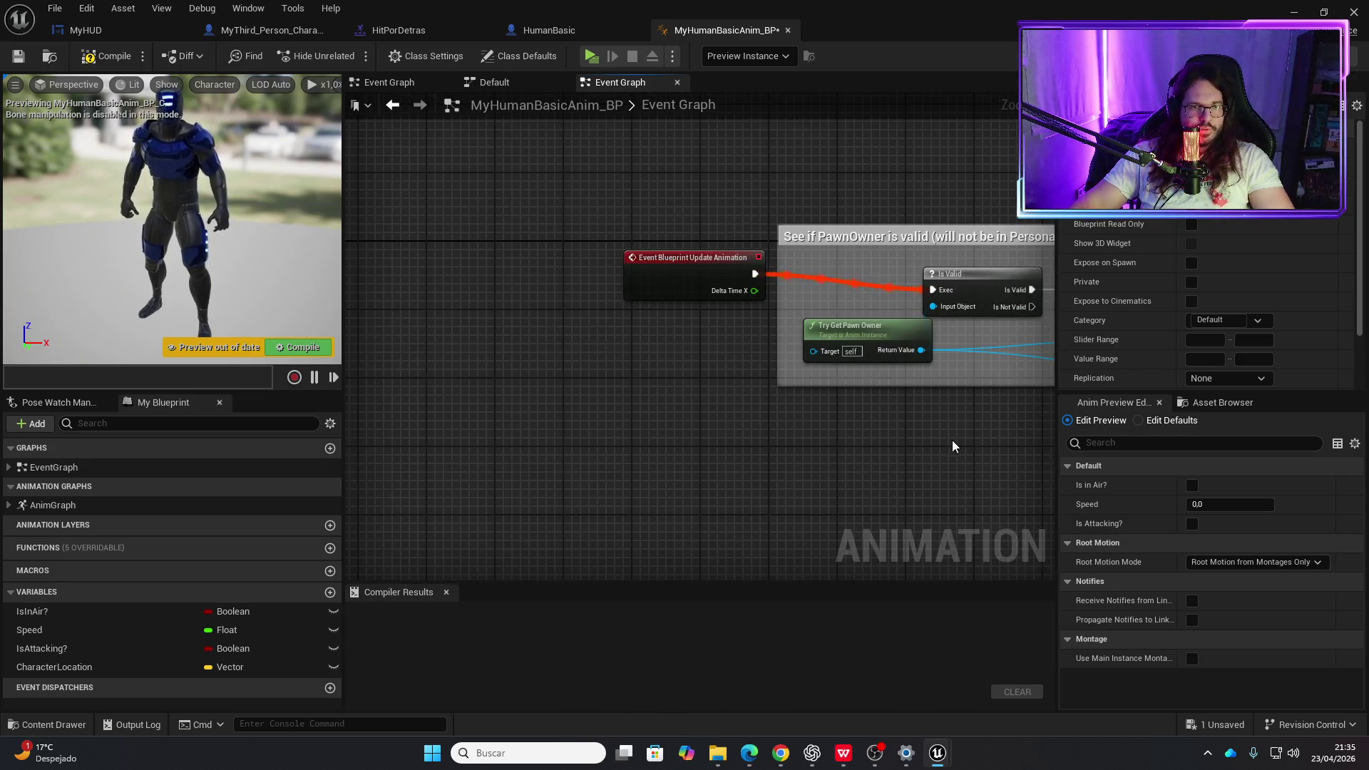
mouse_move(986, 378)
mouse_down()
mouse_move(820, 357)
mouse_move(619, 291)
mouse_move(792, 366)
mouse_move(717, 316)
mouse_up()
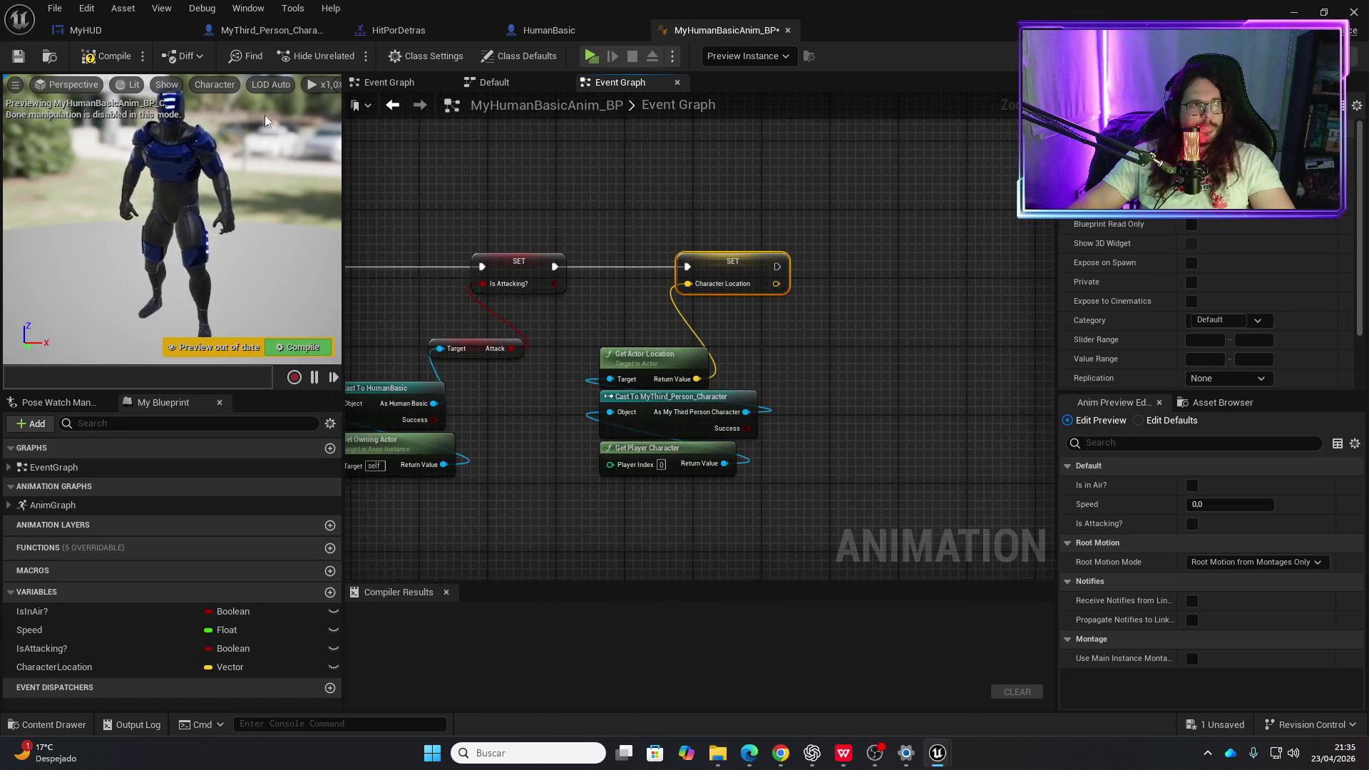
click(109, 58)
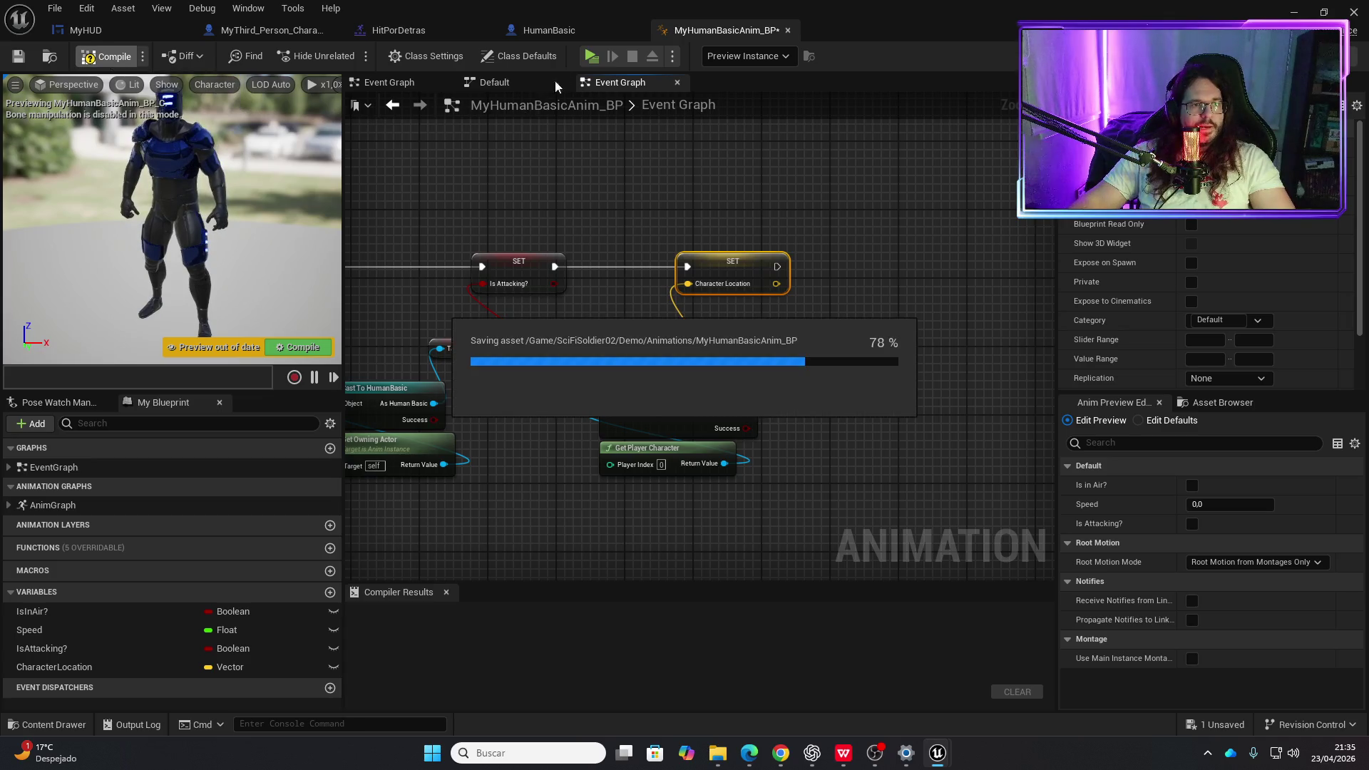
- Wire a CharacterLocation getter into Look At Location in the AnimGraph, recompile, and start playing
double_click(59, 503)
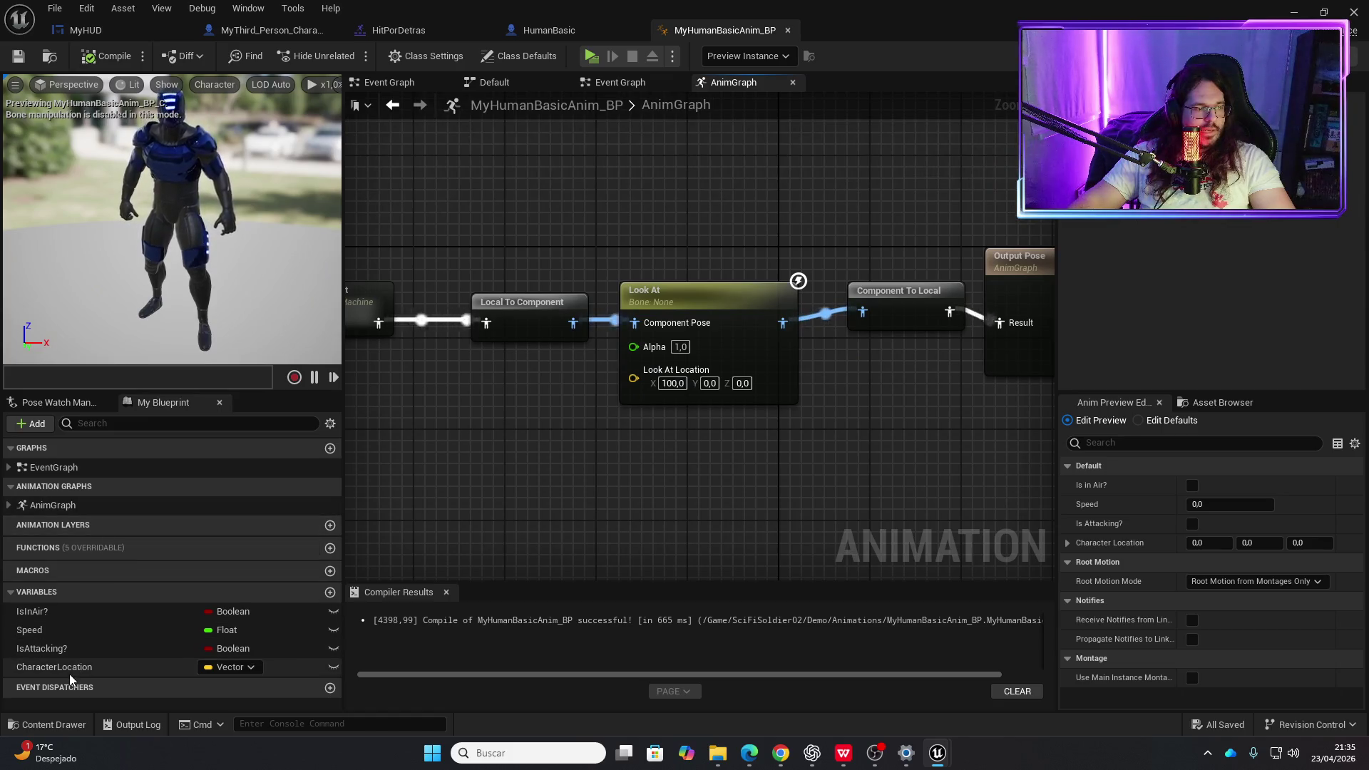
mouse_move(64, 668)
mouse_down()
mouse_move(397, 498)
mouse_move(487, 508)
mouse_move(684, 474)
mouse_move(633, 378)
mouse_up()
click(487, 508)
drag(510, 468, 670, 434)
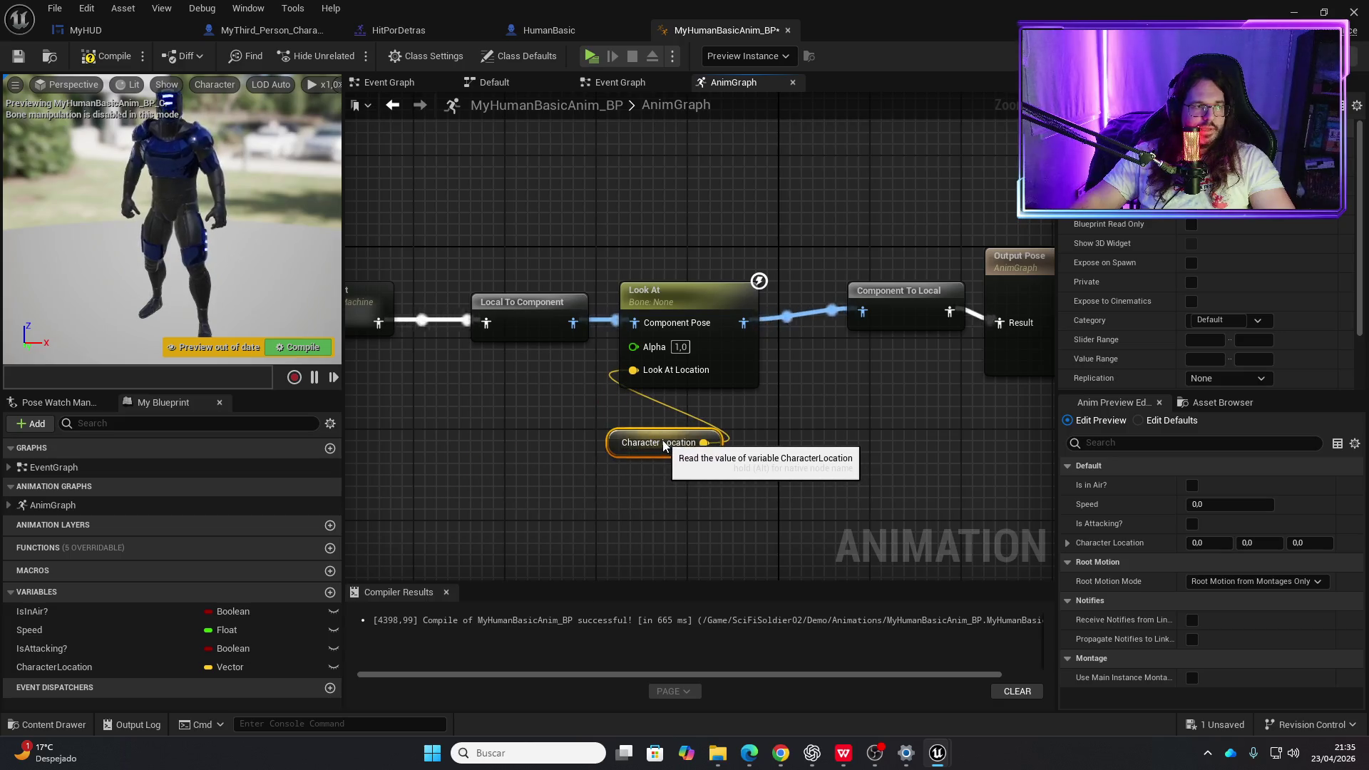
click(105, 57)
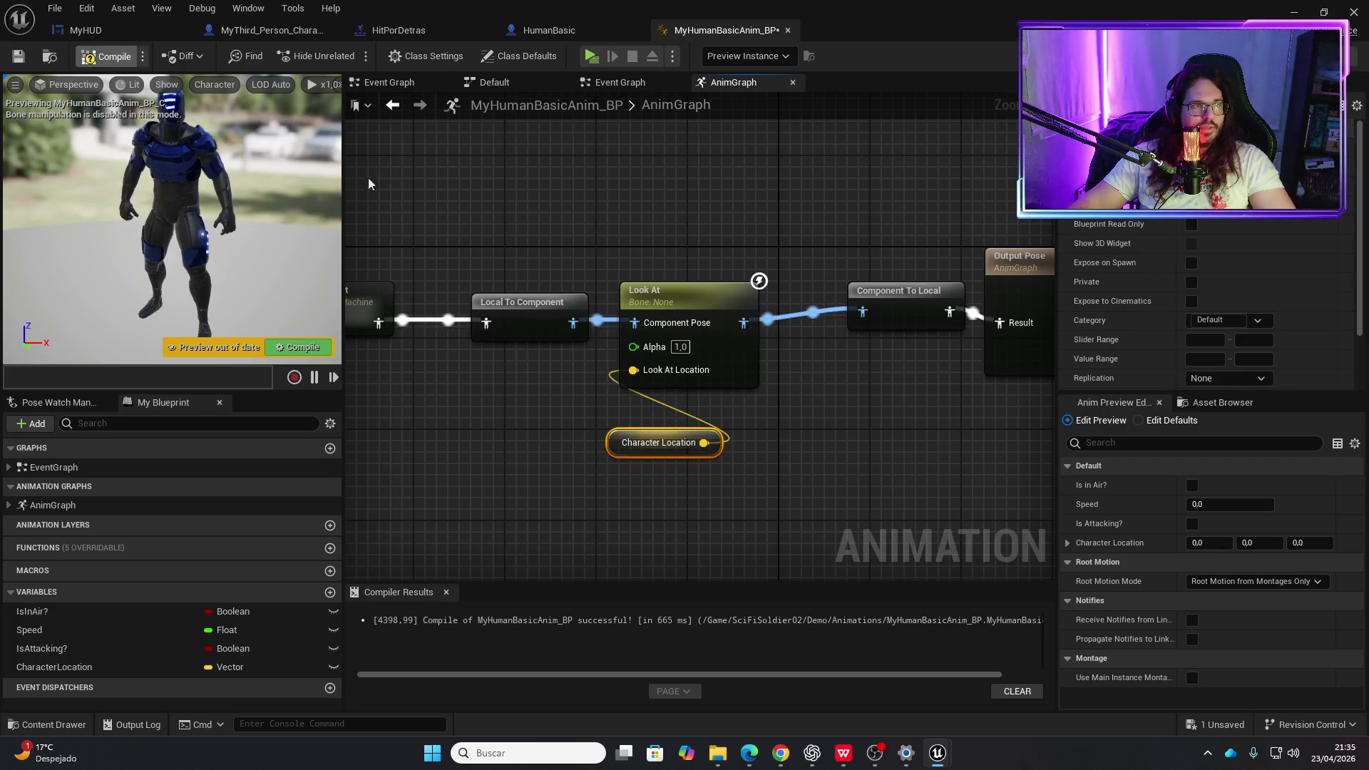
click(590, 57)
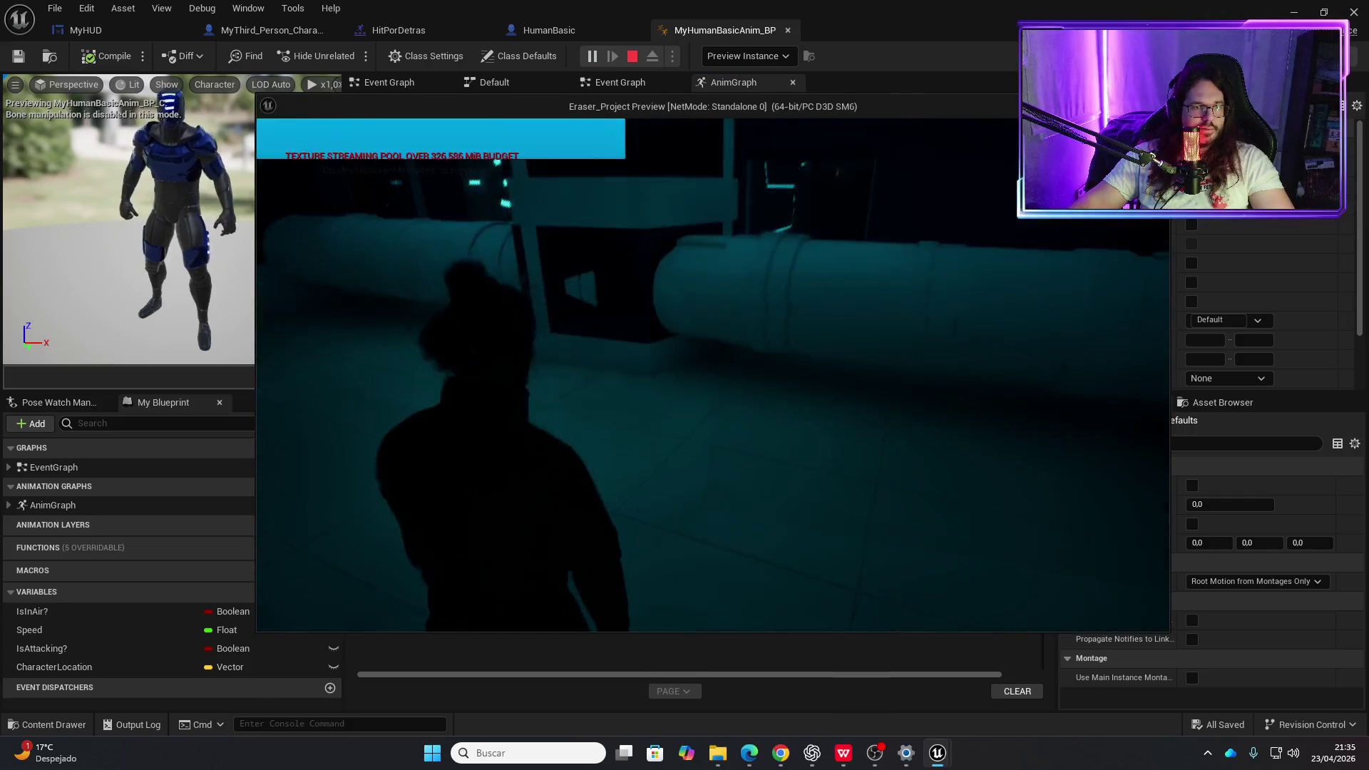
- Walk the player toward and away from the enemy, then stop the play test with Esc
key(w)
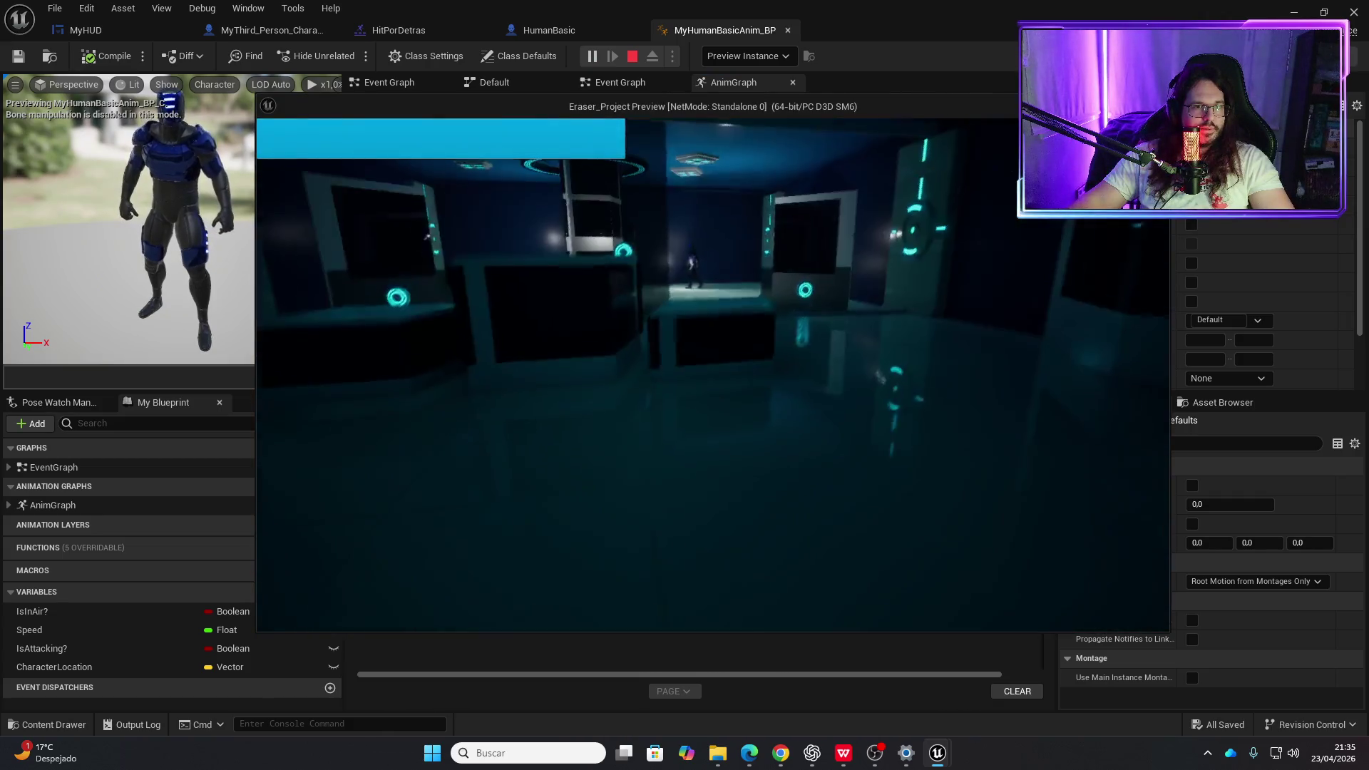
key(w)
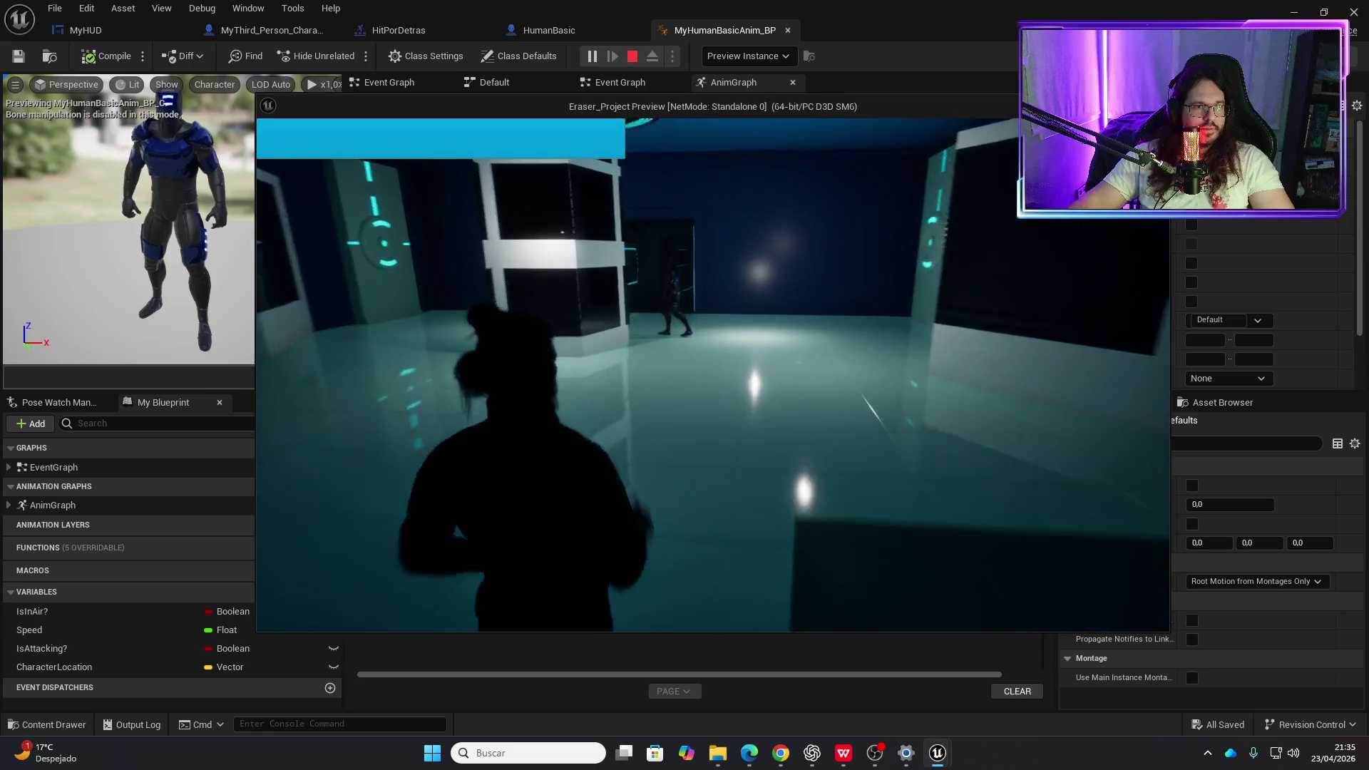
key(w)
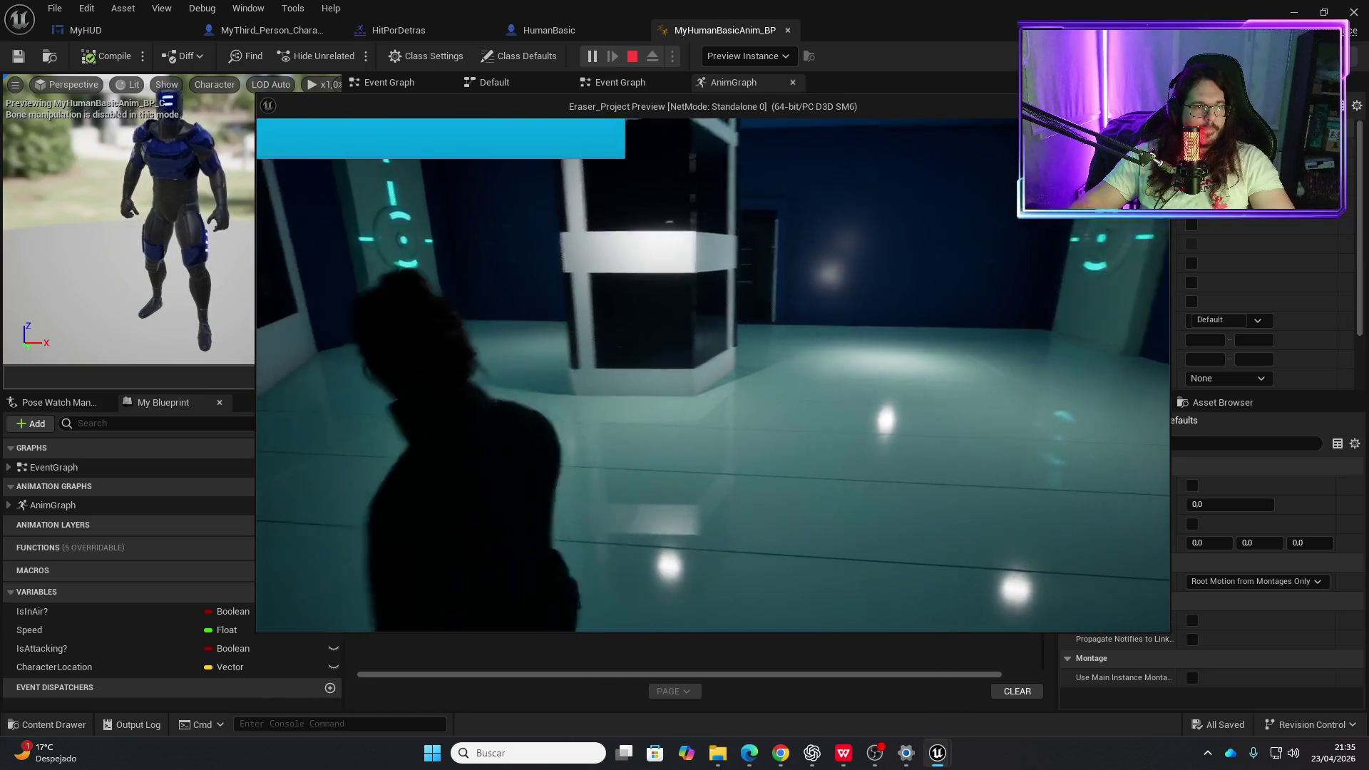
key(w)
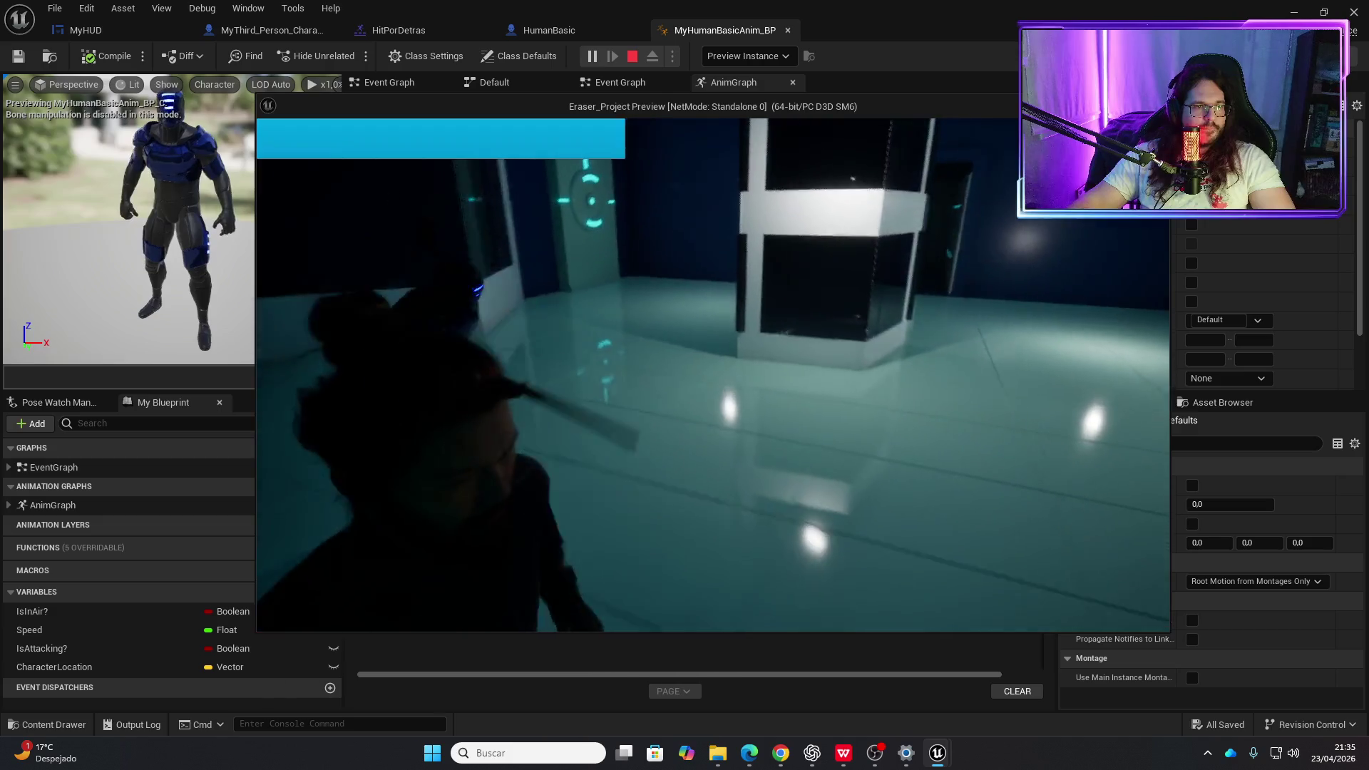
key(w)
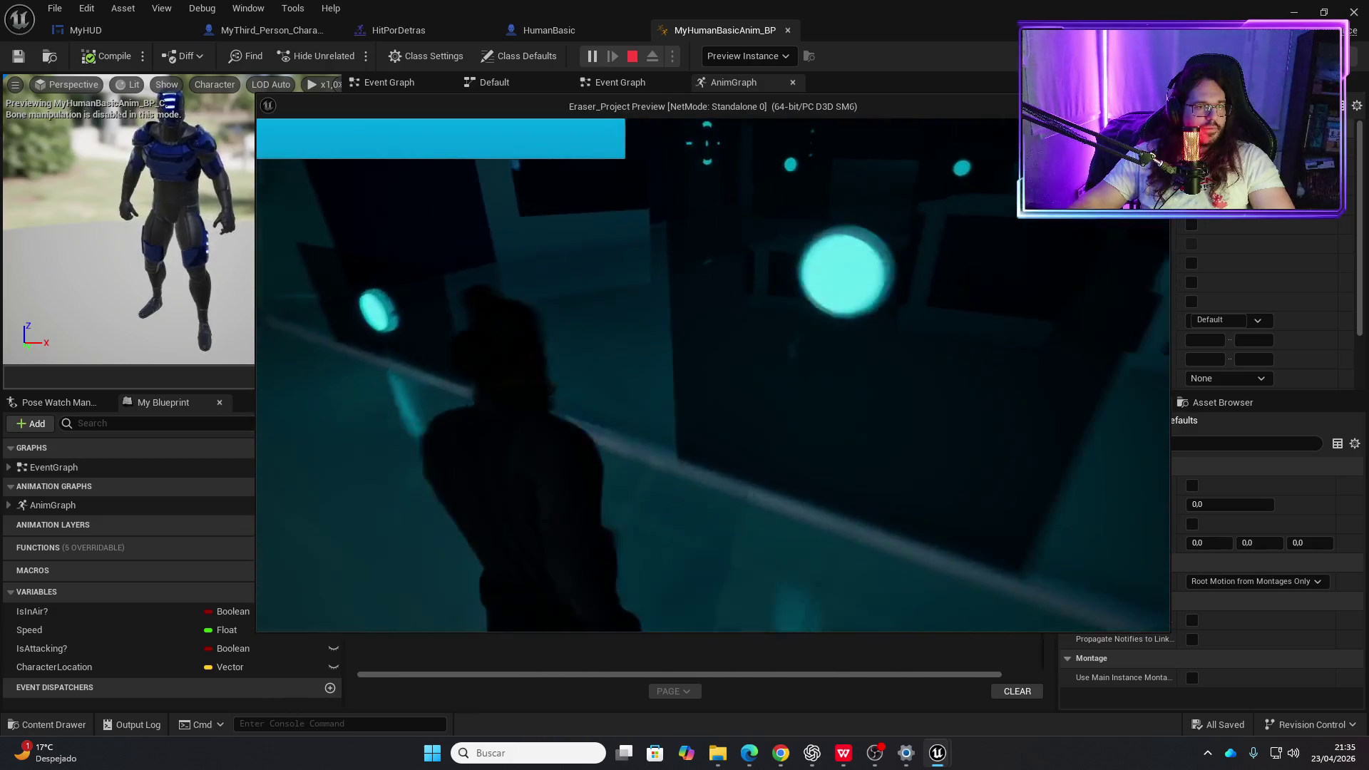
key(w)
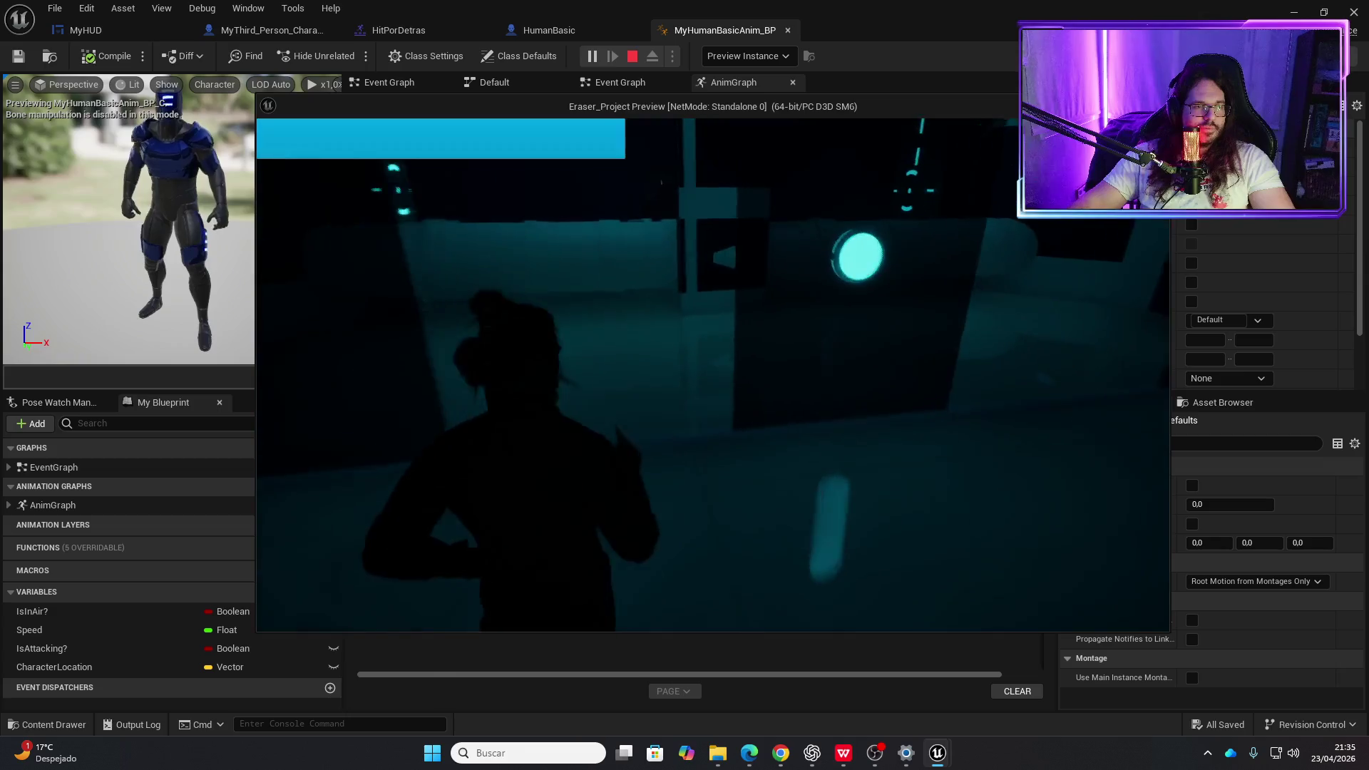
key(w)
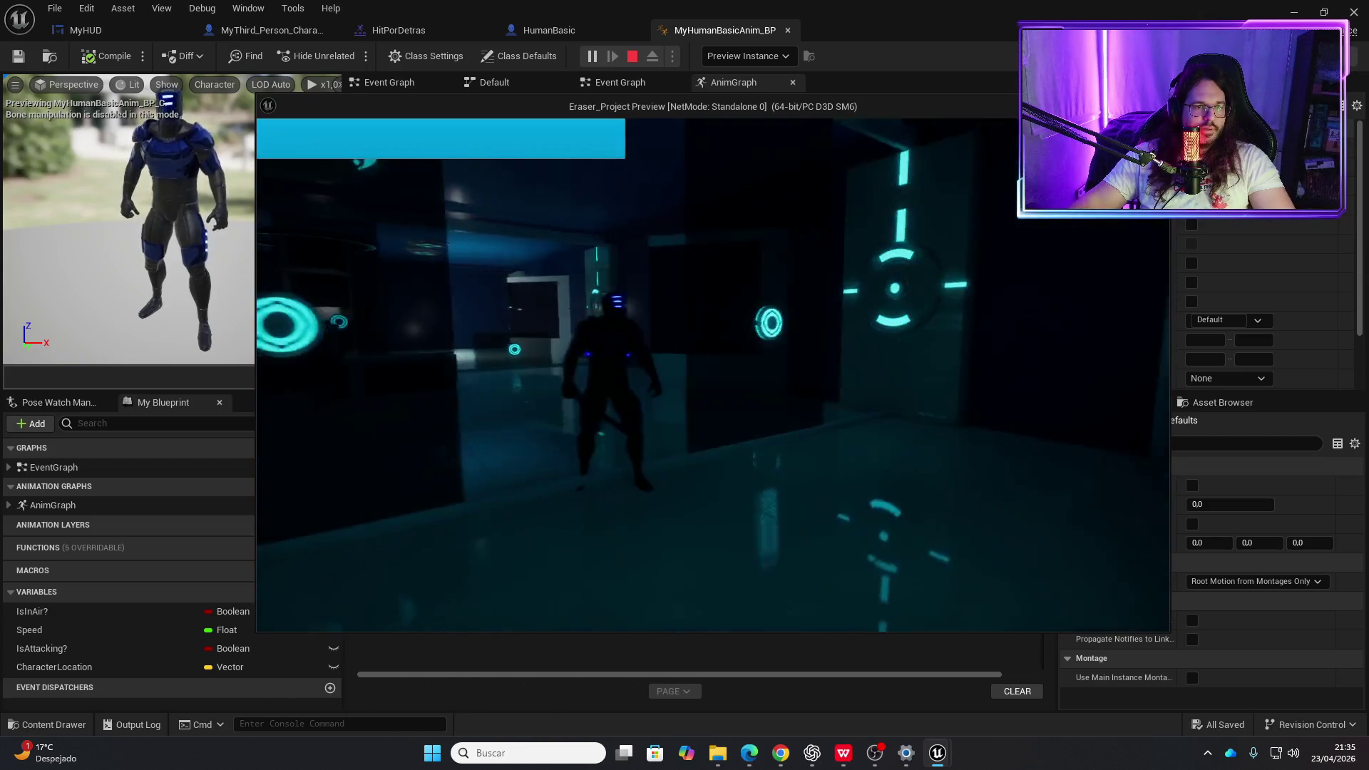
key(w)
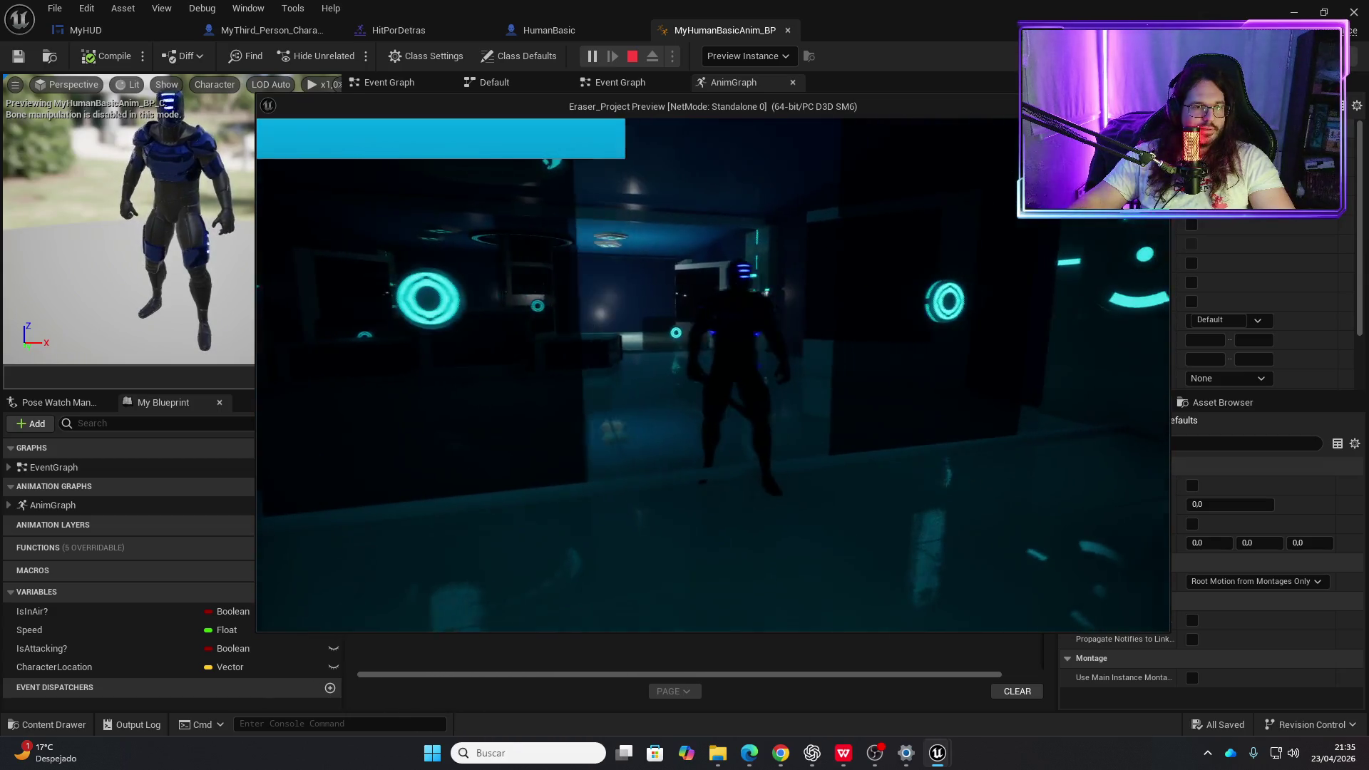
key(Escape)
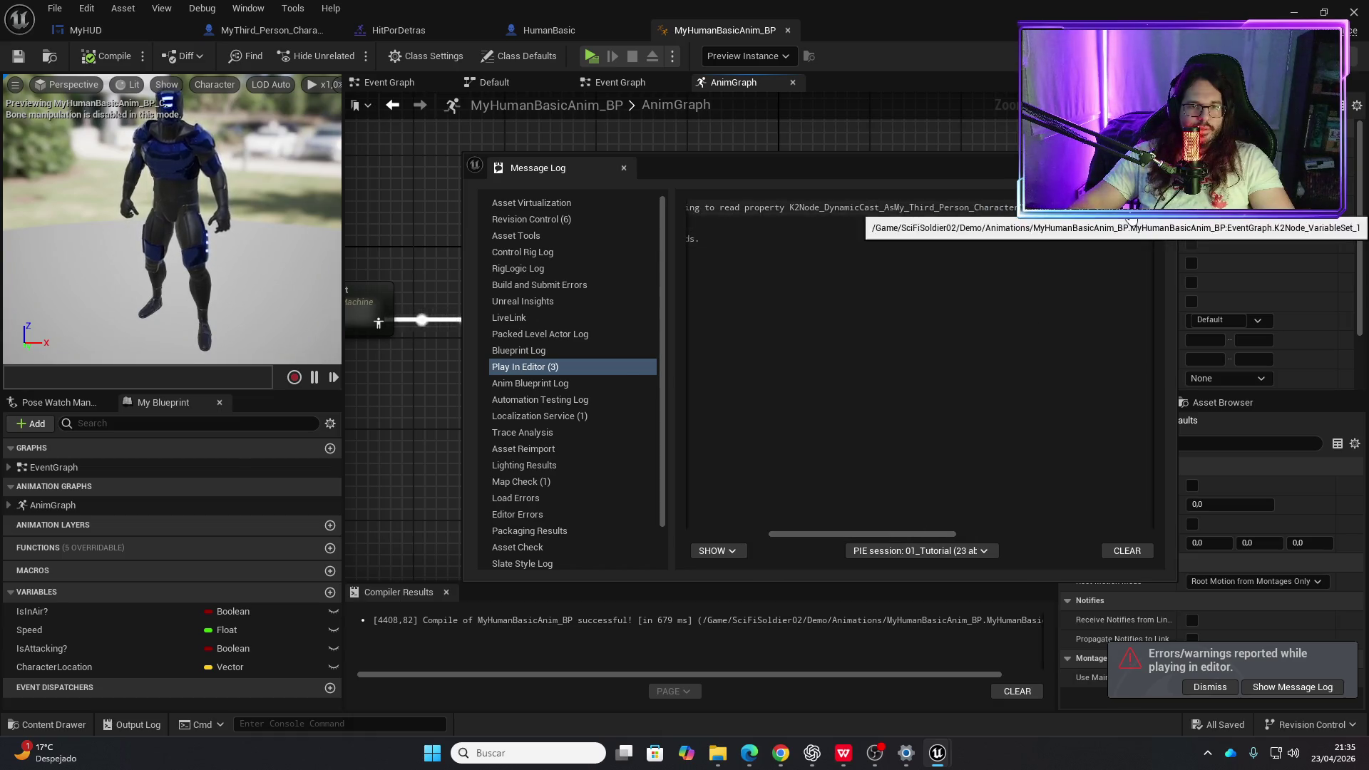
- Jump to the erroring SET Character Location and add an Is Valid check on the cast character
click(970, 207)
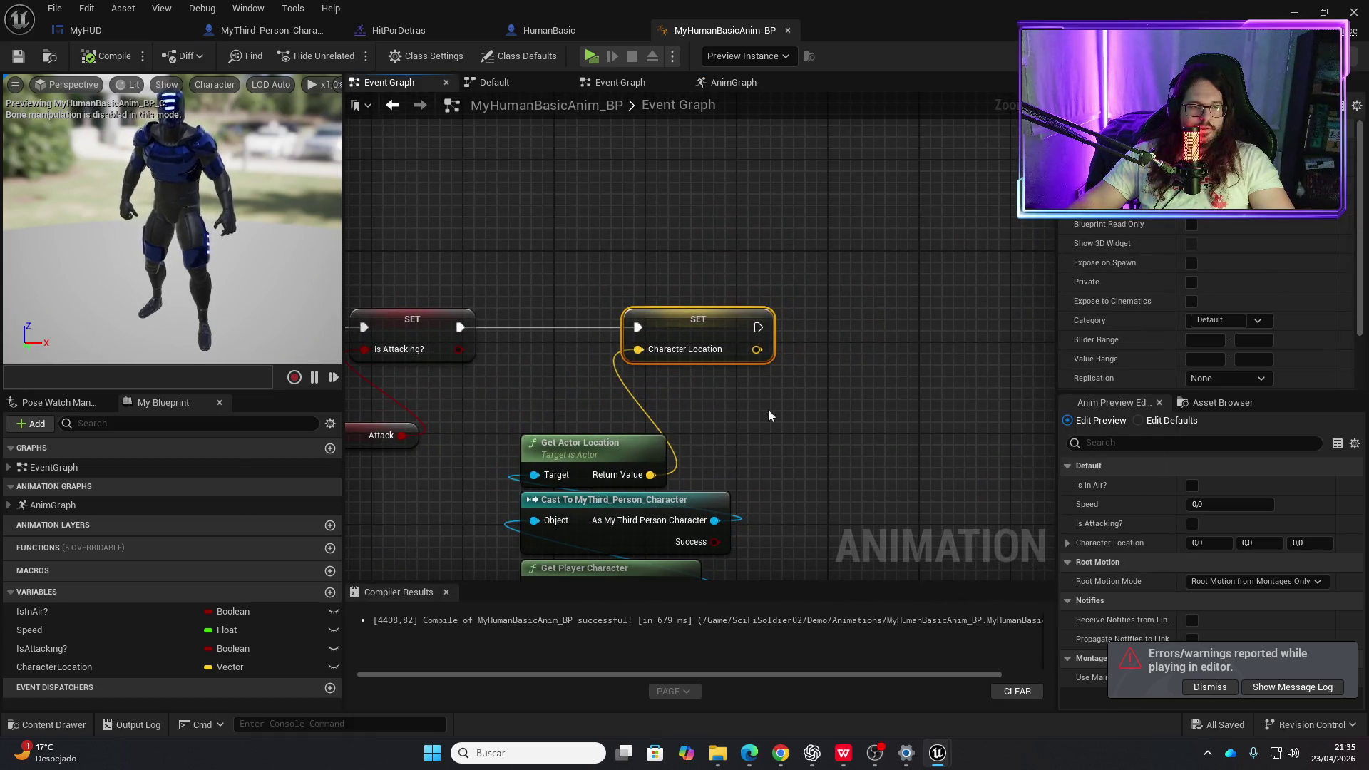
mouse_move(769, 415)
mouse_down()
mouse_move(829, 406)
mouse_move(810, 353)
mouse_up()
drag(769, 255, 905, 254)
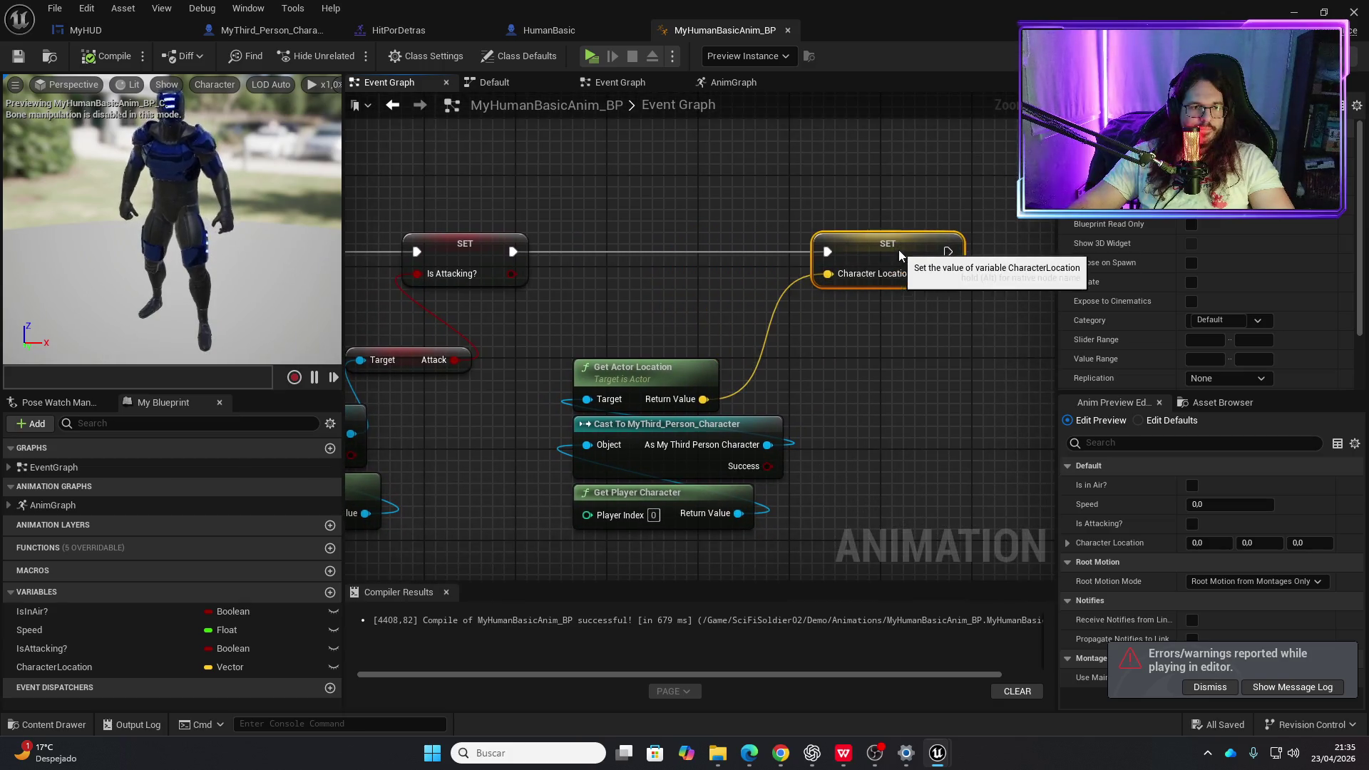
mouse_move(767, 444)
mouse_down()
mouse_move(679, 338)
mouse_move(697, 328)
mouse_up()
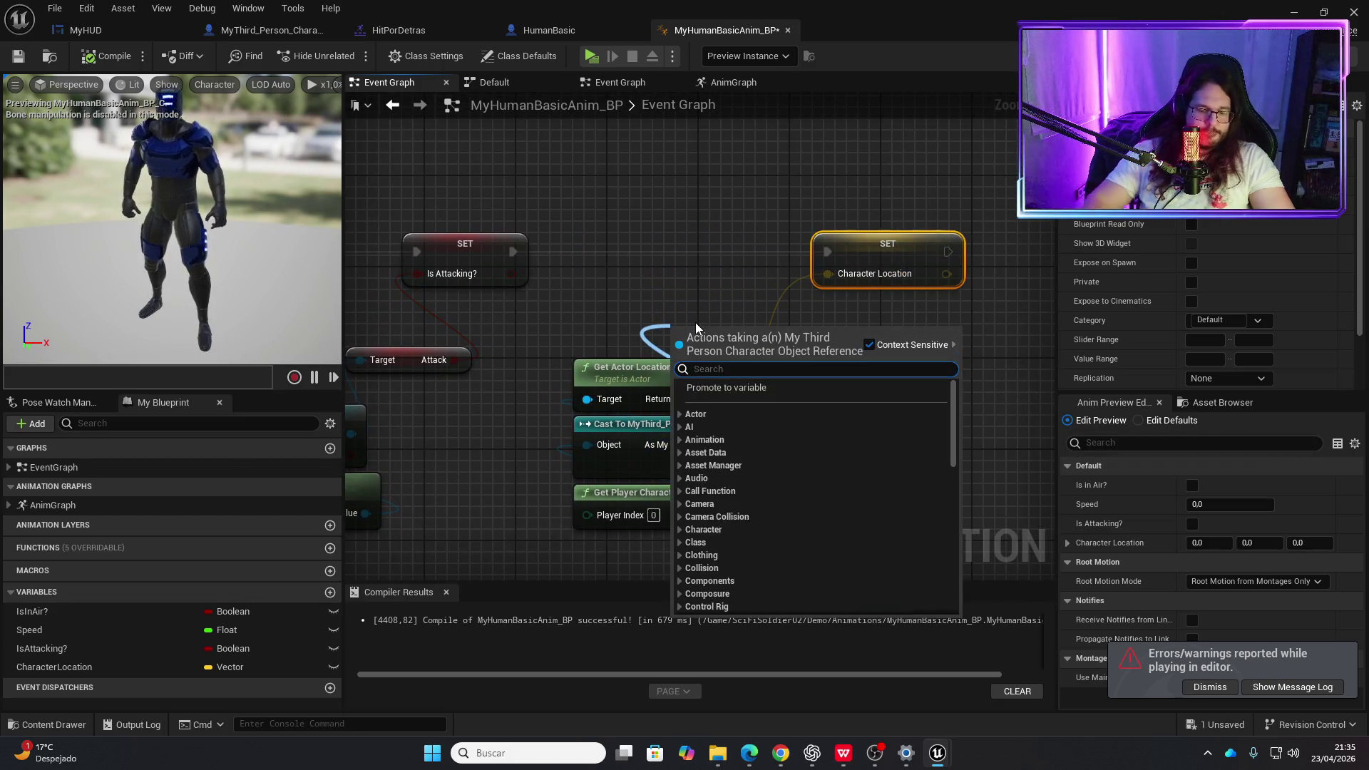
text(is valid)
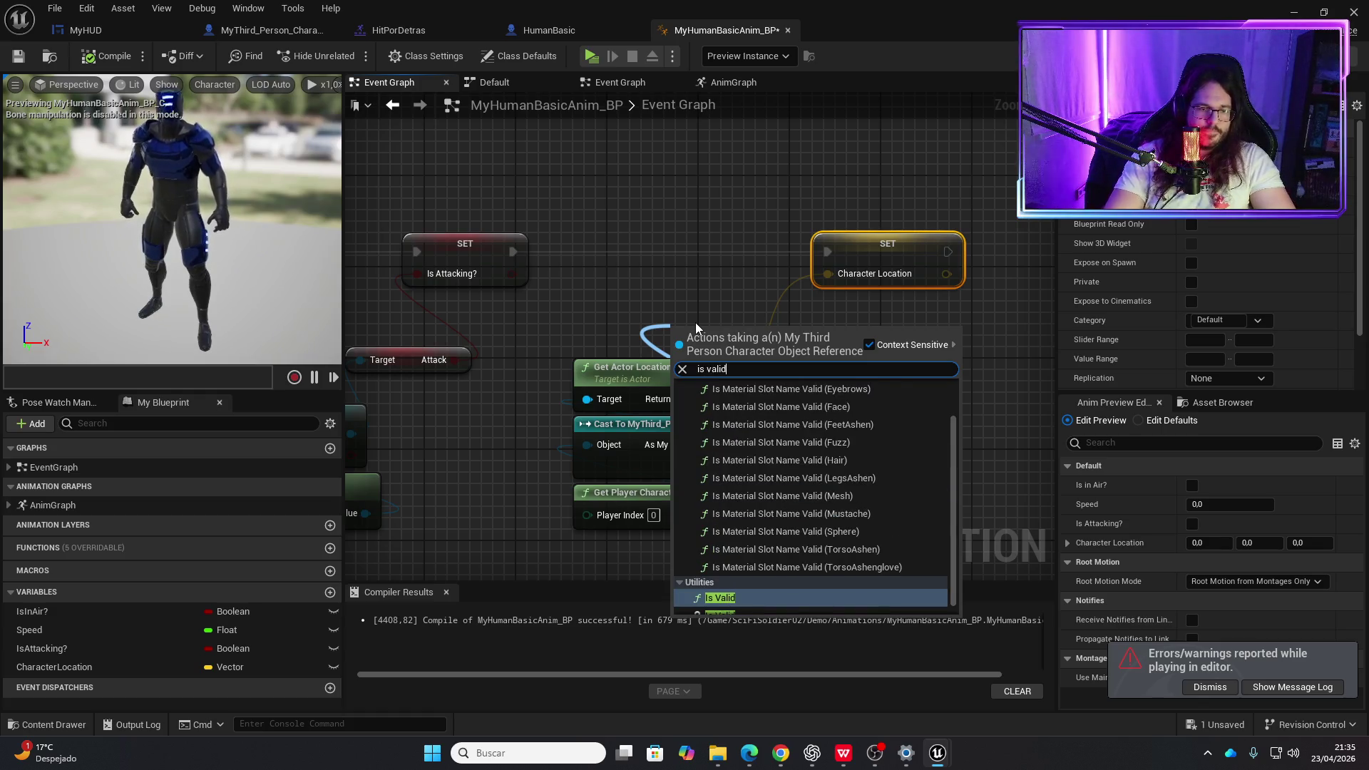
key(Return)
- Route execution from SET Is Attacking through Is Valid into SET Character Location, then compile and save
drag(727, 328, 629, 225)
drag(513, 251, 585, 251)
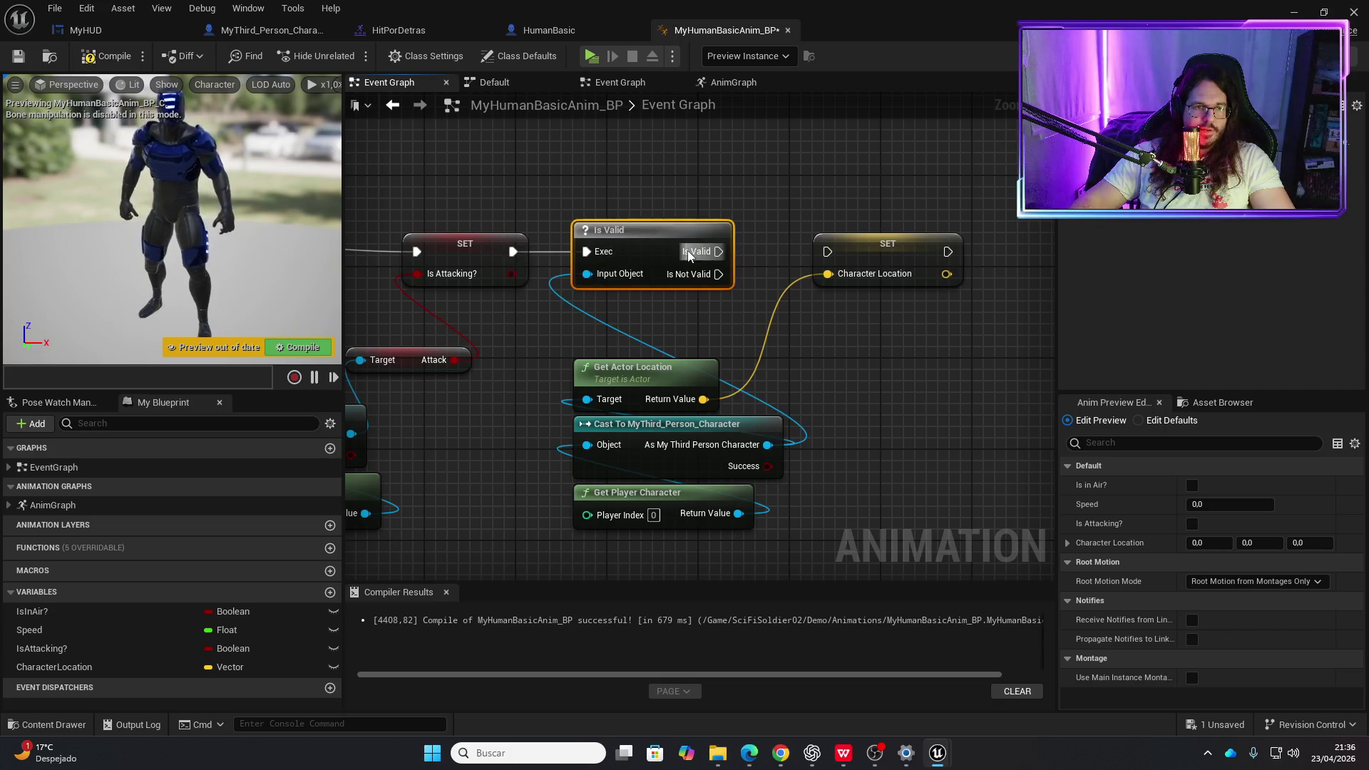
drag(718, 251, 732, 253)
click(107, 56)
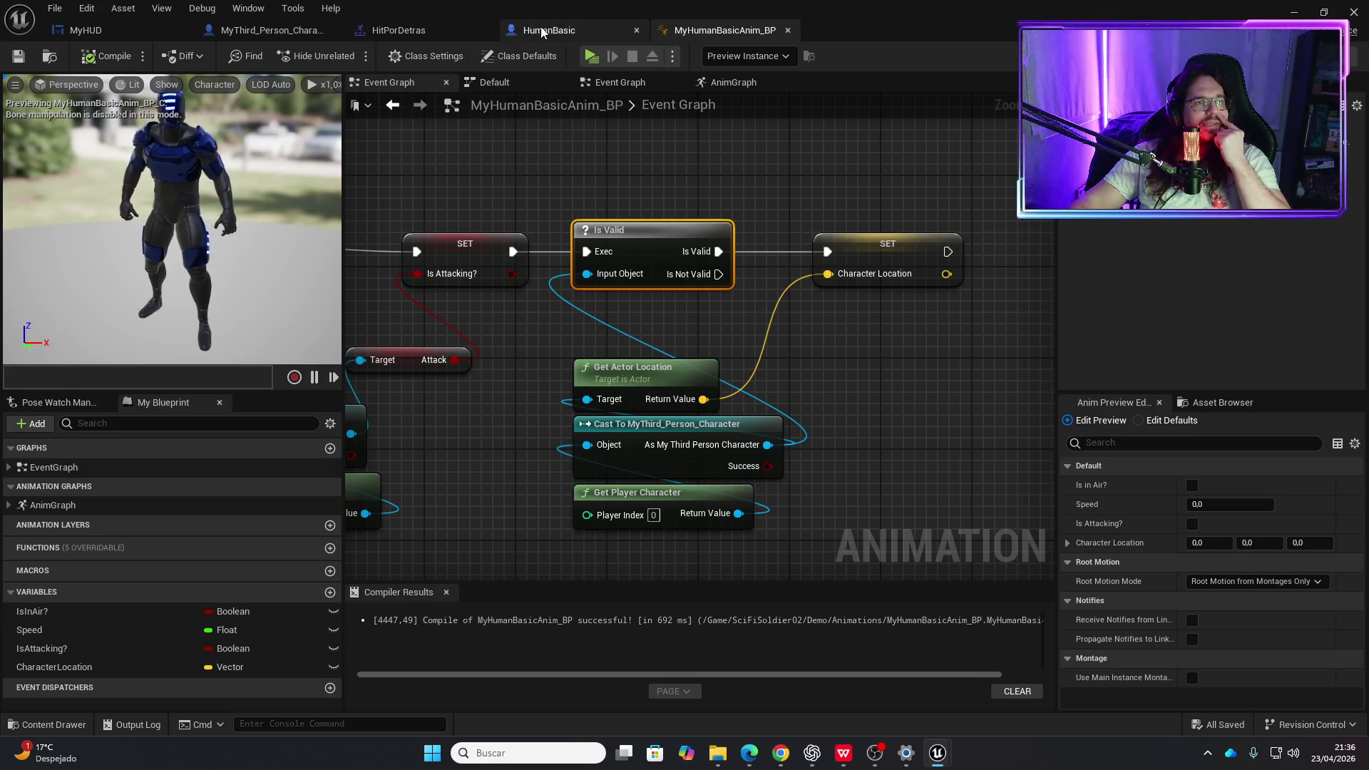
click(58, 502)
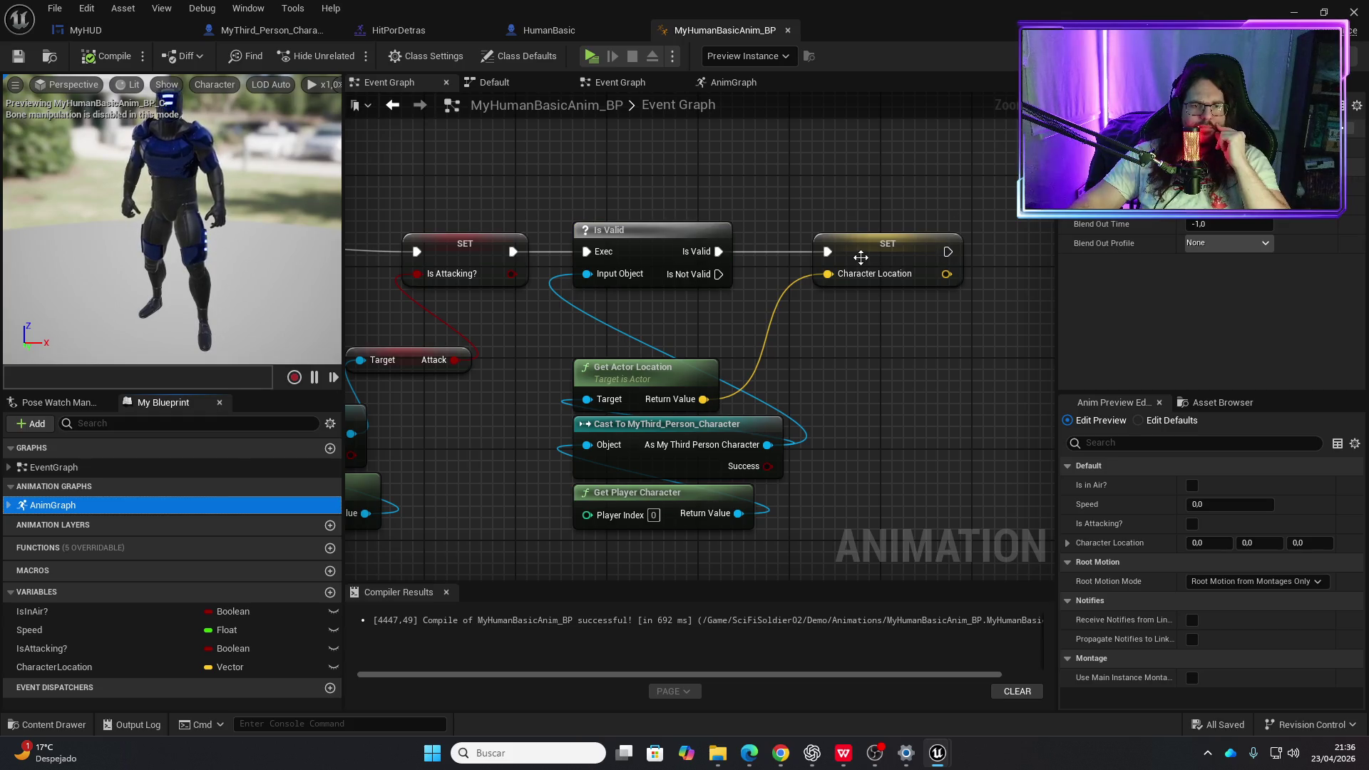
- Reopen the AnimGraph and review the Look At node's settings in Details
double_click(53, 505)
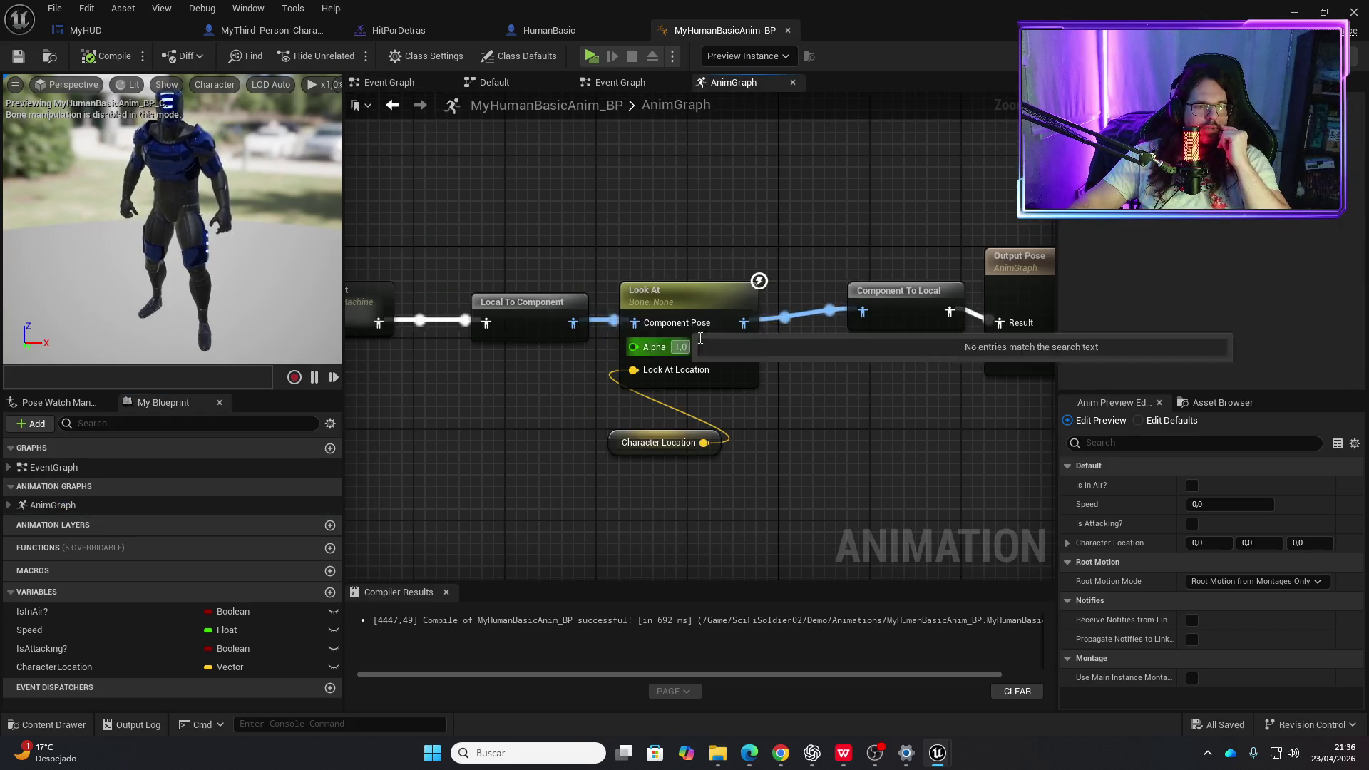
click(695, 335)
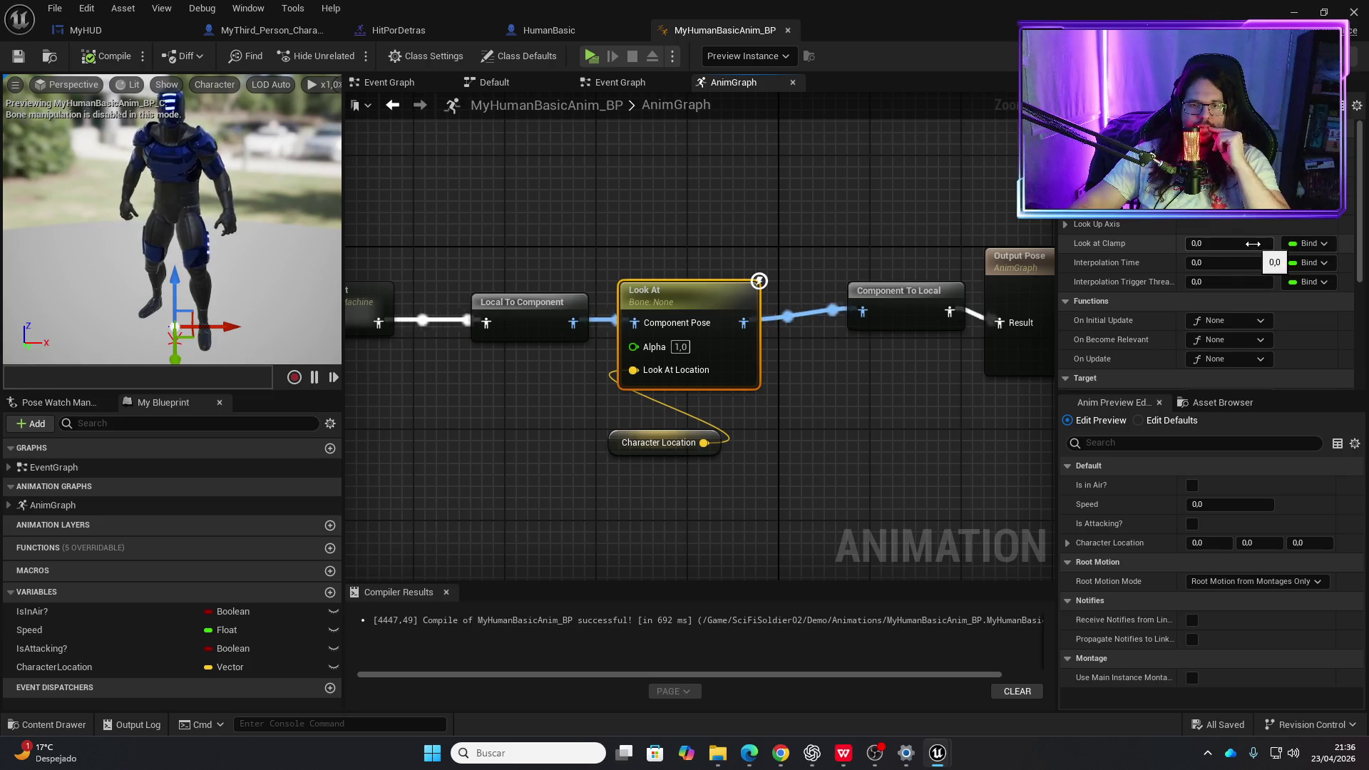
scroll(1255, 229, down, 1)
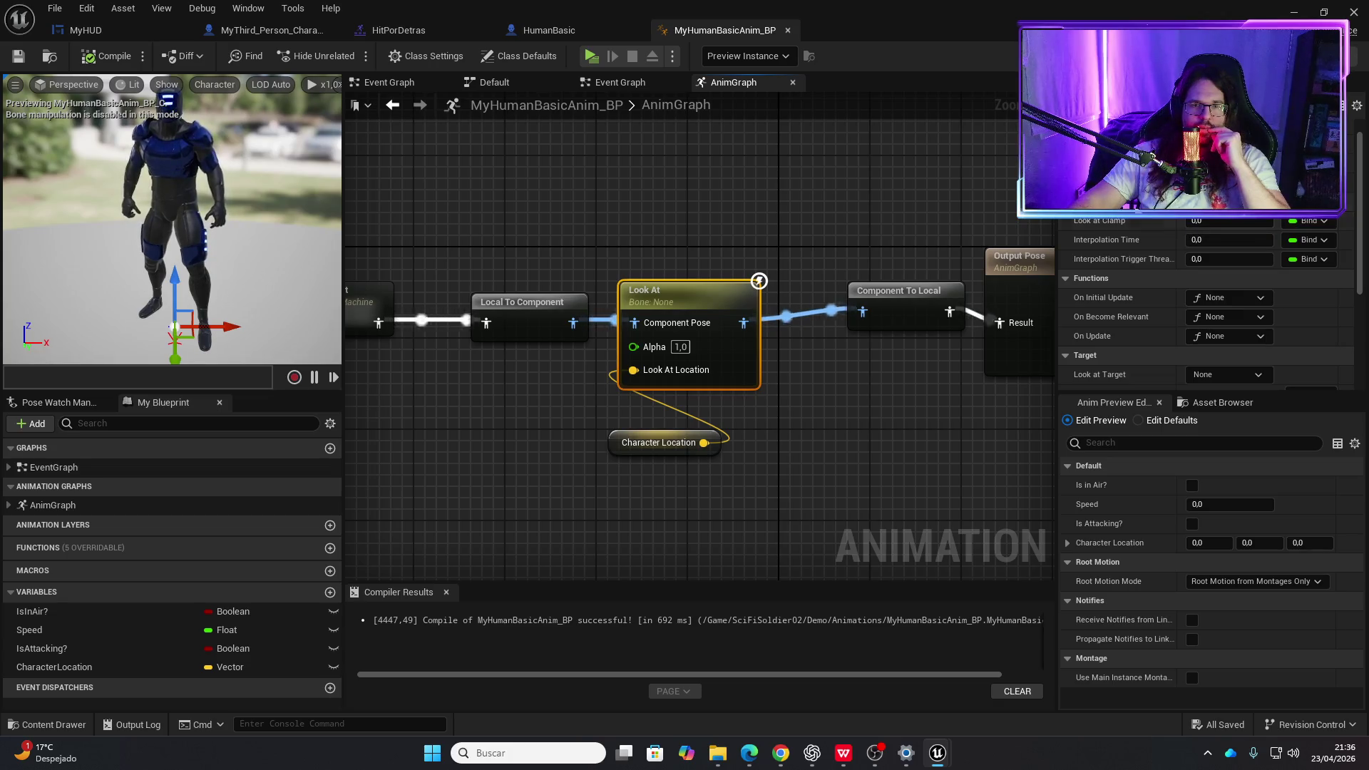
scroll(1161, 328, down, 5)
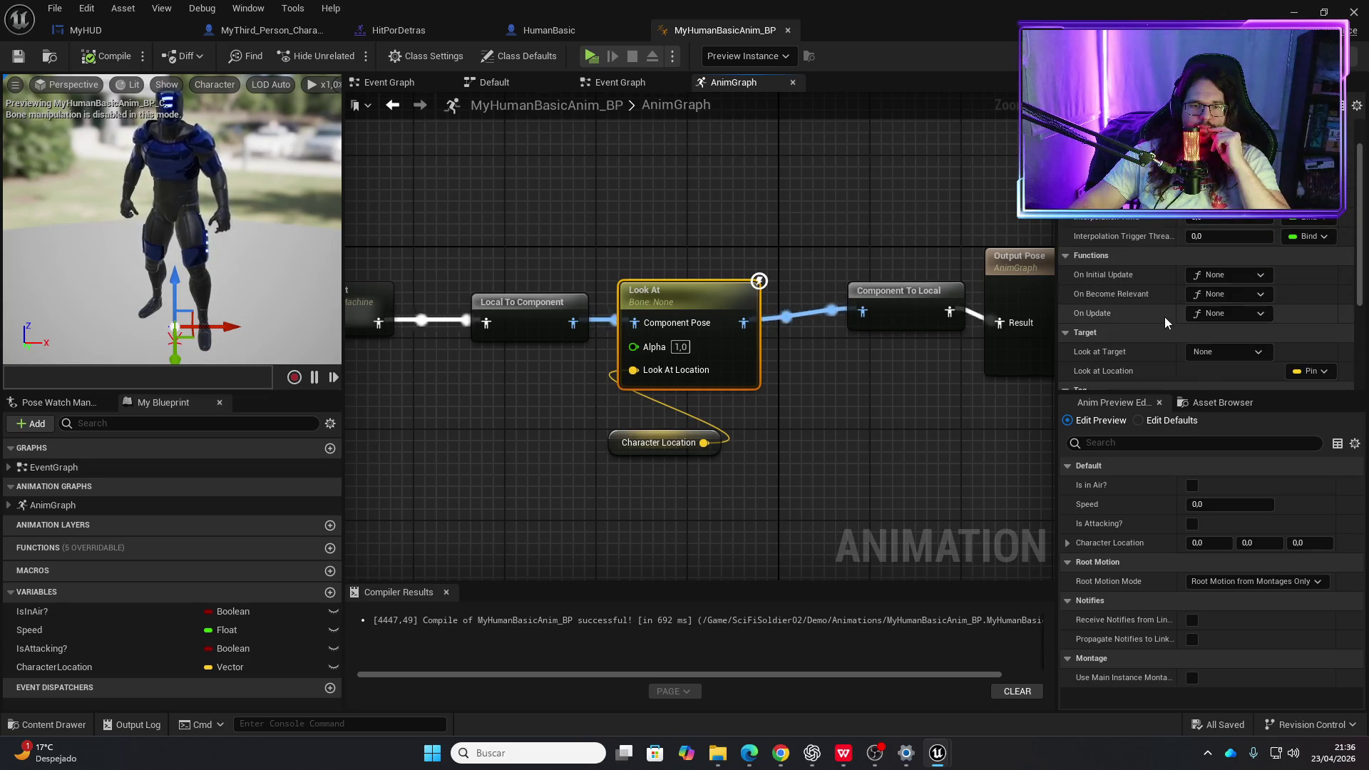
scroll(1162, 328, down, 1)
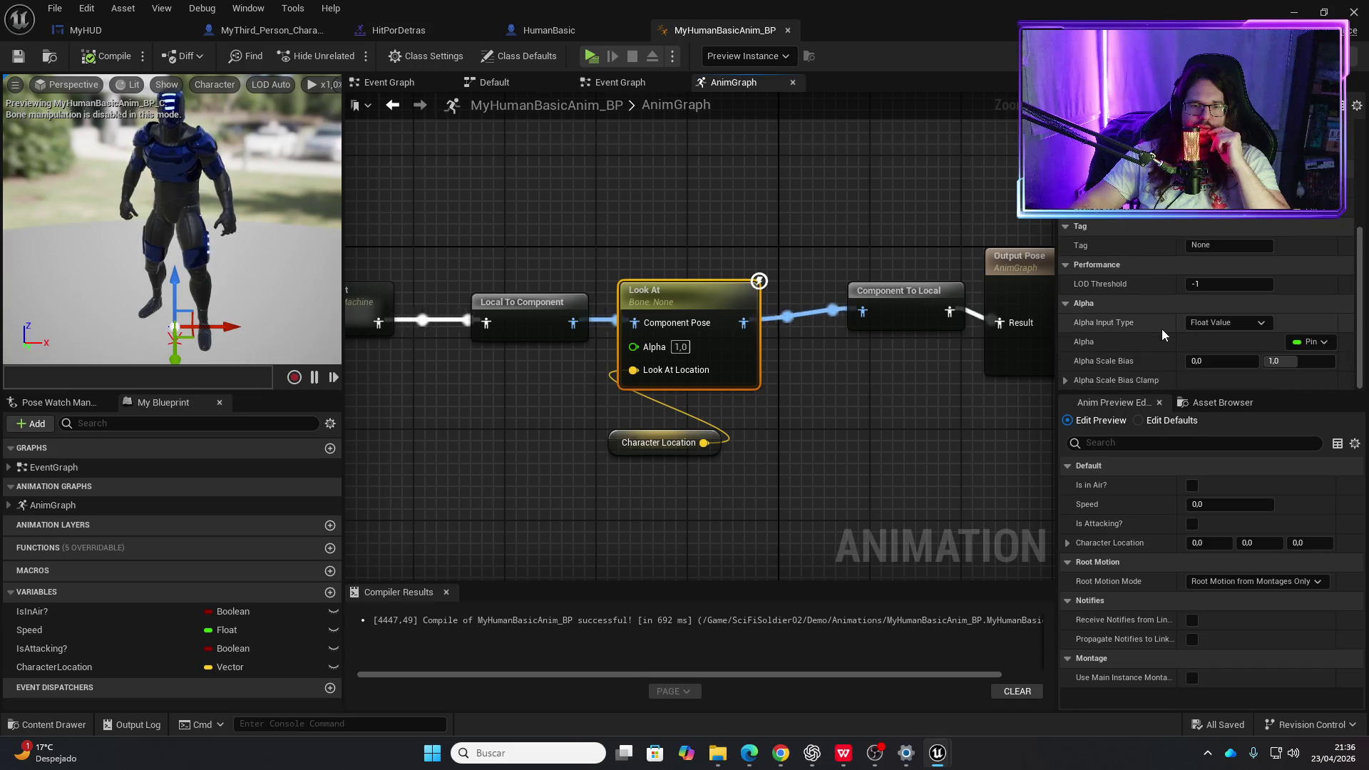
scroll(1165, 327, up, 1)
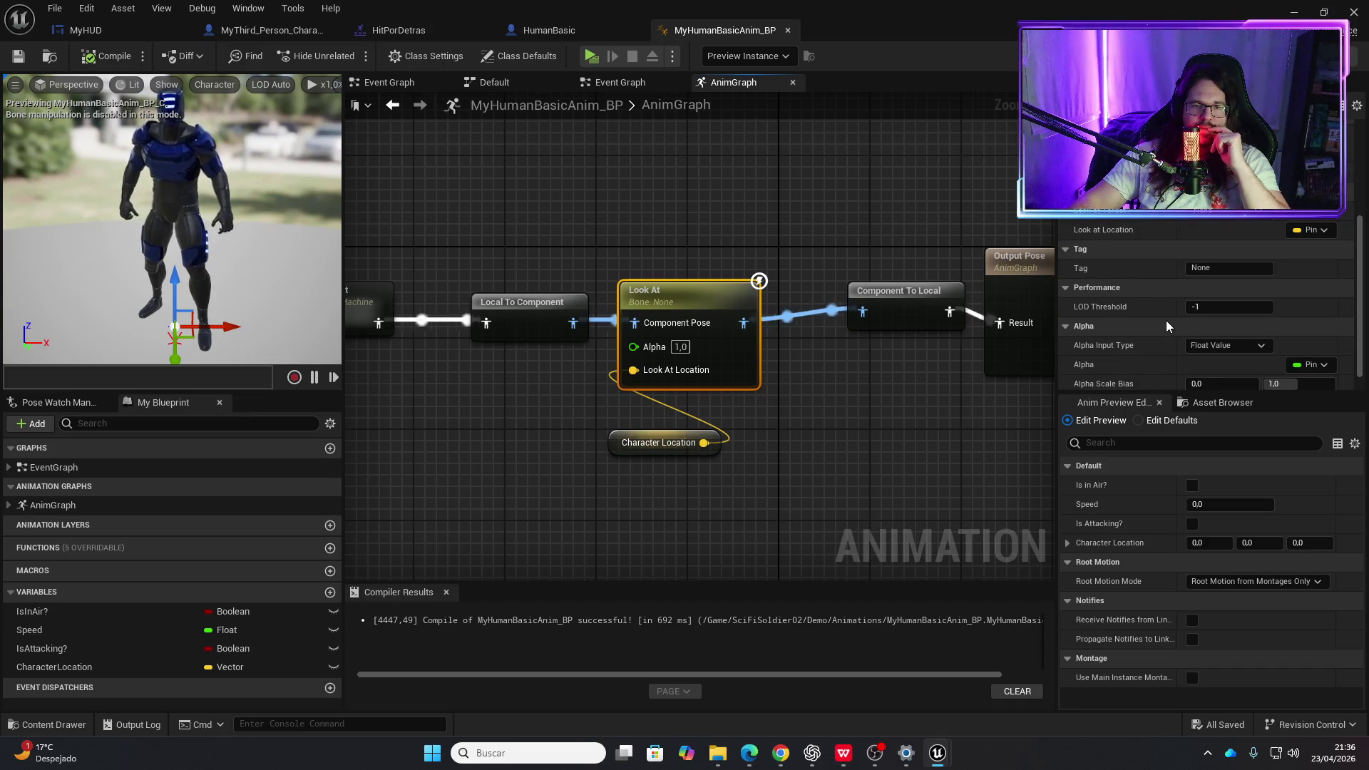
scroll(1166, 319, up, 2)
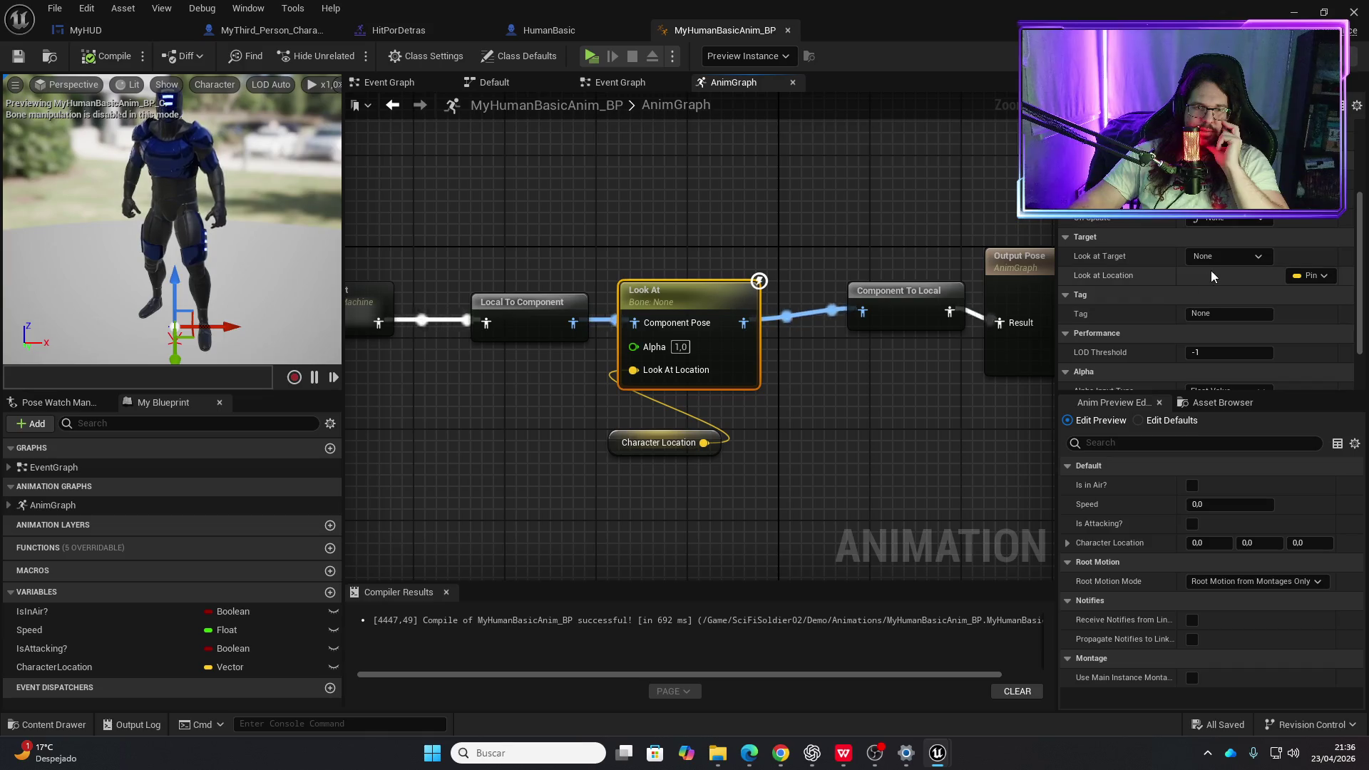
- Check the Look At target's bone list without choosing one, then switch to MyThird_Person_Character's Event Graph
click(1260, 256)
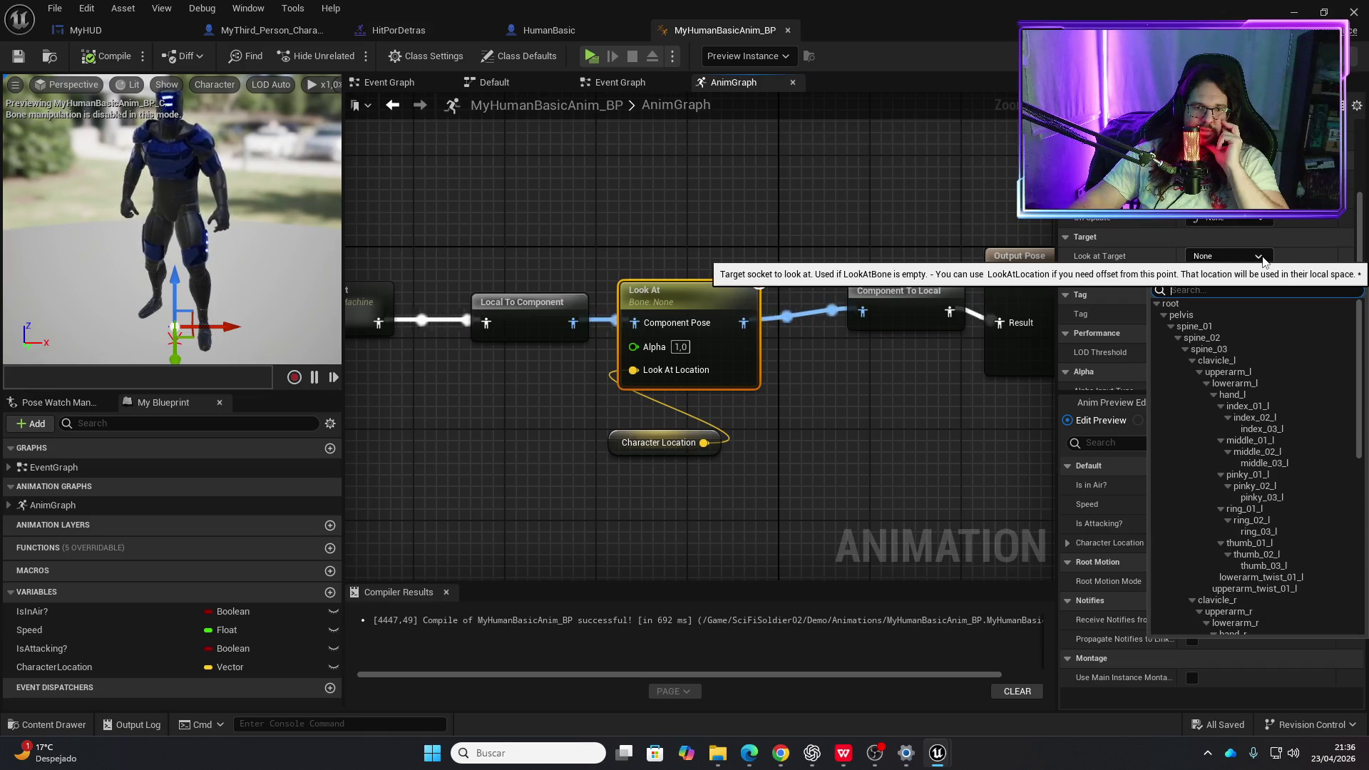
click(1260, 256)
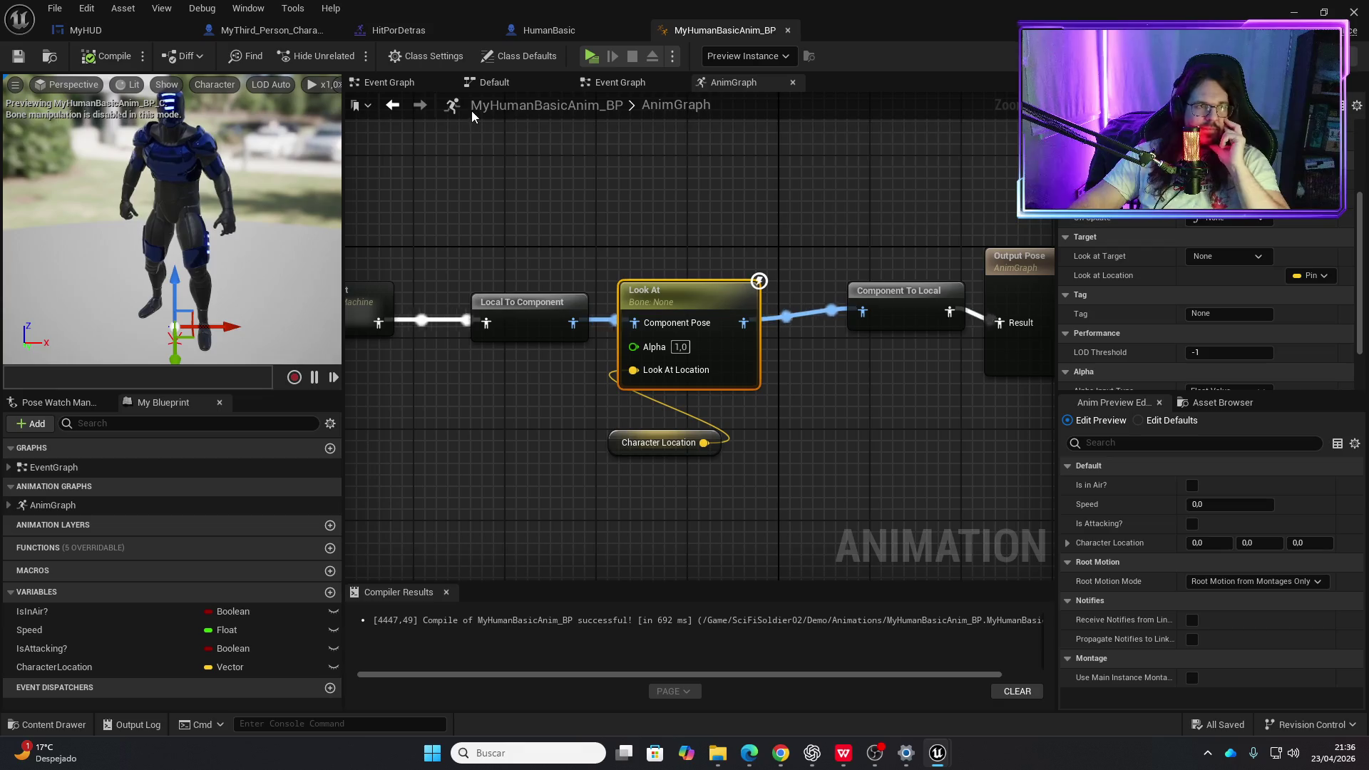
click(289, 31)
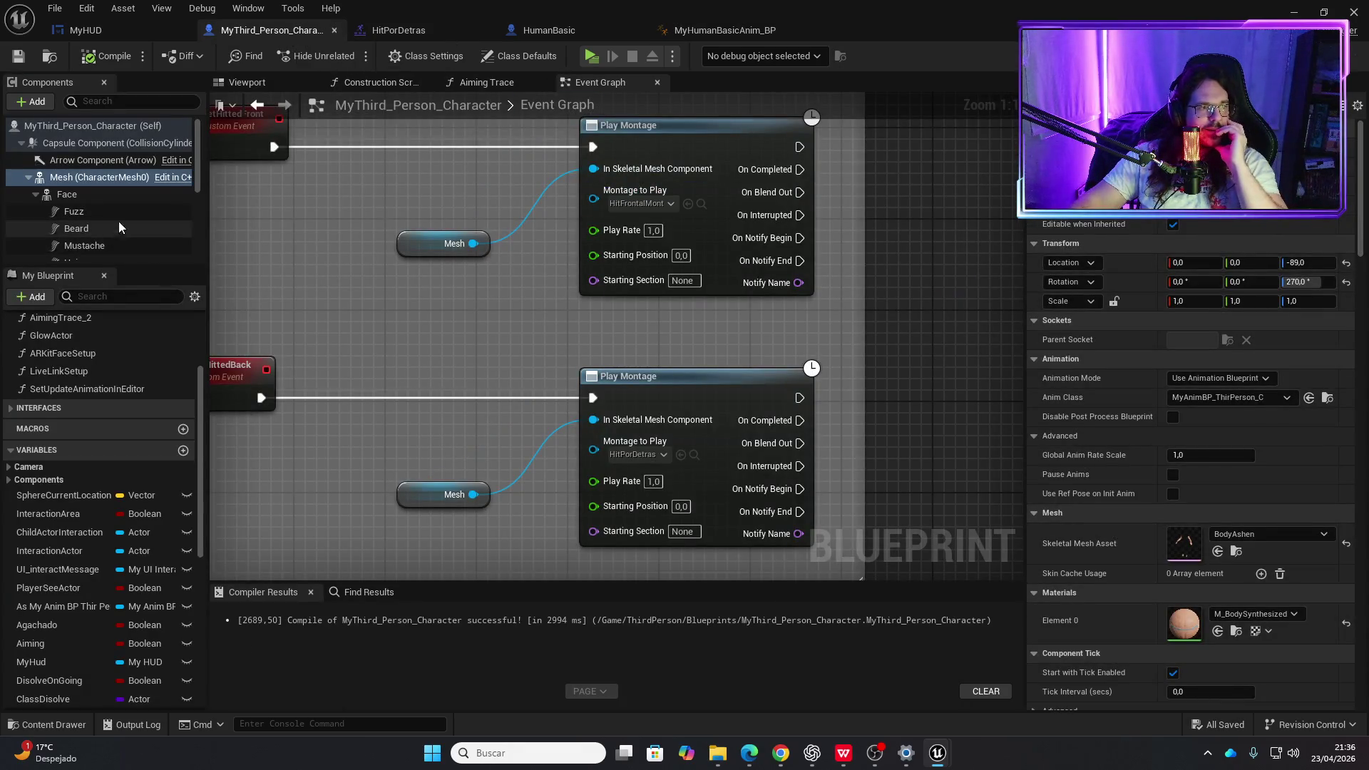
- Open MyAnimBP_ThirPerson from the mesh's Anim Class and rearrange its AnimGraph to expose the Look At chain
click(1328, 397)
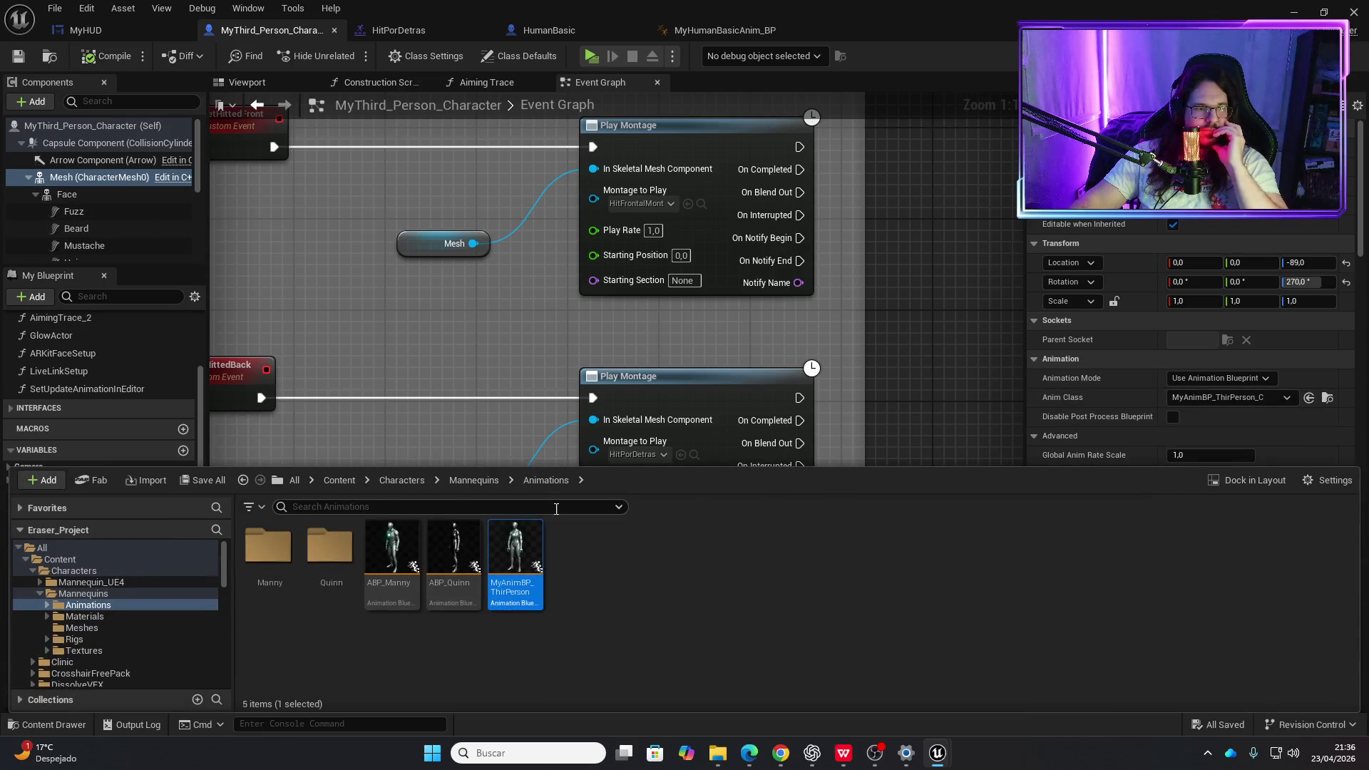
double_click(514, 545)
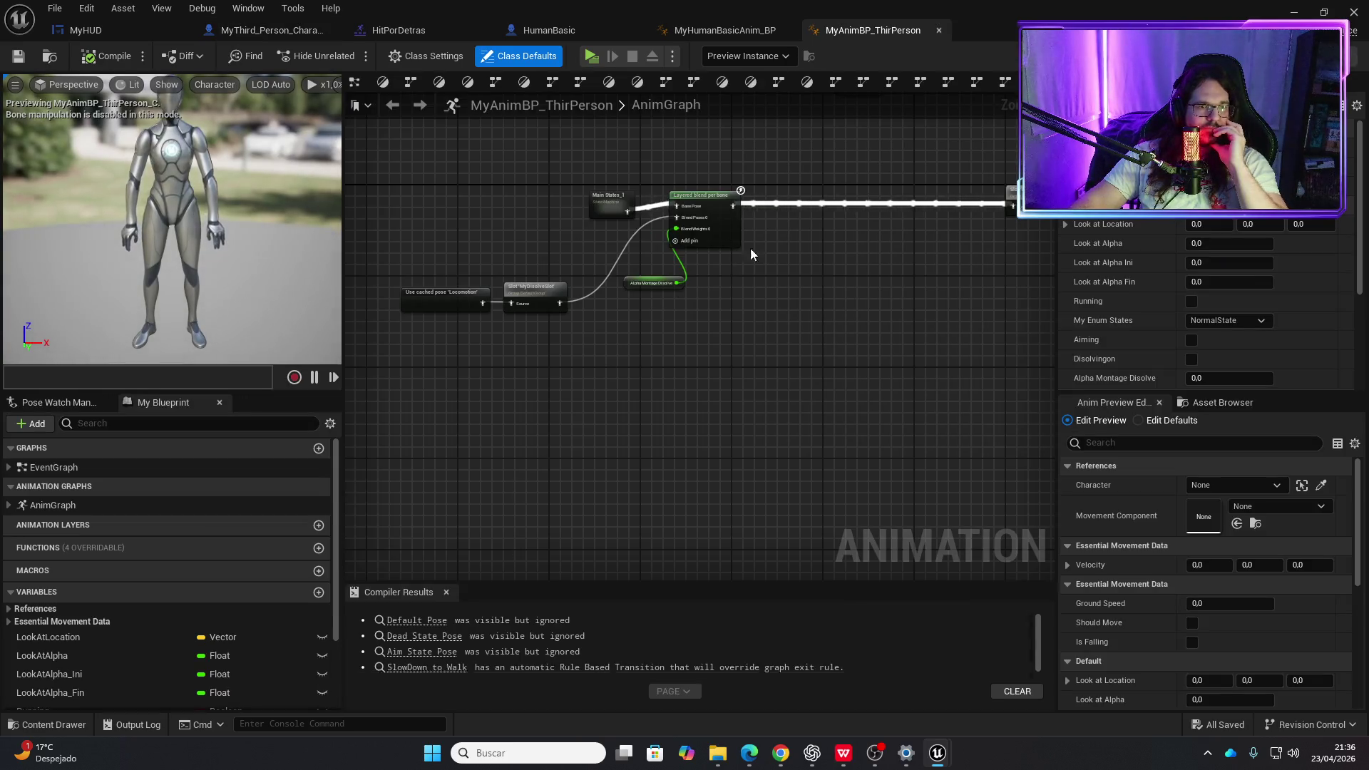
mouse_move(900, 275)
mouse_down()
mouse_move(648, 325)
mouse_move(825, 311)
mouse_up()
drag(591, 264, 387, 214)
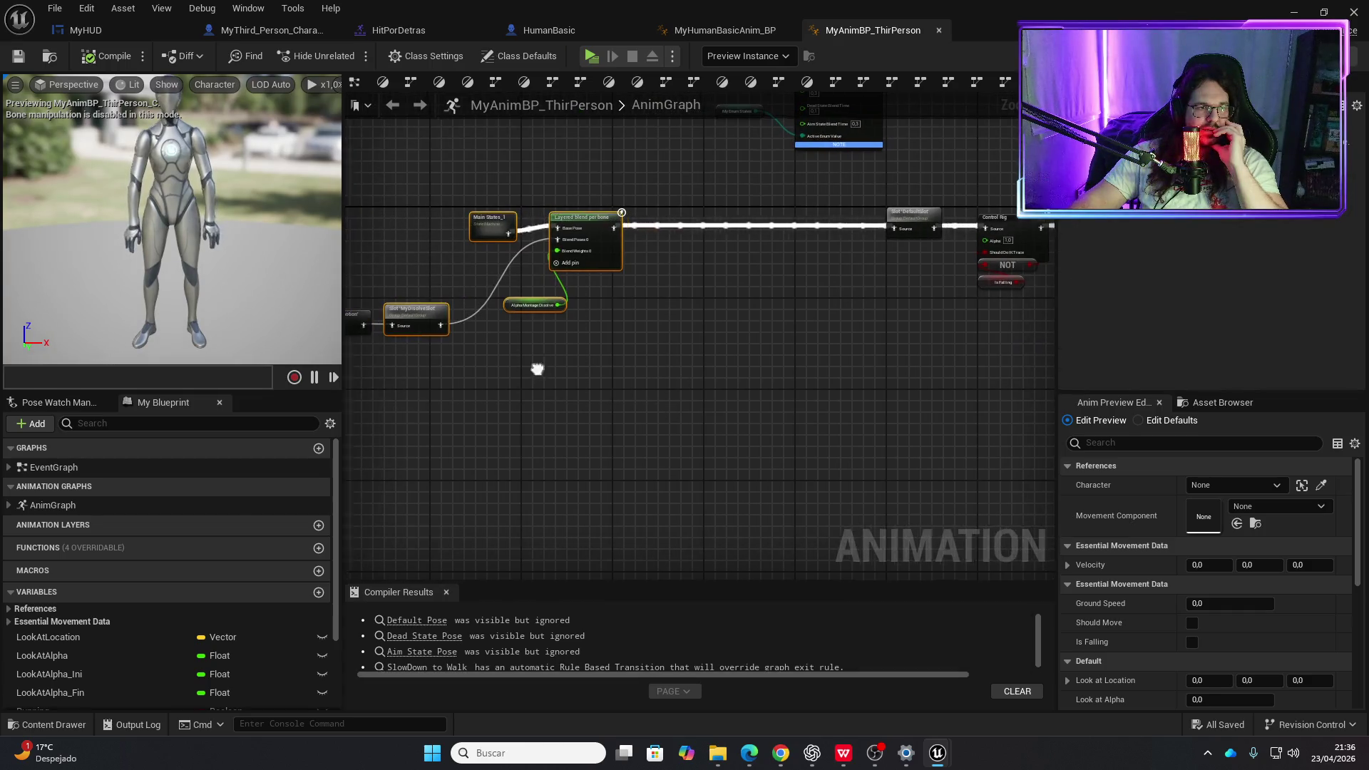
drag(589, 227, 715, 210)
drag(589, 226, 791, 214)
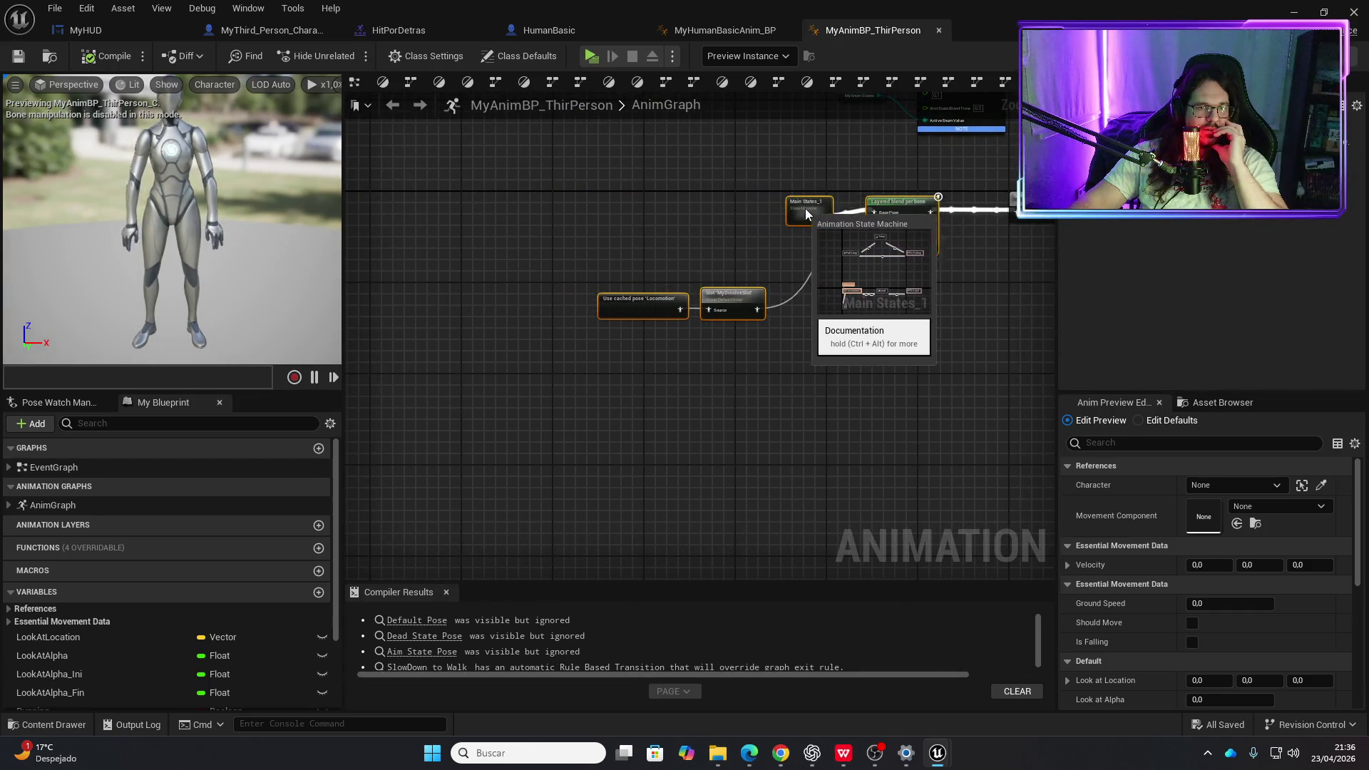
drag(931, 288, 492, 281)
scroll(592, 225, up, 3)
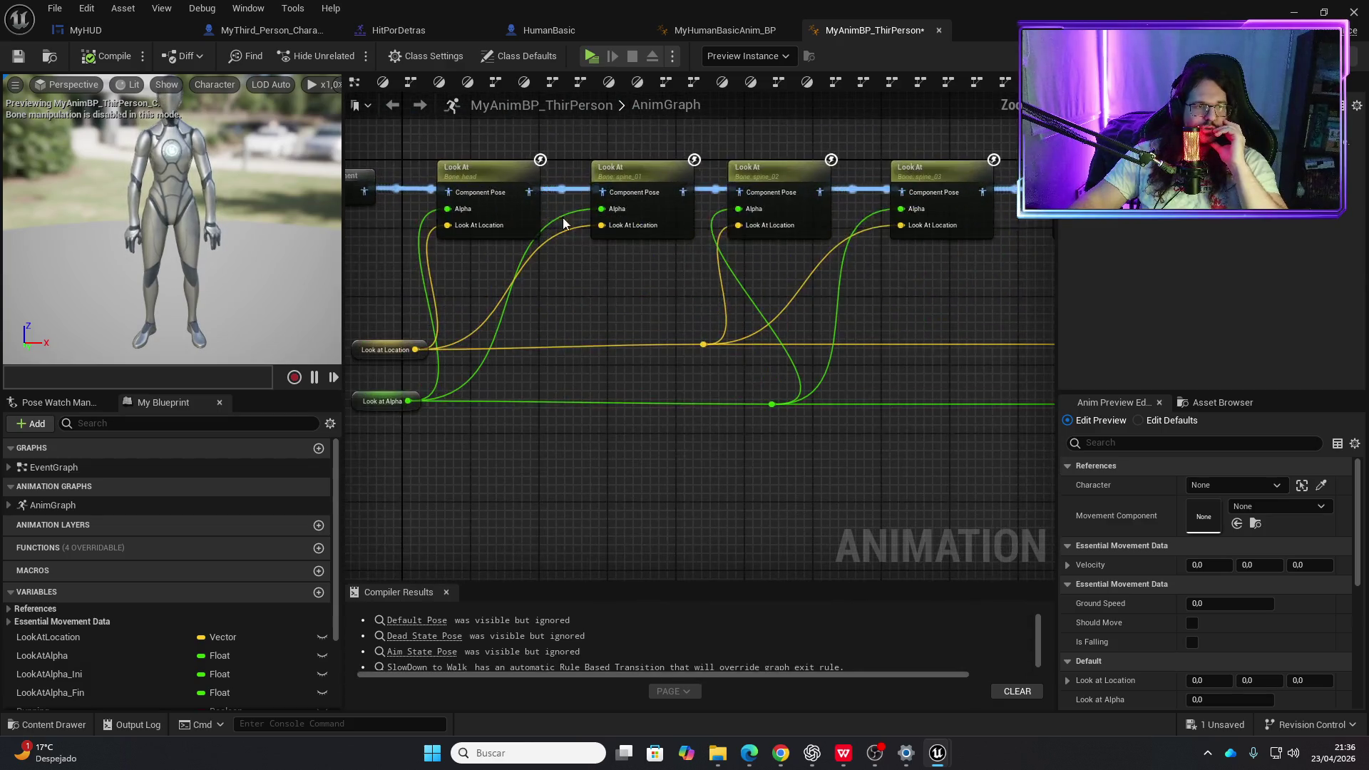
- Inspect the head, spine_01 and spine_02 Look At nodes' settings, then return to MyHumanBasicAnim_BP
click(485, 171)
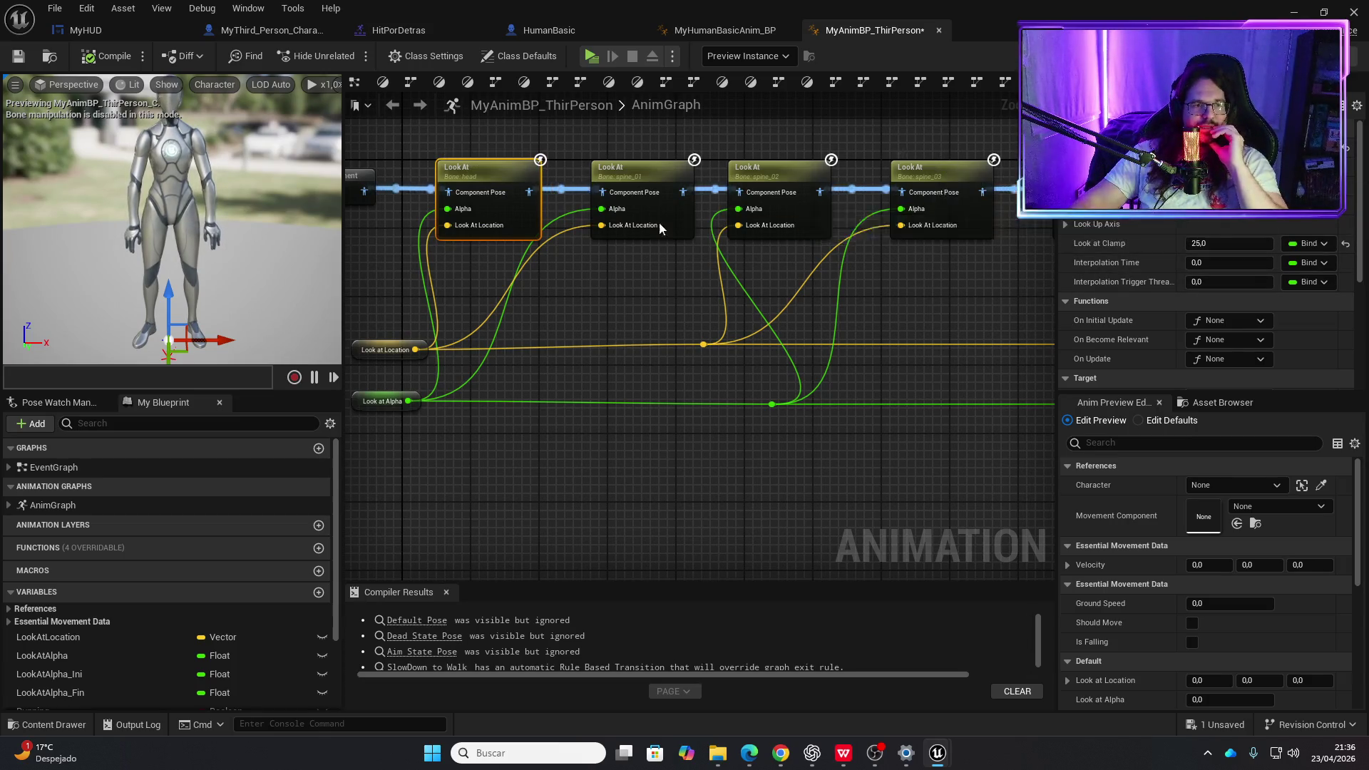
click(648, 173)
click(745, 171)
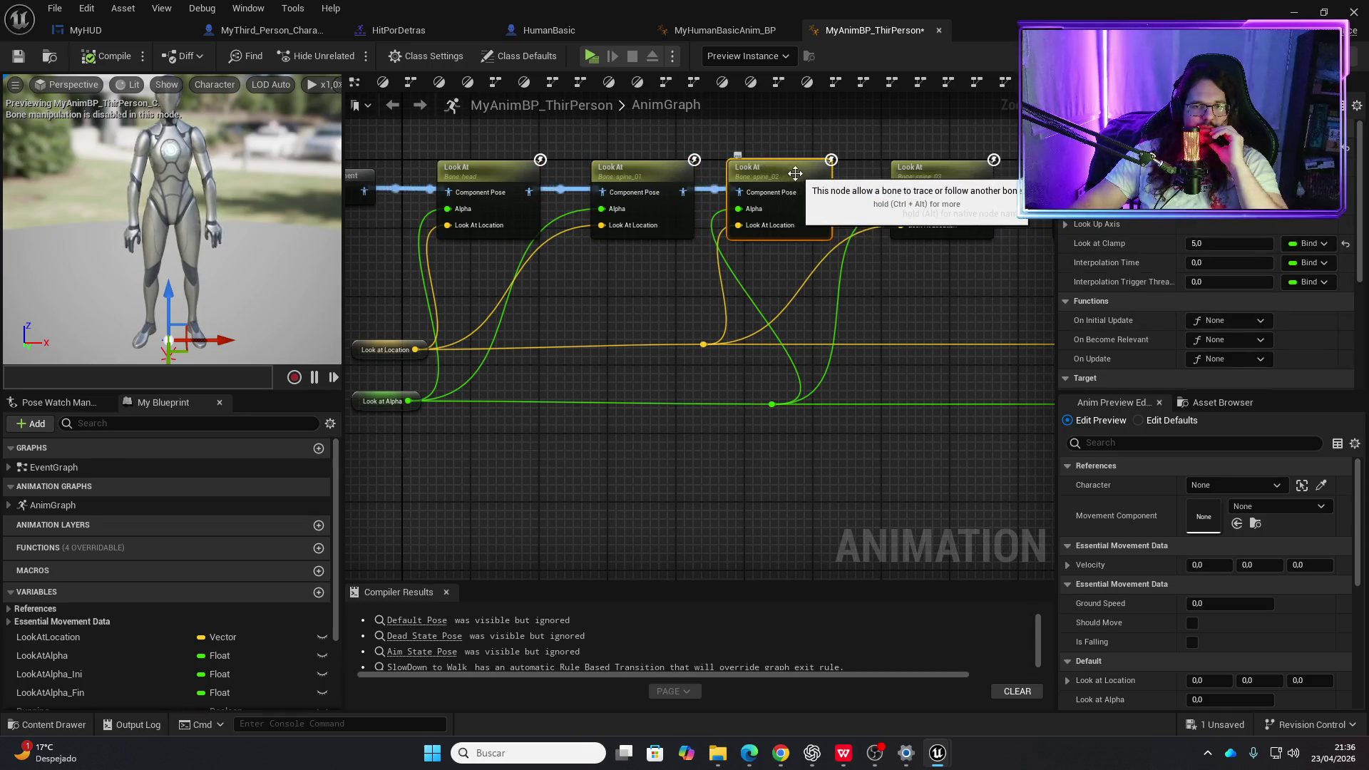
scroll(1136, 242, down, 5)
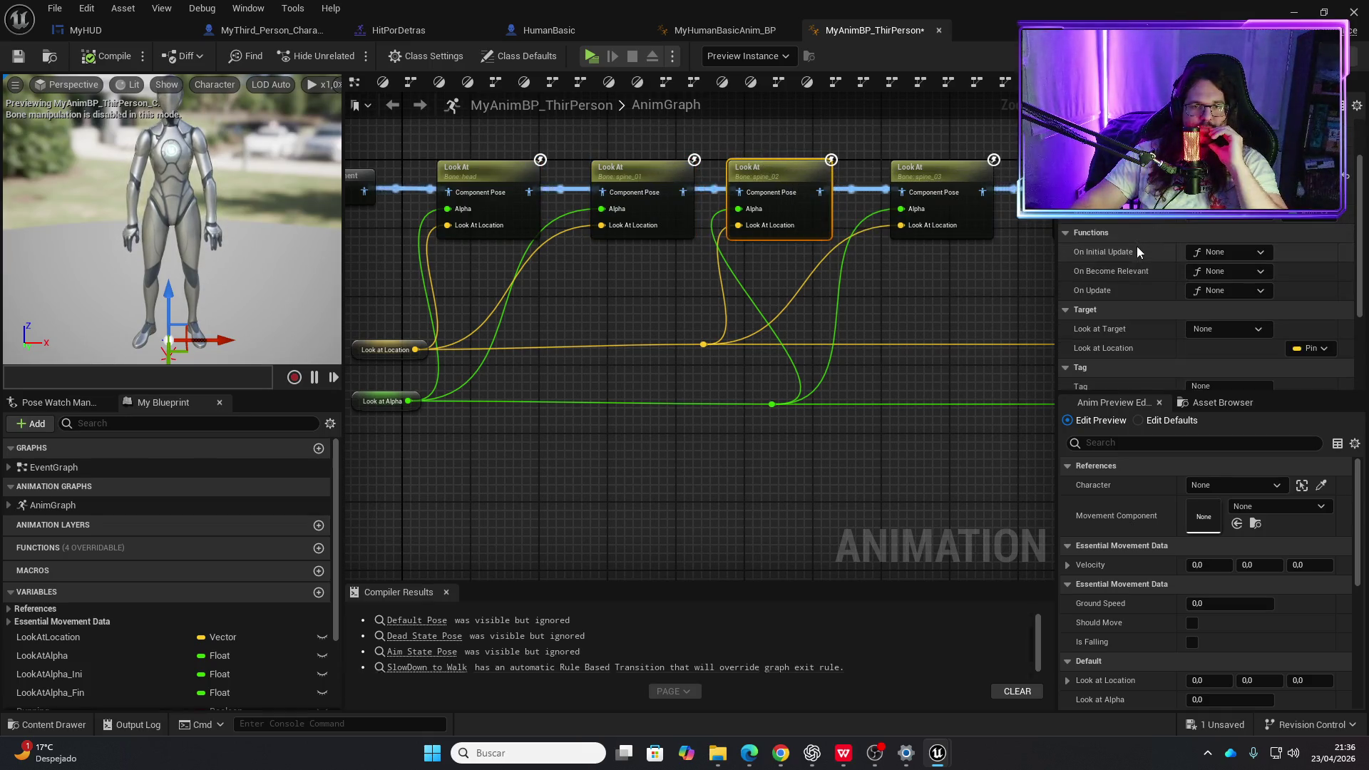
scroll(1135, 257, up, 3)
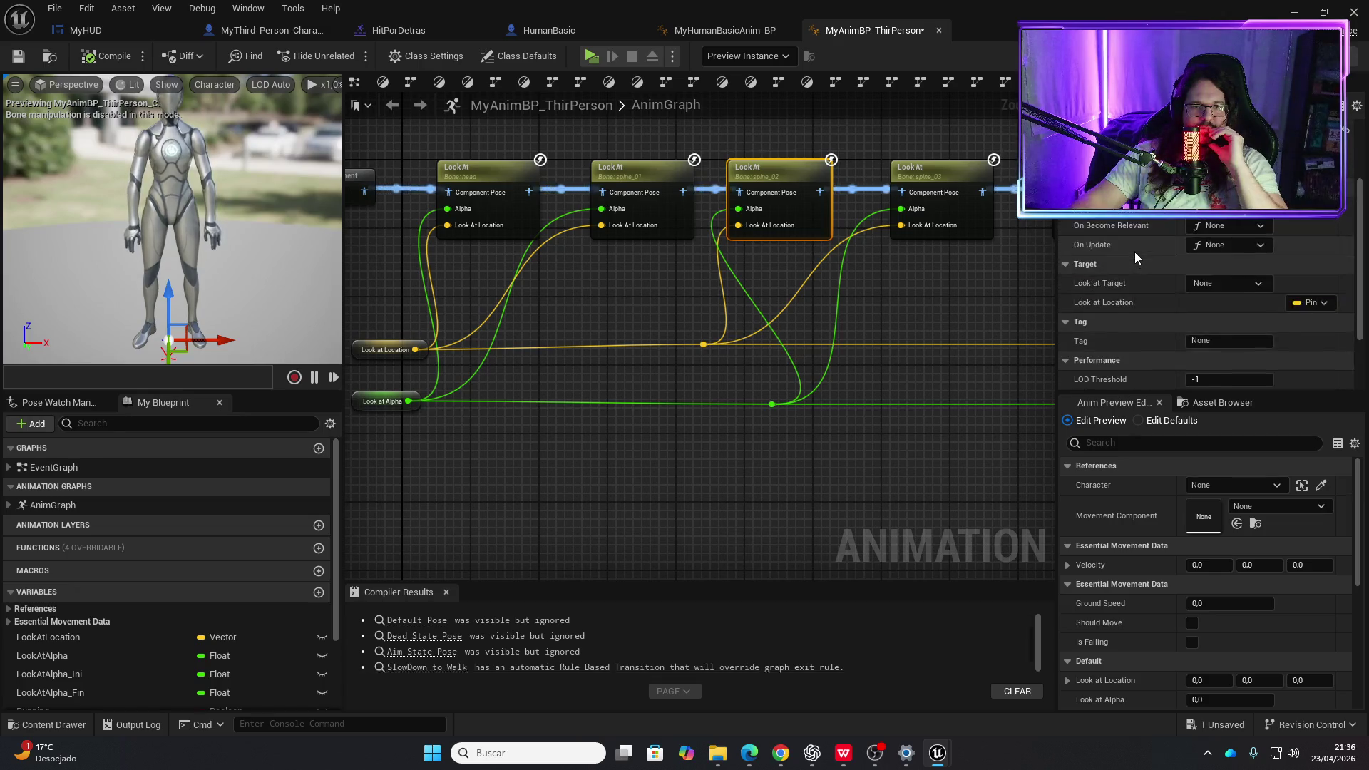
click(694, 32)
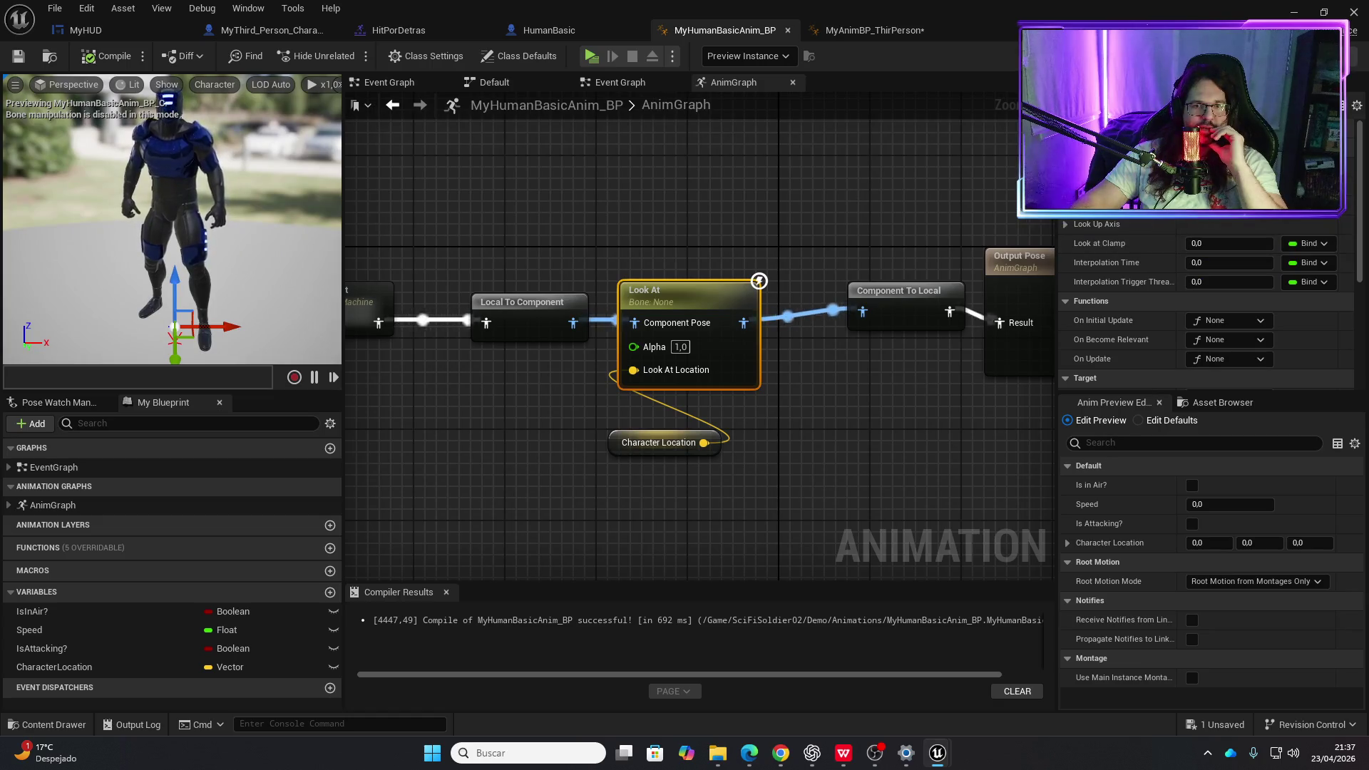
- Set the Look At node's Bone to Modify to head, compile, and start a Play session
click(1227, 166)
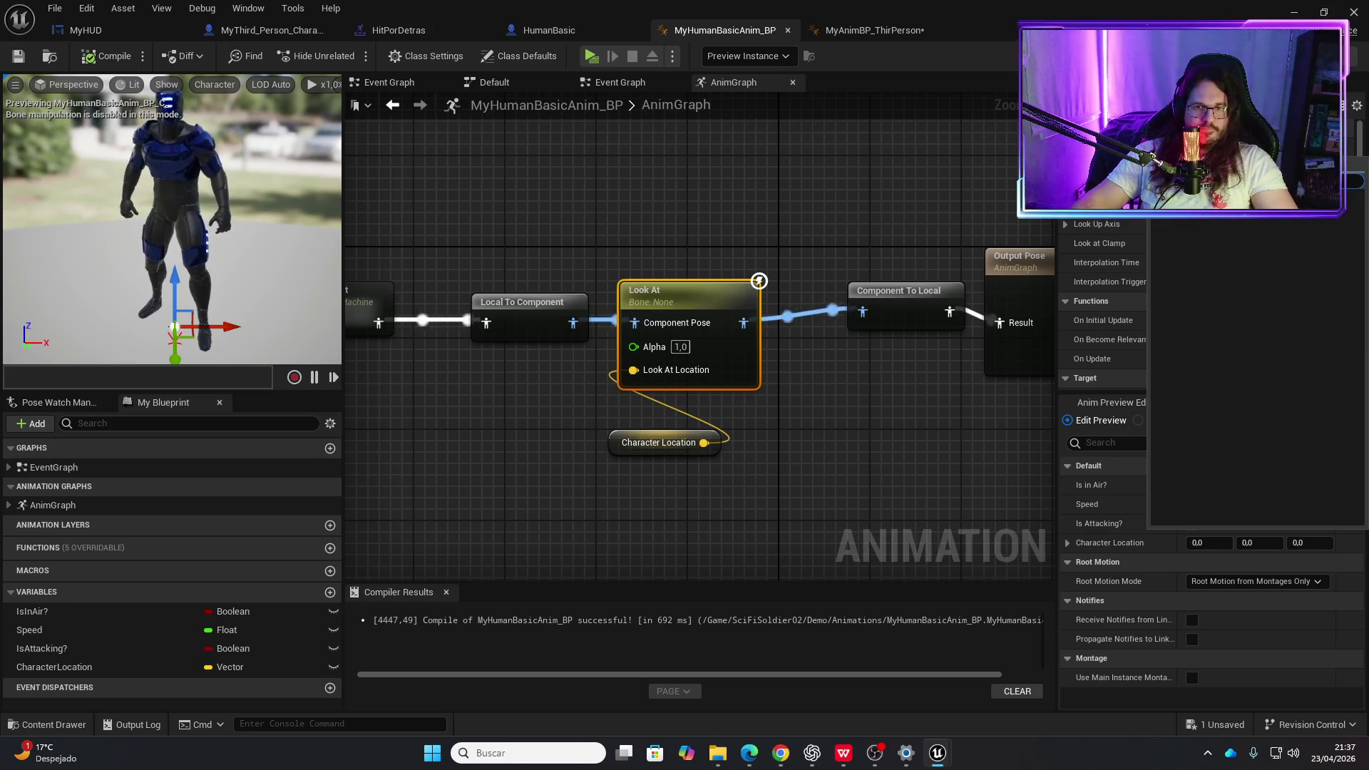
key(Return)
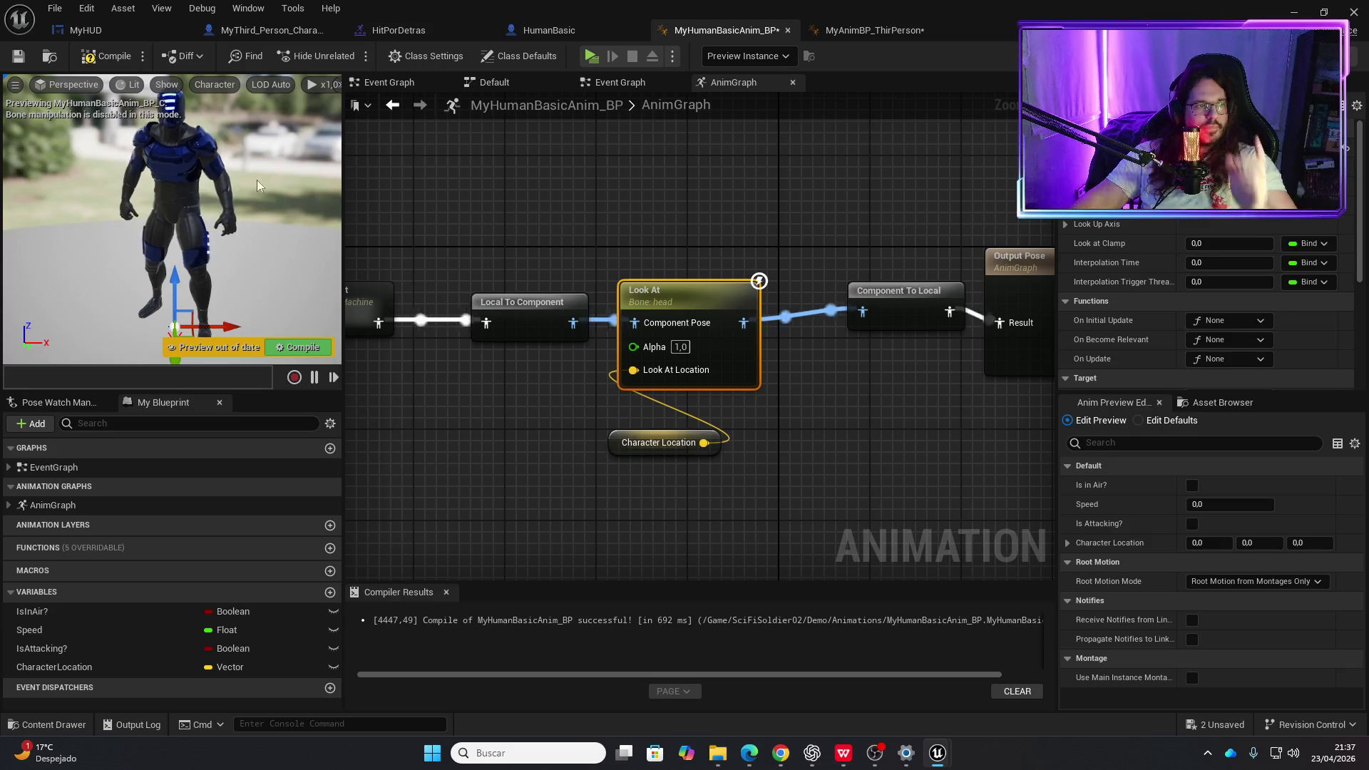
click(108, 57)
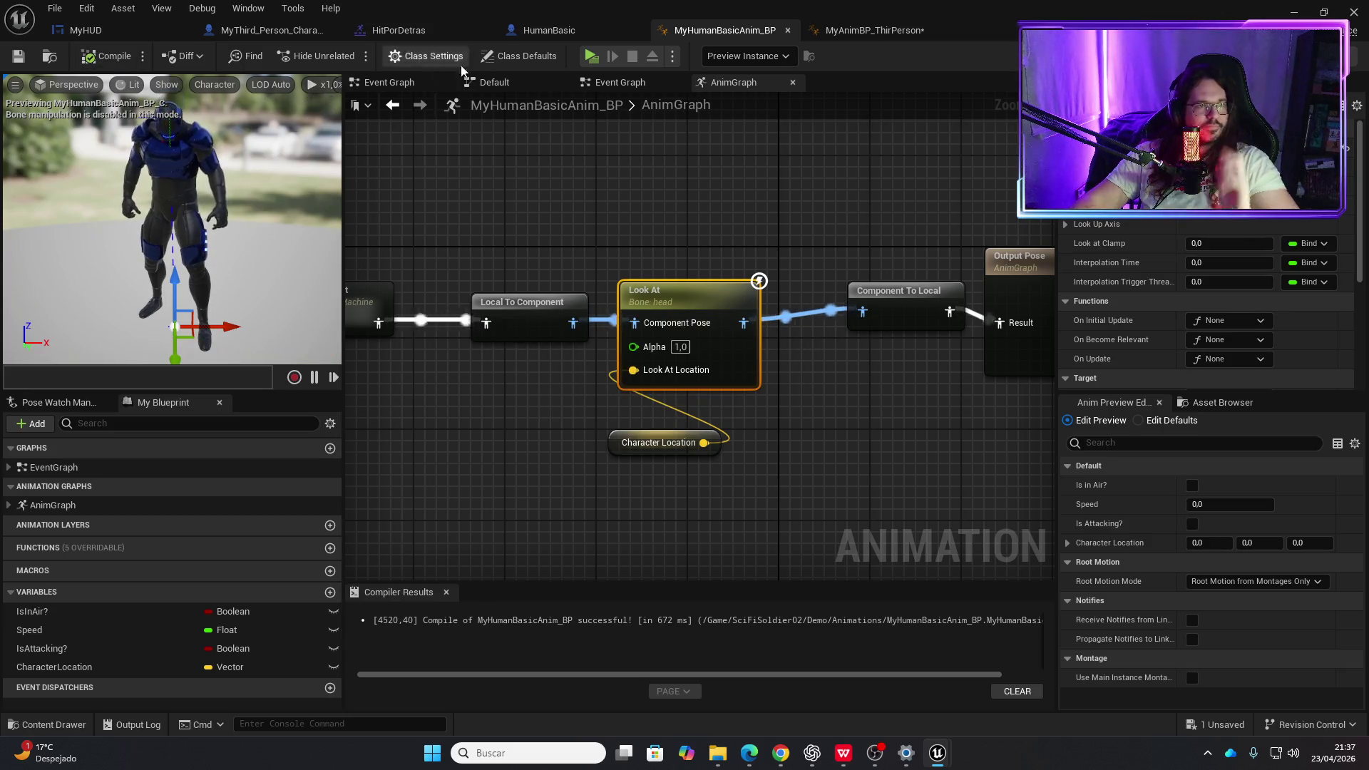
click(592, 59)
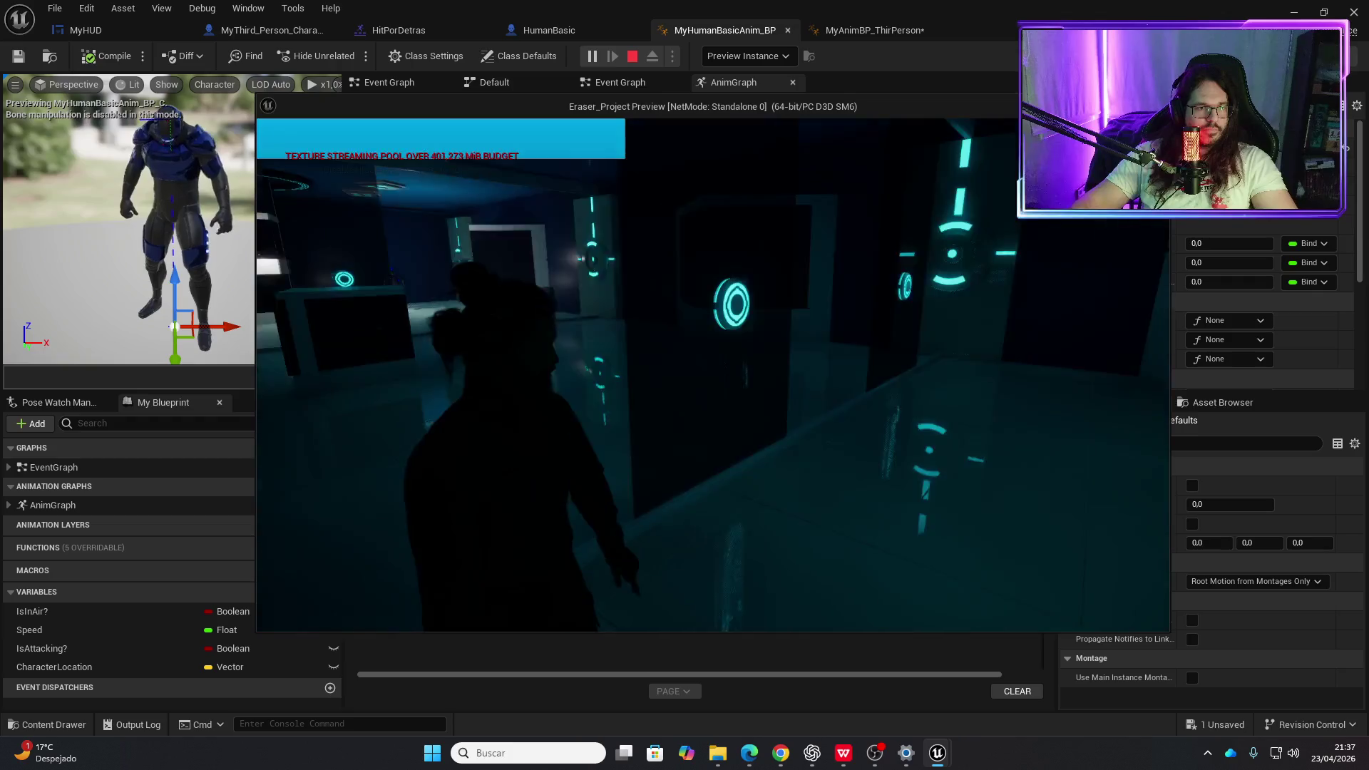
- Walk the player forward and left toward the glowing floor ring, then stop the session with Esc
key(w)
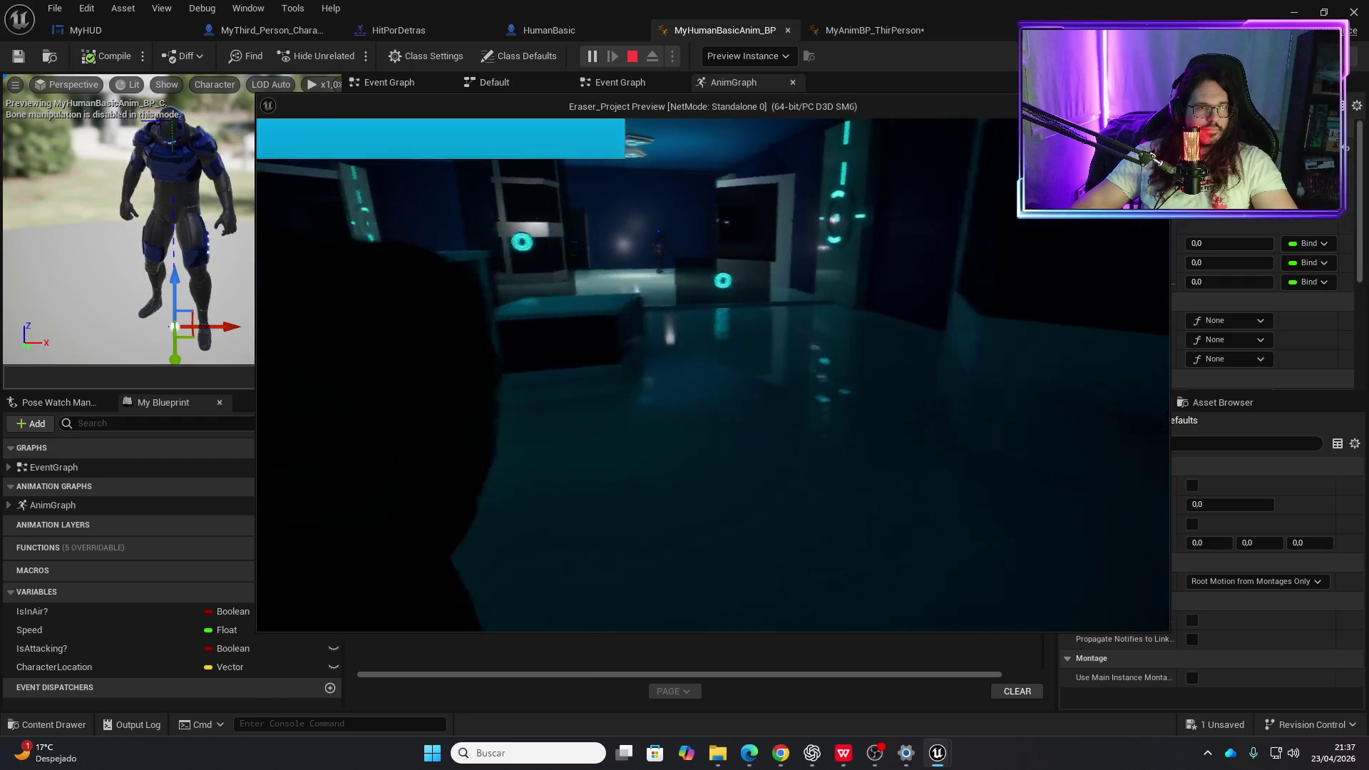
key(w)
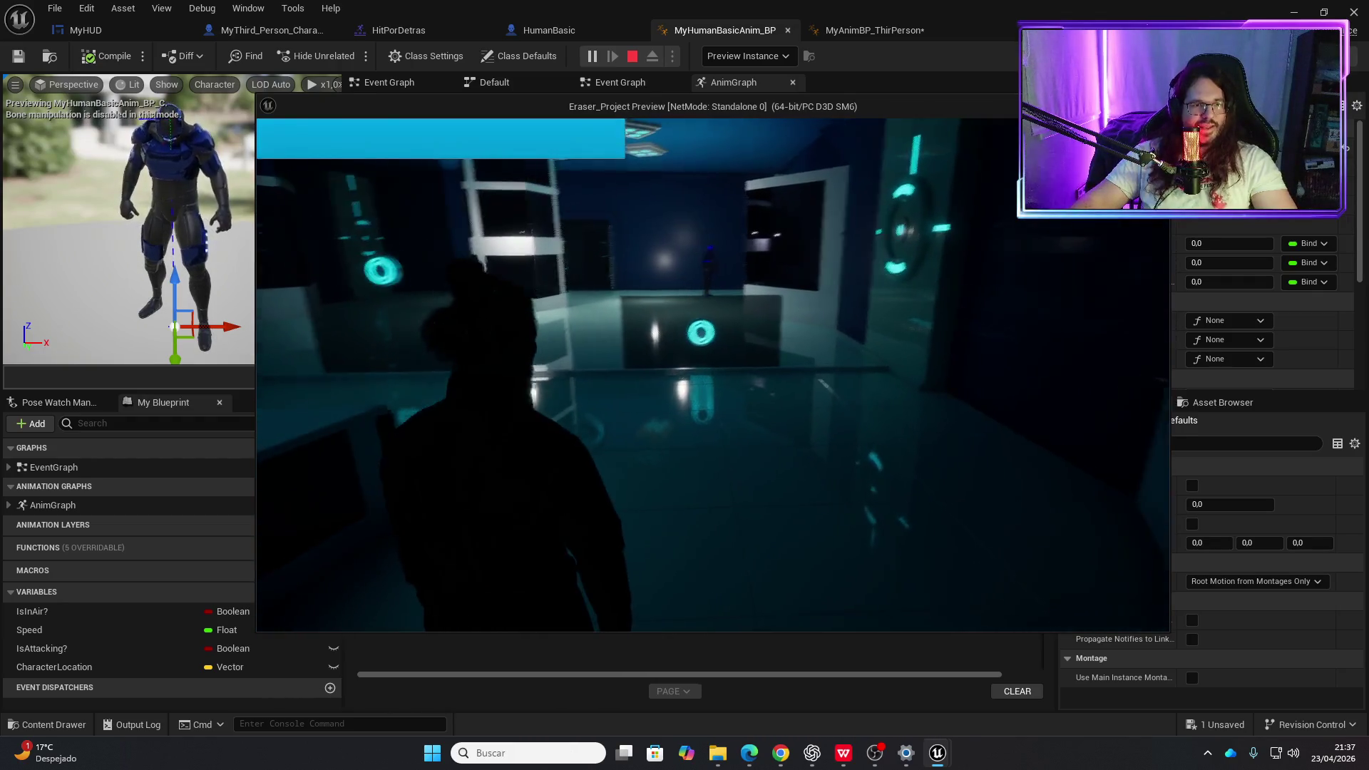
key(a)
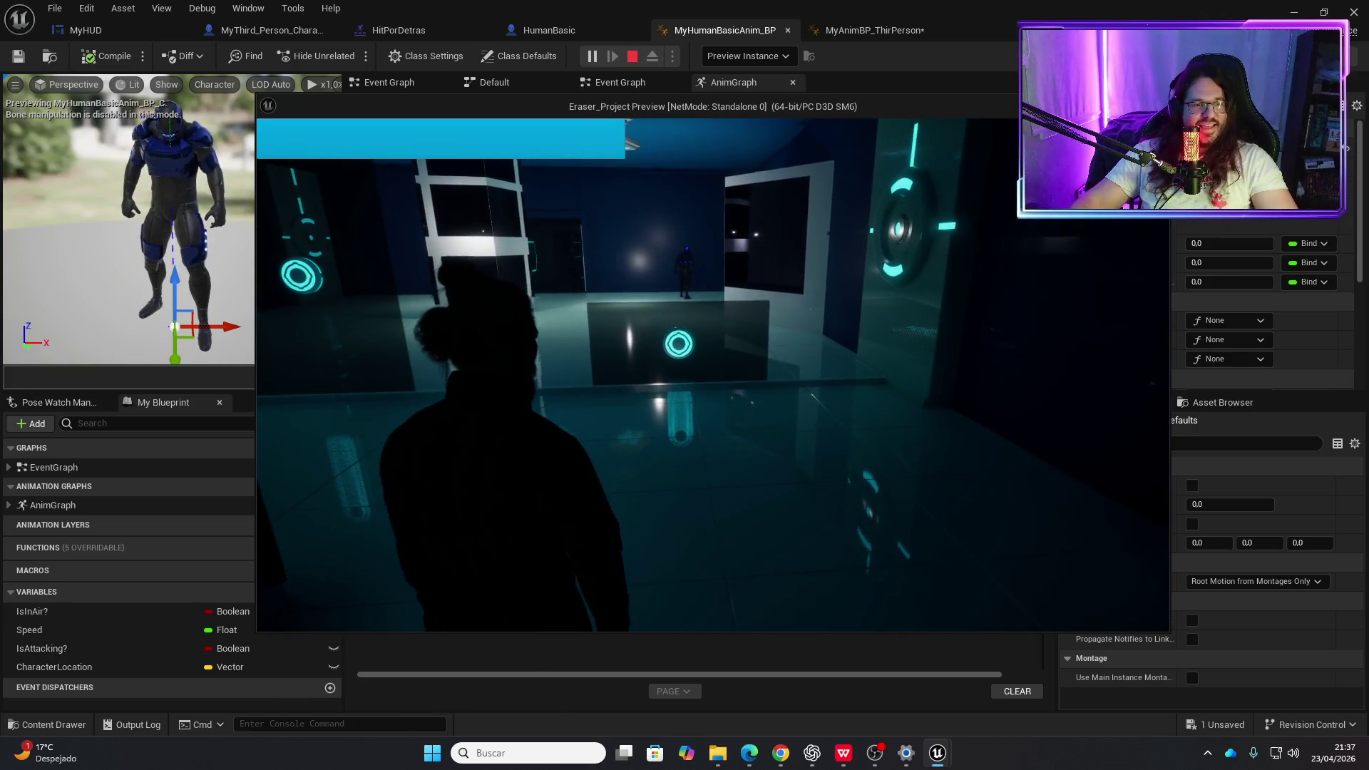
key(w)
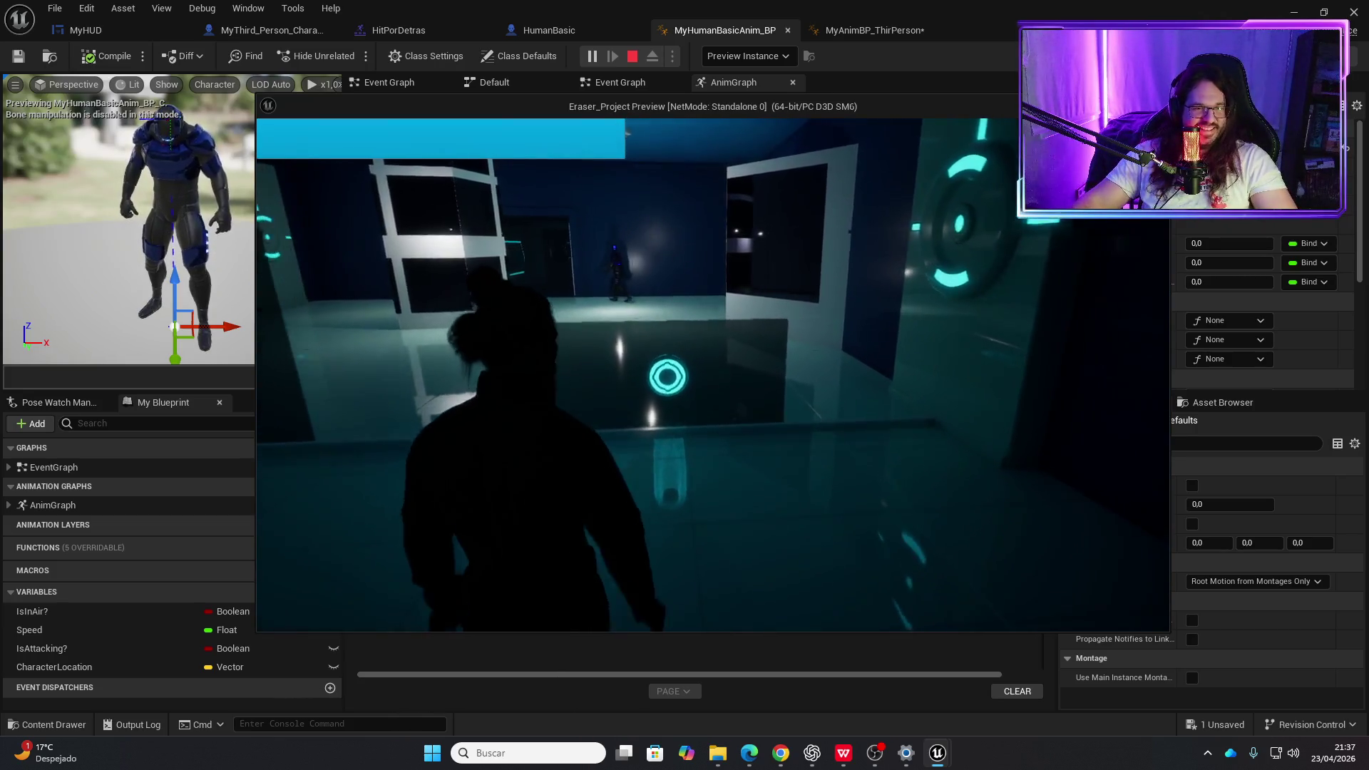
key(w)
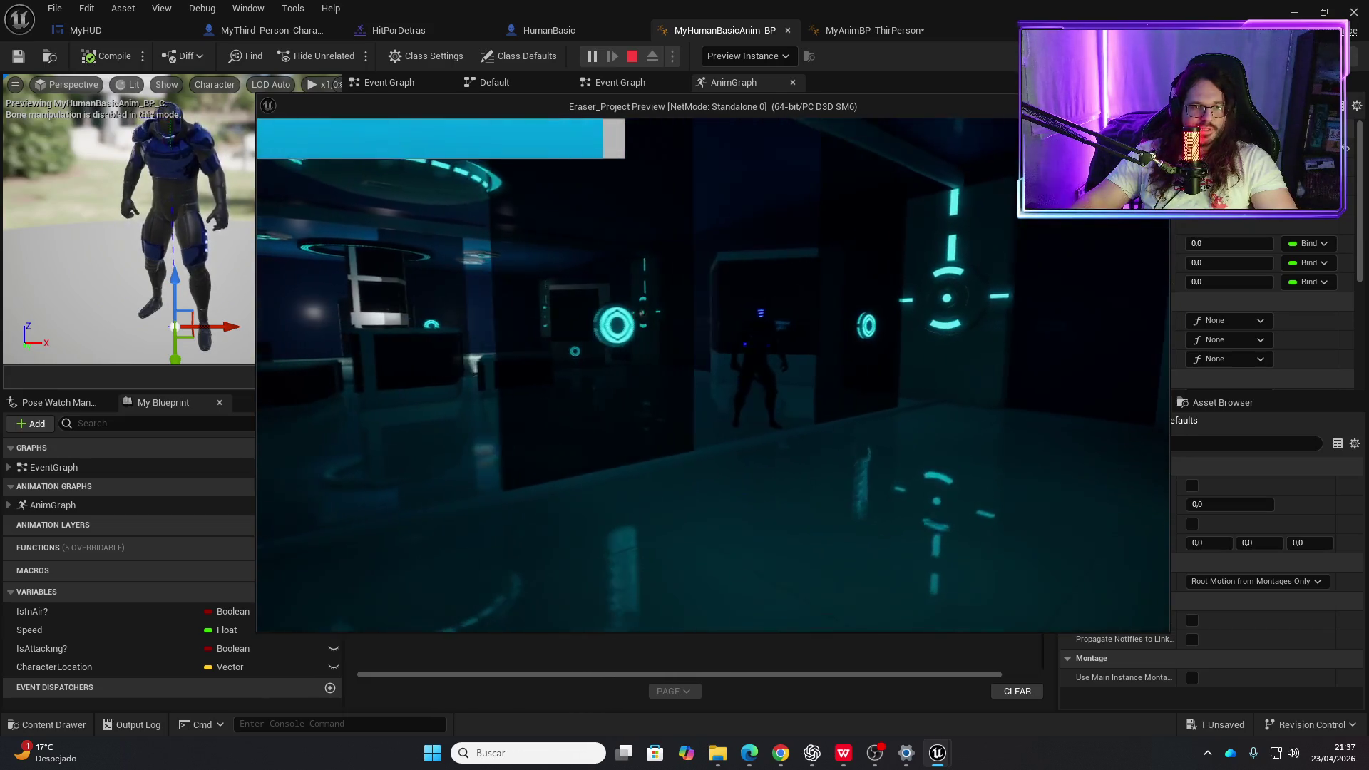
key(Escape)
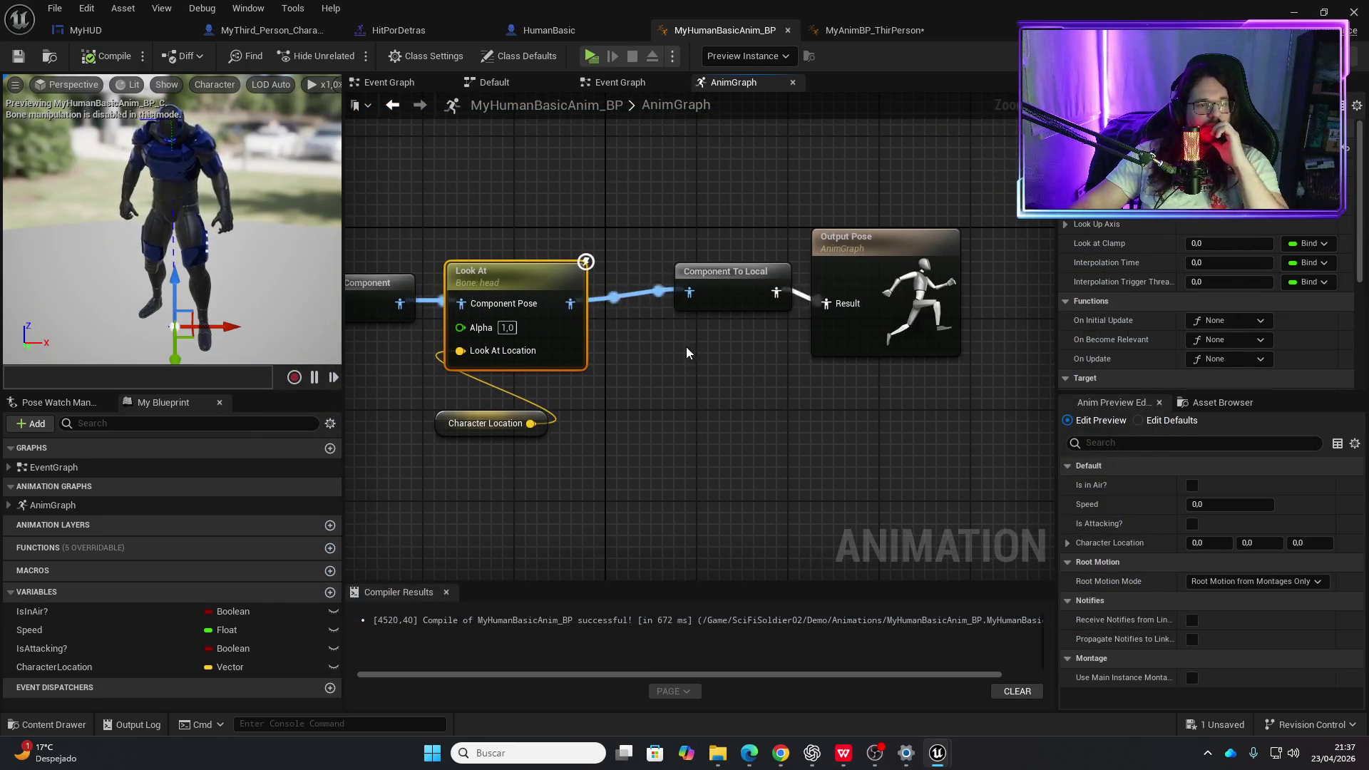
- Create a Float variable alpha and drop a Get alpha node beside the Look At node
drag(614, 406, 743, 393)
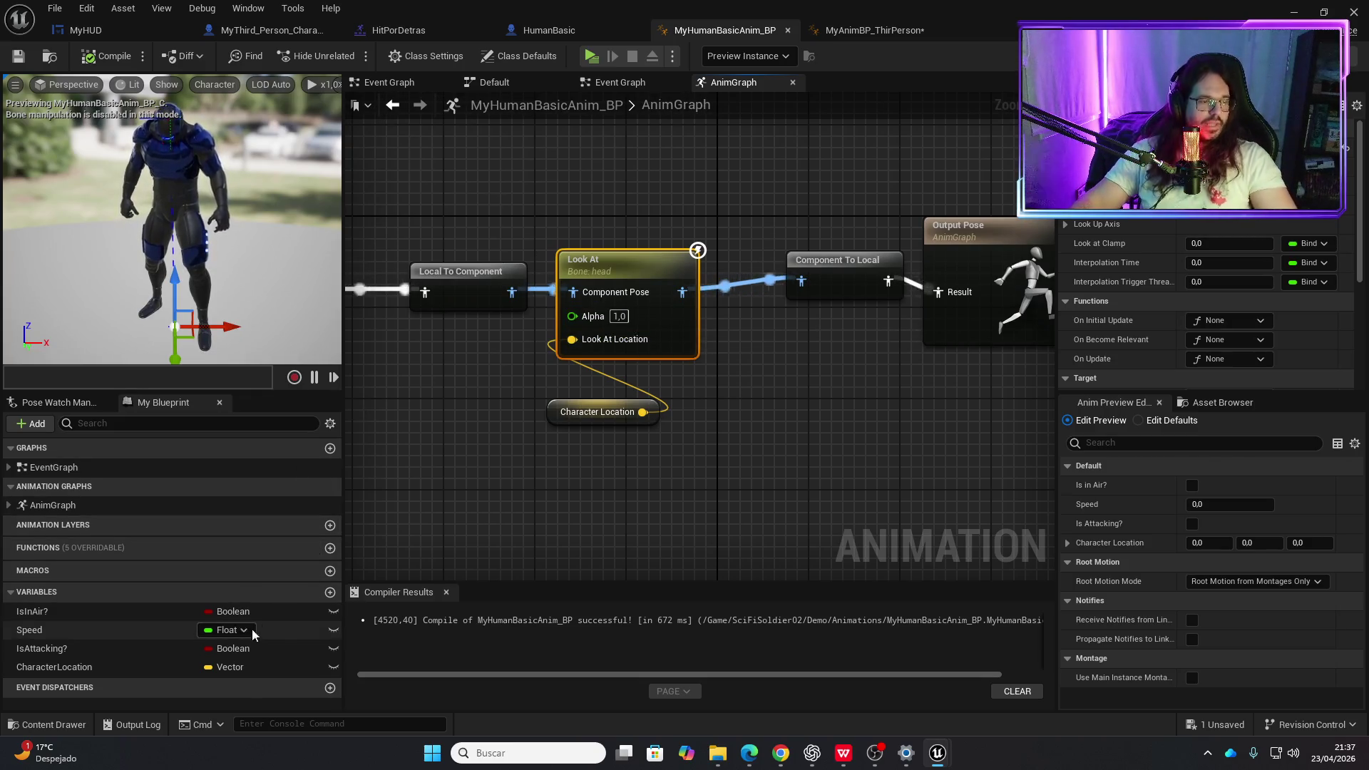
click(330, 593)
text(alpha)
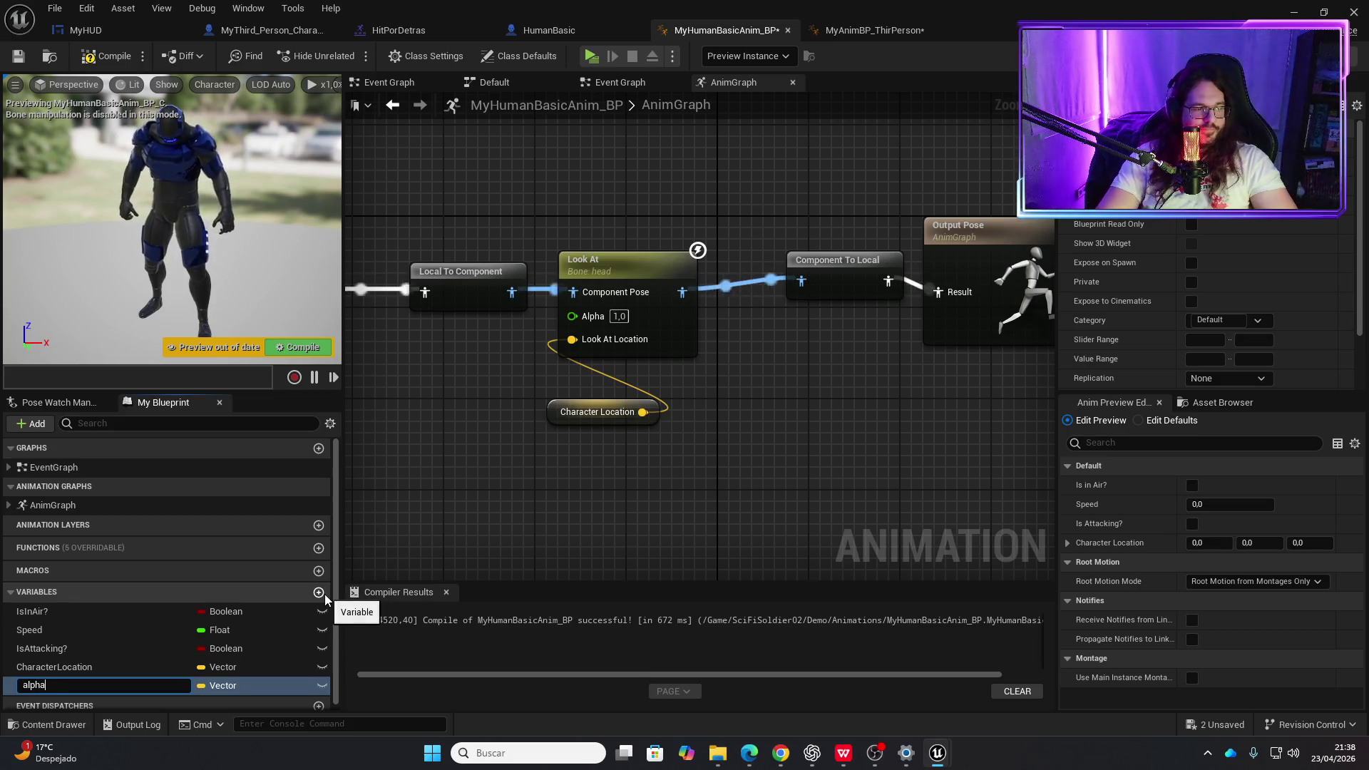
click(242, 686)
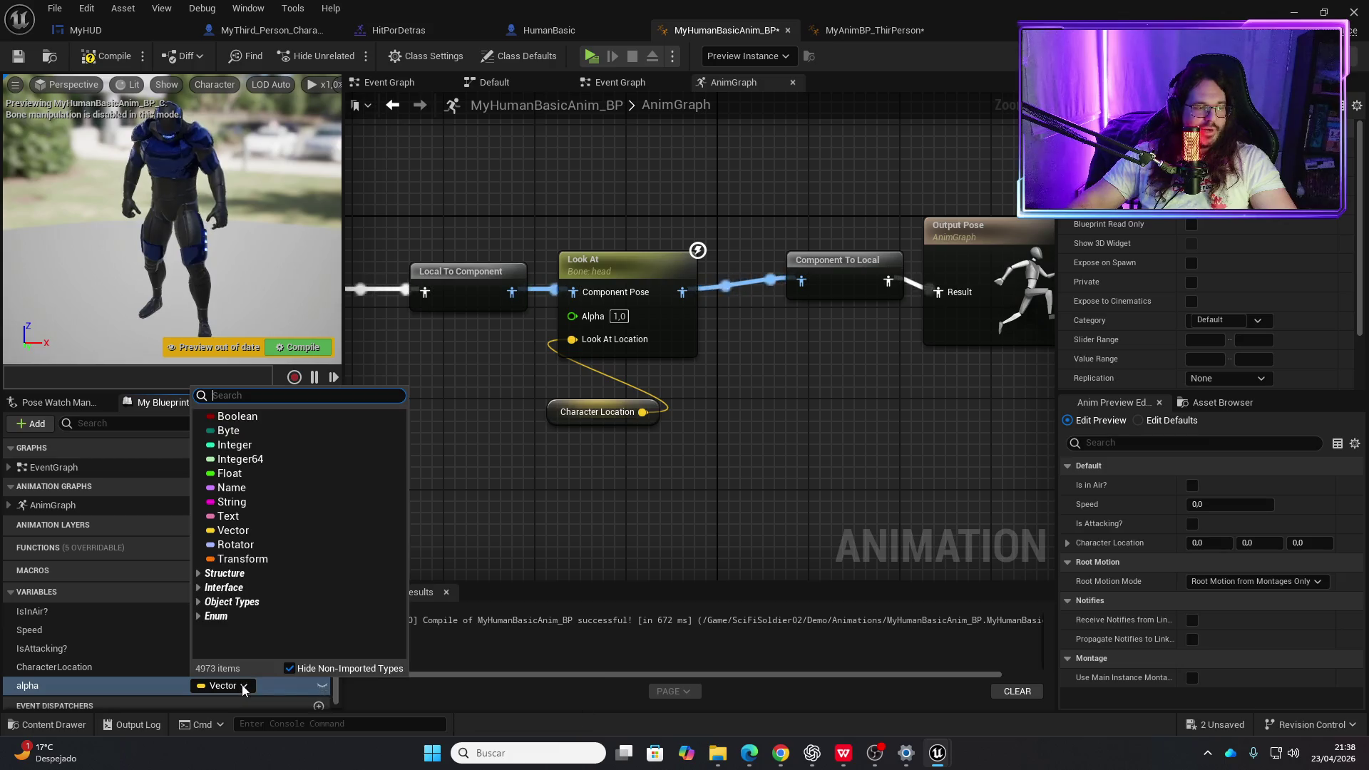
click(230, 474)
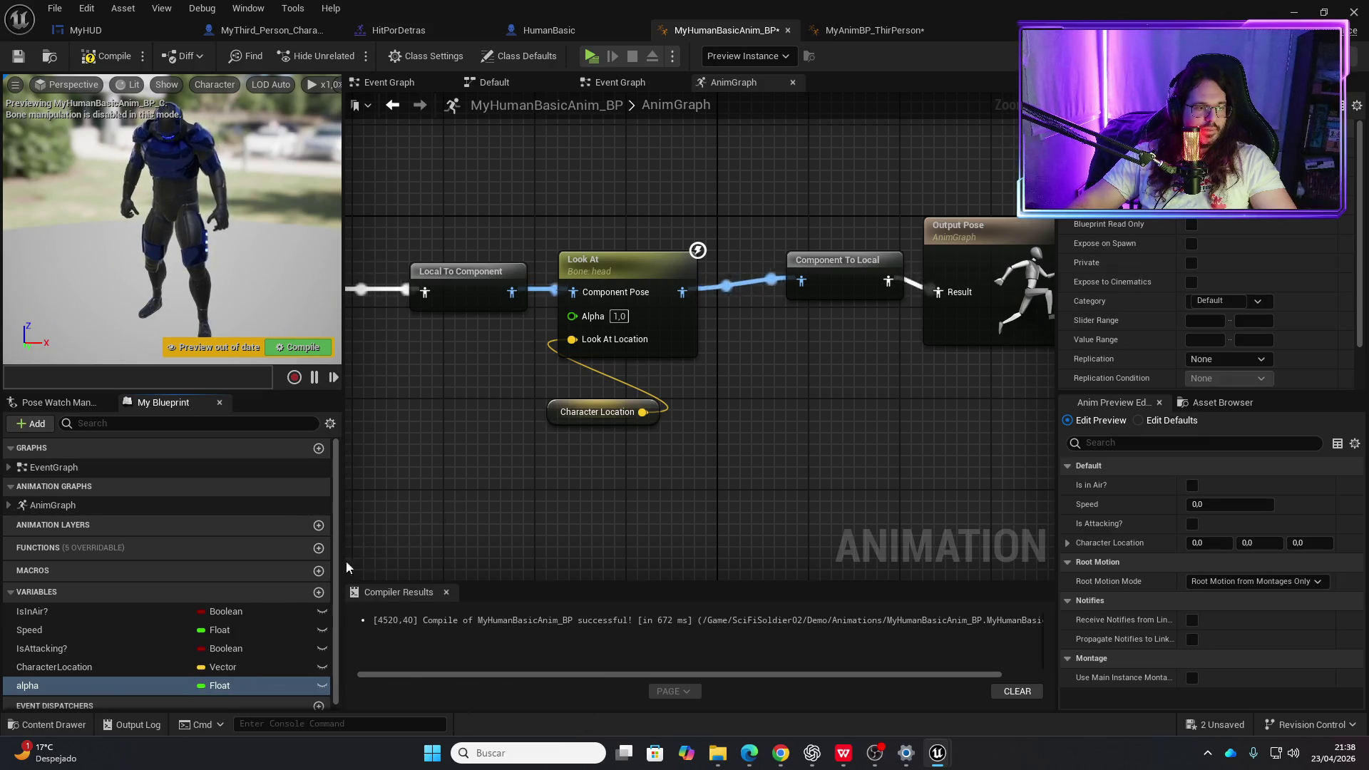
mouse_move(50, 686)
mouse_down()
mouse_move(435, 417)
mouse_move(449, 431)
mouse_move(572, 314)
mouse_up()
click(456, 432)
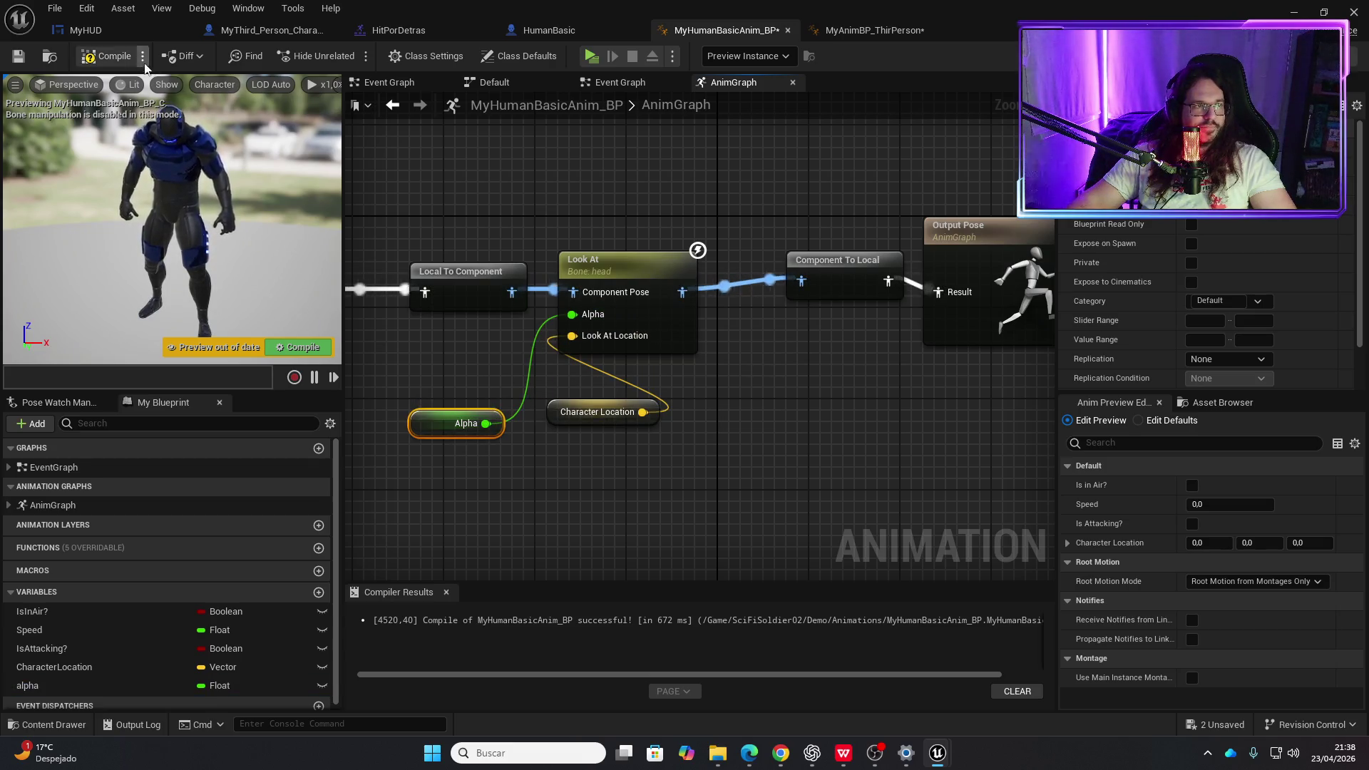
- Compile MyHumanBasicAnim_BP, then step through the MyThird_Person_Character and MyHUD tabs to HumanBasic
click(107, 56)
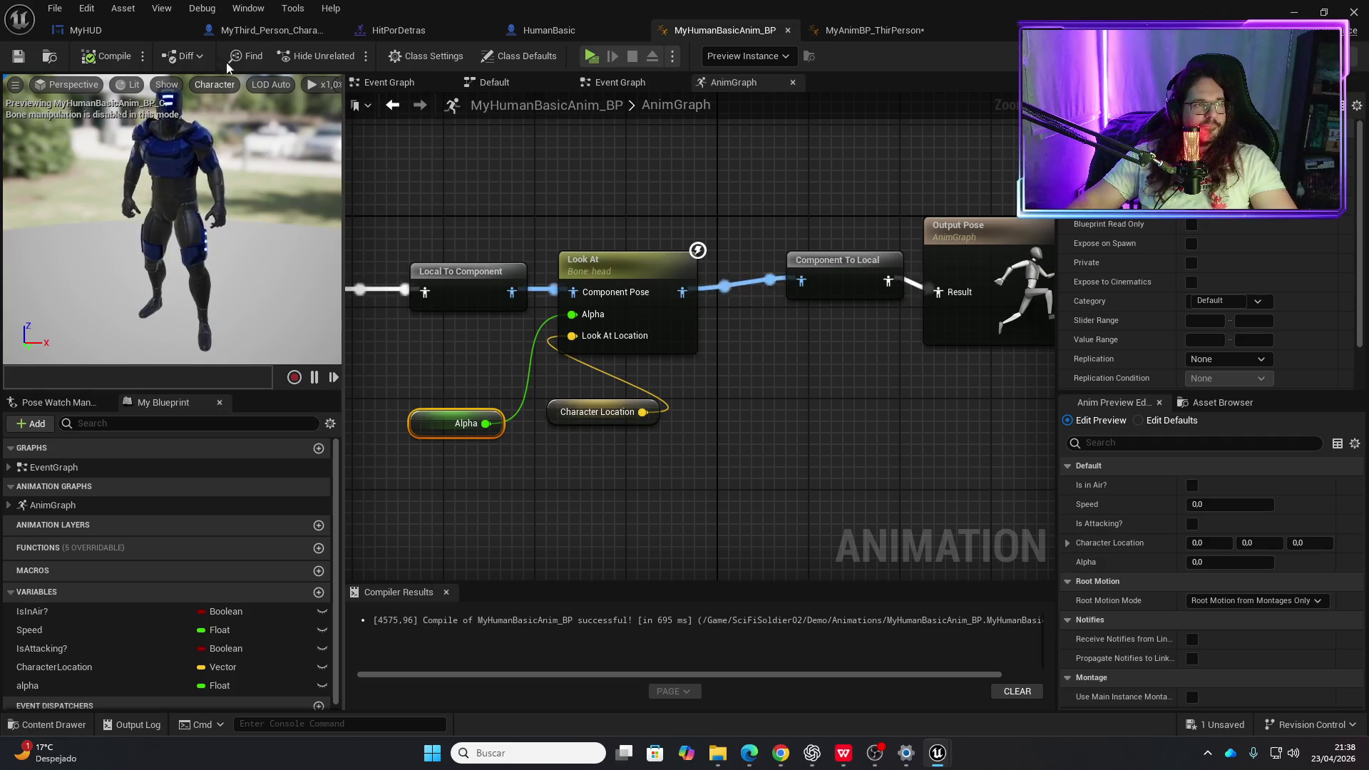
click(274, 32)
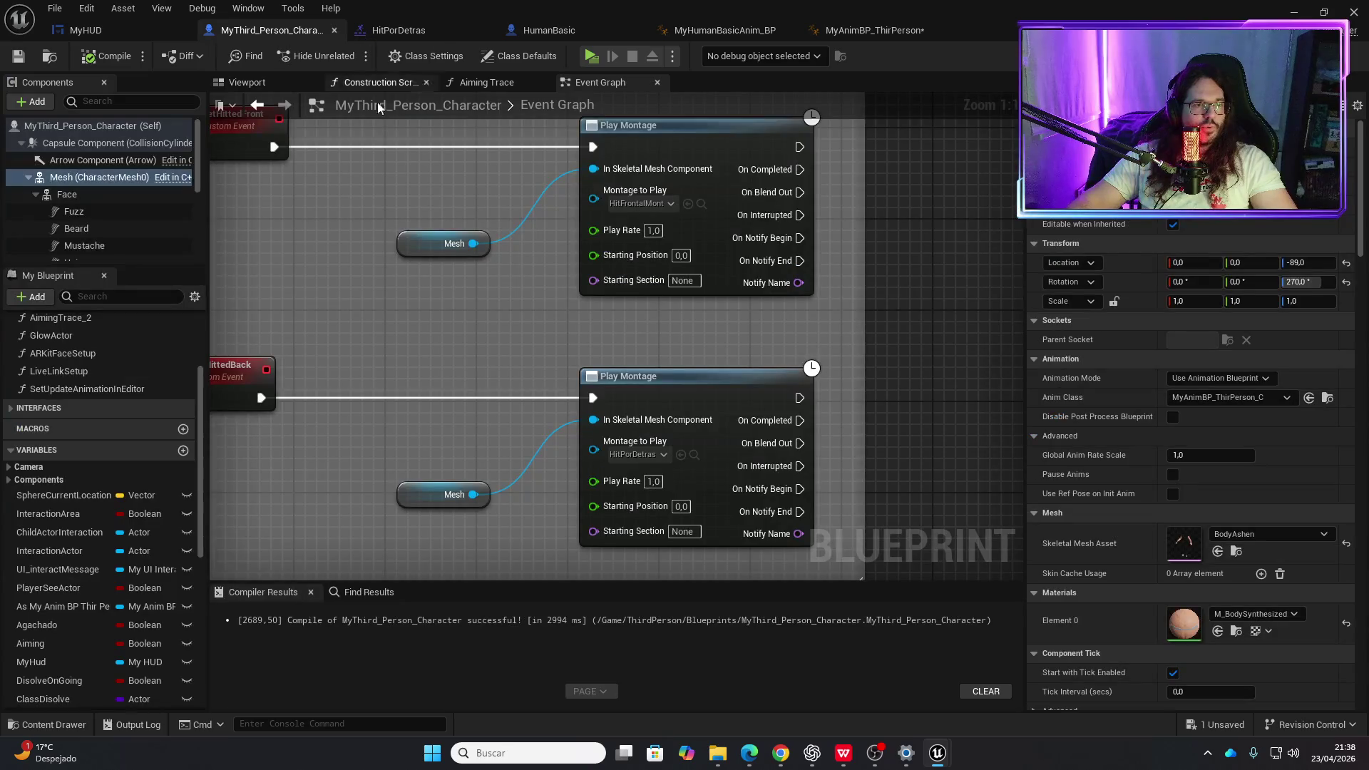
click(139, 33)
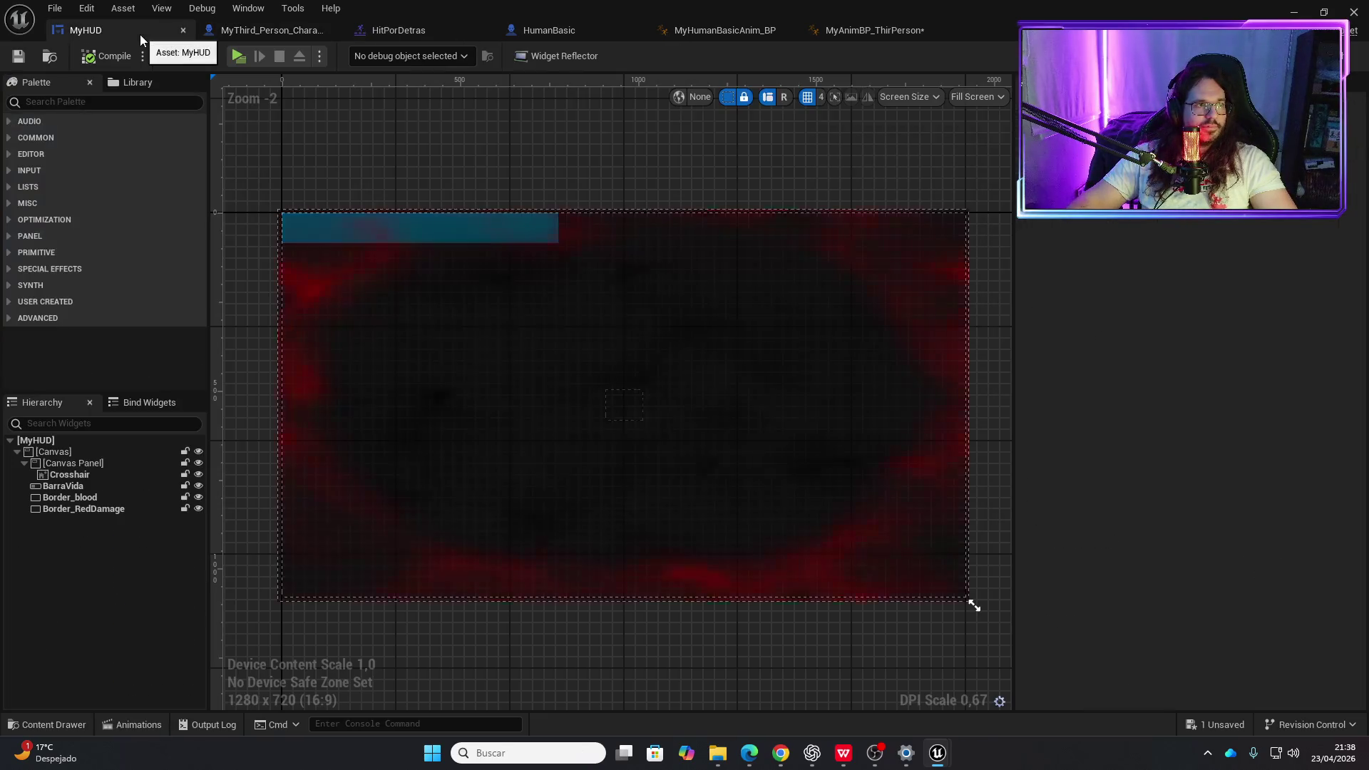
click(542, 31)
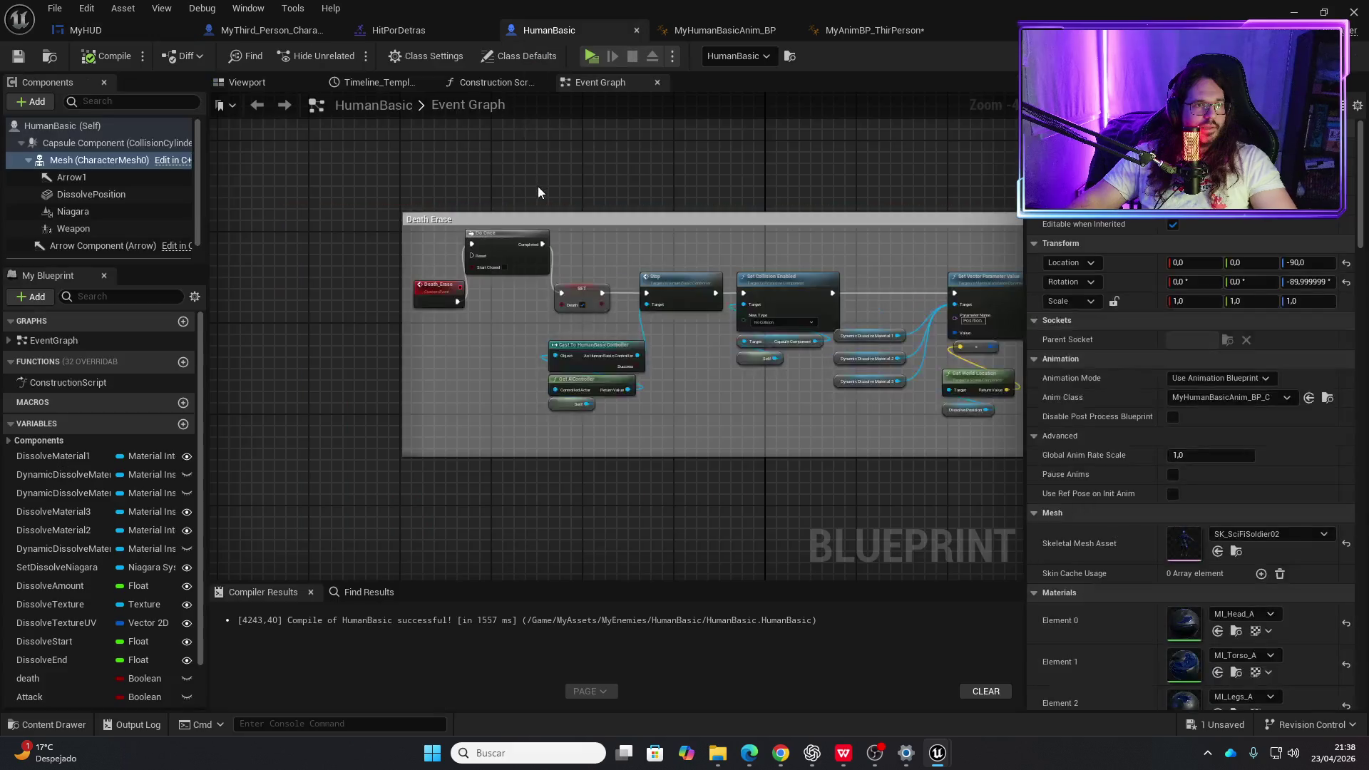
- Open BTServiceVision from MyAssets > MyEnemies > HumanBasic > IA in the Content Drawer
key(ctrl+space)
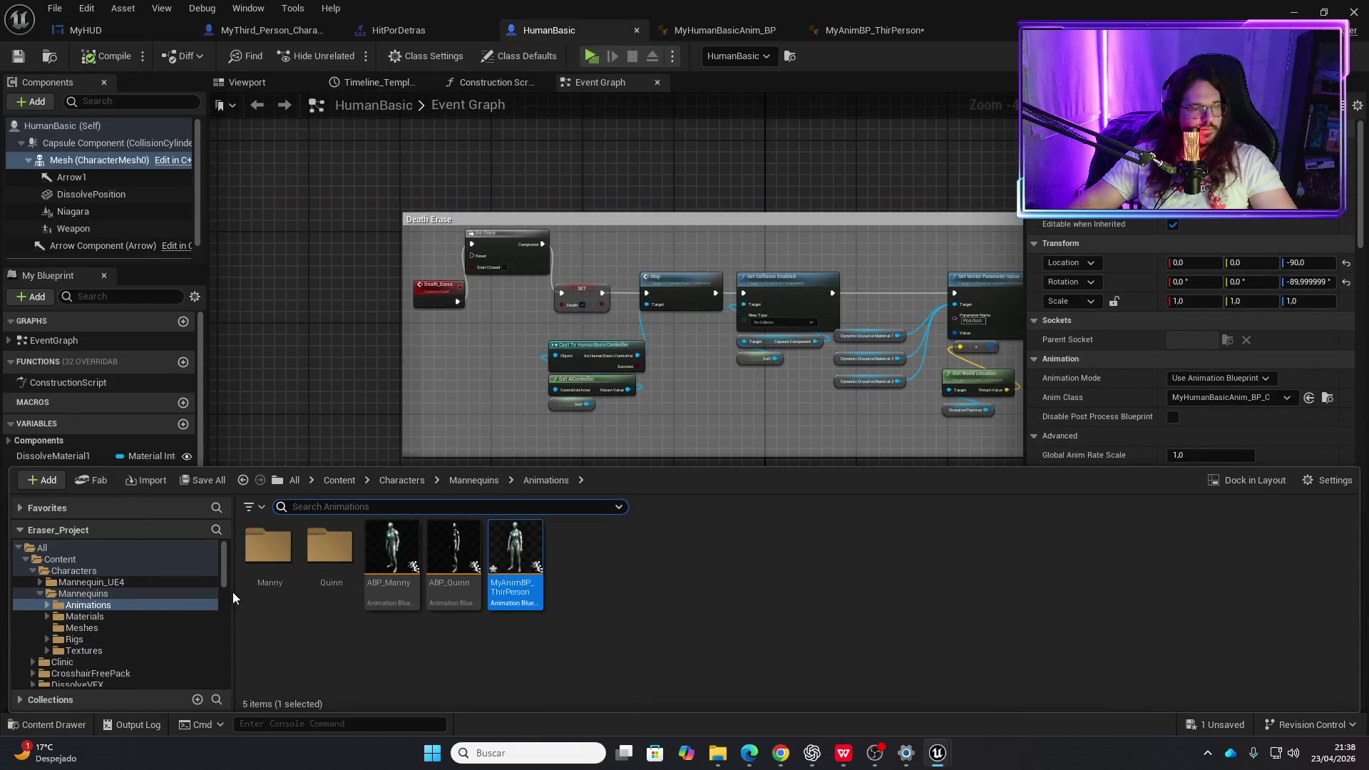
scroll(93, 622, down, 10)
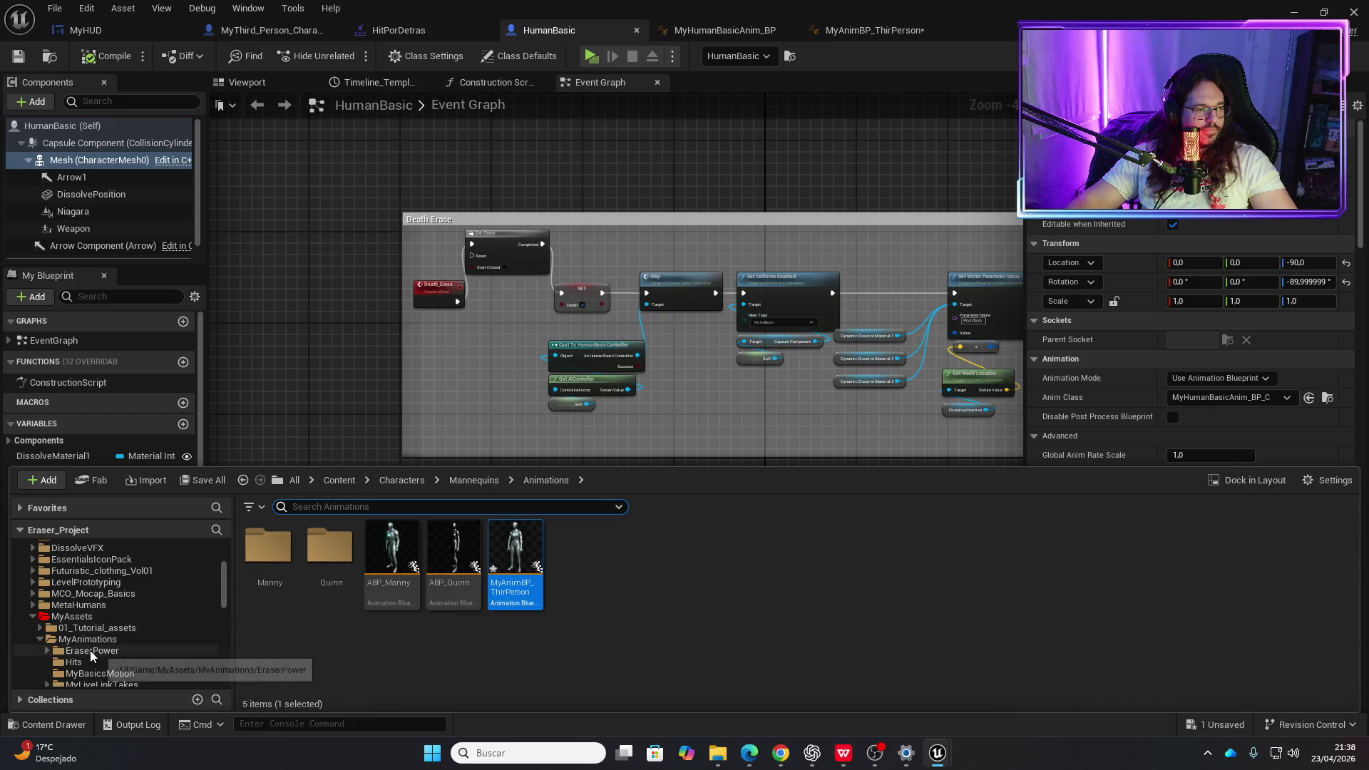
click(92, 650)
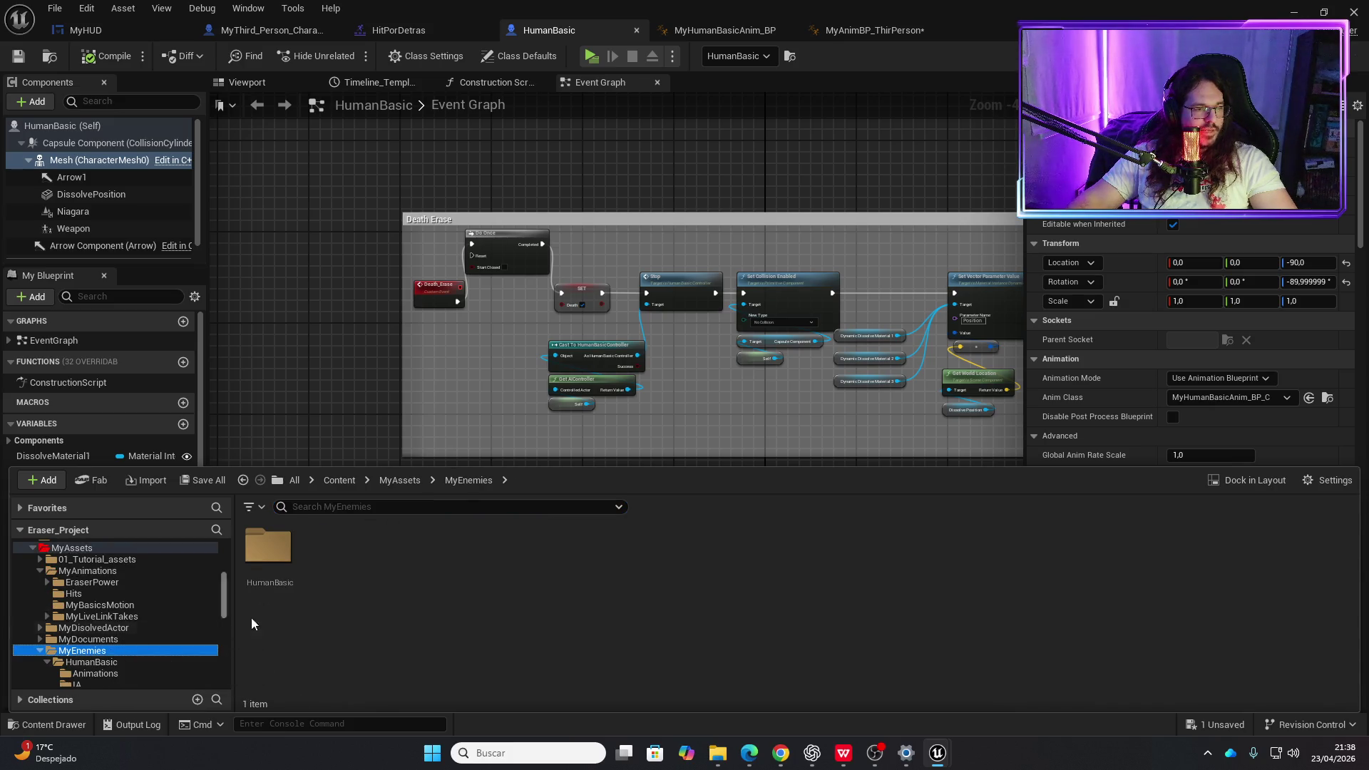
double_click(268, 552)
double_click(330, 553)
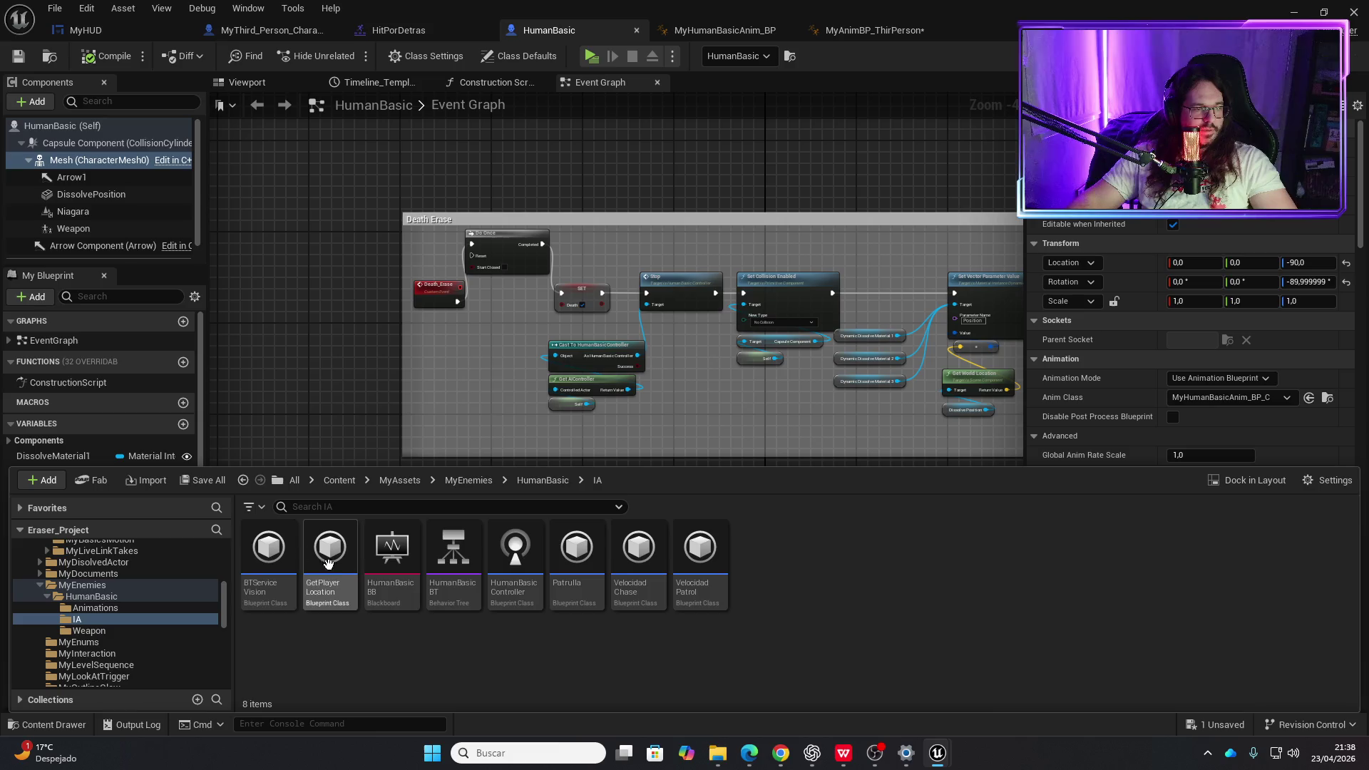
double_click(269, 552)
scroll(618, 392, down, 4)
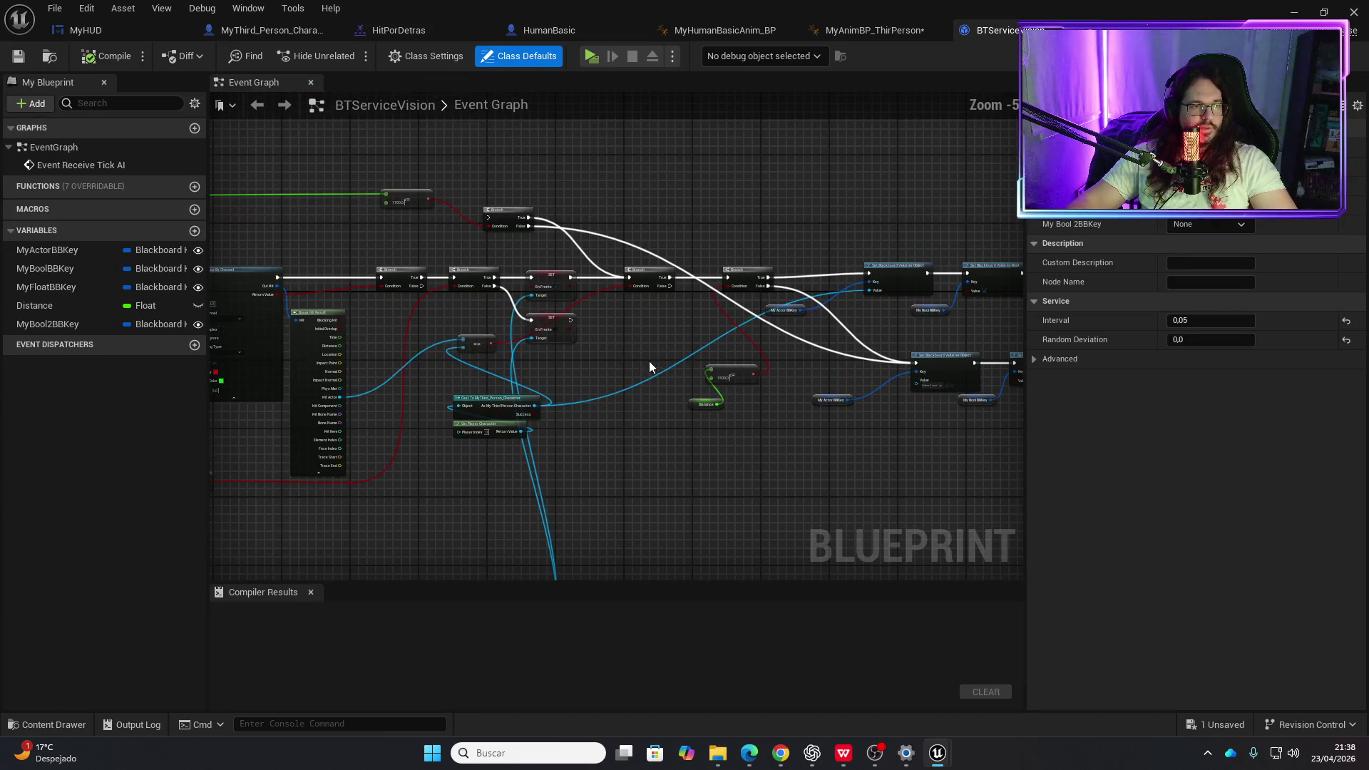
- Navigate the BTServiceVision graph to the Get Actor Location and Cast To HumanBasic nodes, then go to MyHUD
drag(648, 367, 541, 335)
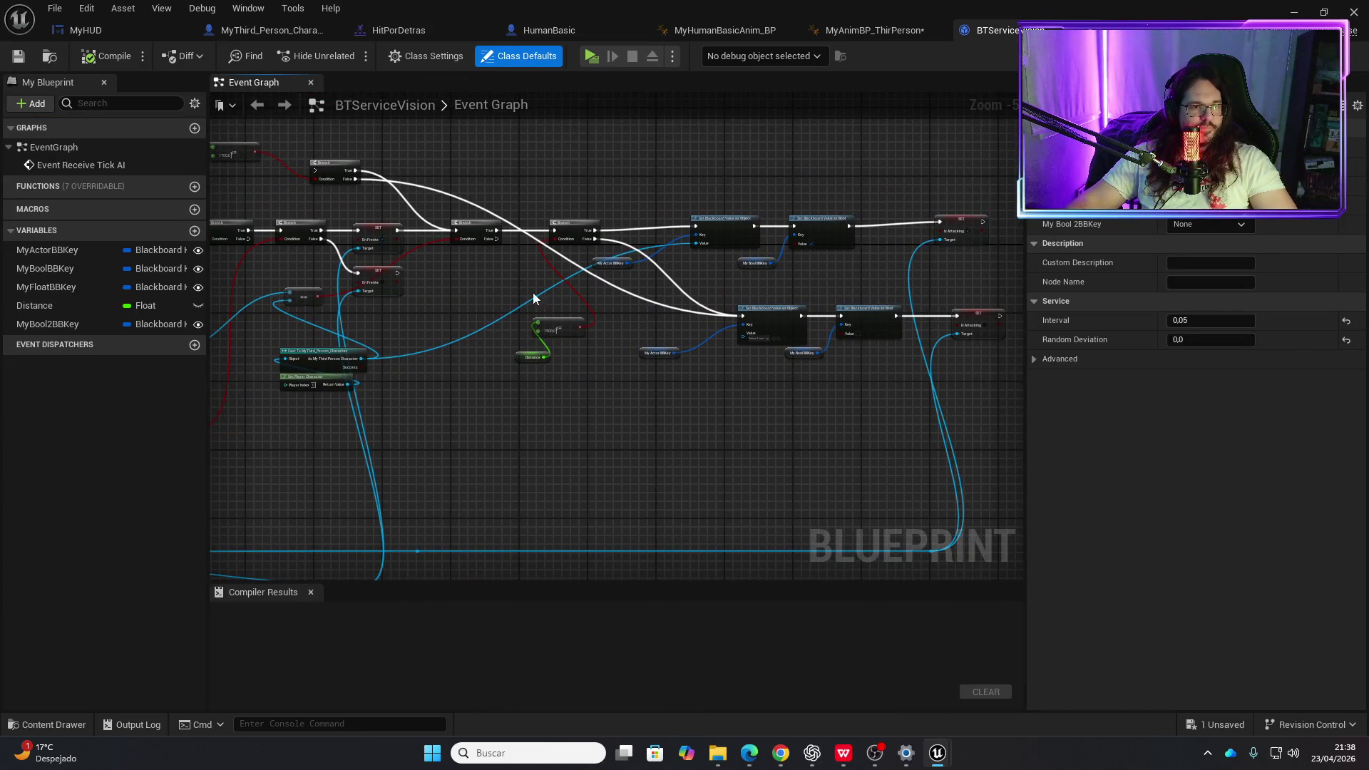
scroll(513, 288, up, 5)
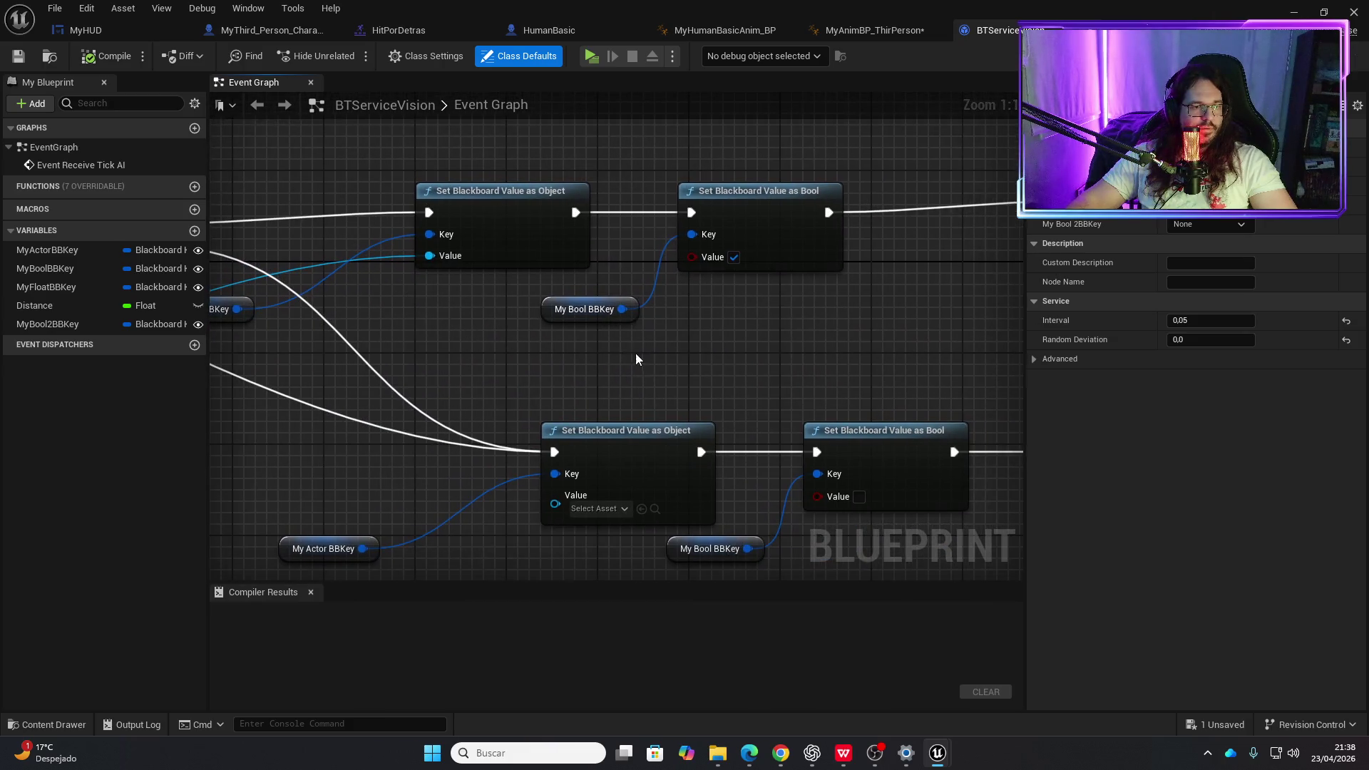
scroll(634, 364, down, 5)
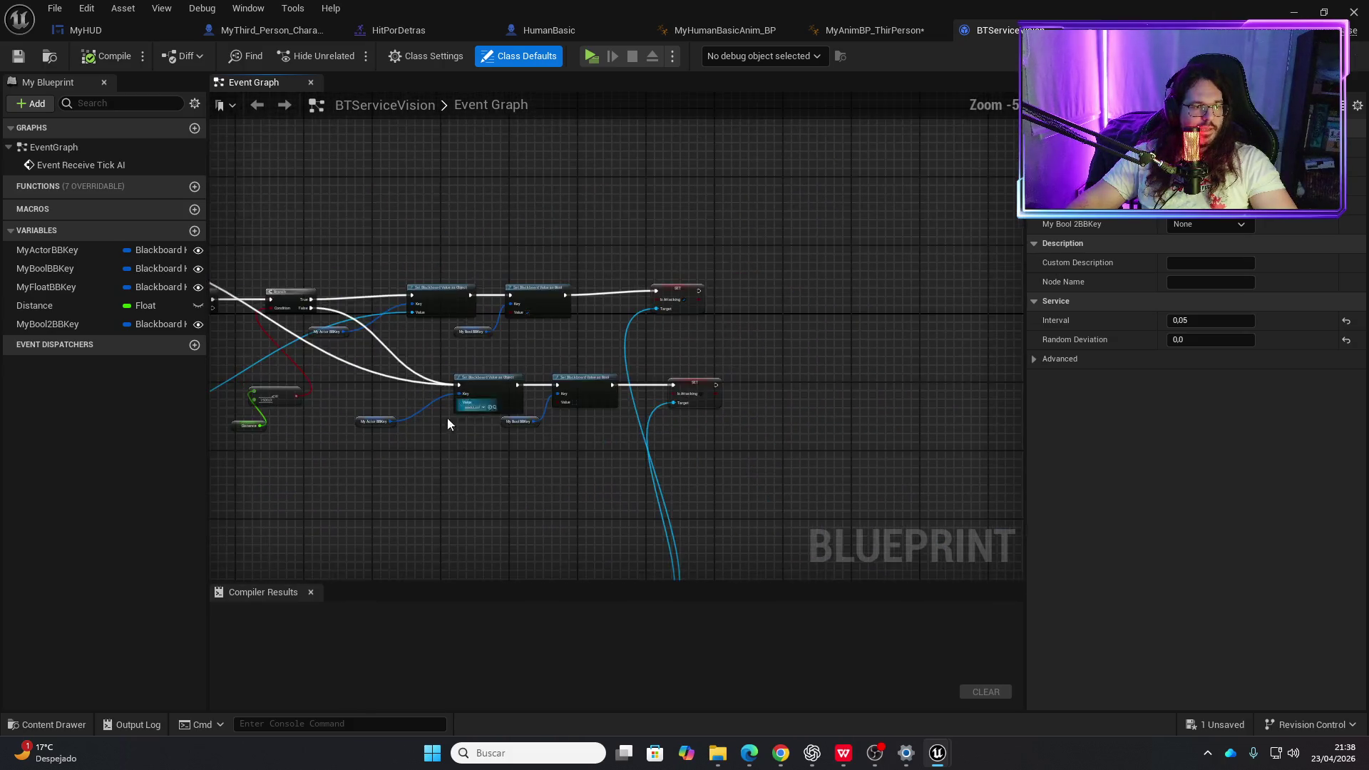
mouse_move(683, 430)
mouse_down()
mouse_move(896, 297)
mouse_move(687, 480)
mouse_move(1005, 480)
mouse_move(696, 400)
mouse_move(668, 339)
mouse_up()
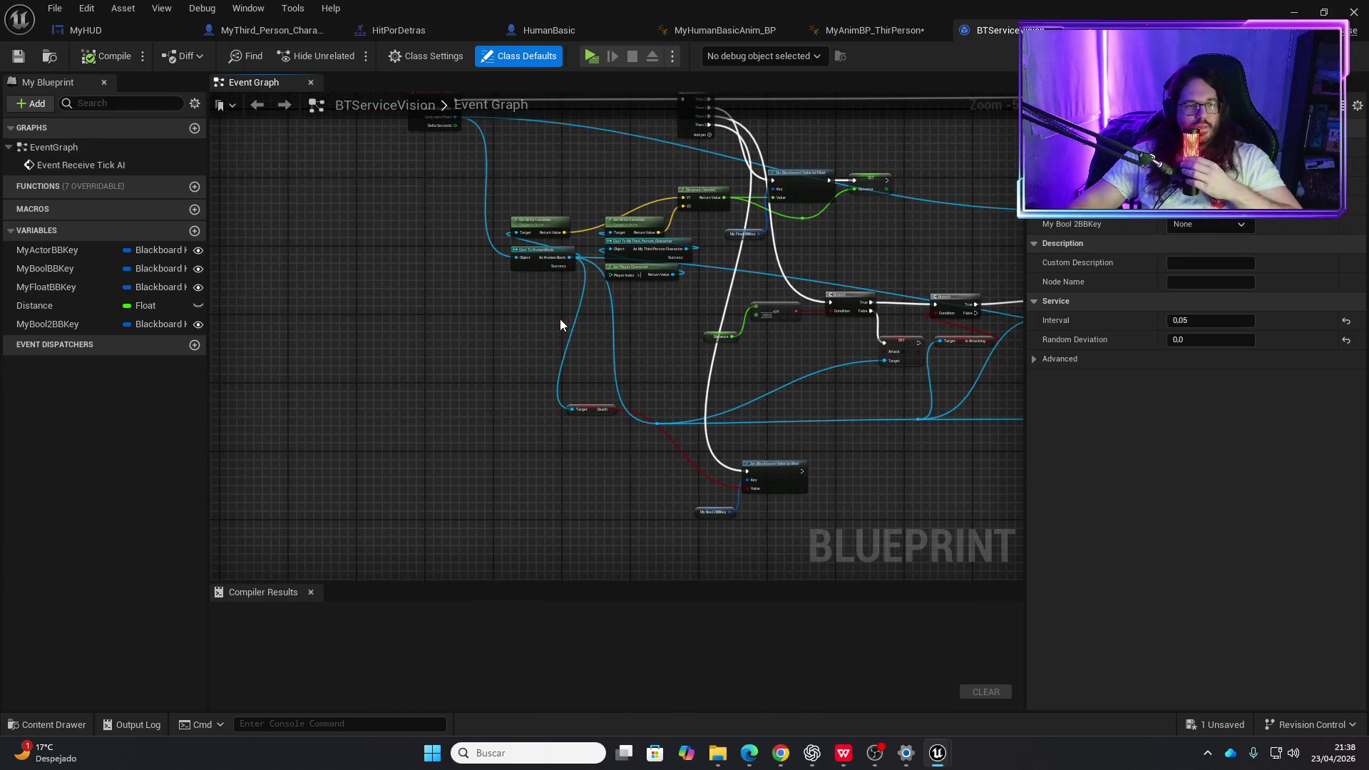
scroll(567, 234, up, 6)
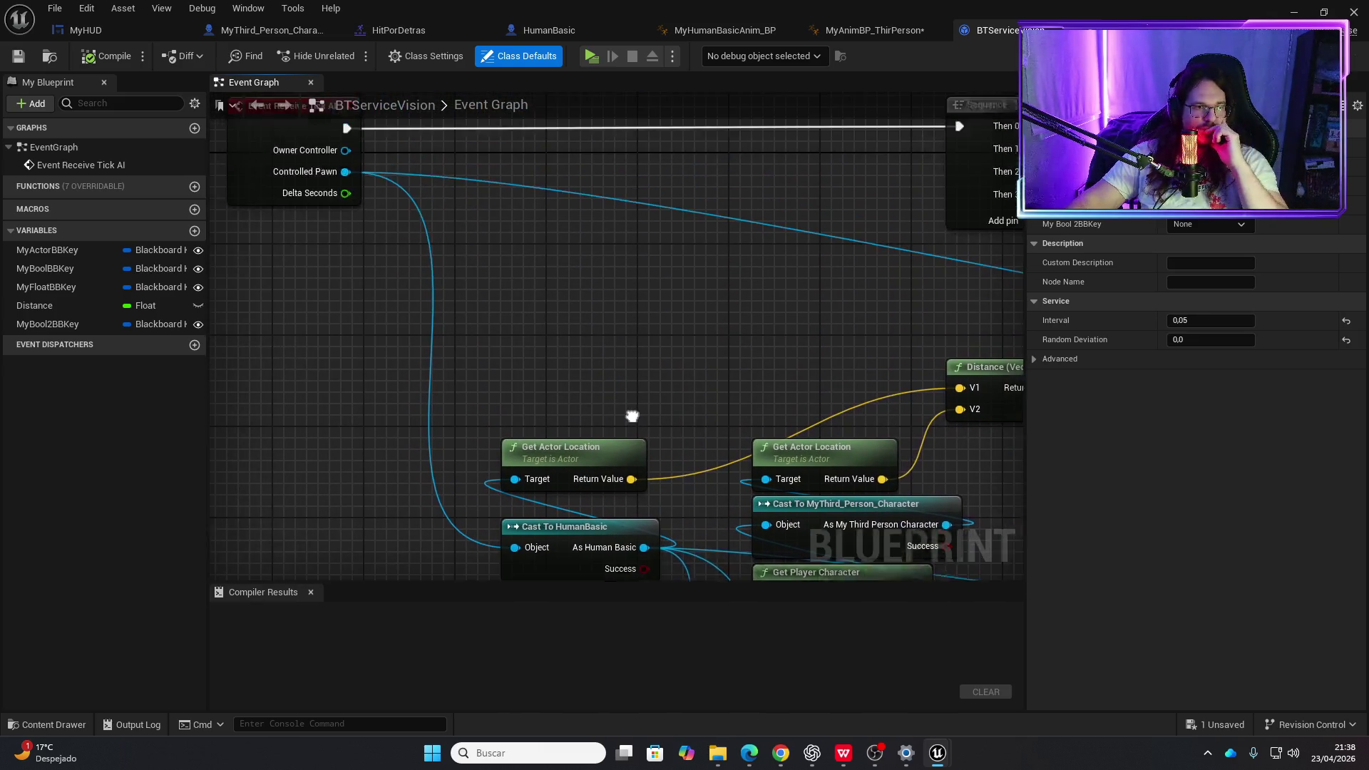
mouse_move(489, 284)
mouse_down()
mouse_move(519, 169)
mouse_move(553, 252)
mouse_up()
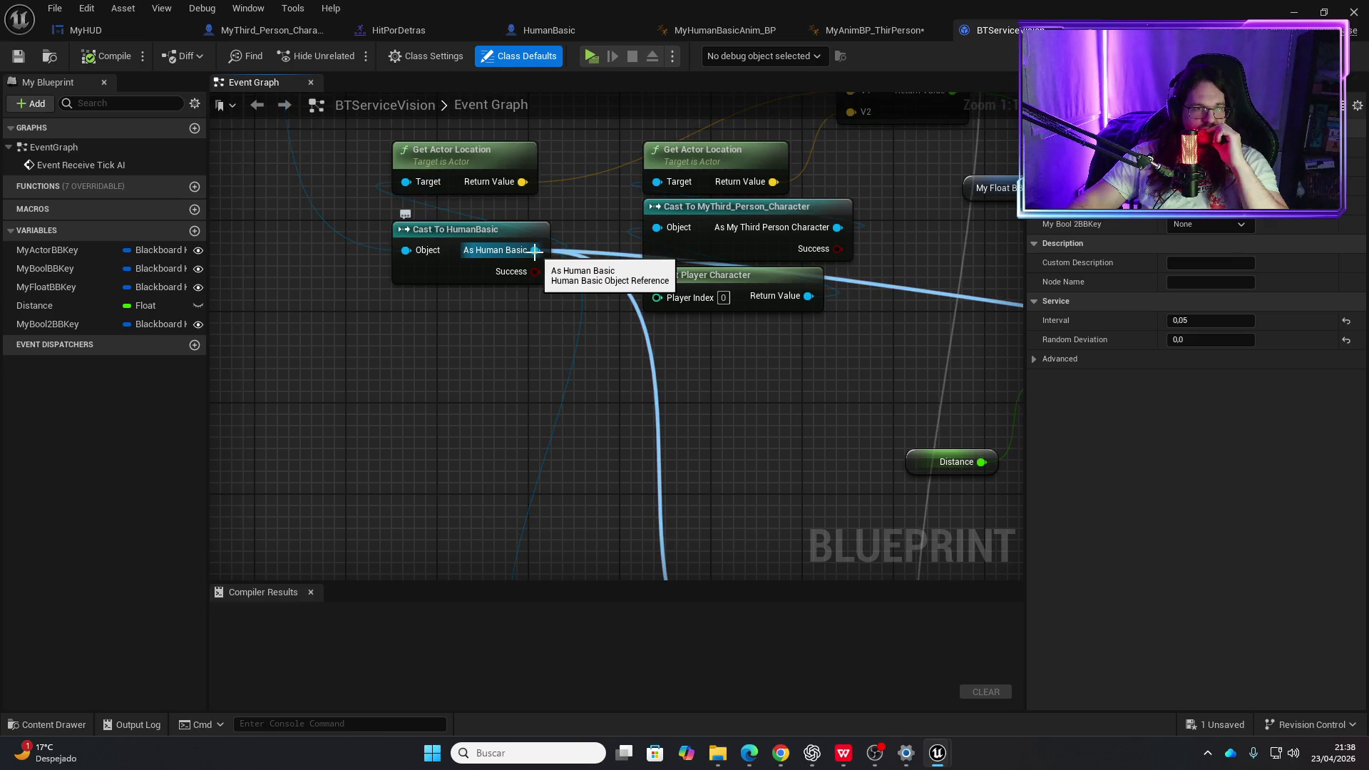
click(136, 30)
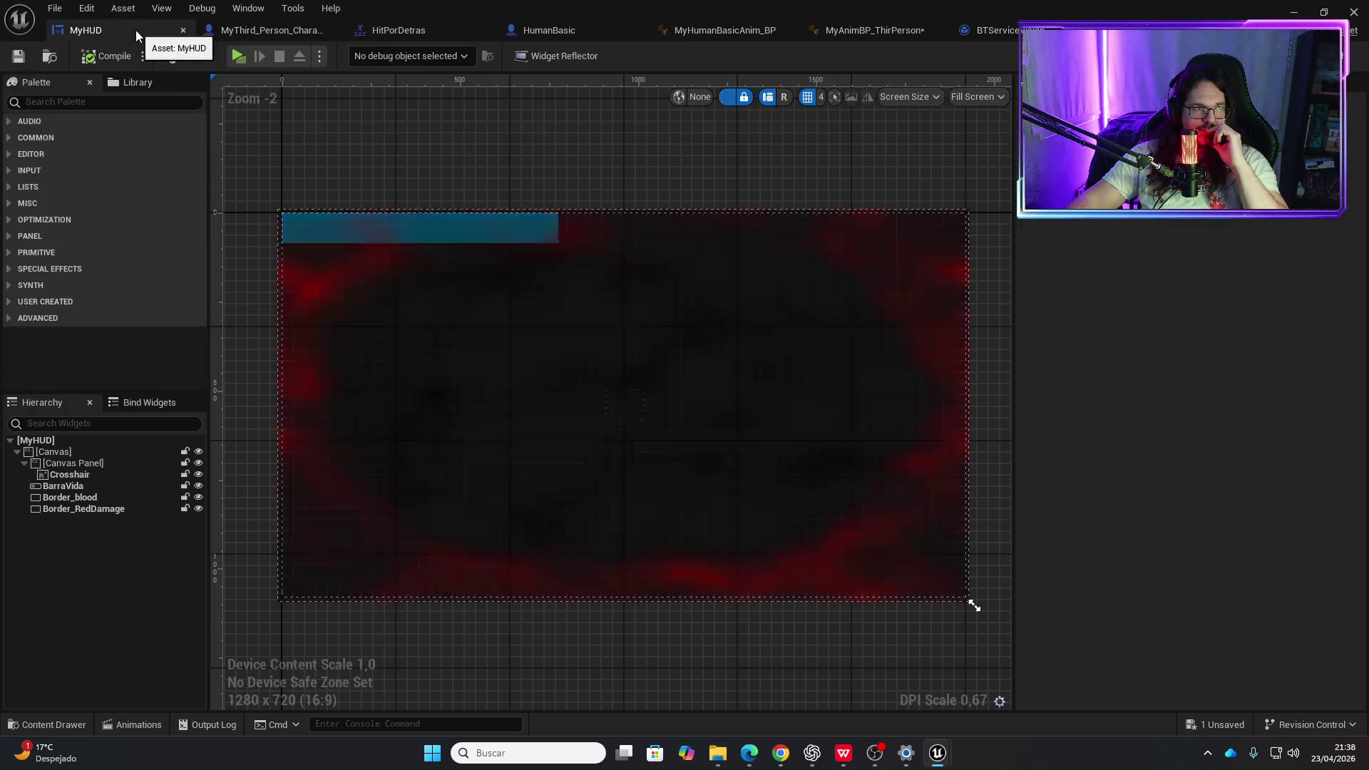
- Review MyThird_Person_Character's Character Movement settings and the Mesh (CharacterMesh0) Anim Class
click(266, 31)
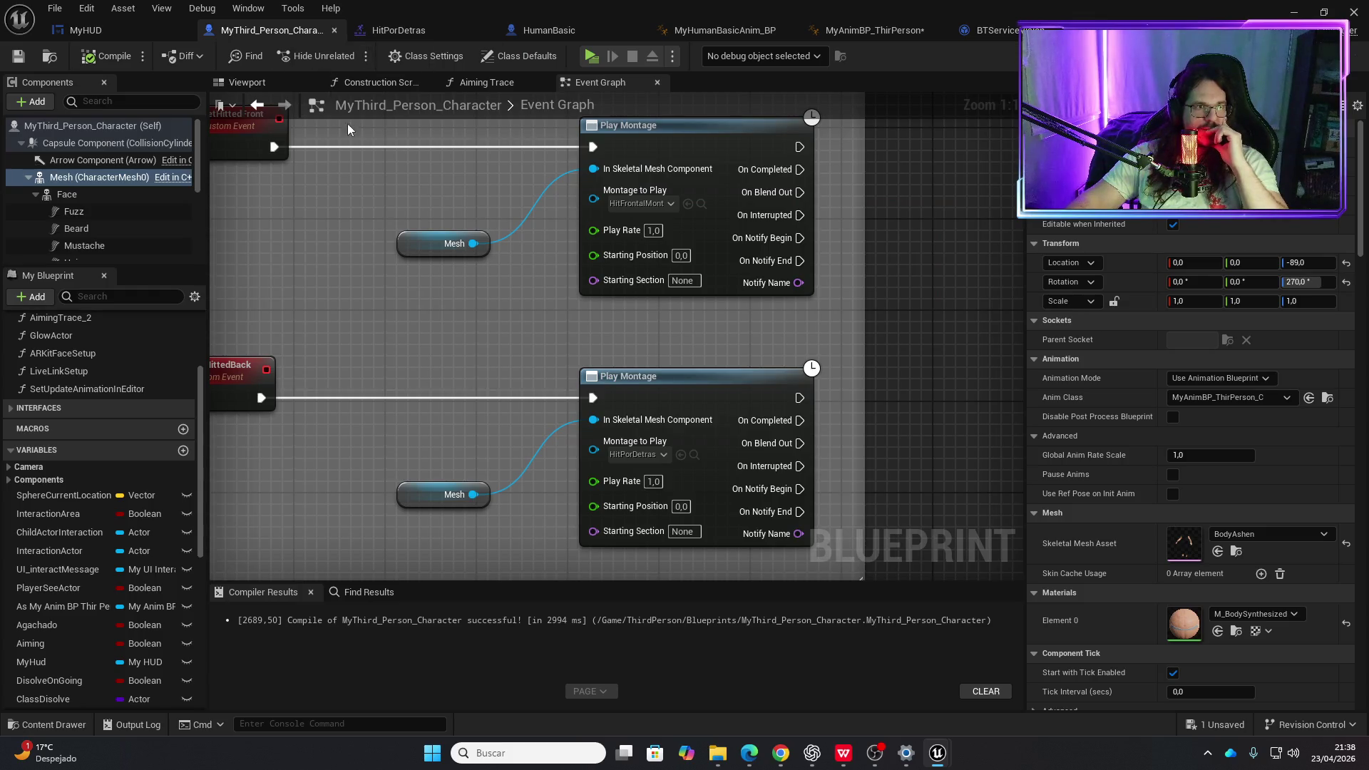
scroll(164, 235, down, 5)
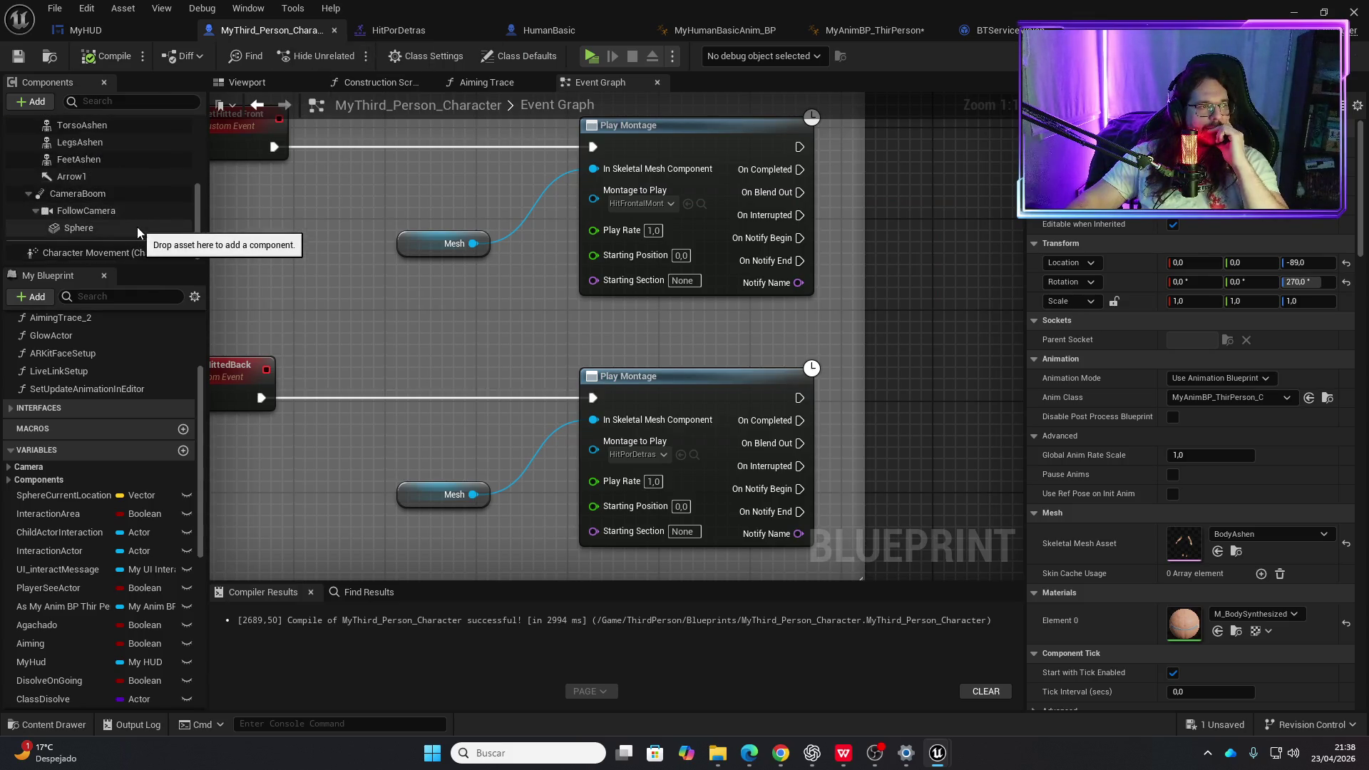
click(114, 254)
scroll(139, 204, up, 3)
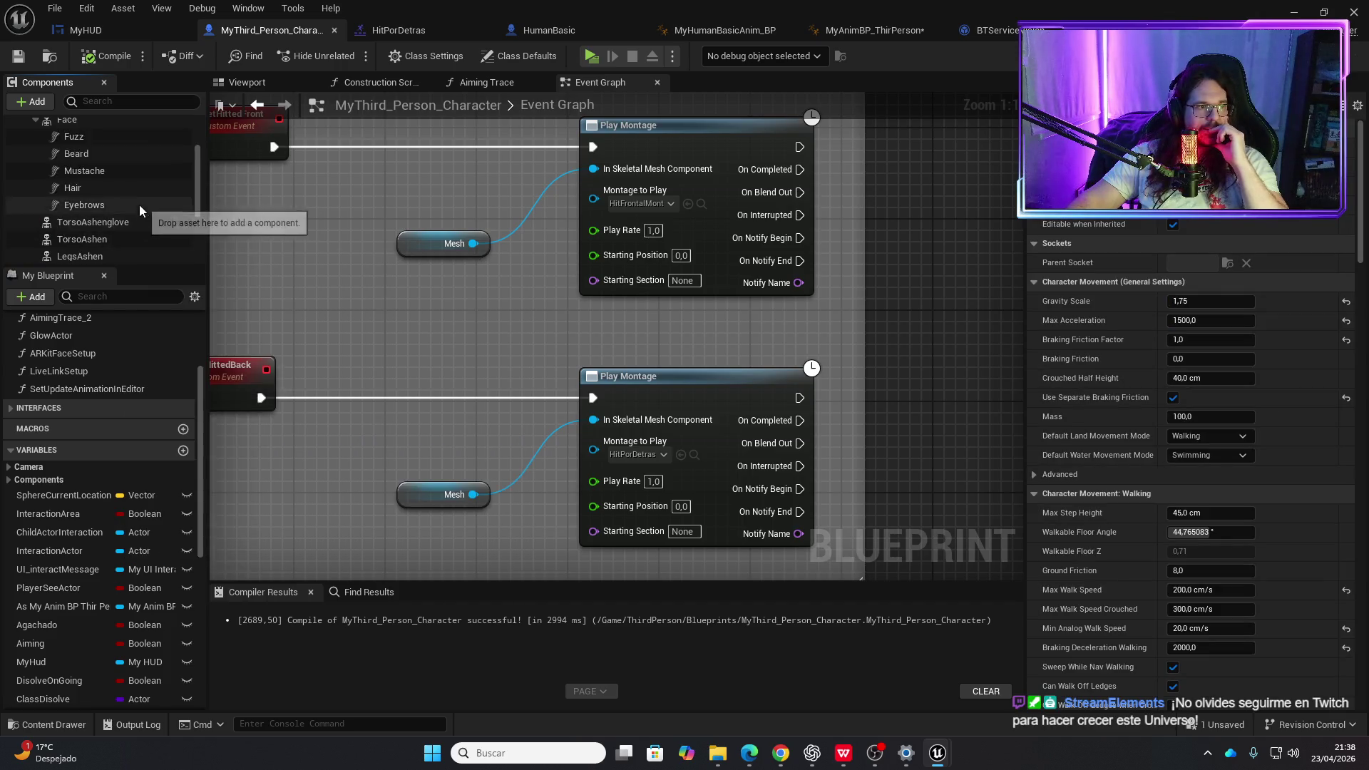
scroll(135, 205, up, 2)
click(106, 177)
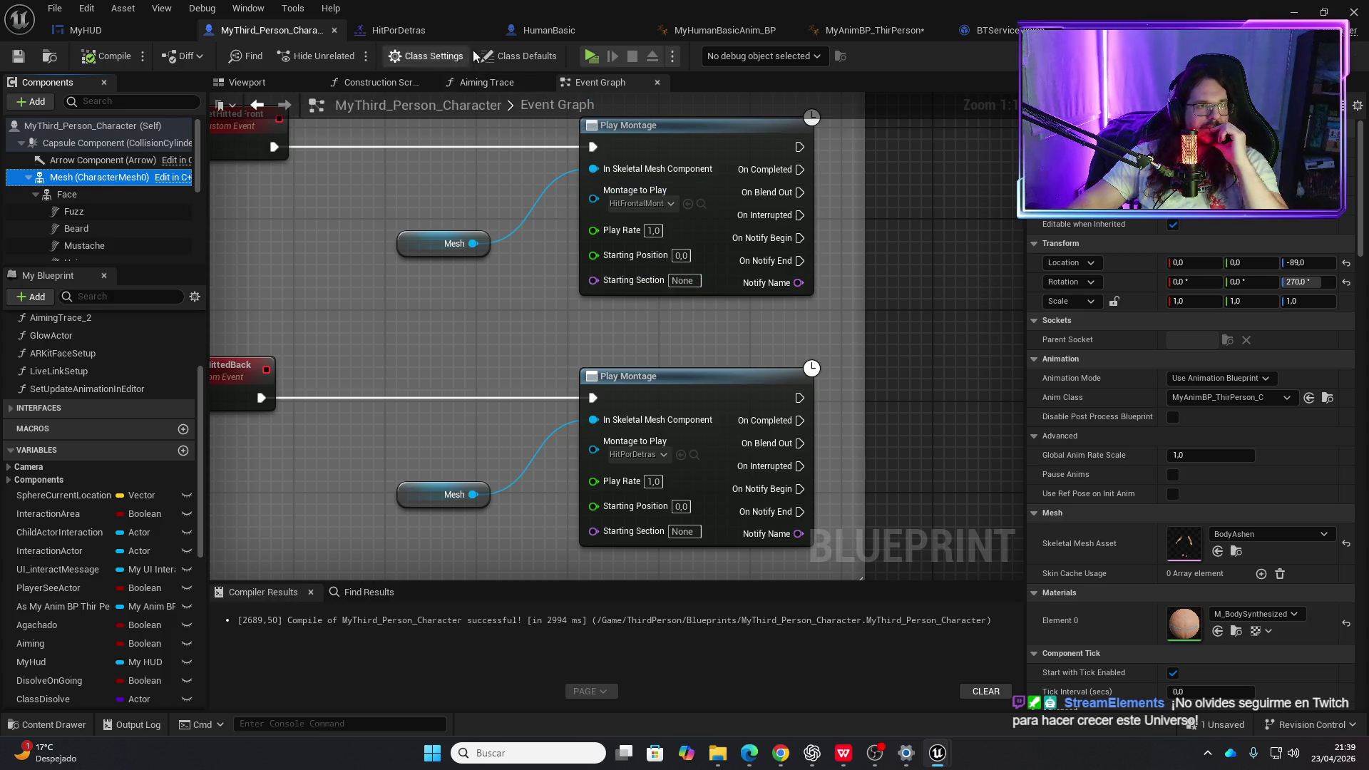
click(998, 30)
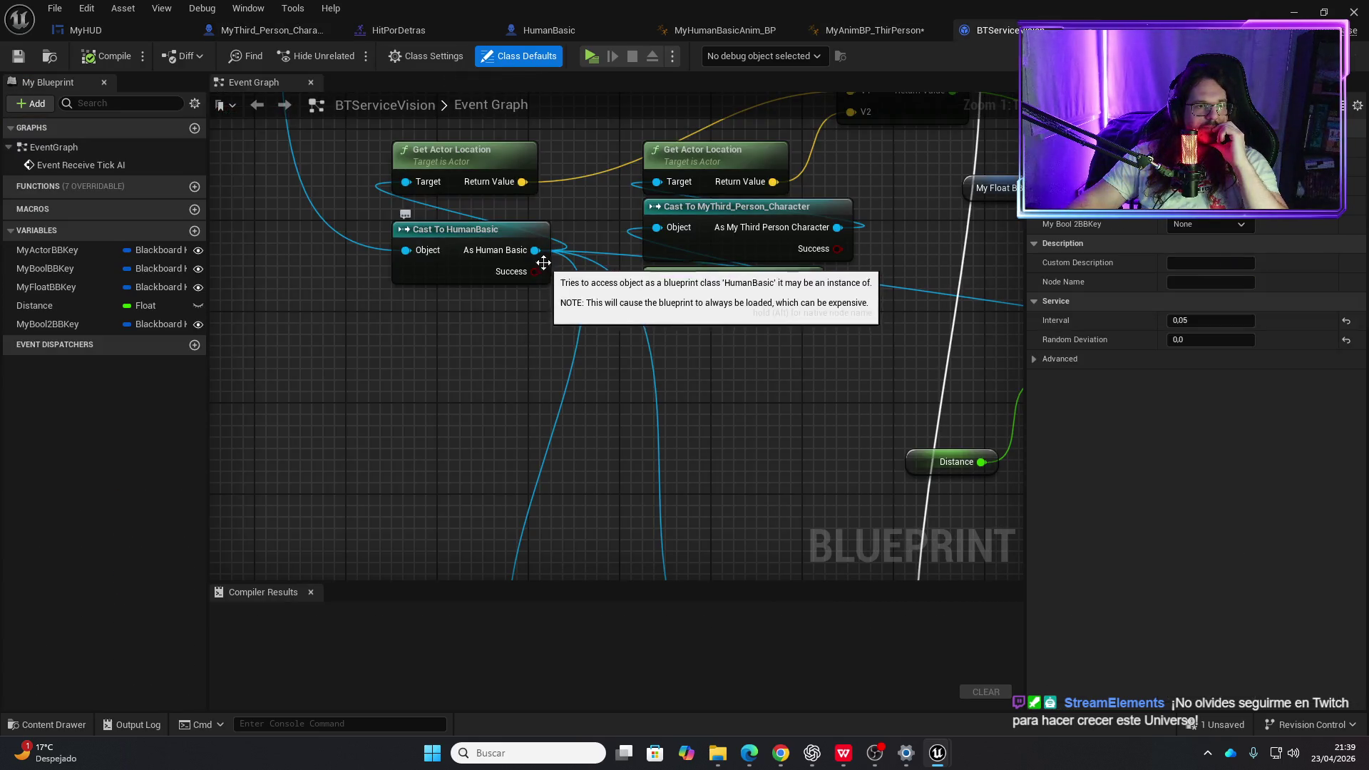
- Add a Get Mesh node from the As Human Basic cast output
mouse_move(535, 250)
mouse_down()
mouse_move(557, 264)
mouse_move(438, 429)
mouse_up()
text(get mes)
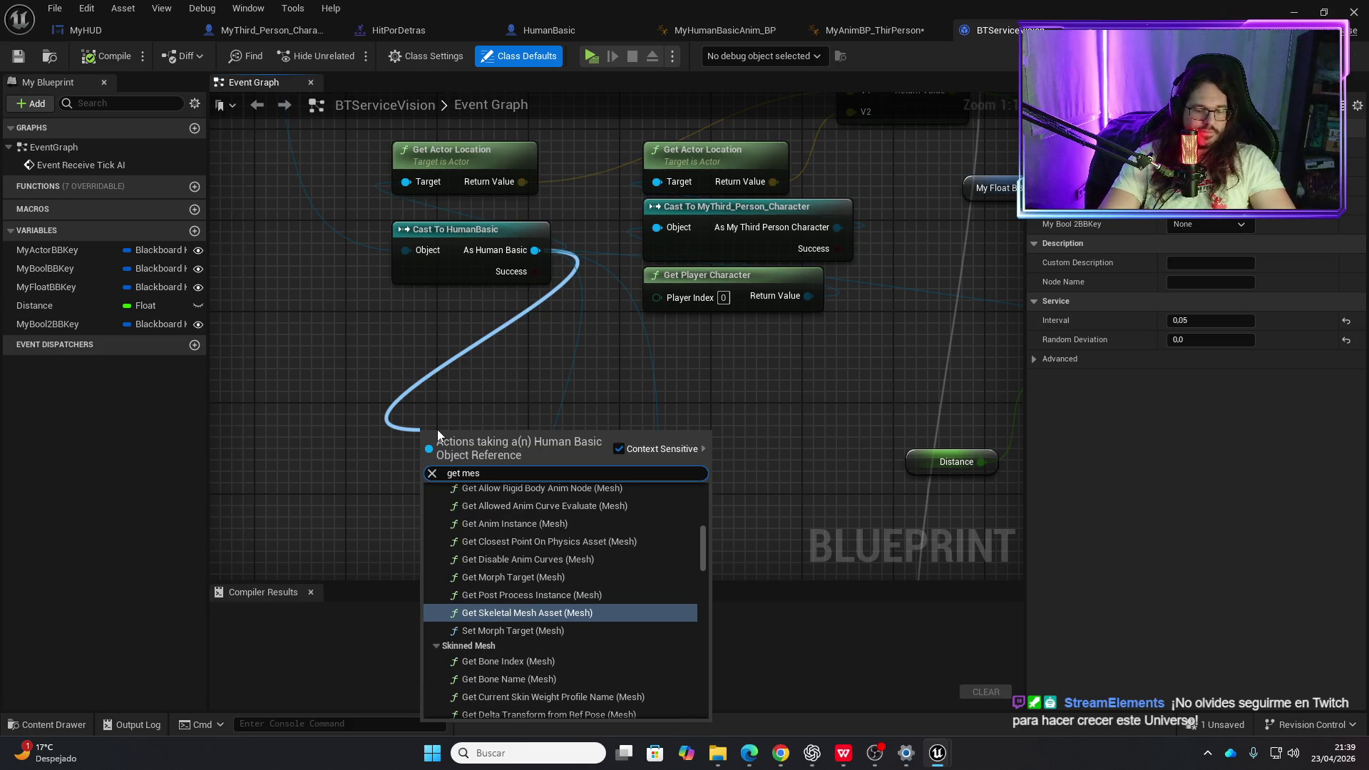
text(h)
scroll(512, 635, down, 3)
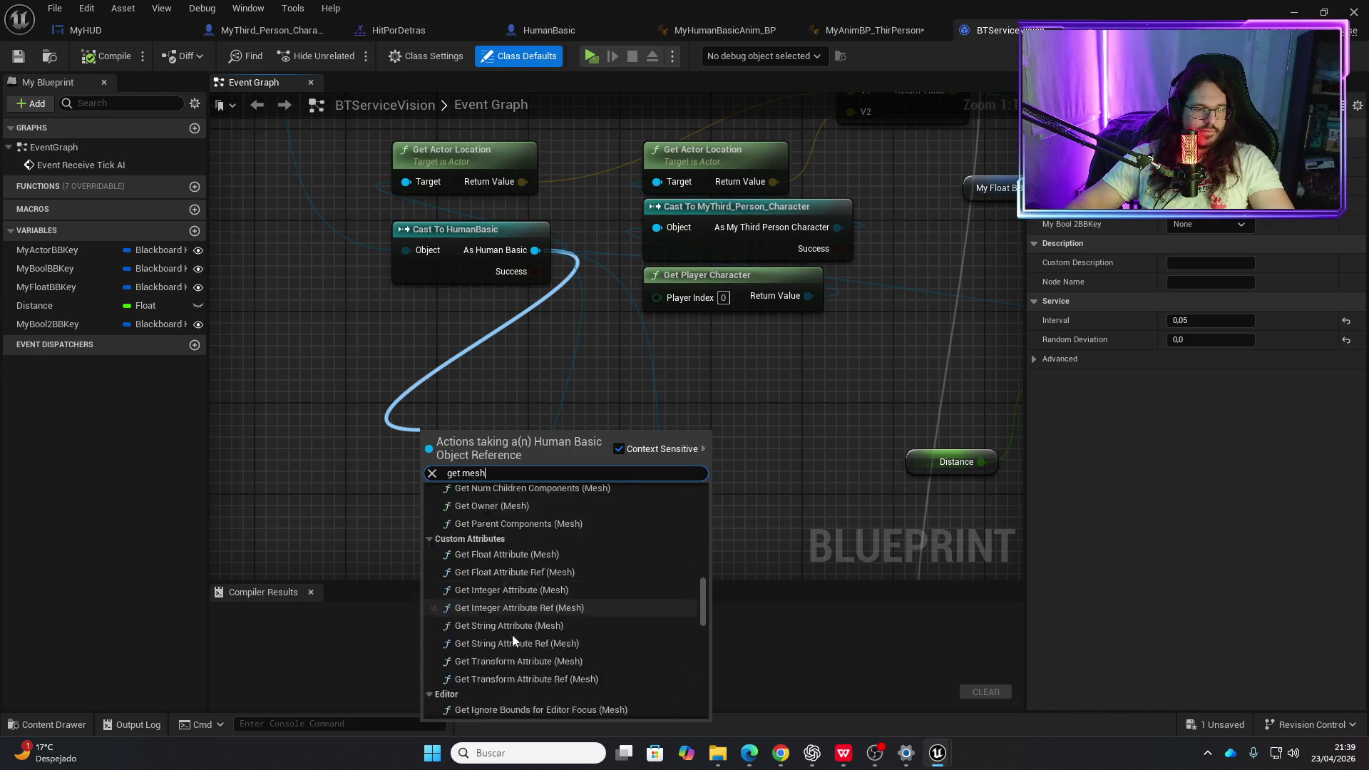
scroll(515, 641, down, 8)
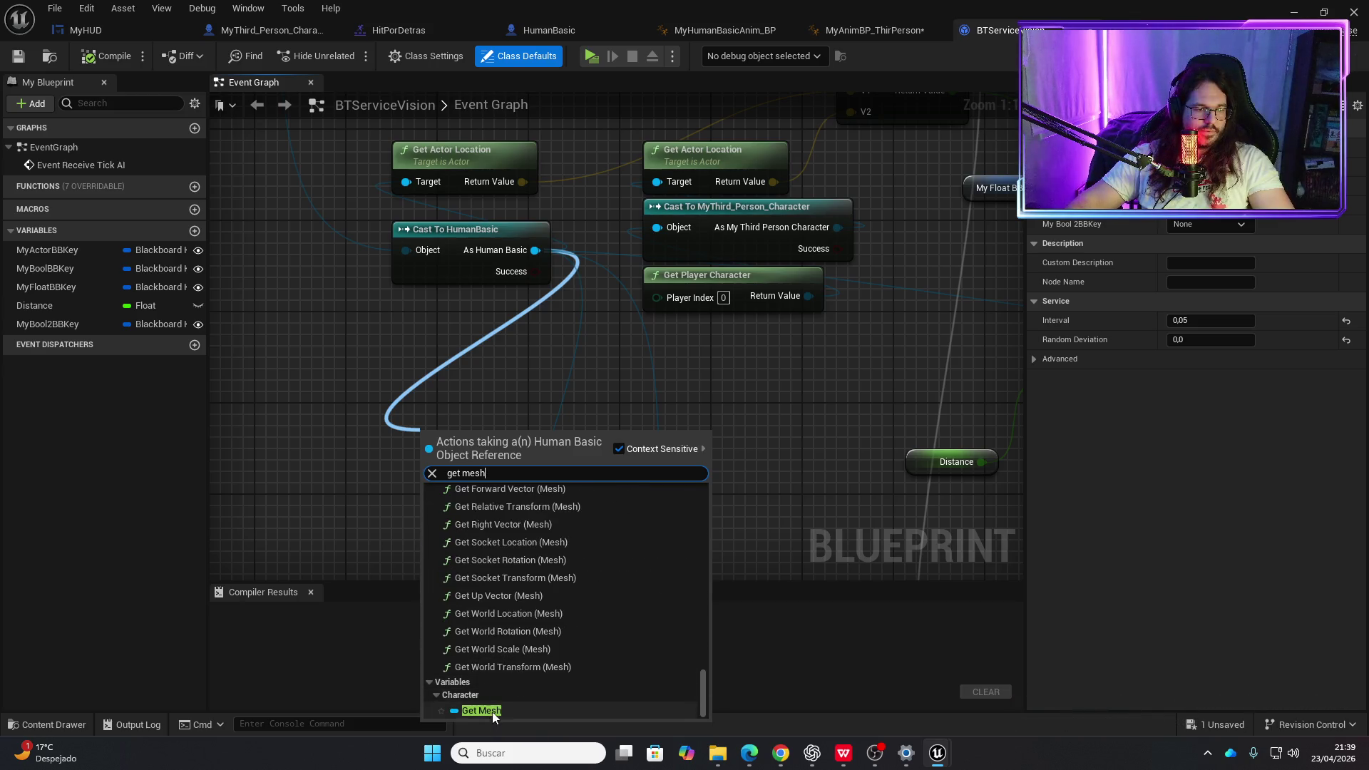
click(492, 711)
- Add a Get Anim Class node from the Mesh output, placed above Mesh
mouse_move(460, 438)
mouse_down()
mouse_move(371, 497)
mouse_move(458, 482)
mouse_up()
text(get anim)
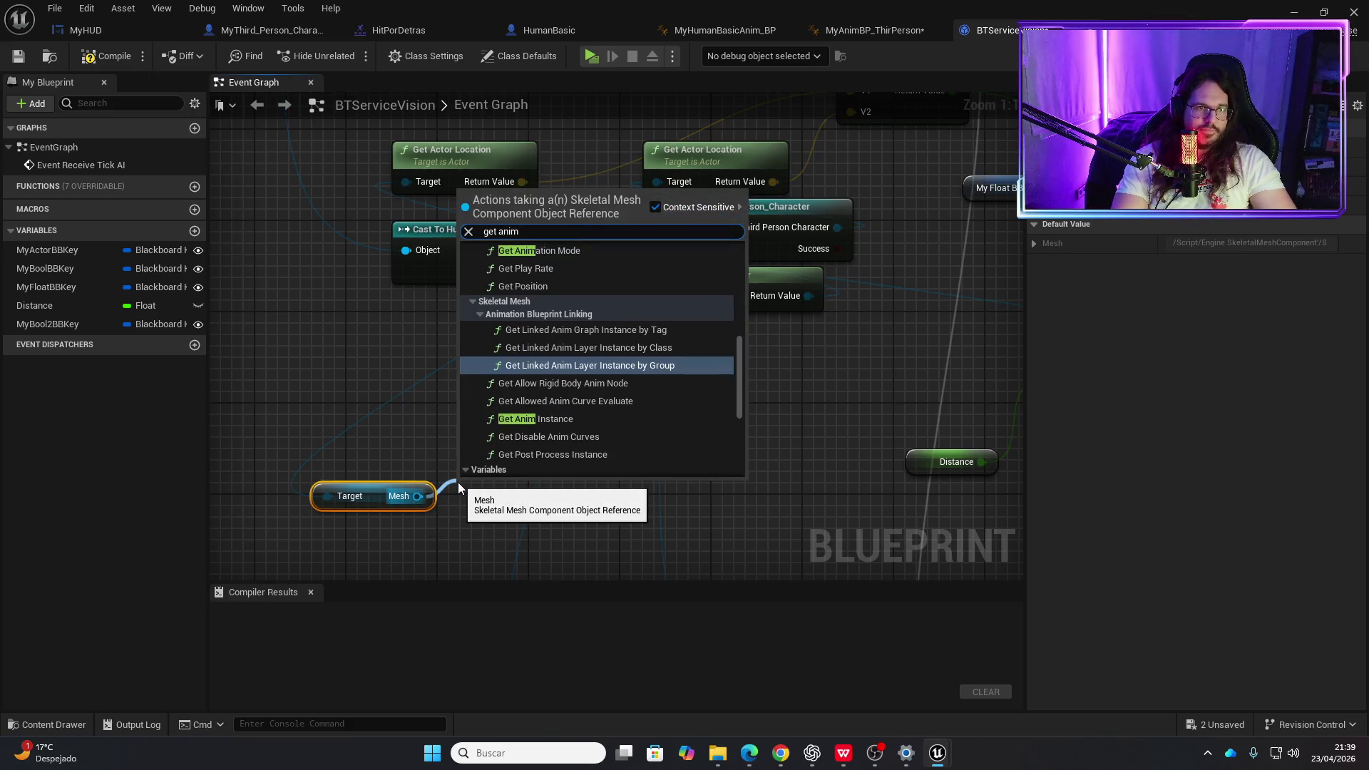
text( c)
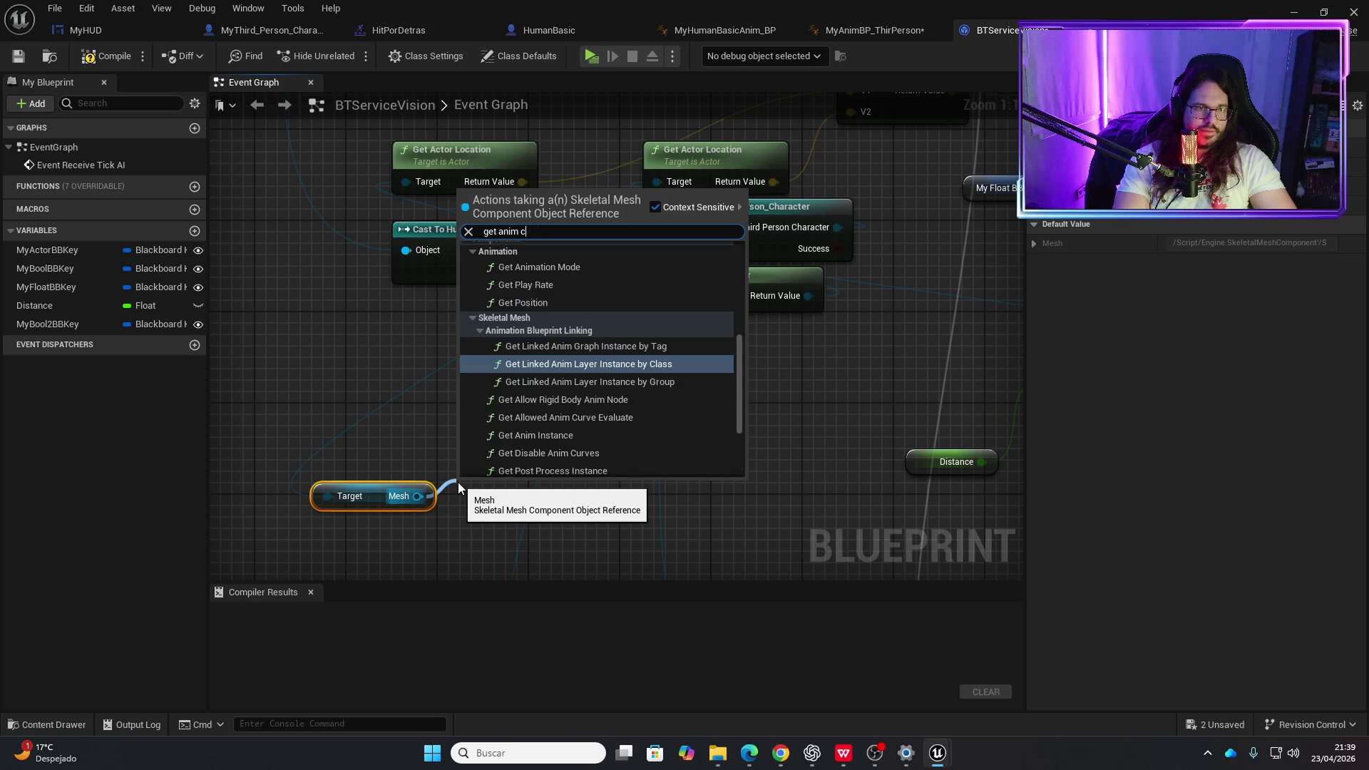
text(lass)
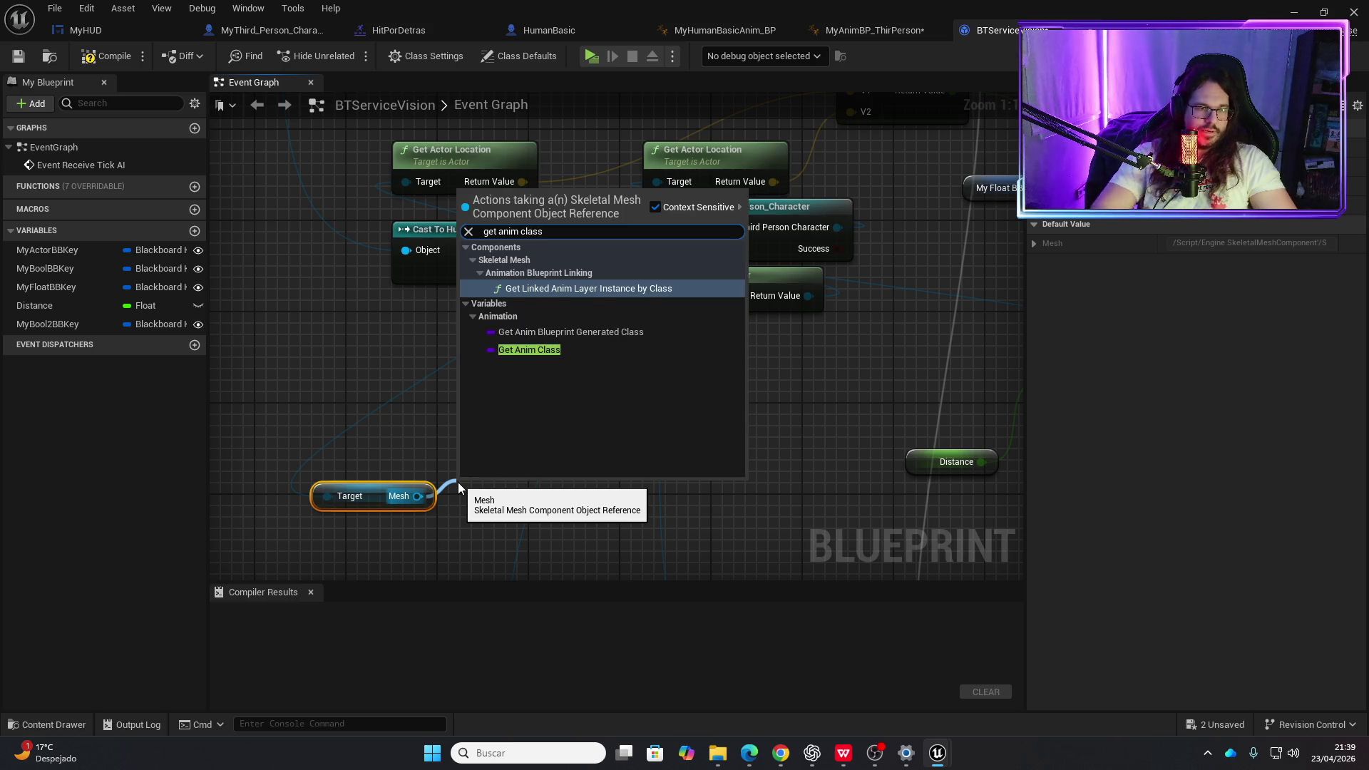
key(Return)
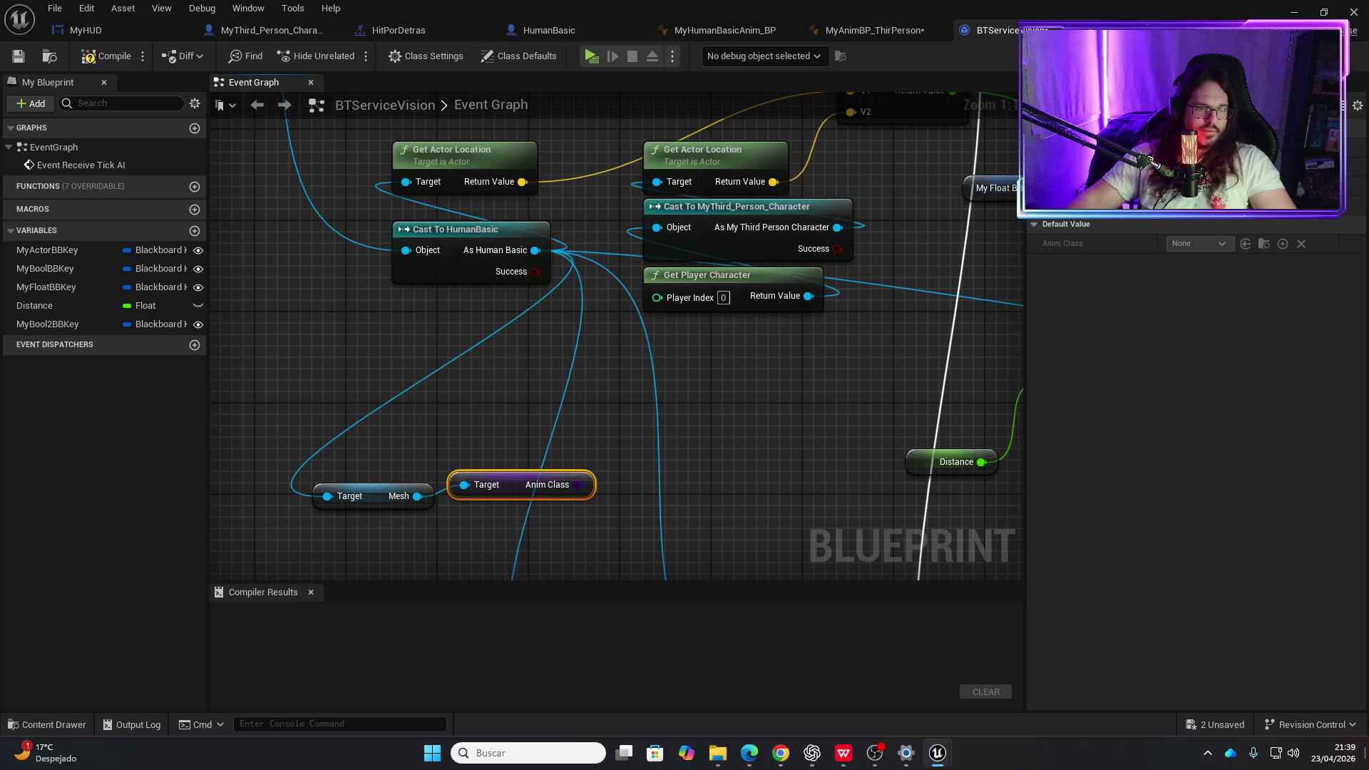
mouse_move(517, 484)
mouse_down()
mouse_move(395, 452)
mouse_move(434, 465)
mouse_move(451, 454)
mouse_move(382, 400)
mouse_up()
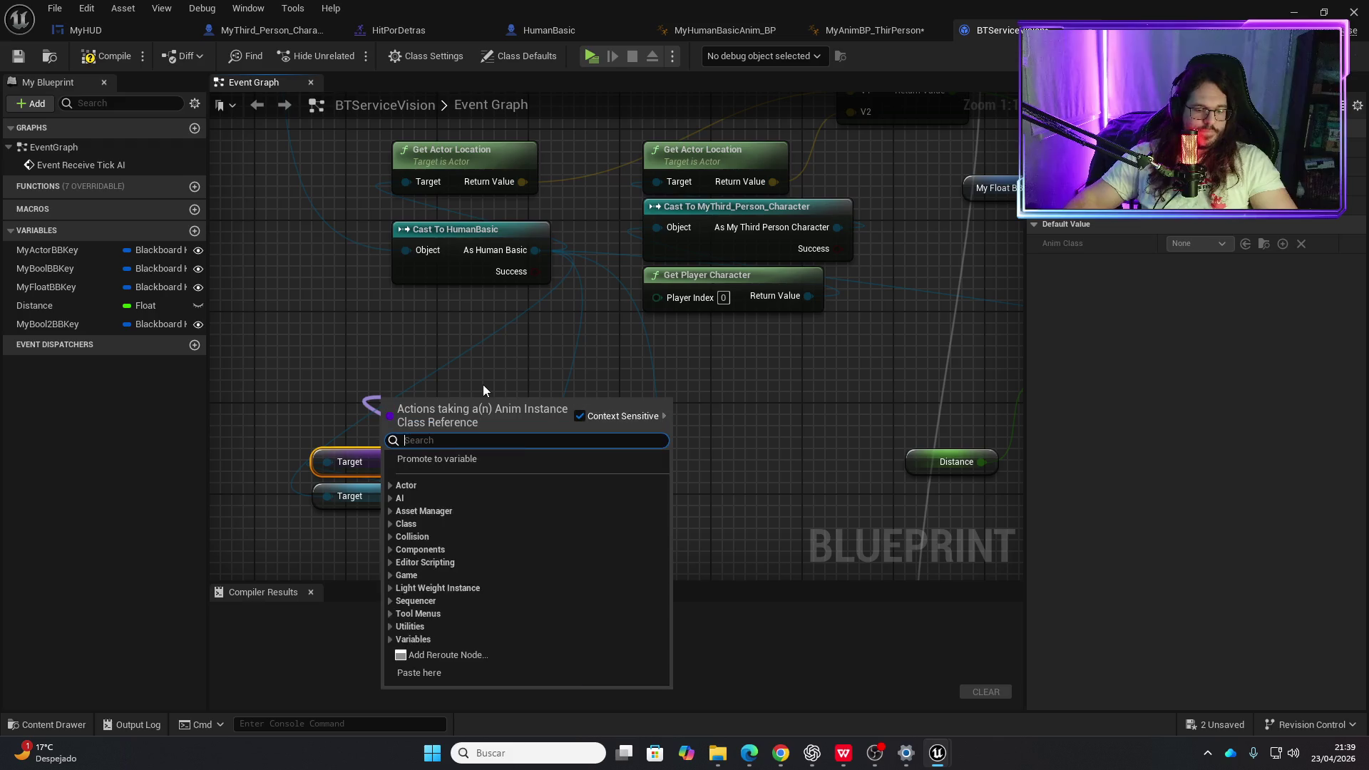
- Add a pure Cast To MyHumanBasicAnim_BP Class node and move it left
text(cast to my)
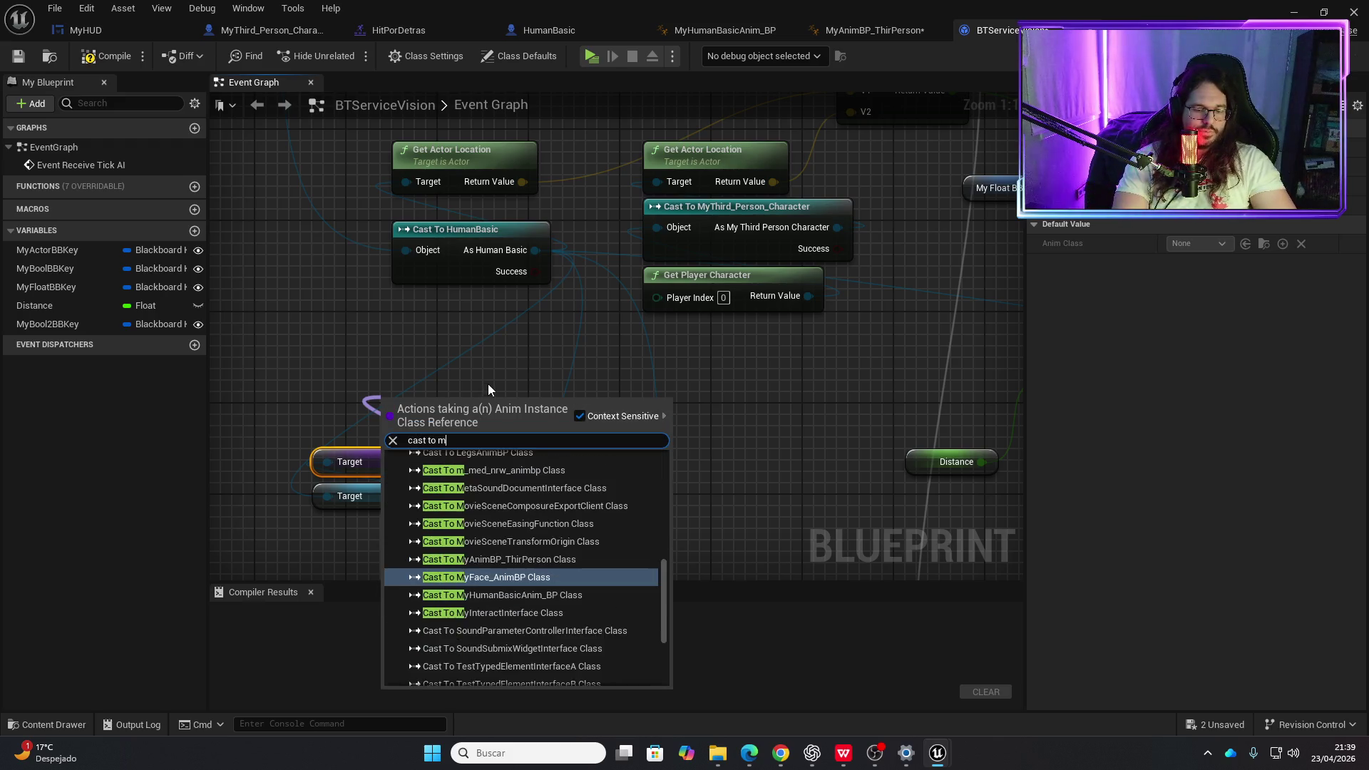
key(Down)
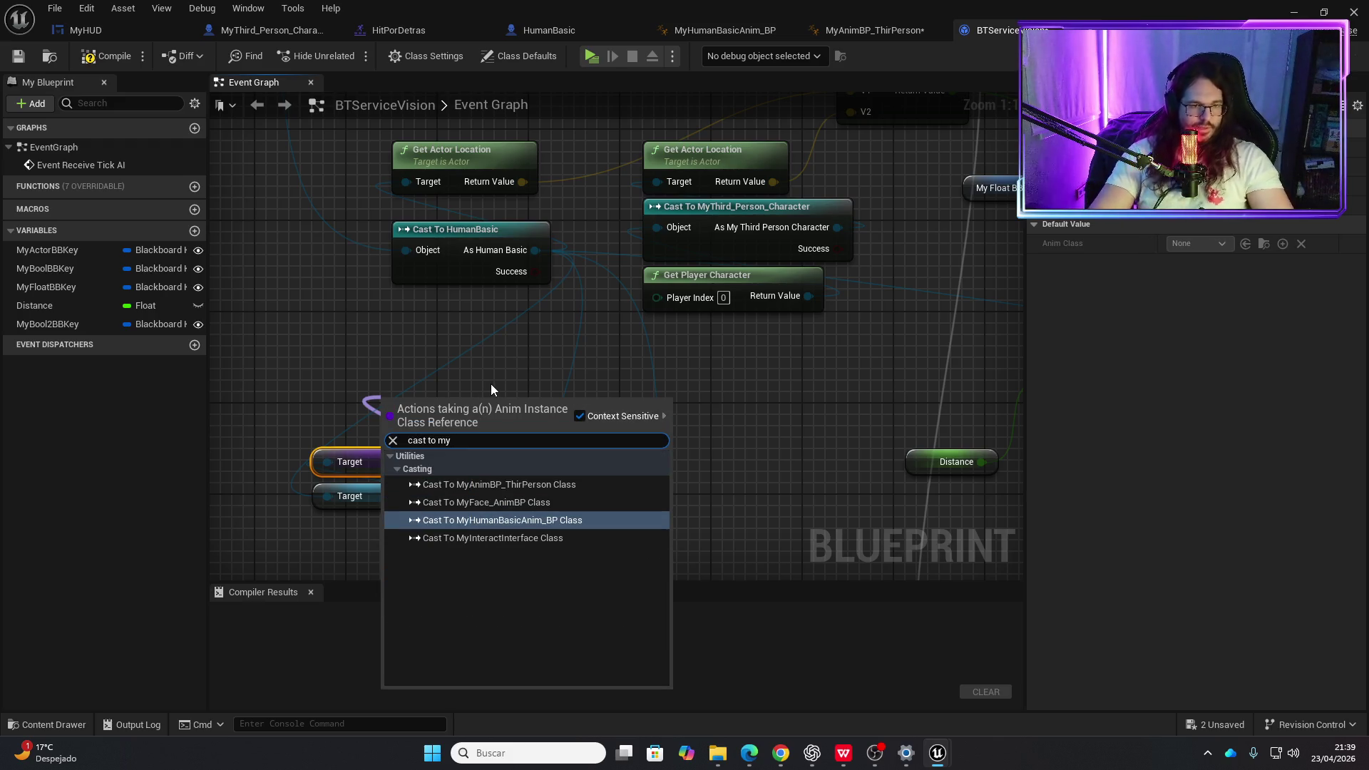
key(Return)
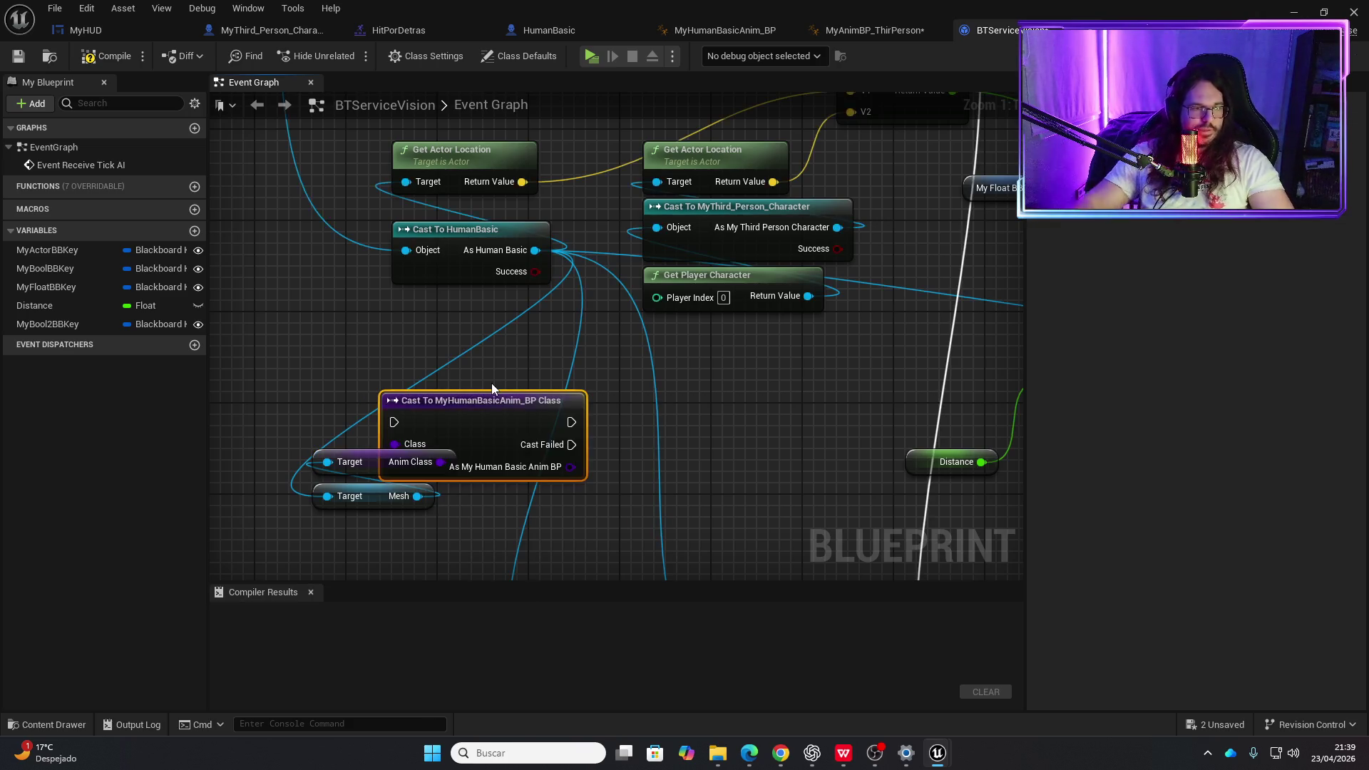
right_click(497, 393)
click(533, 387)
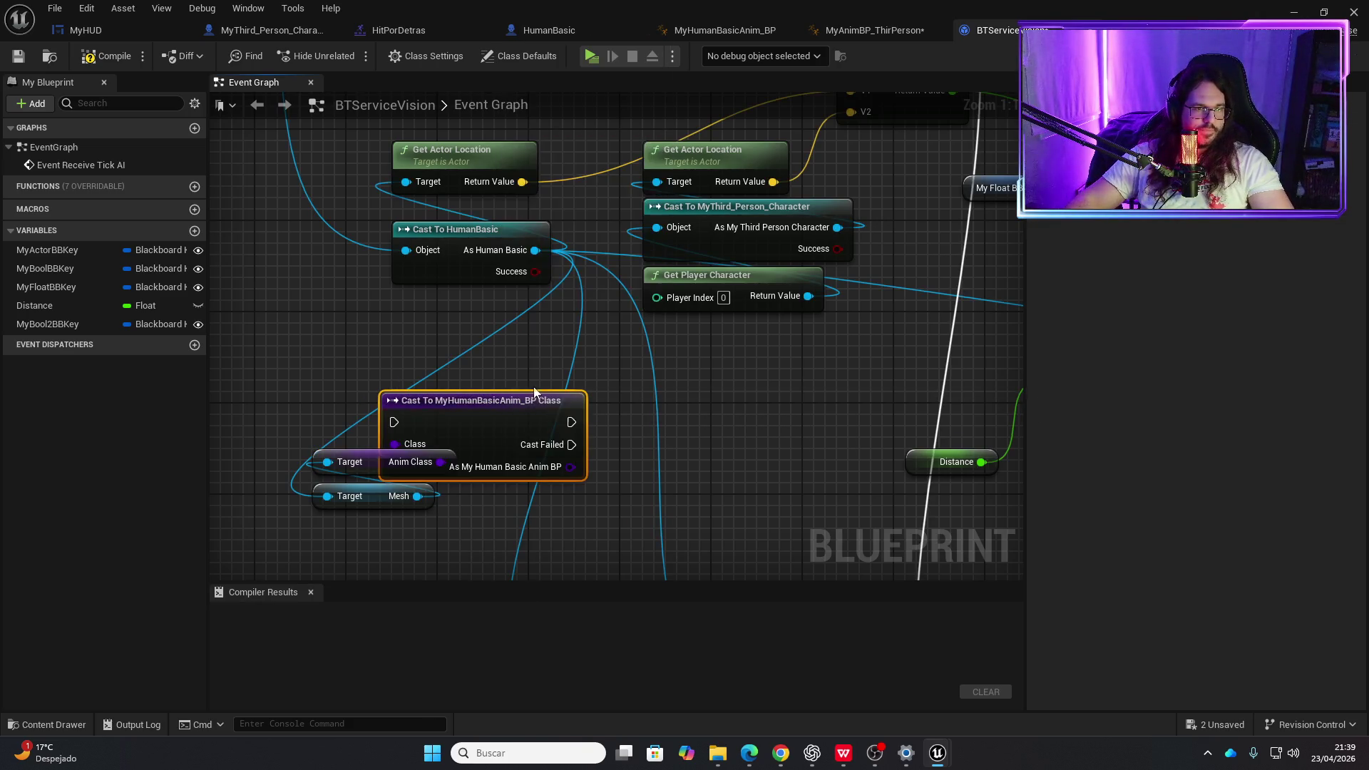
drag(482, 413, 414, 402)
- Search for class, set alpha and getter actions from the cast output, adding nothing
drag(502, 412, 593, 408)
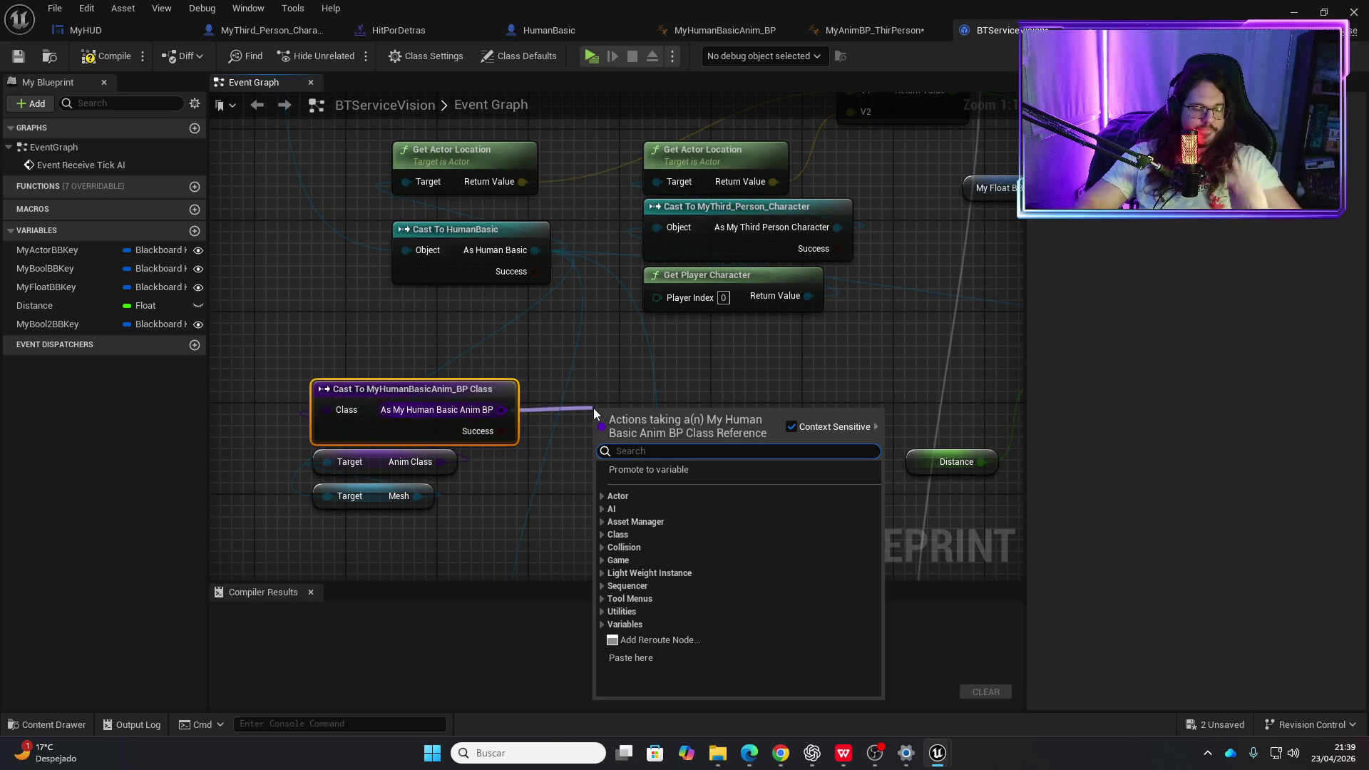
text(class)
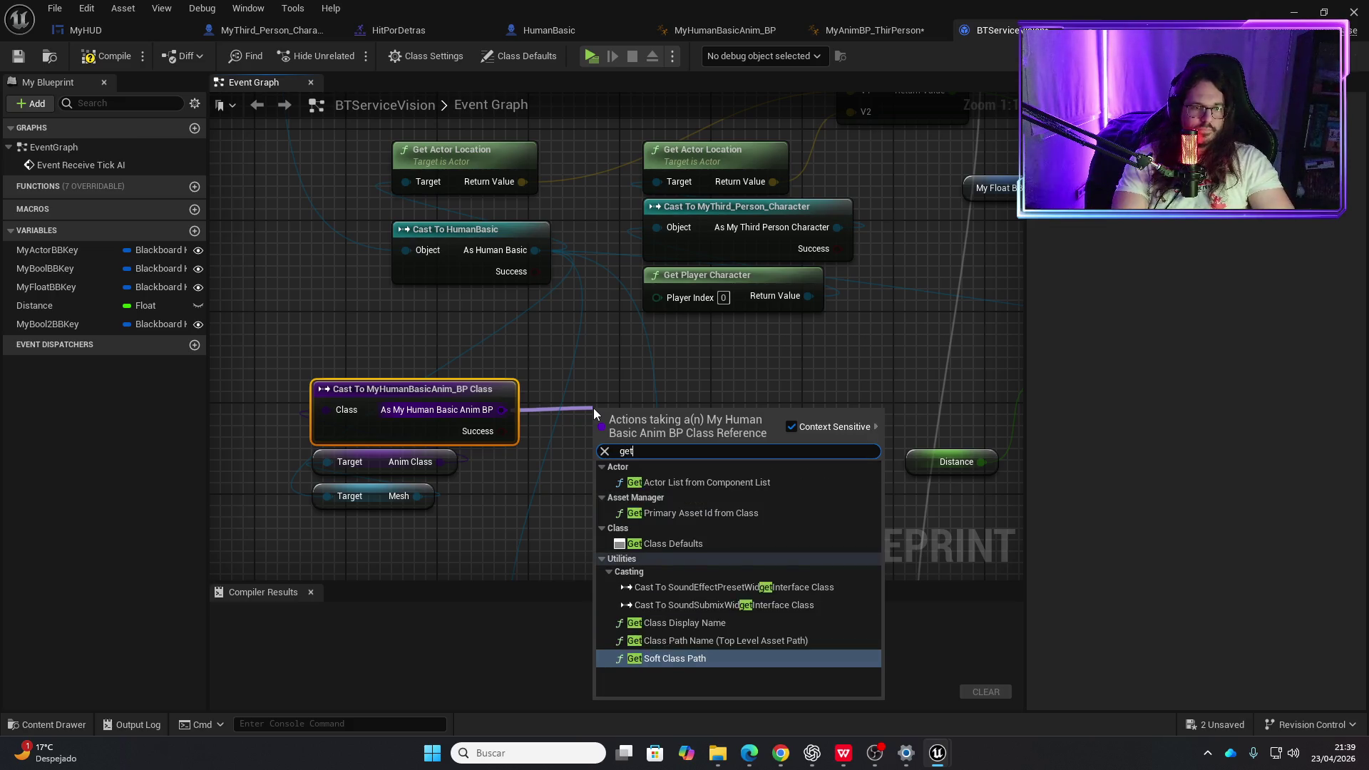
key(BackSpace)
key(BackSpace)
key(BackSpace)
text(set alphj)
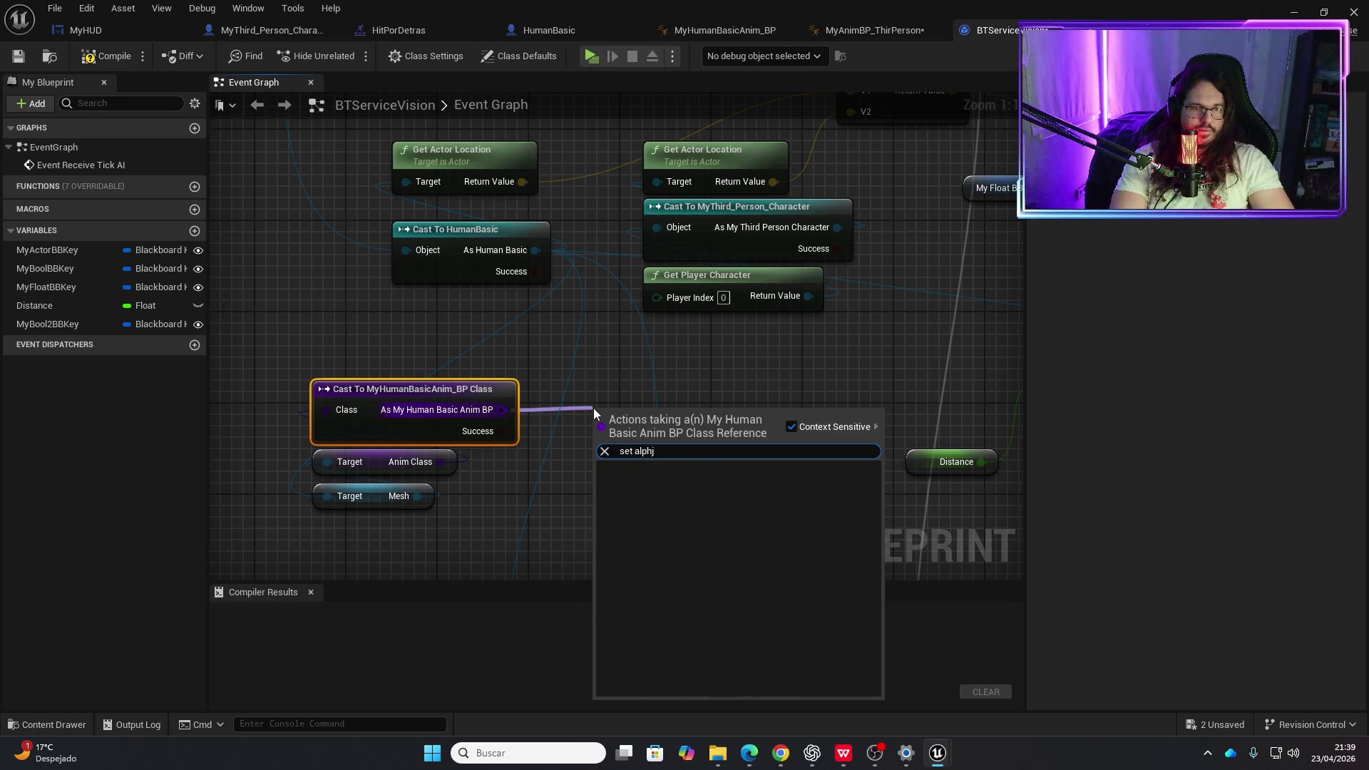
key(BackSpace)
key(BackSpace)
key(BackSpace)
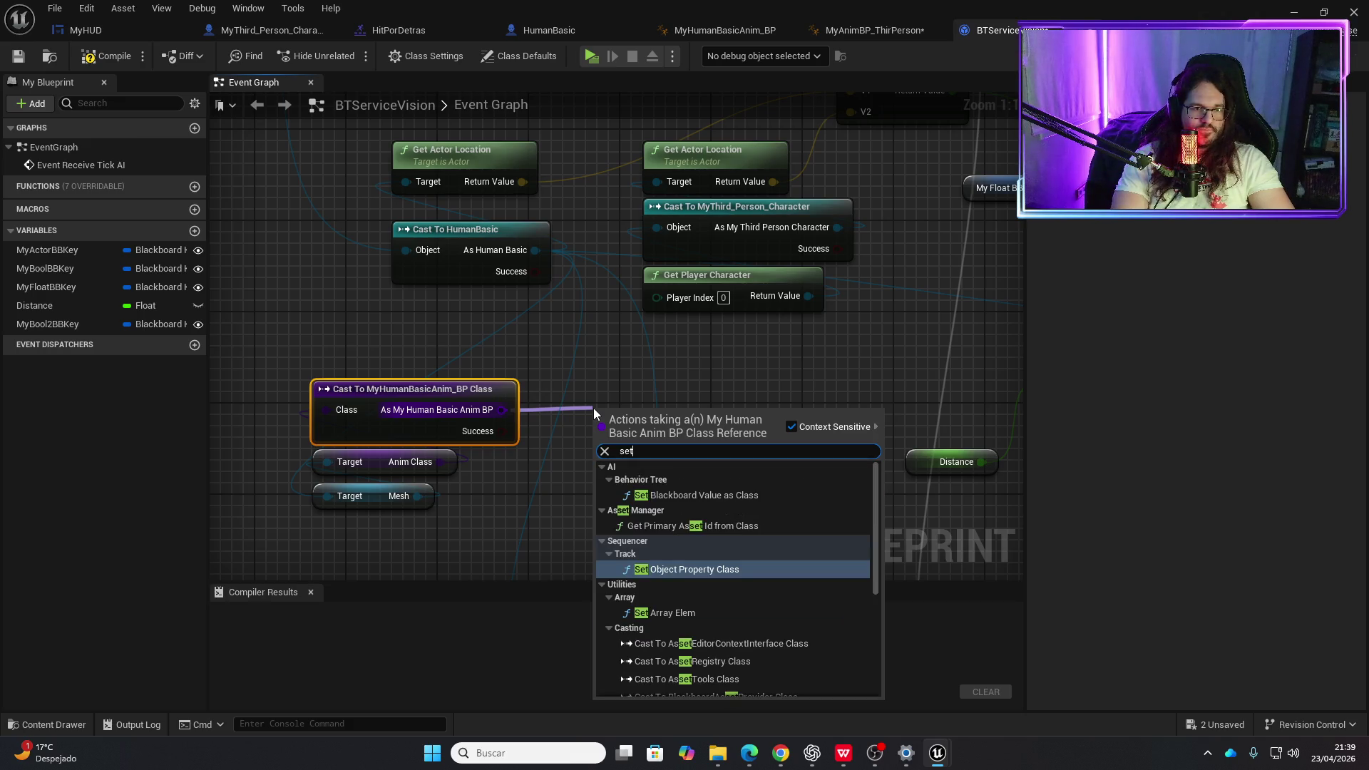
key(BackSpace)
key(BackSpace)
key(BackSpace)
text(get a)
key(BackSpace)
key(BackSpace)
key(BackSpace)
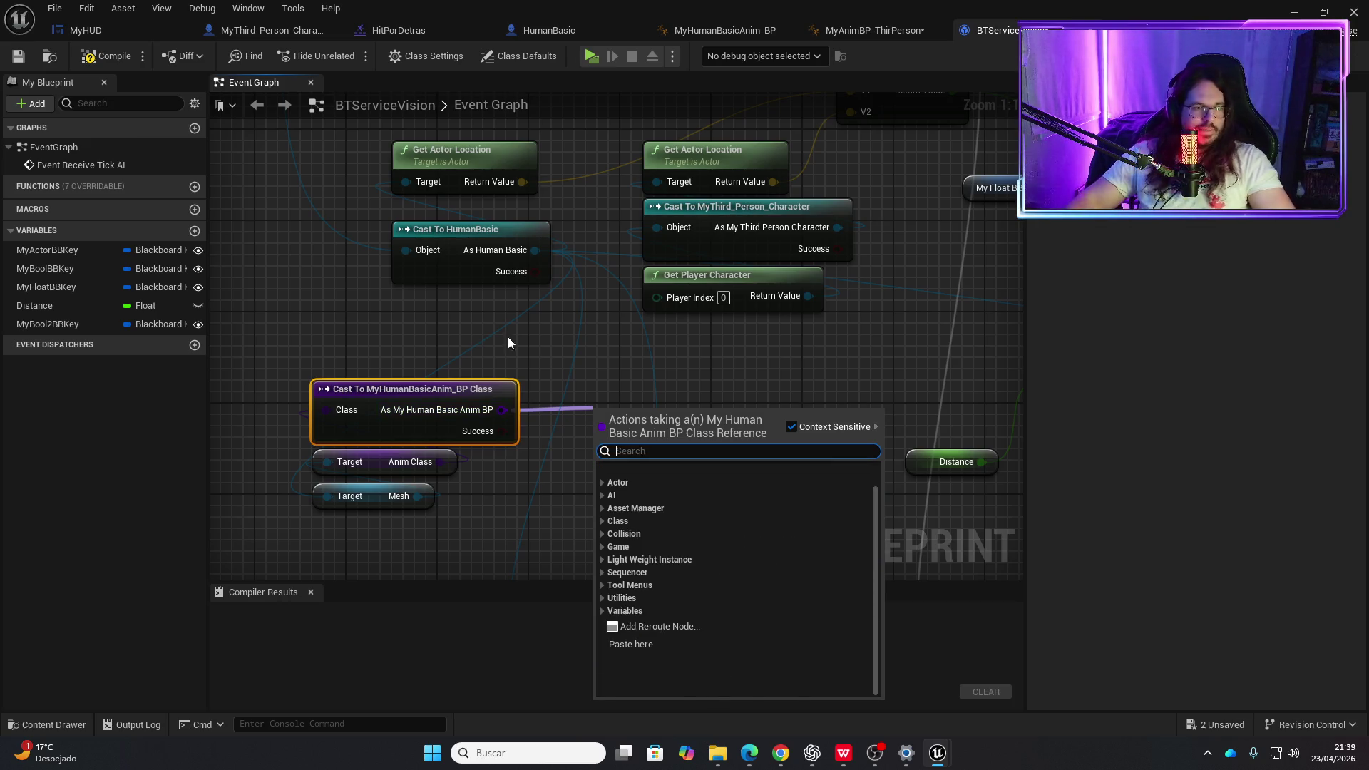
click(461, 315)
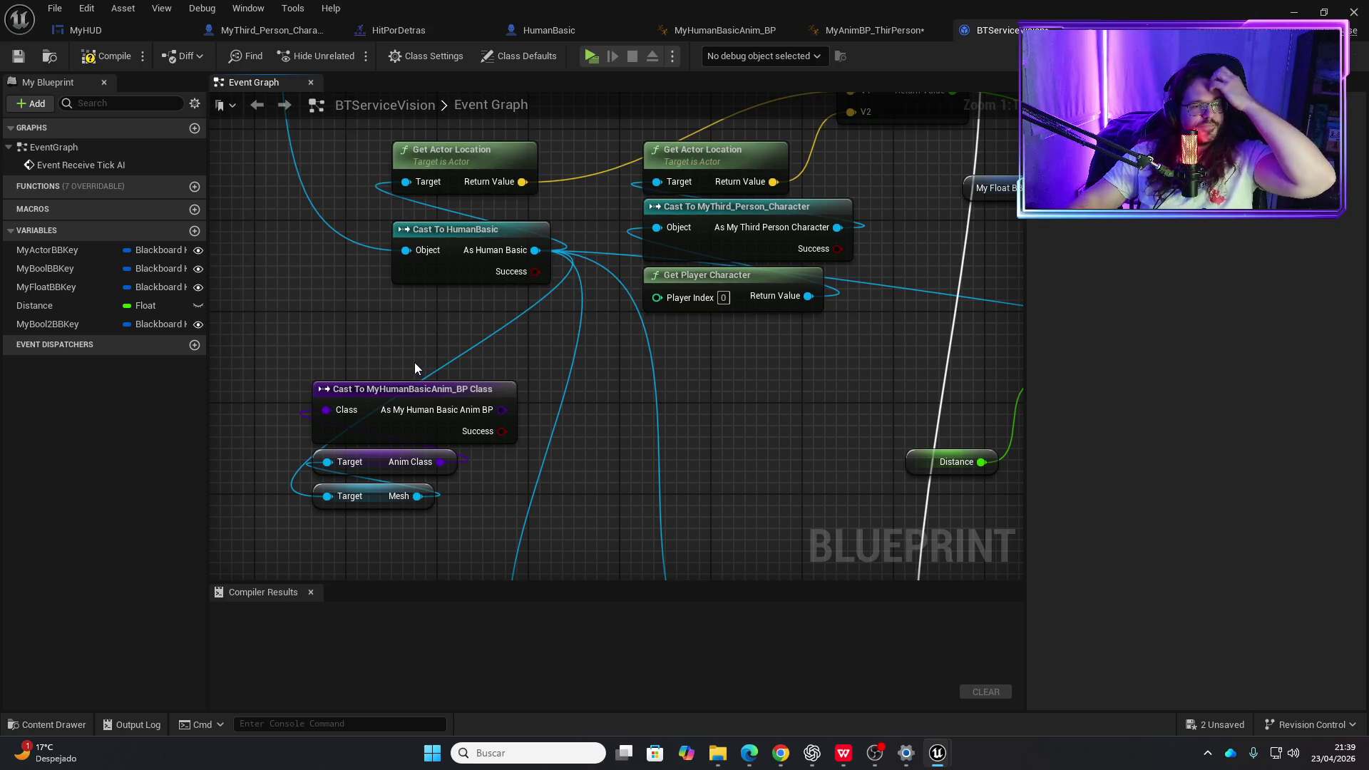
- Delete the anim-class cast and Anim Class nodes, keeping the Mesh getter
key(Delete)
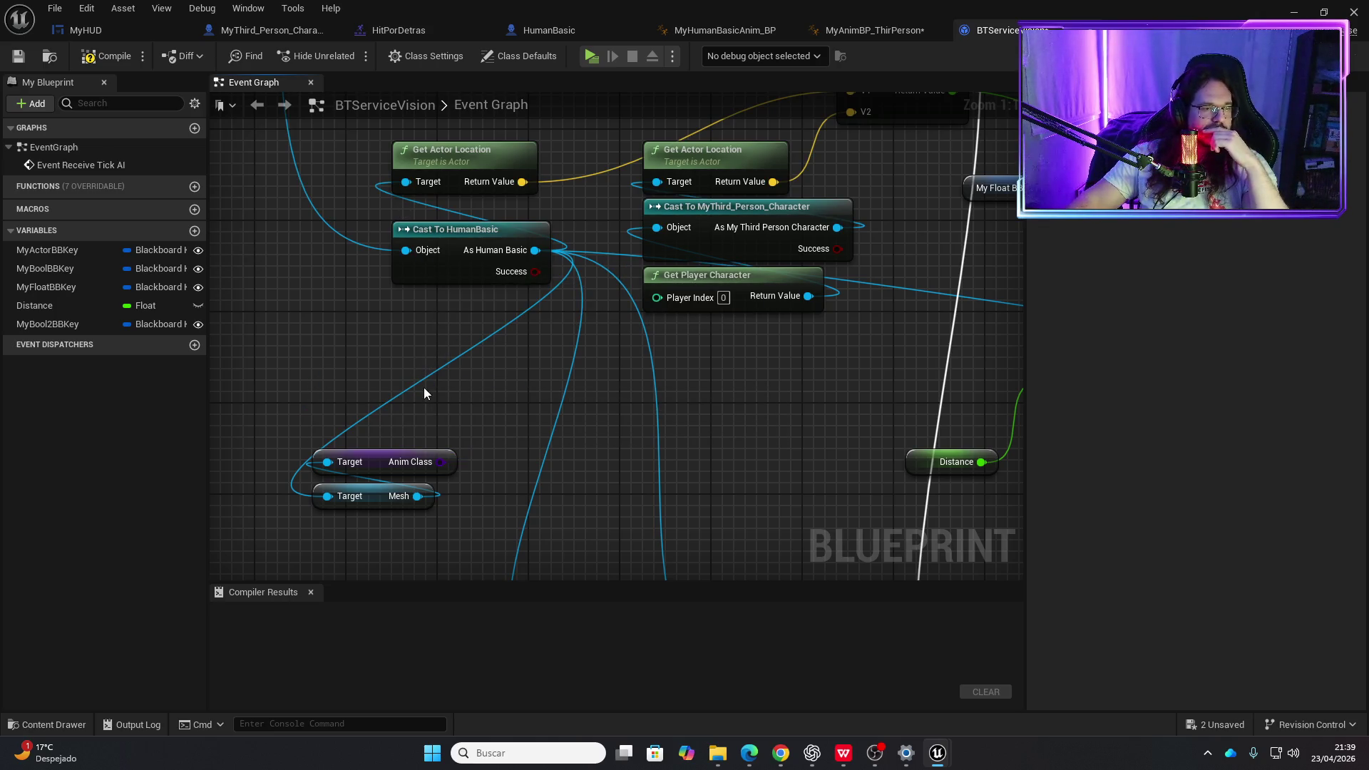
click(375, 461)
key(Delete)
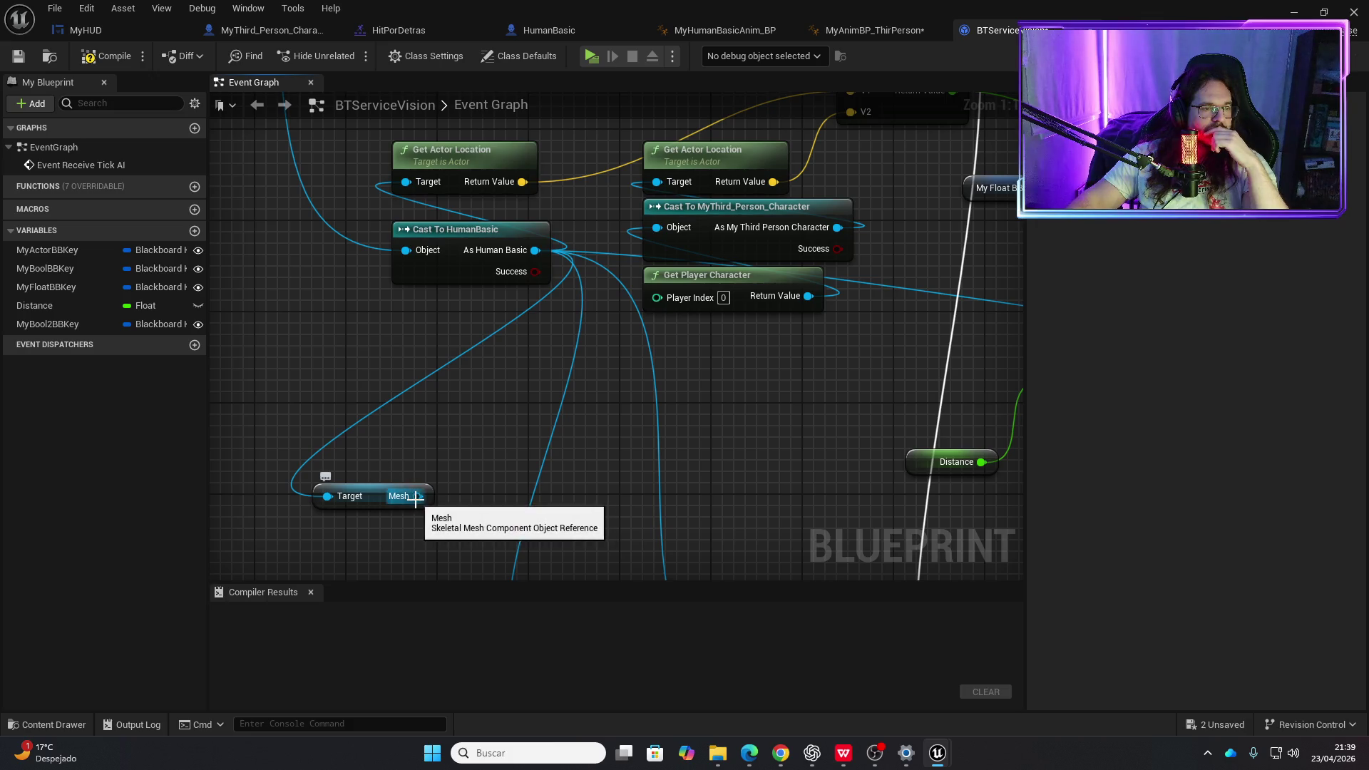
drag(417, 496, 420, 456)
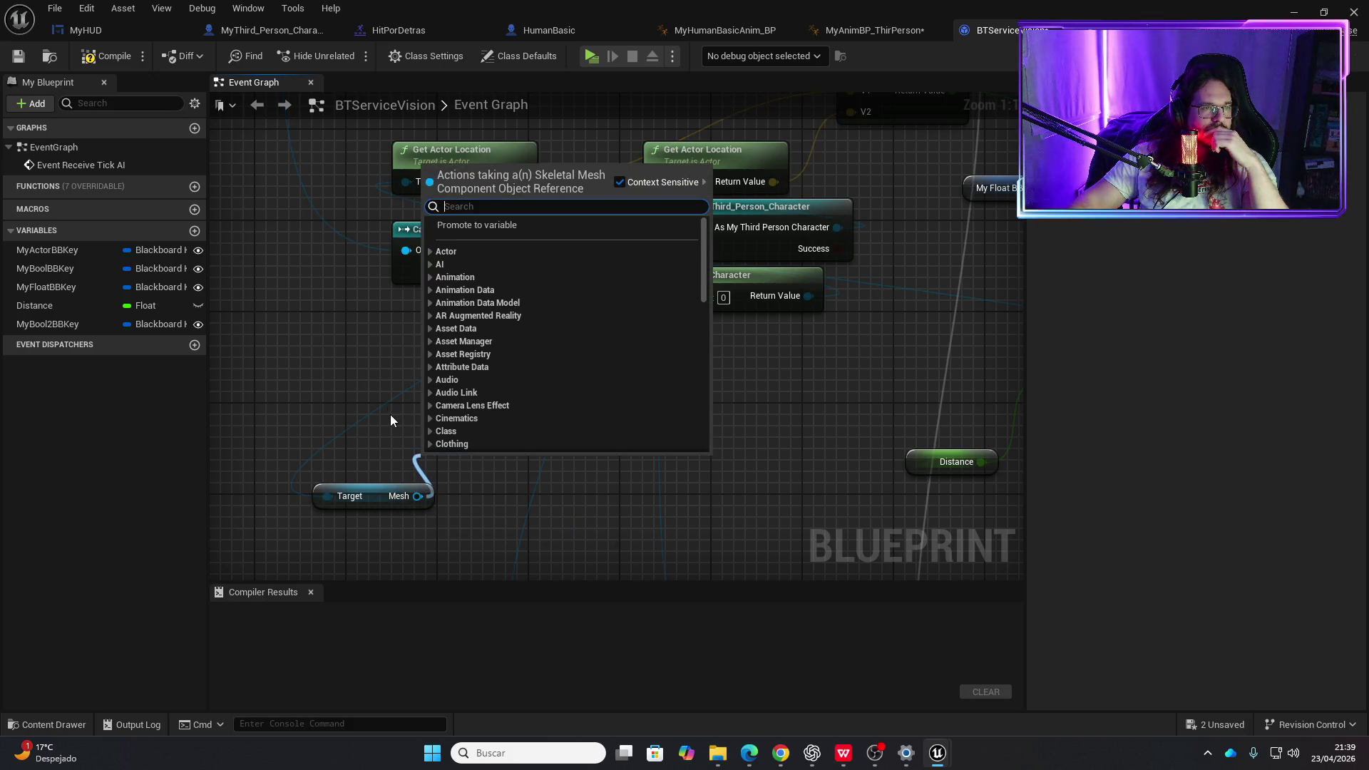
- Look over the MyThird_Person_Character blueprint
click(246, 31)
scroll(453, 519, down, 10)
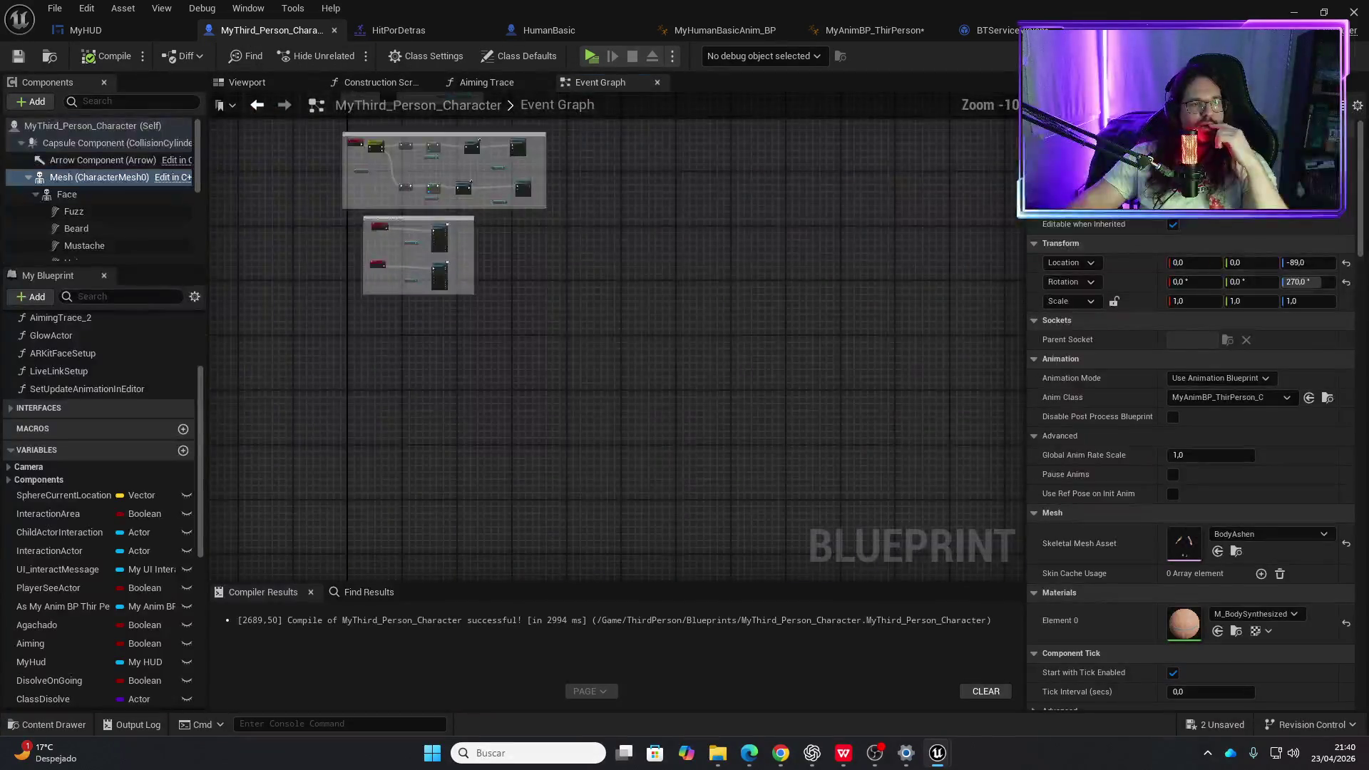
scroll(453, 519, up, 9)
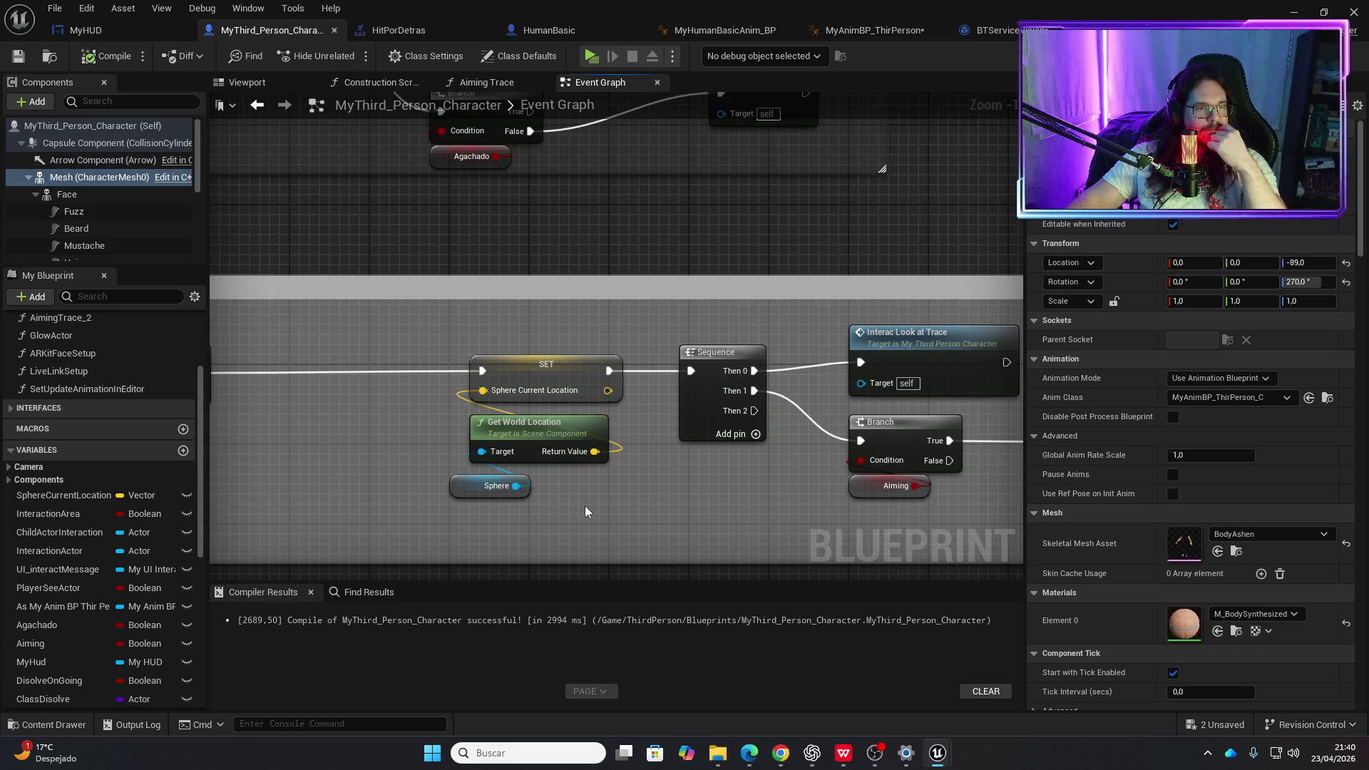
scroll(583, 507, down, 2)
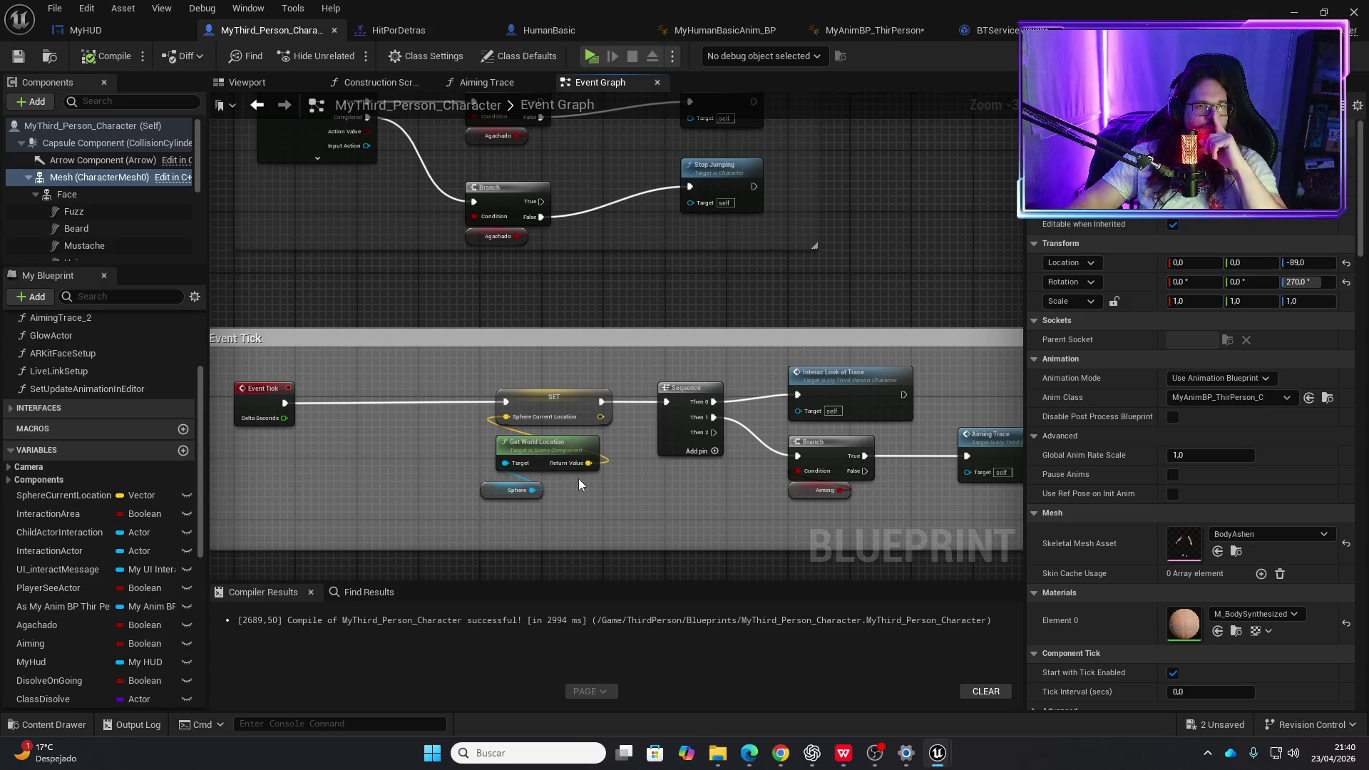
- Save and close MyAnimBP_ThirPerson, then open MyHumanBasicAnim_BP's event graph
click(865, 30)
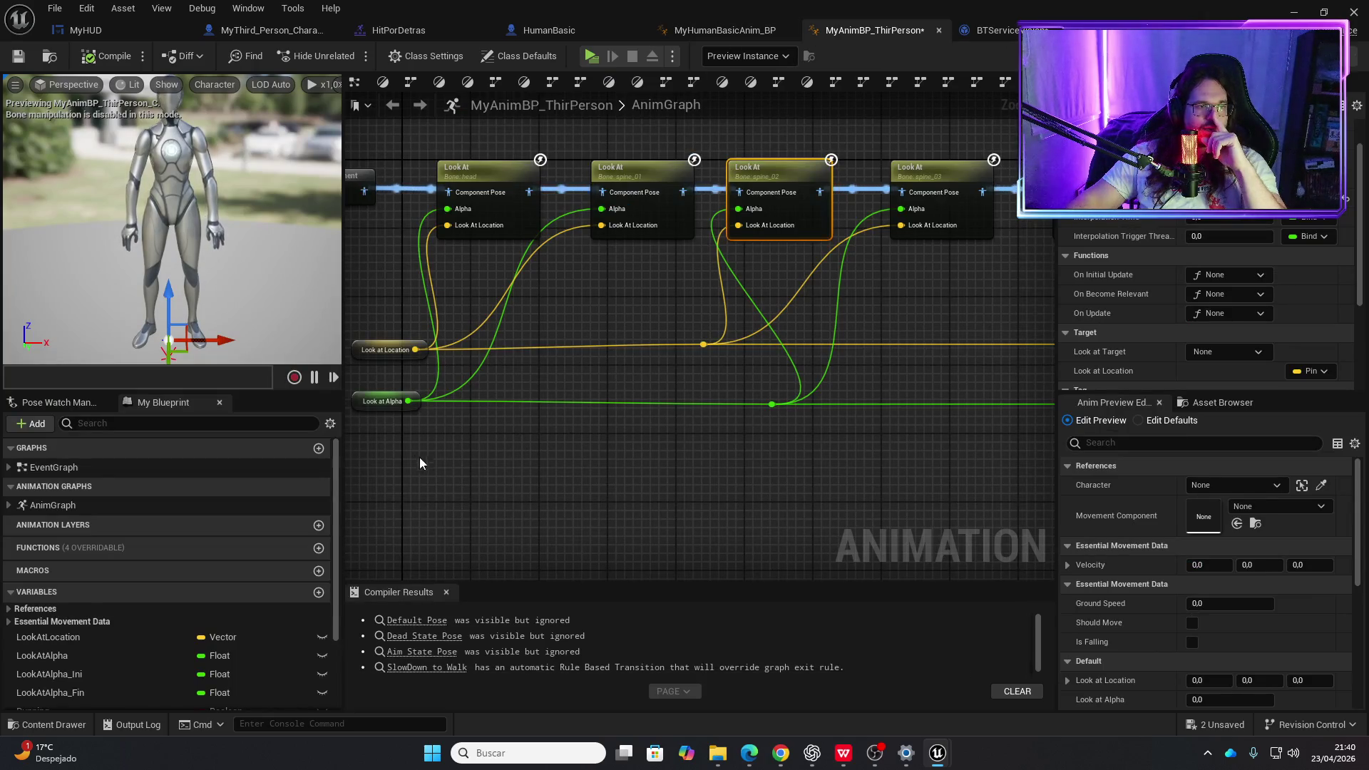
click(772, 34)
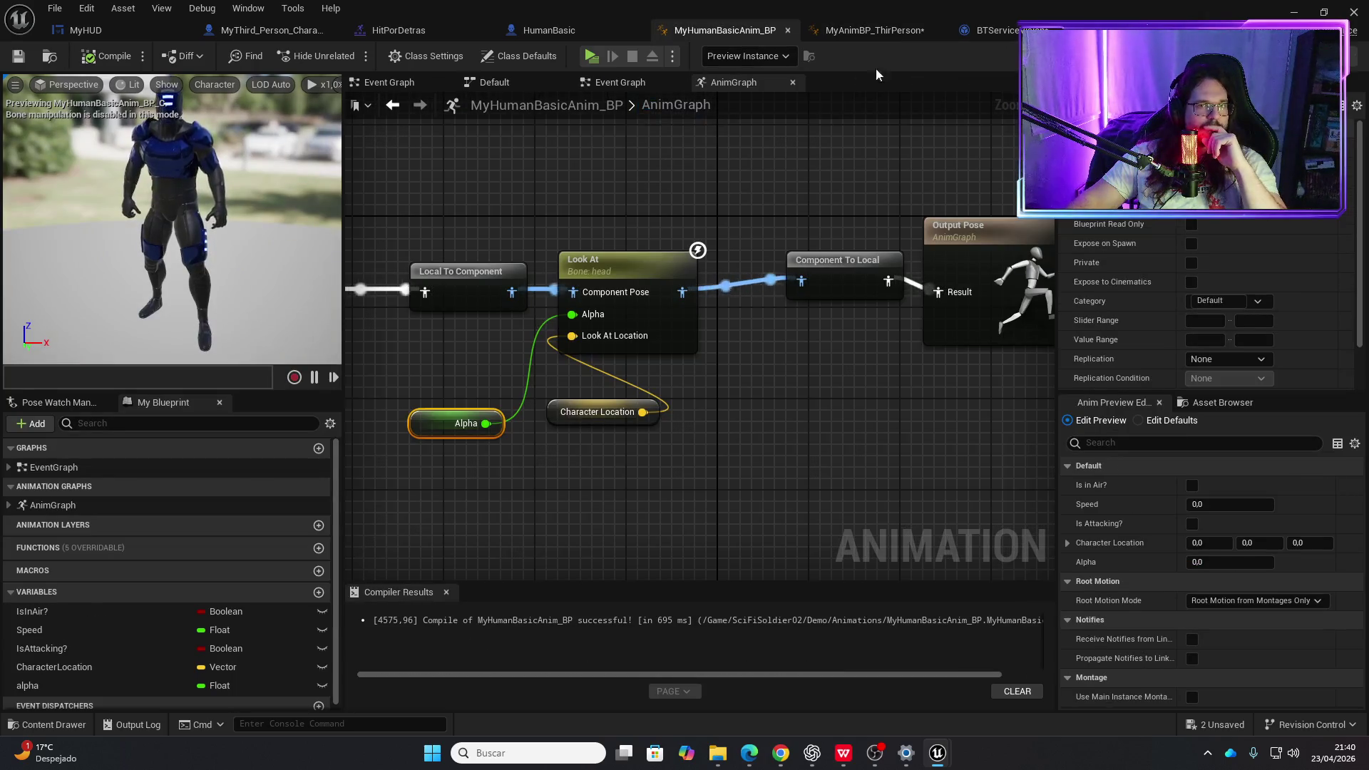
click(871, 30)
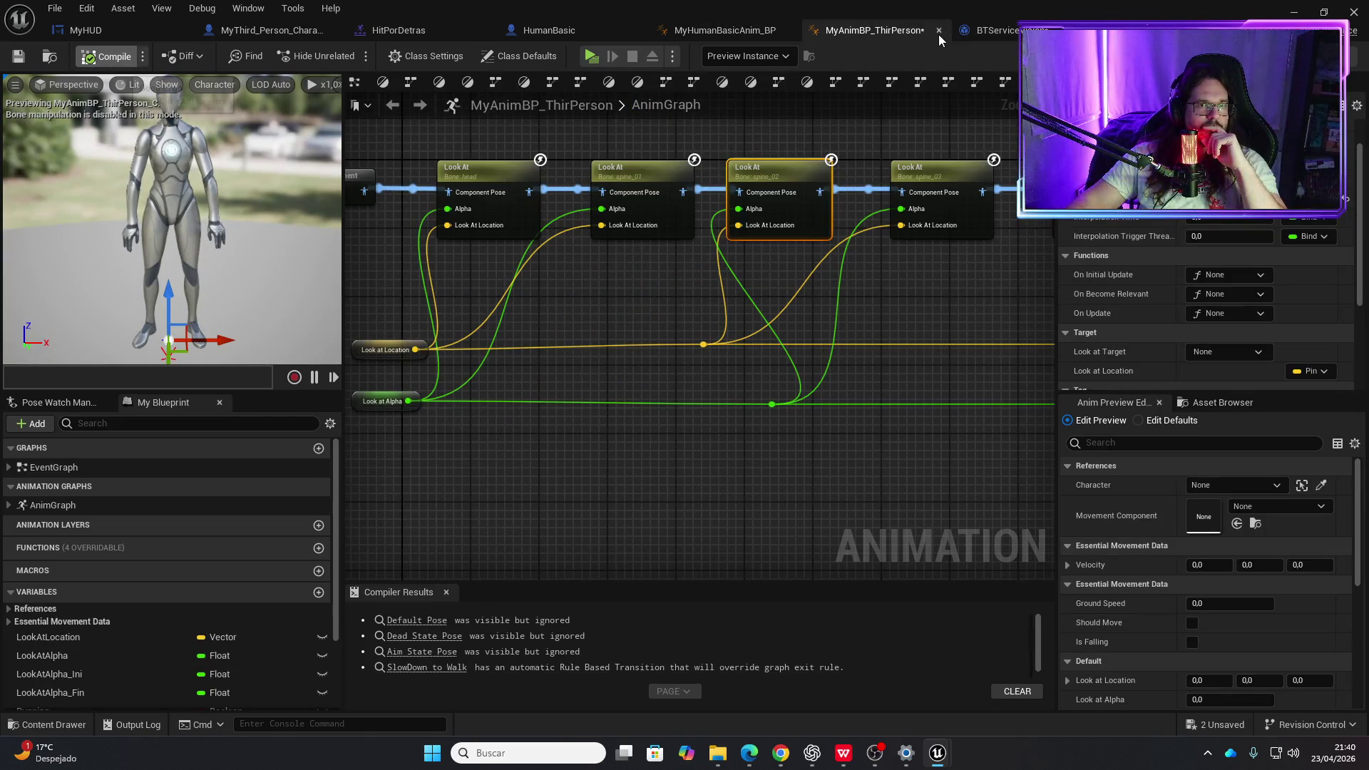
key(ctrl+s)
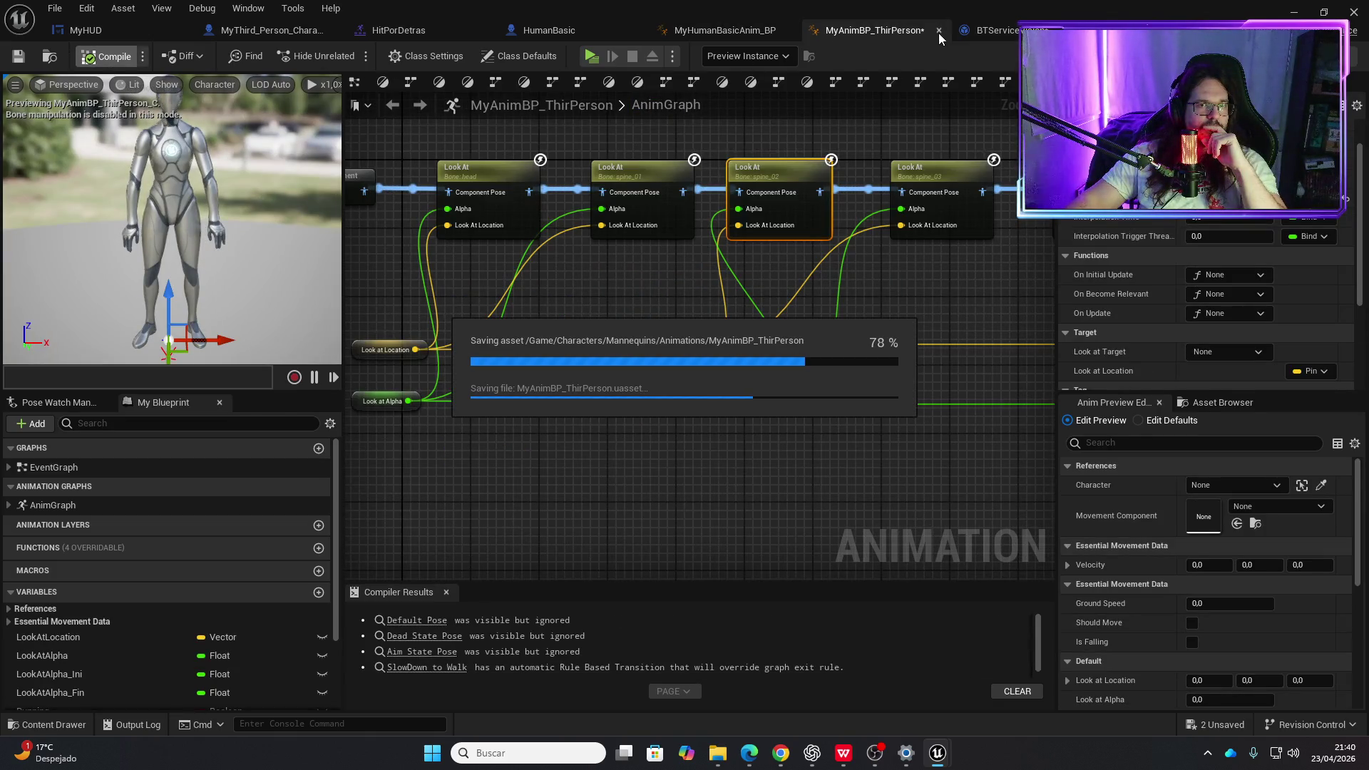
click(720, 27)
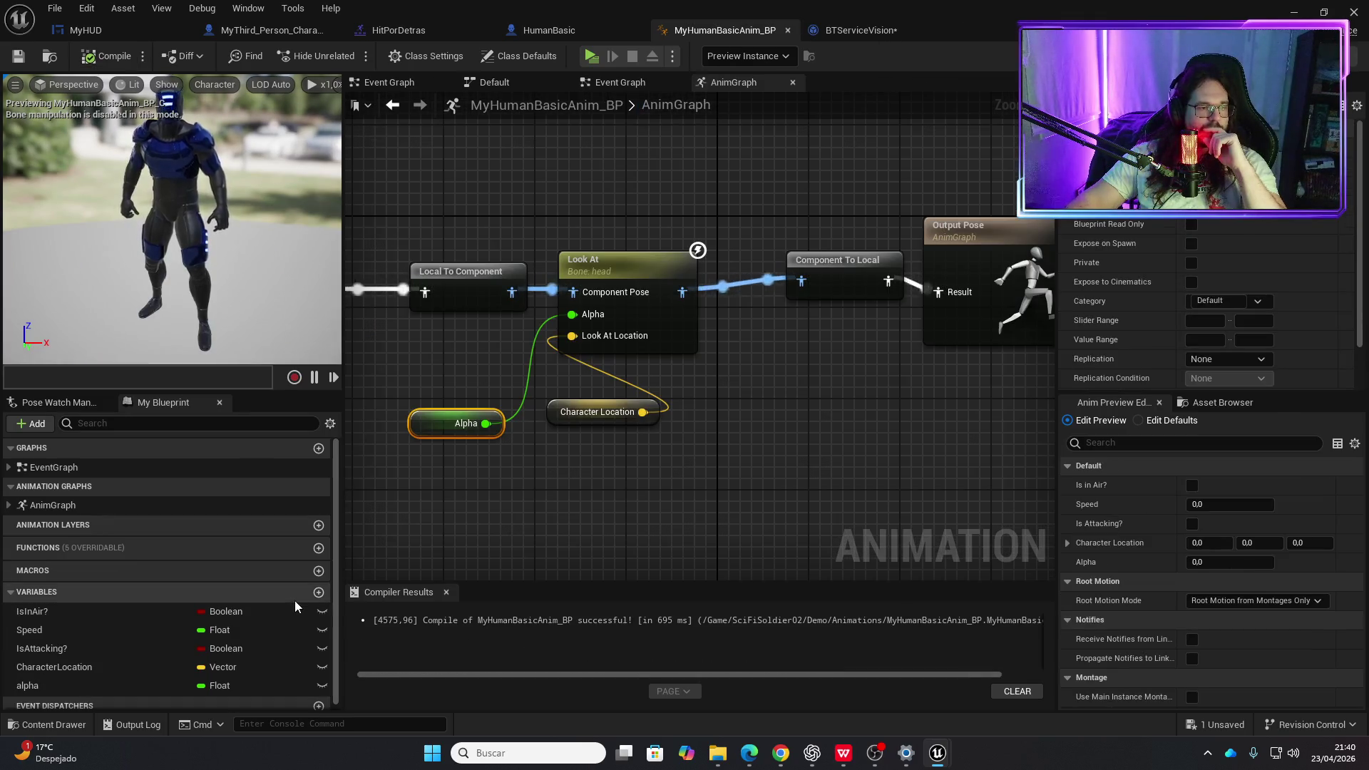
click(53, 505)
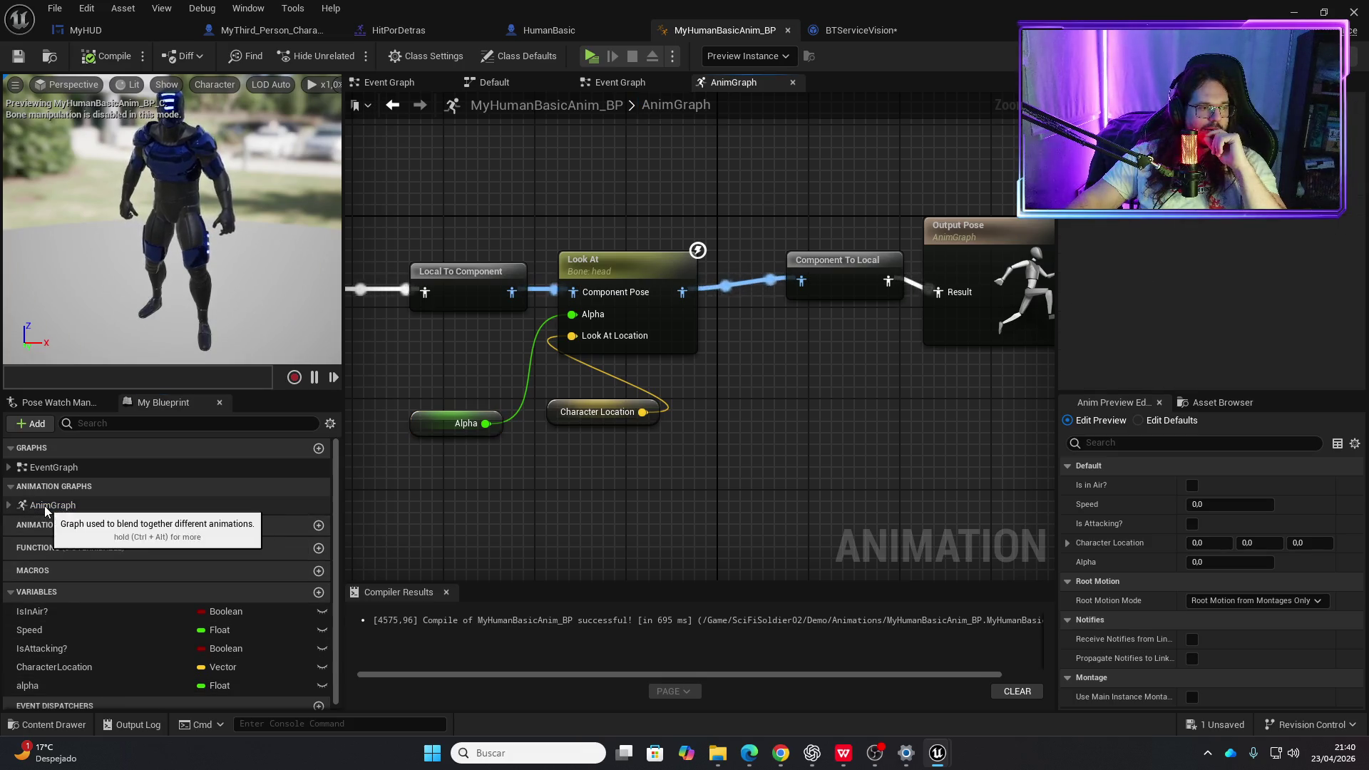
double_click(54, 467)
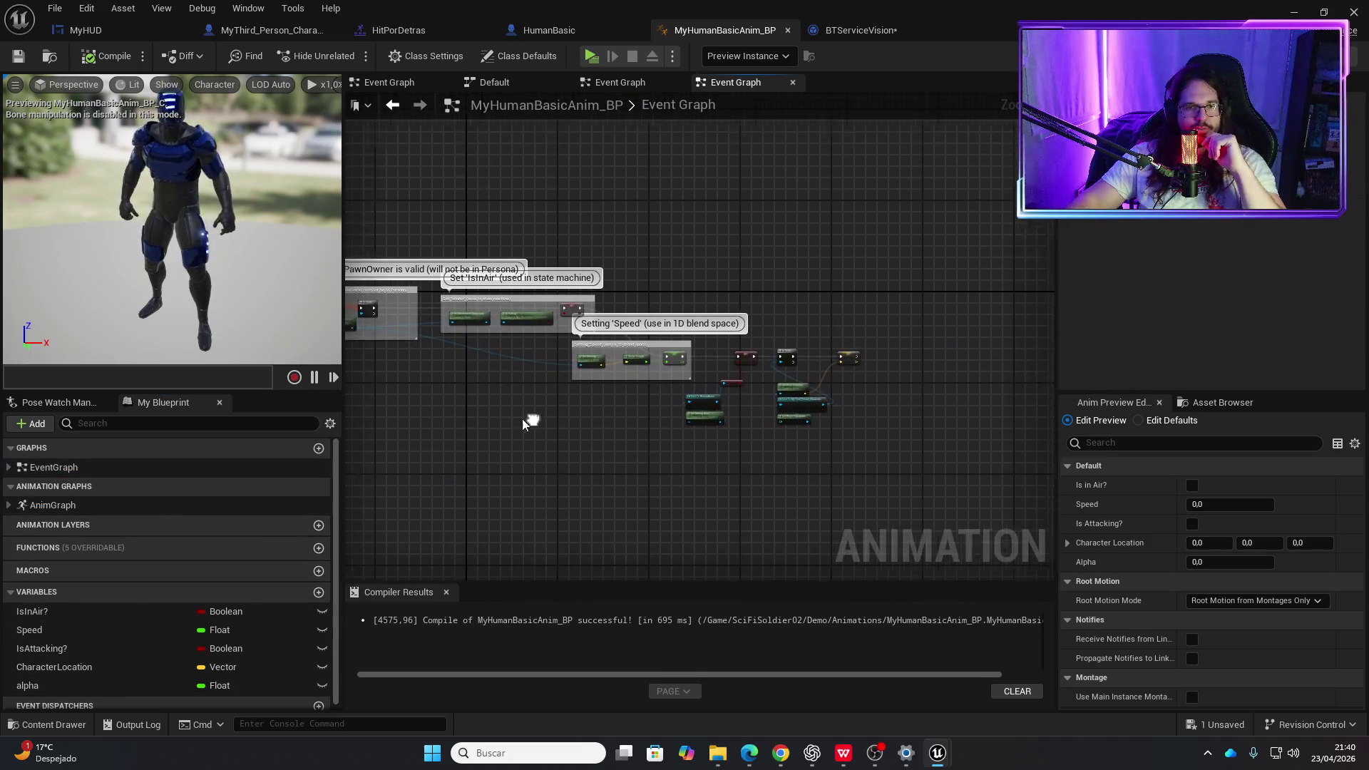
- Shift the Is Valid and character-location nodes rightward in the event graph
drag(794, 465, 585, 394)
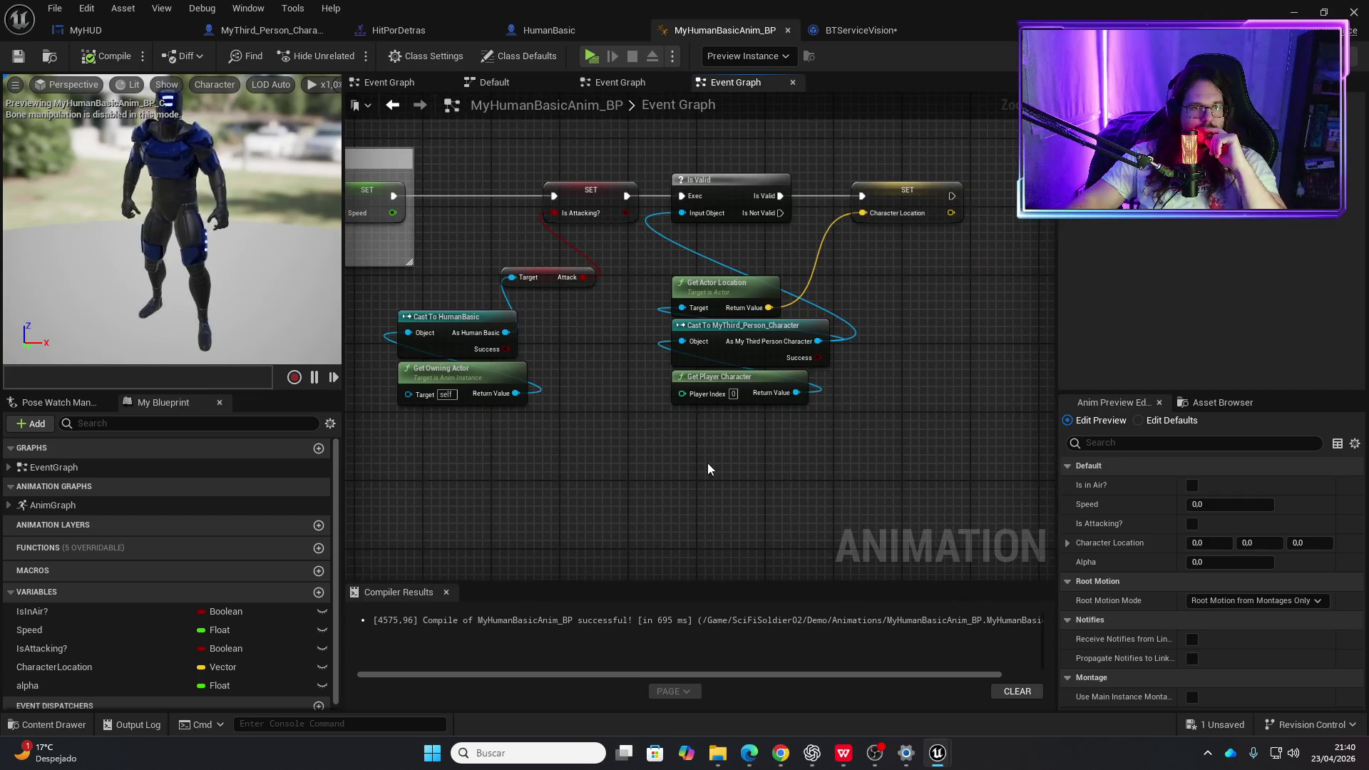
mouse_move(708, 469)
mouse_down()
mouse_move(820, 207)
mouse_move(1019, 199)
mouse_up()
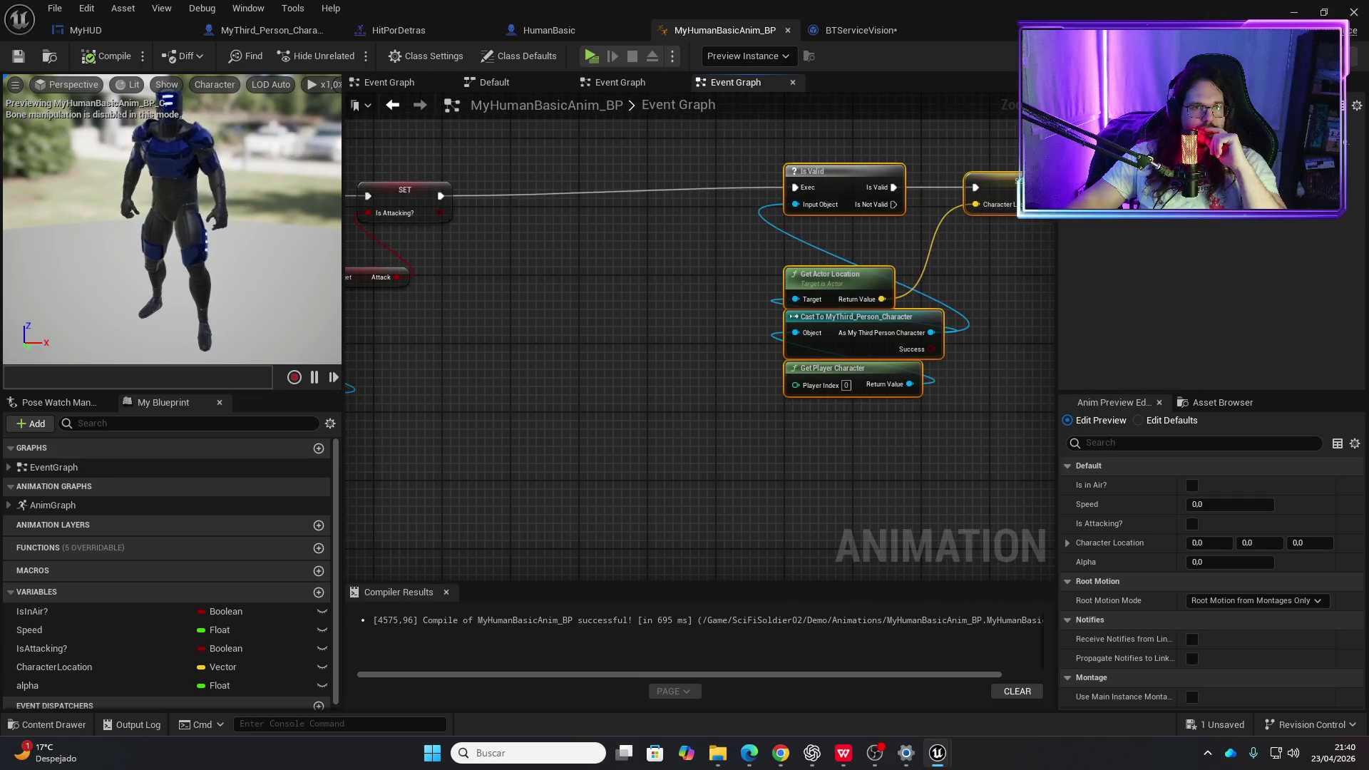
drag(459, 328, 750, 337)
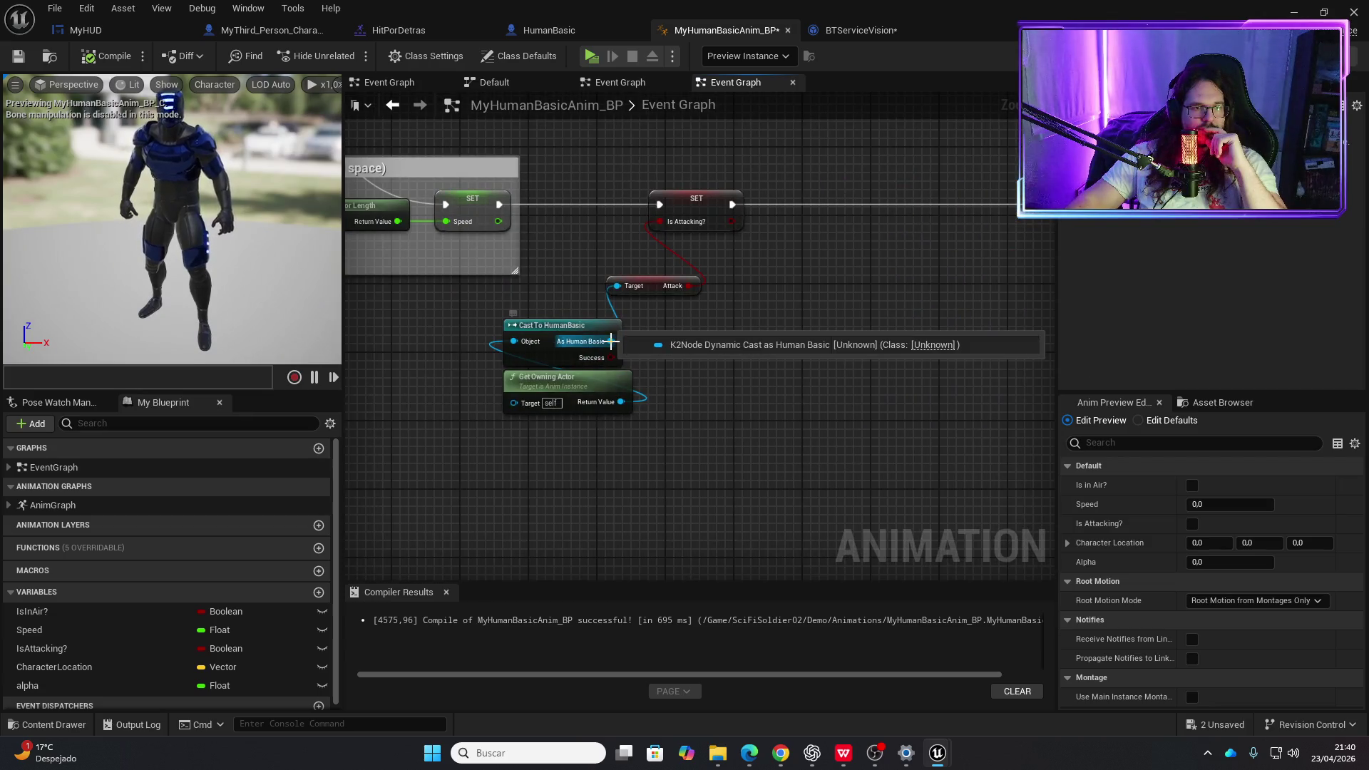
- Try a Set action from the HumanBasic reference, cancel it, and go to HumanBasic
drag(611, 342, 895, 238)
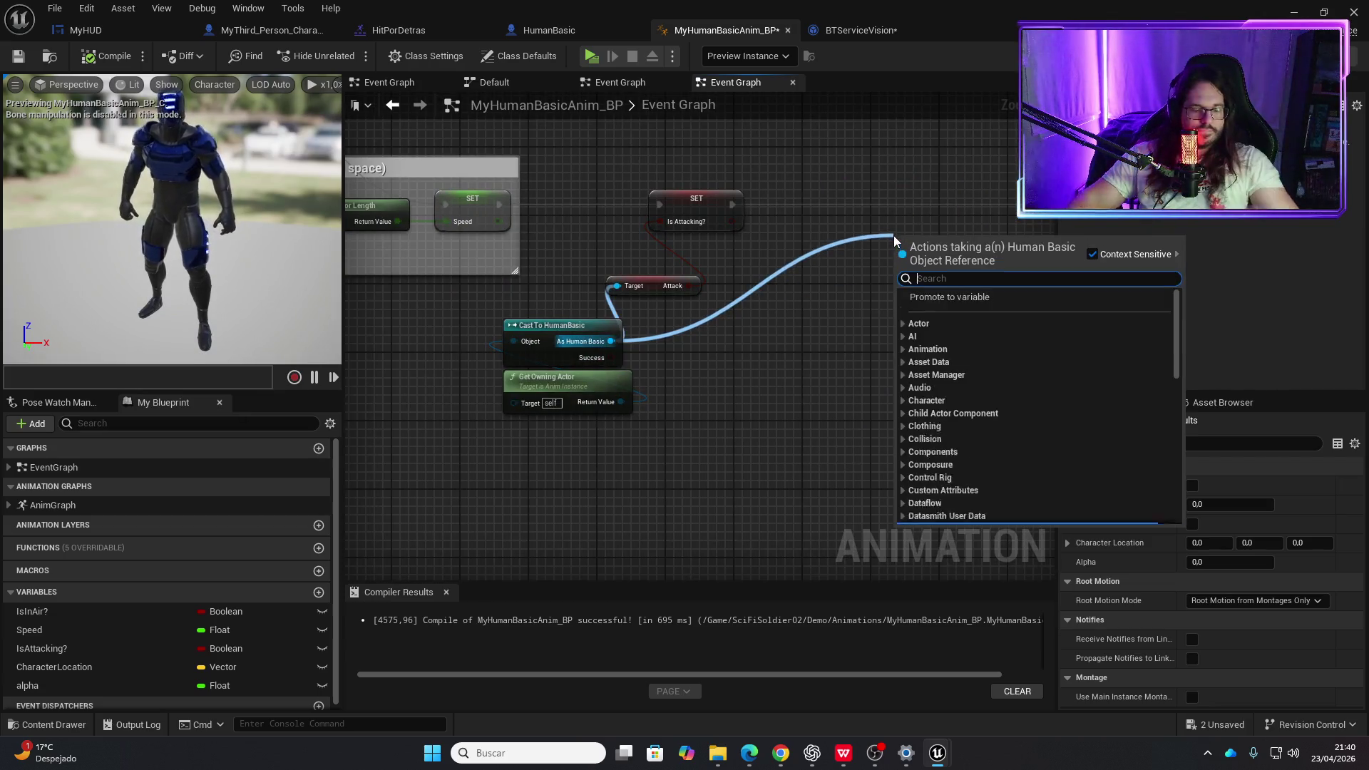
text(set)
key(BackSpace)
key(BackSpace)
key(BackSpace)
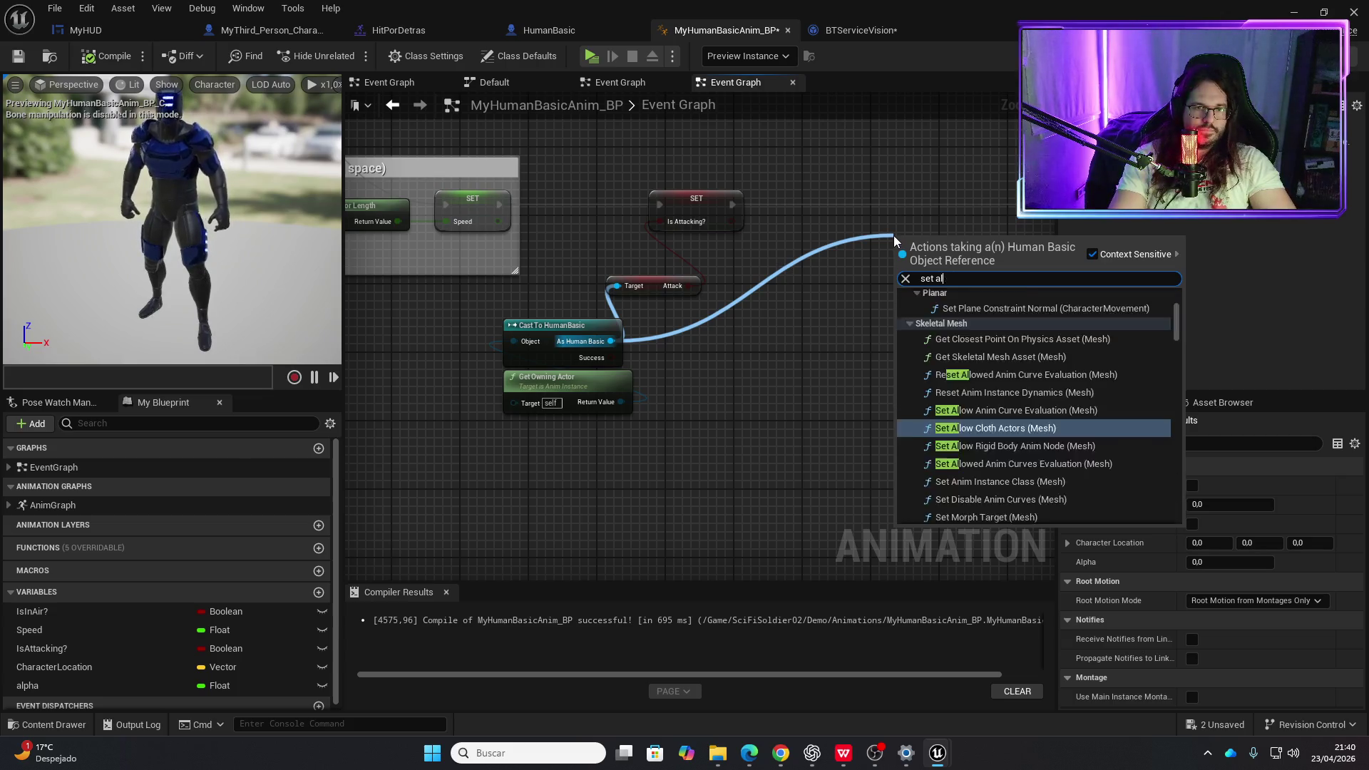
key(Escape)
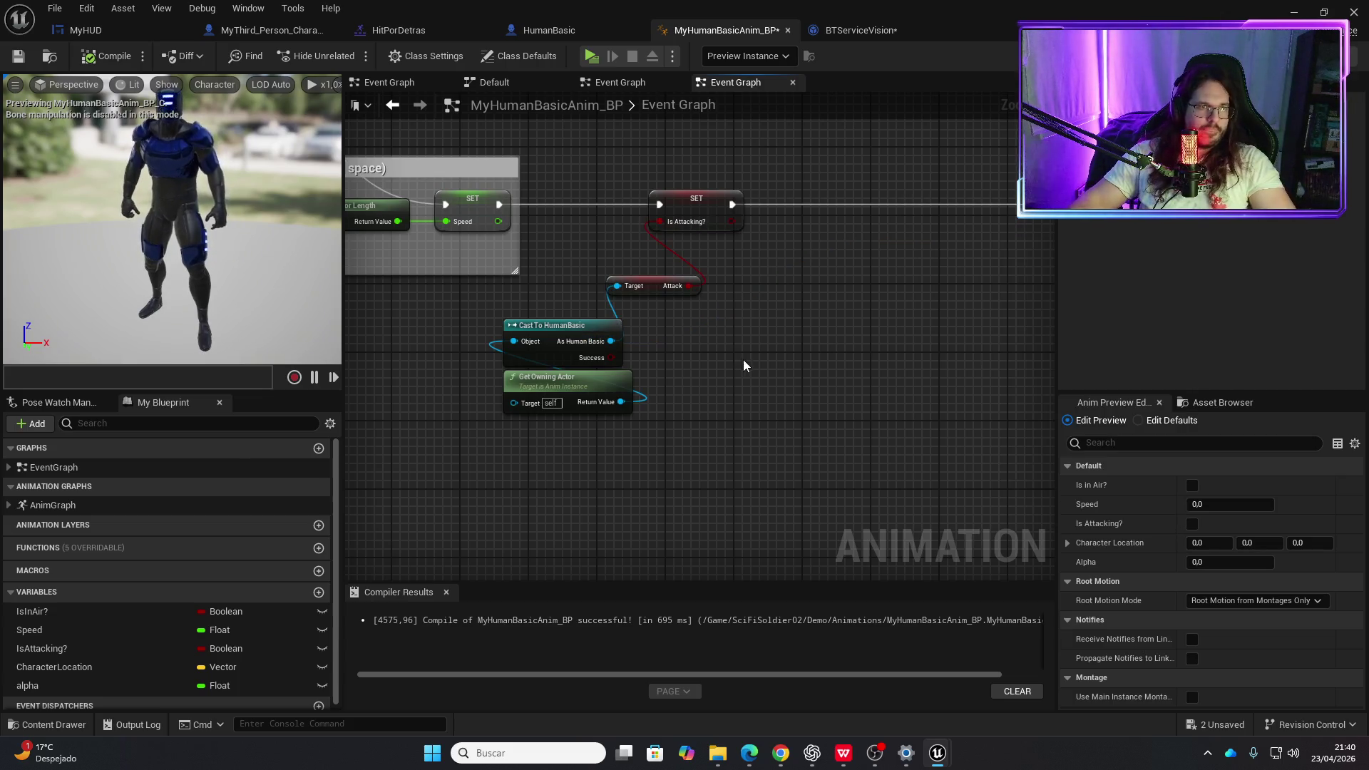
click(549, 30)
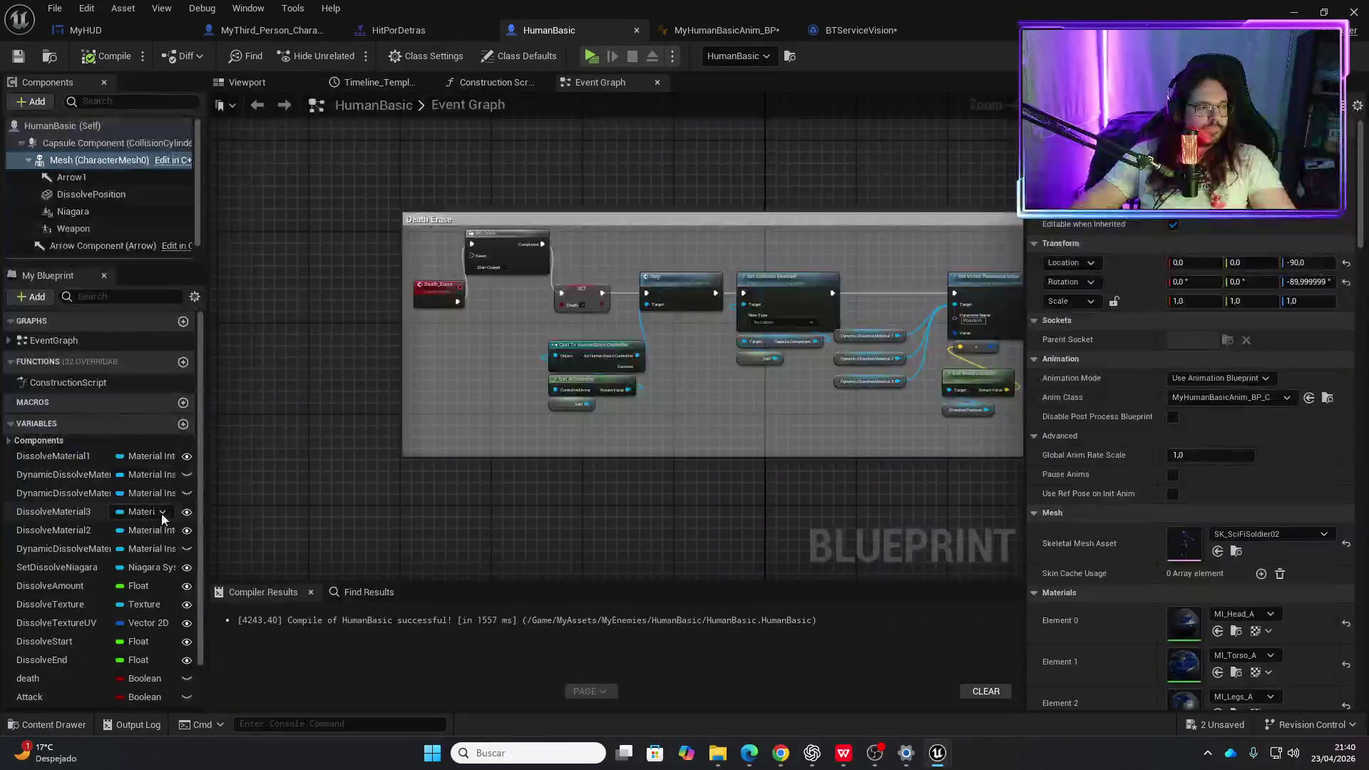
- Add a Float variable named alpha, default 0.0, to HumanBasic, then compile and save
click(183, 371)
text(alpha)
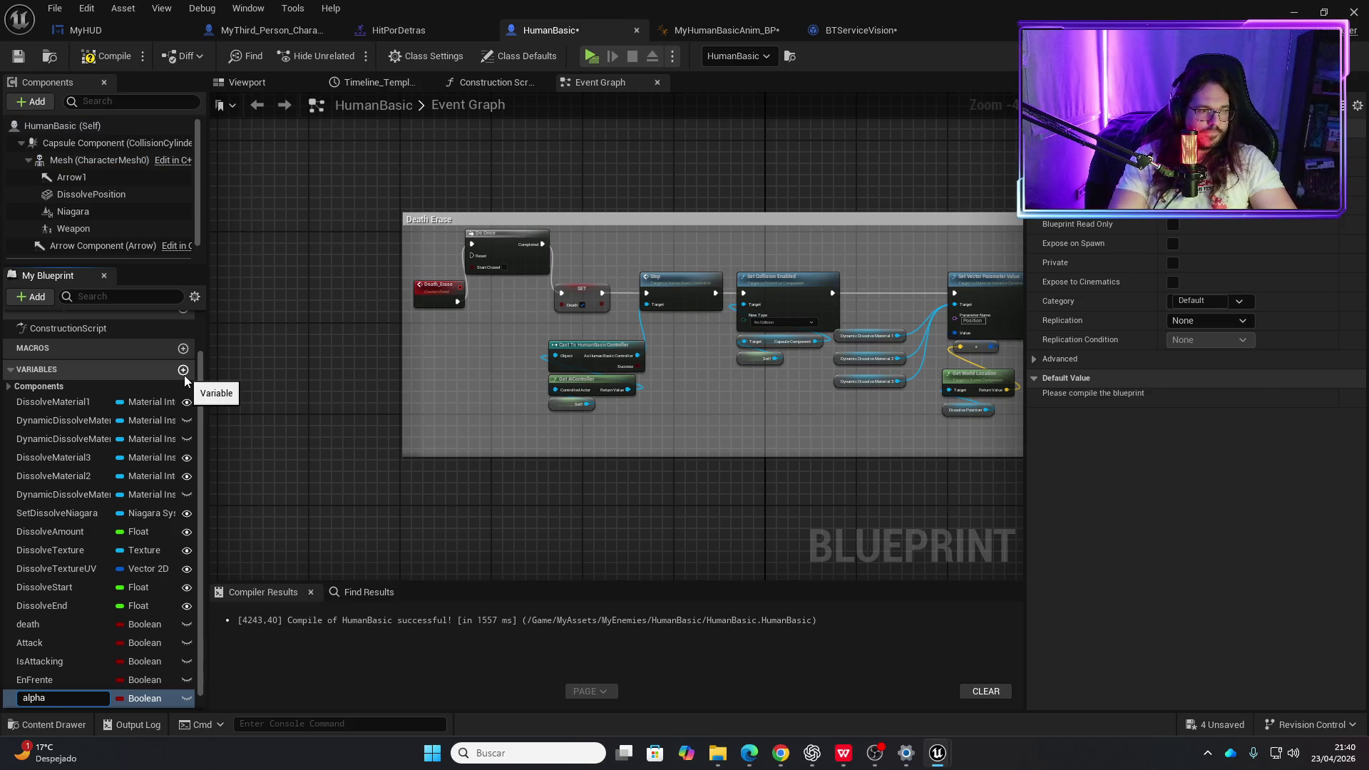
key(Return)
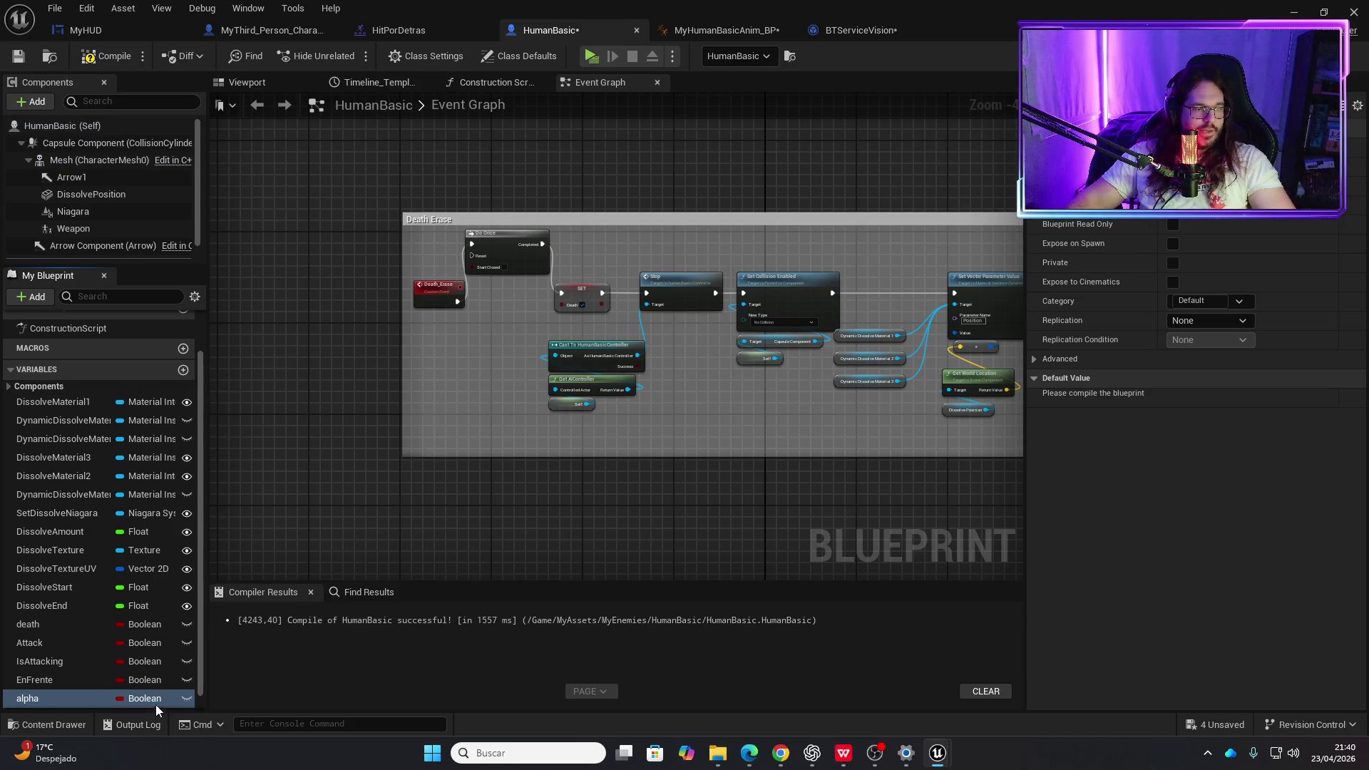
click(155, 705)
key(Escape)
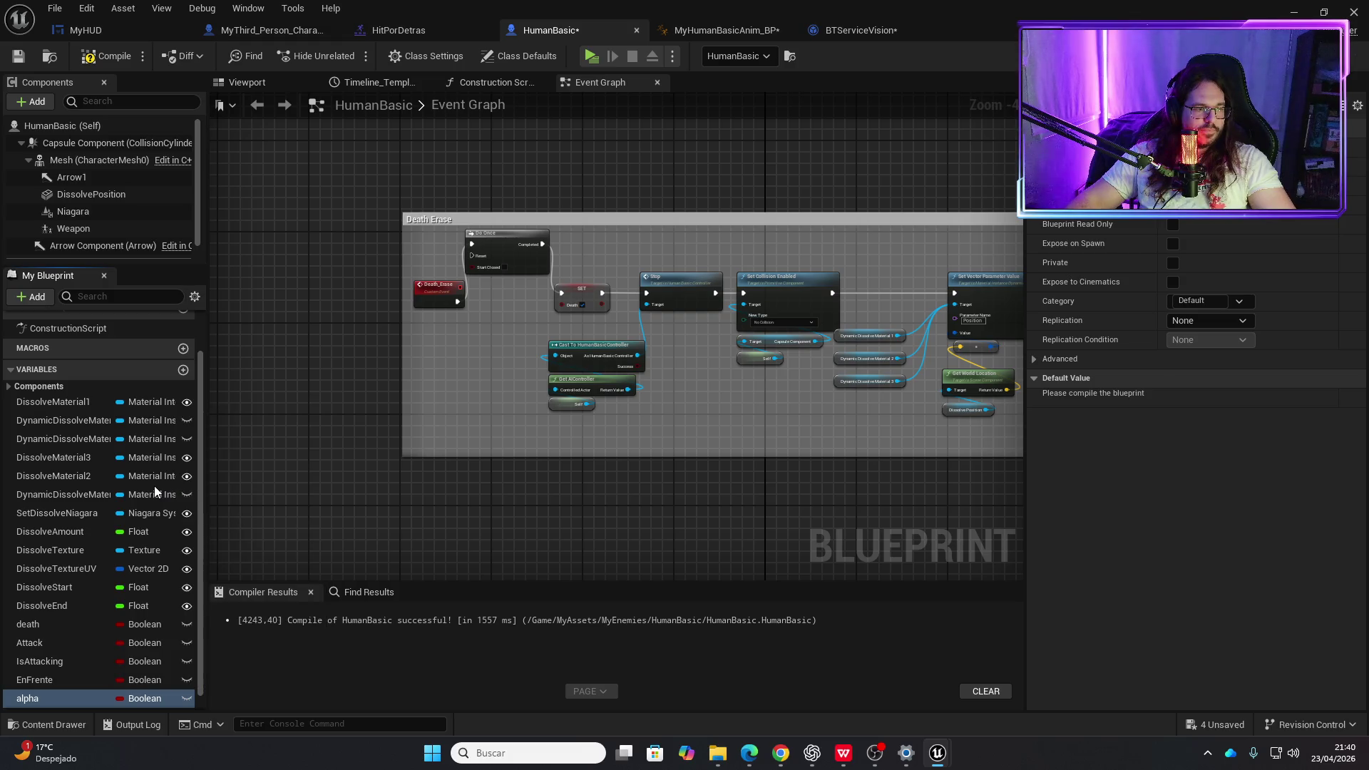
click(105, 56)
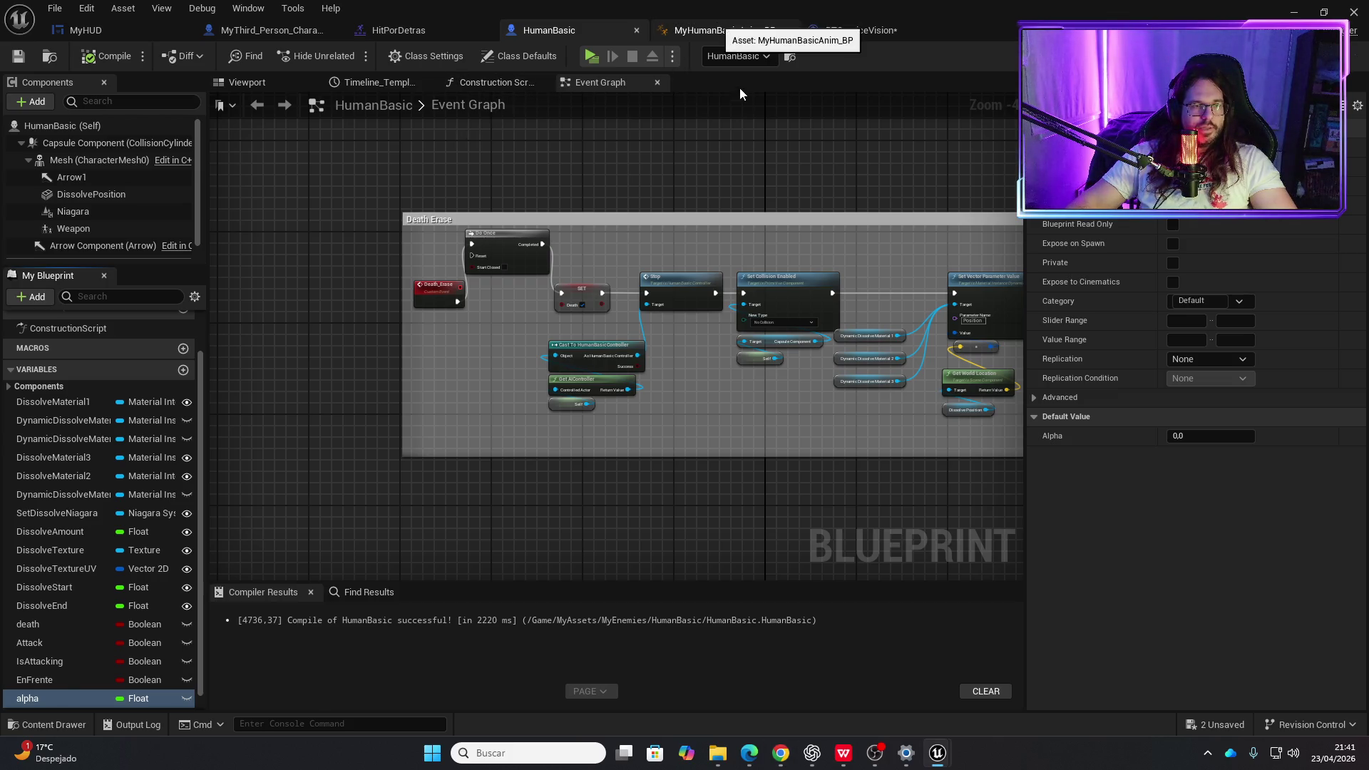
- In MyHumanBasicAnim_BP, add a Get Alpha node from the HumanBasic cast
click(716, 24)
drag(677, 378, 483, 438)
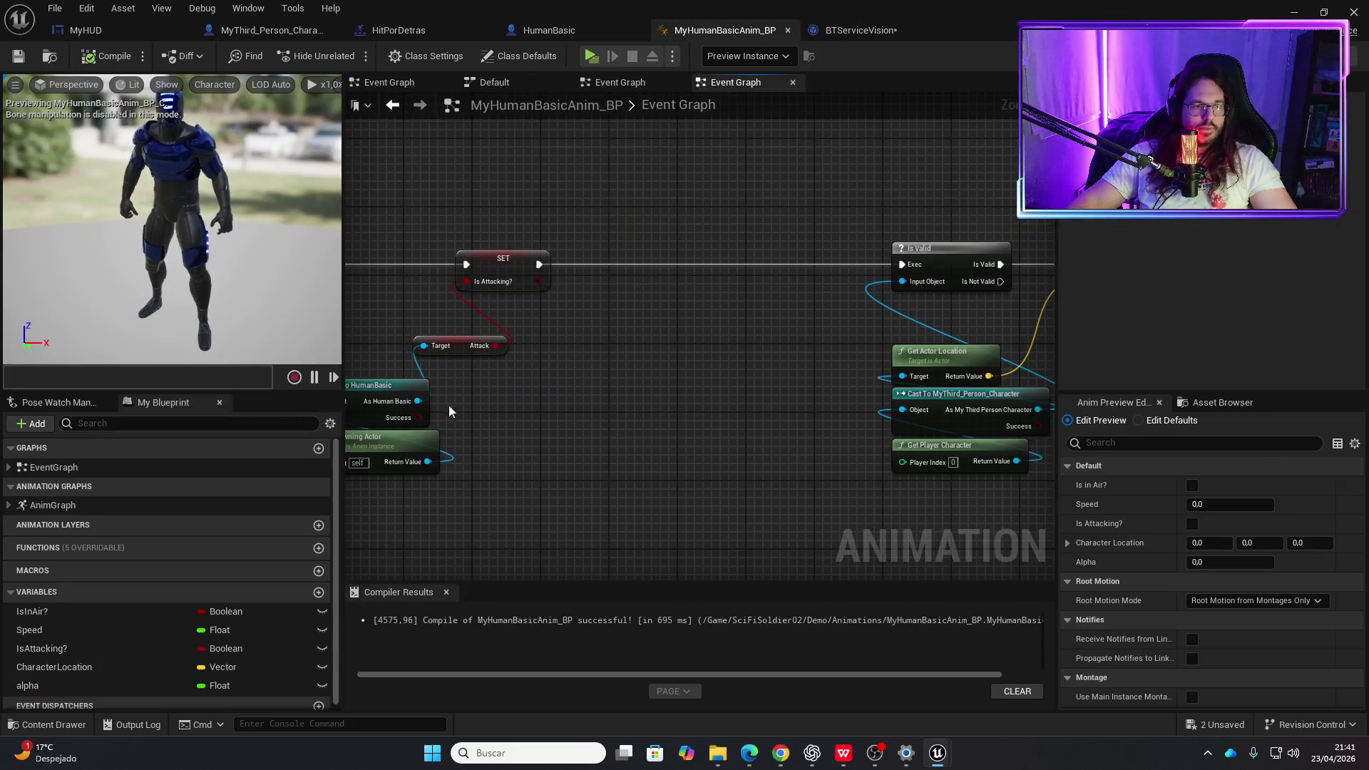
mouse_move(418, 401)
mouse_down()
mouse_move(524, 410)
mouse_move(492, 404)
mouse_up()
text(get alpha)
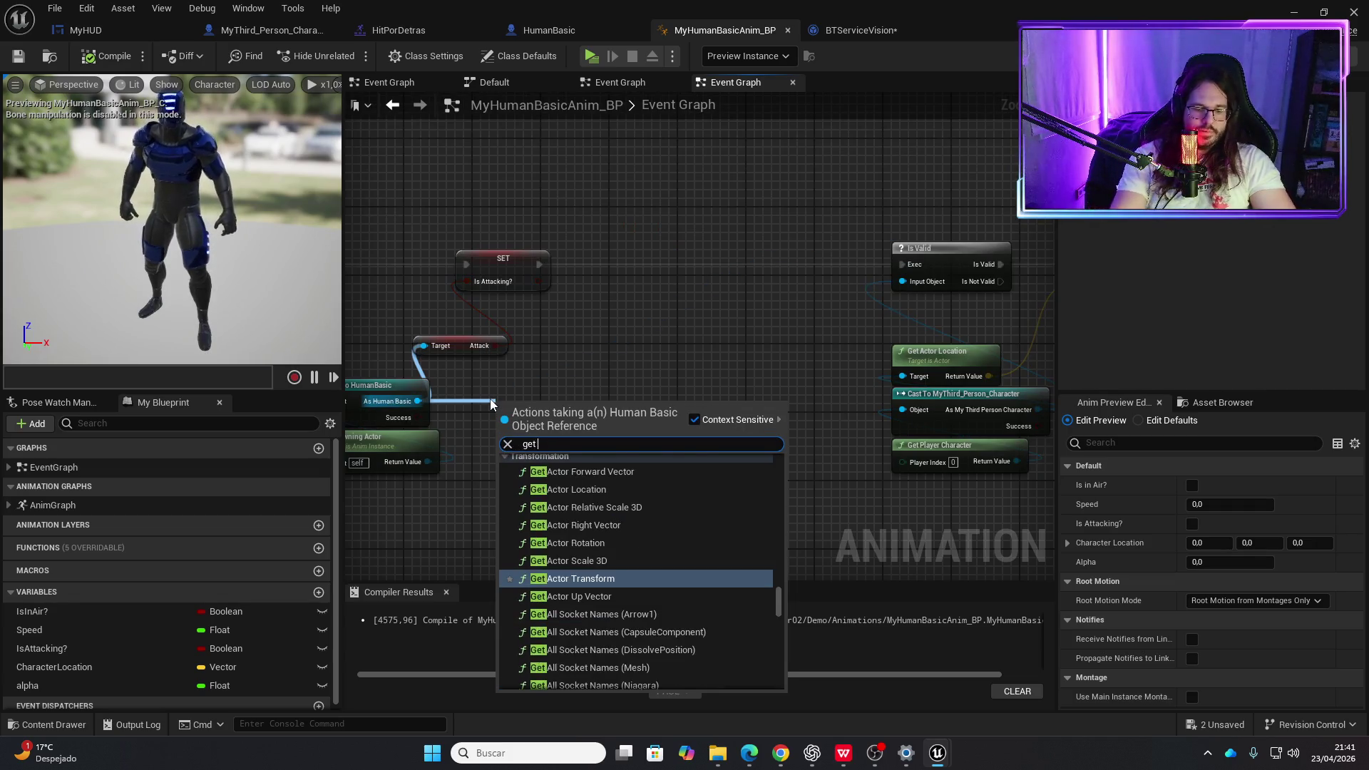
key(Return)
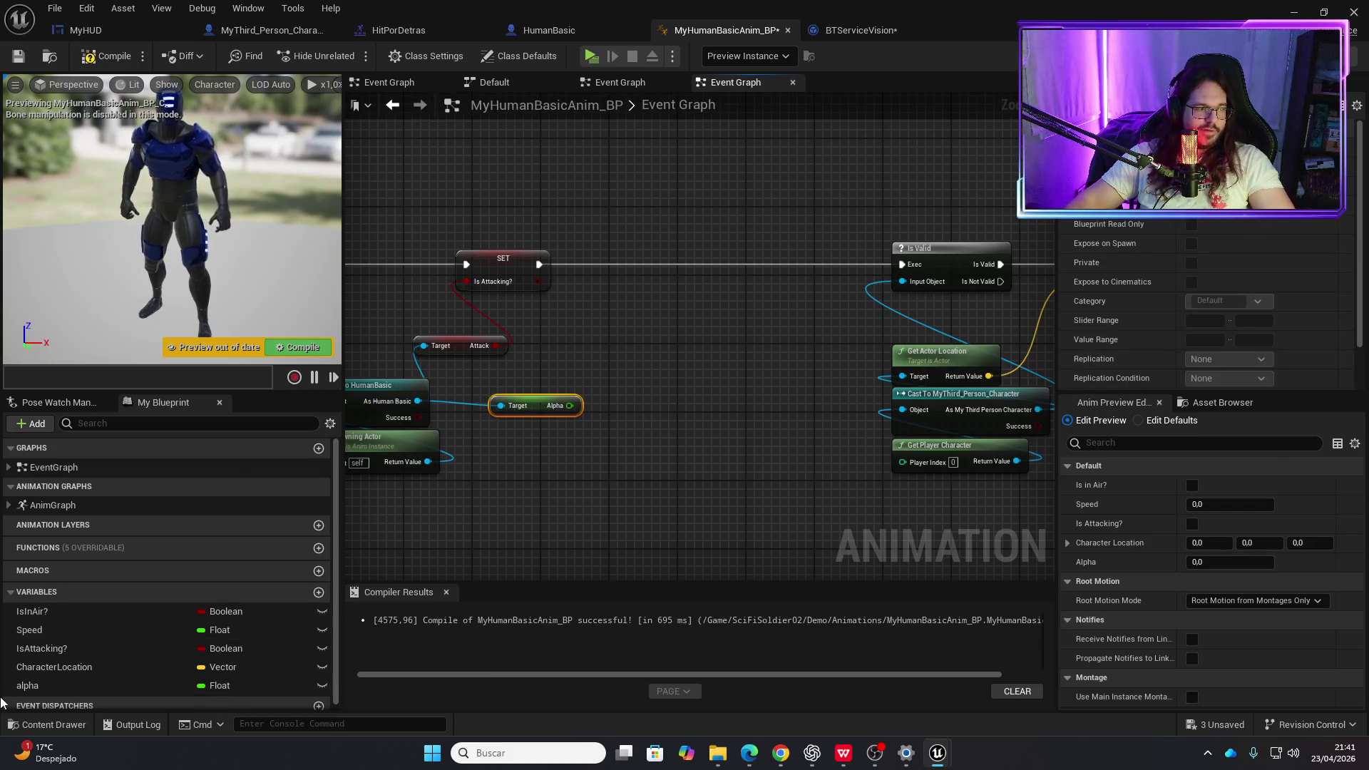
- Set the anim blueprint's alpha from the character's Alpha after Is Attacking, and compile
mouse_move(29, 686)
mouse_down()
mouse_move(107, 663)
mouse_move(611, 251)
mouse_move(614, 265)
mouse_move(620, 251)
mouse_move(902, 264)
mouse_up()
click(648, 288)
drag(660, 253, 677, 269)
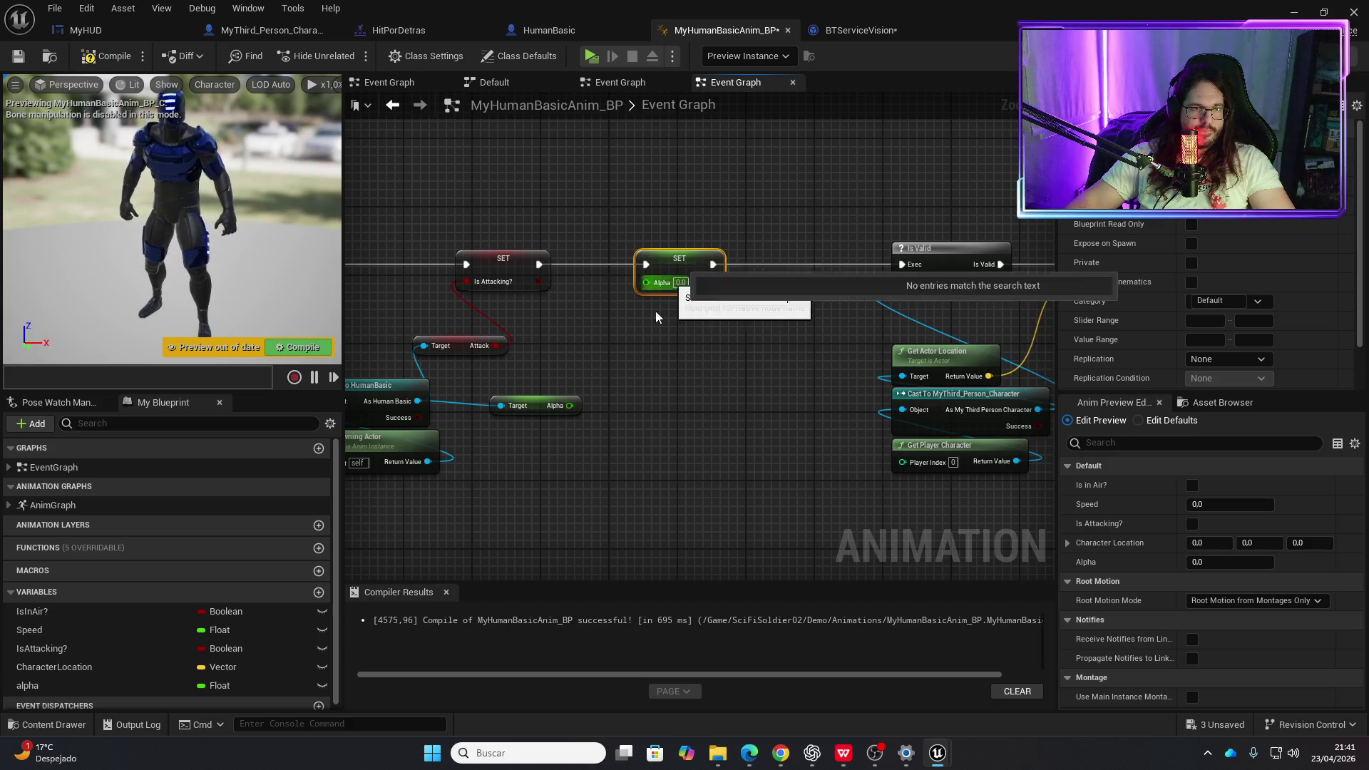
drag(569, 405, 646, 281)
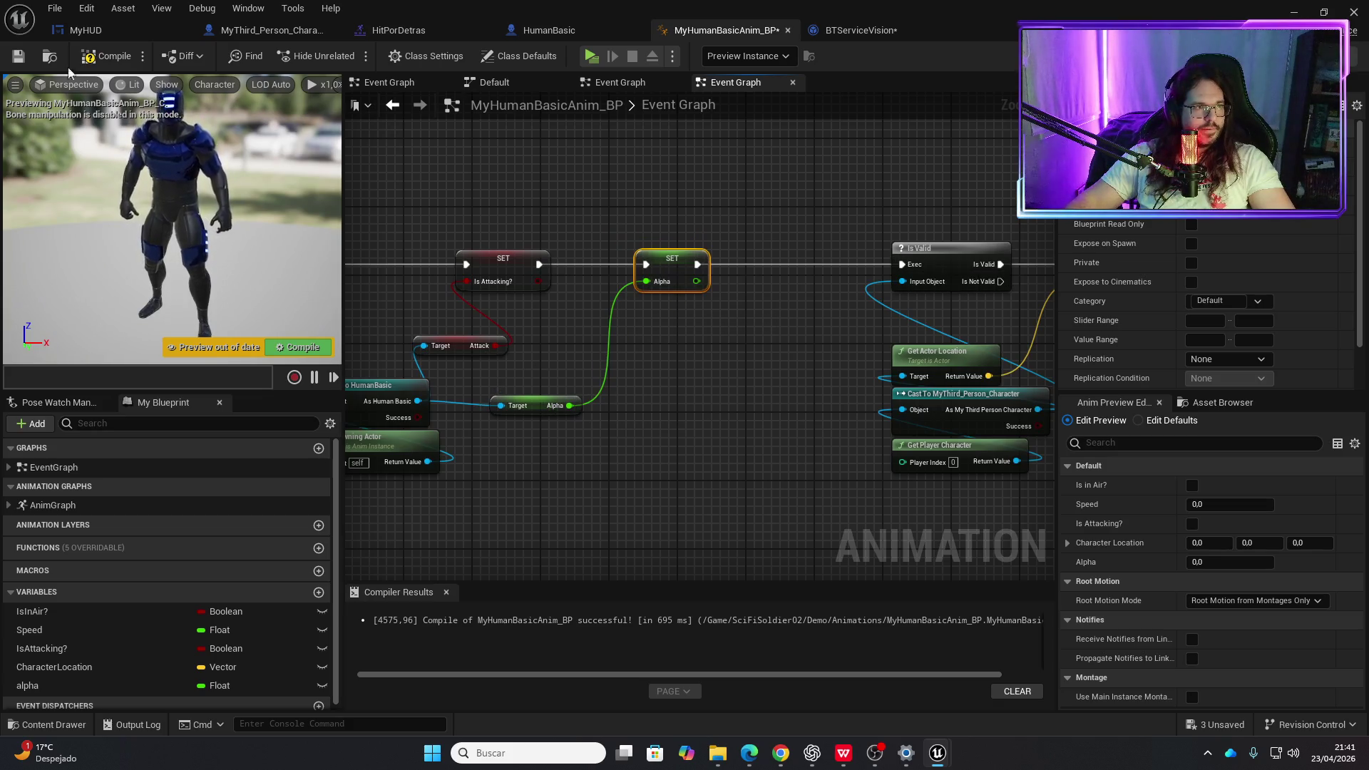
click(106, 62)
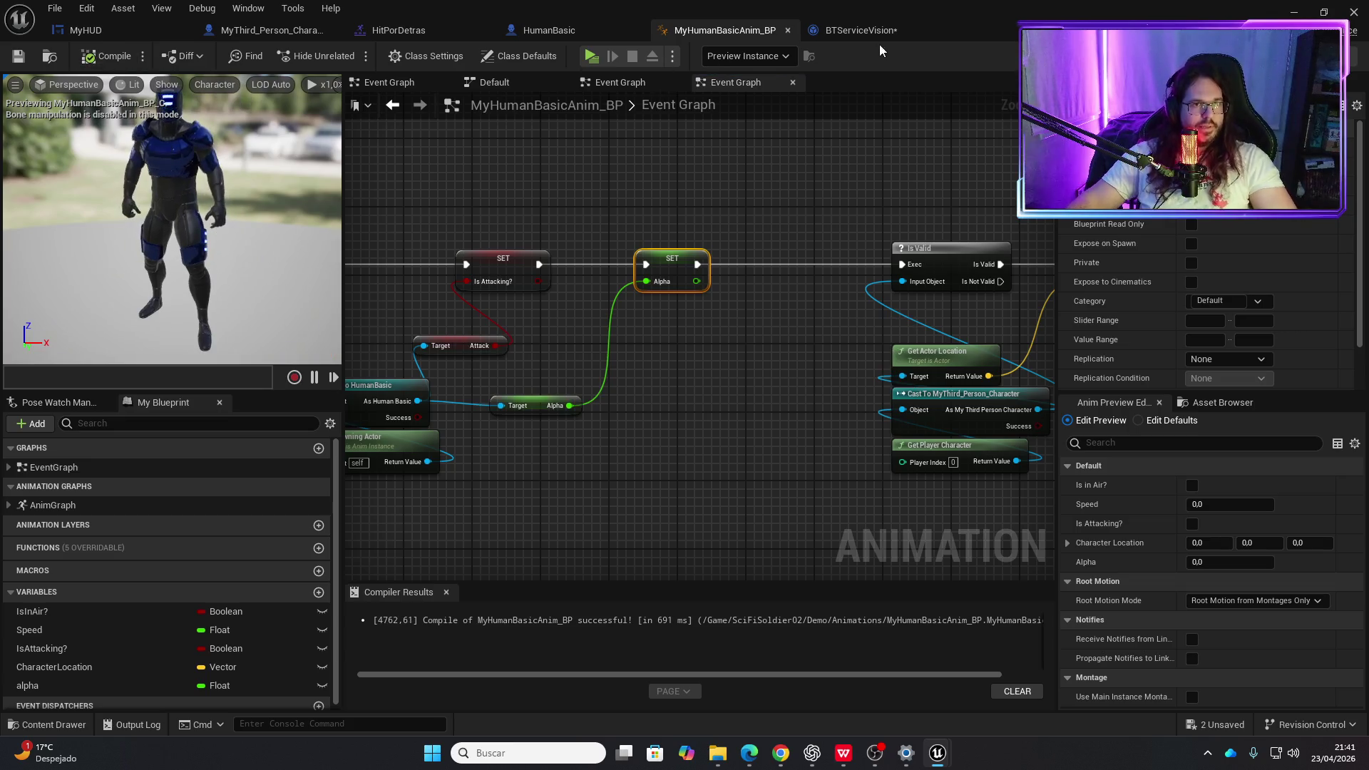
click(864, 32)
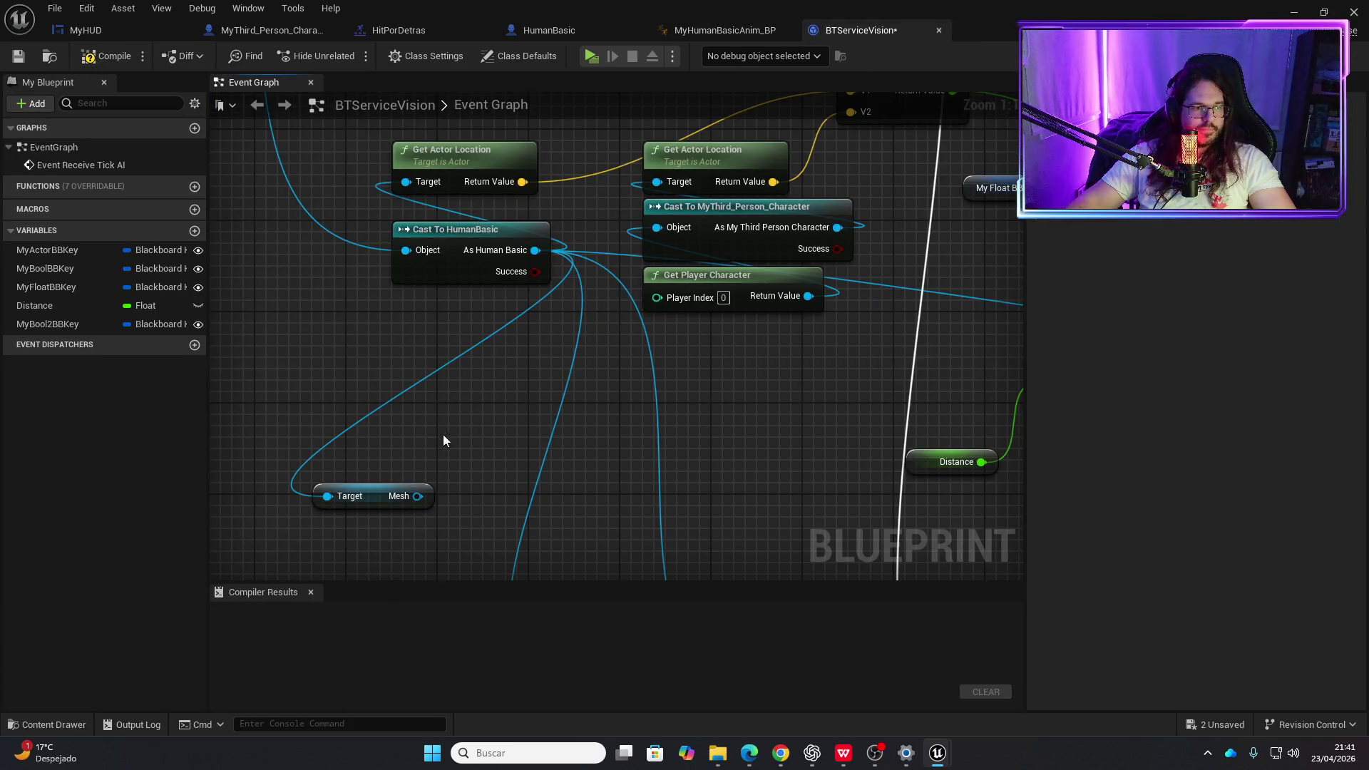
- Delete the Mesh getter and add a Set Alpha node from the Human Basic cast
click(378, 495)
key(Delete)
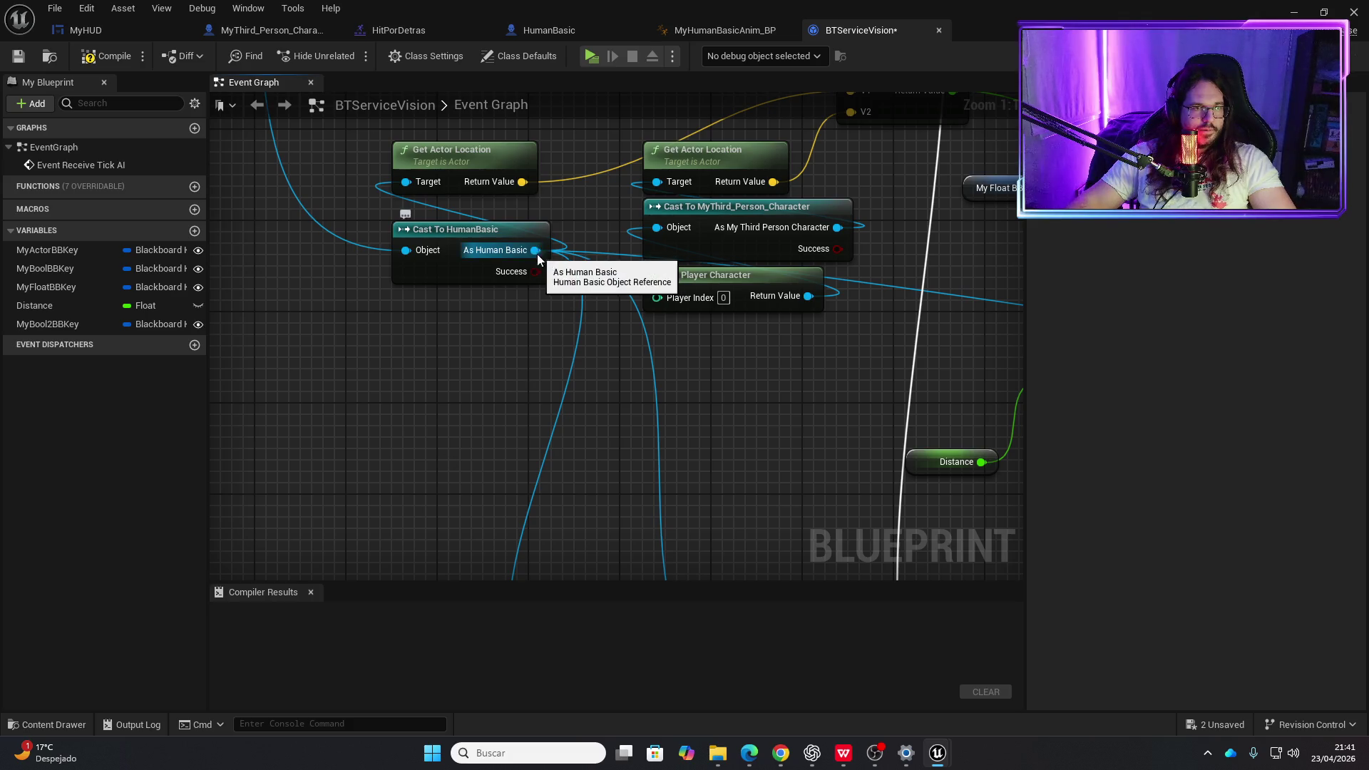
drag(537, 254, 476, 436)
text(set alp)
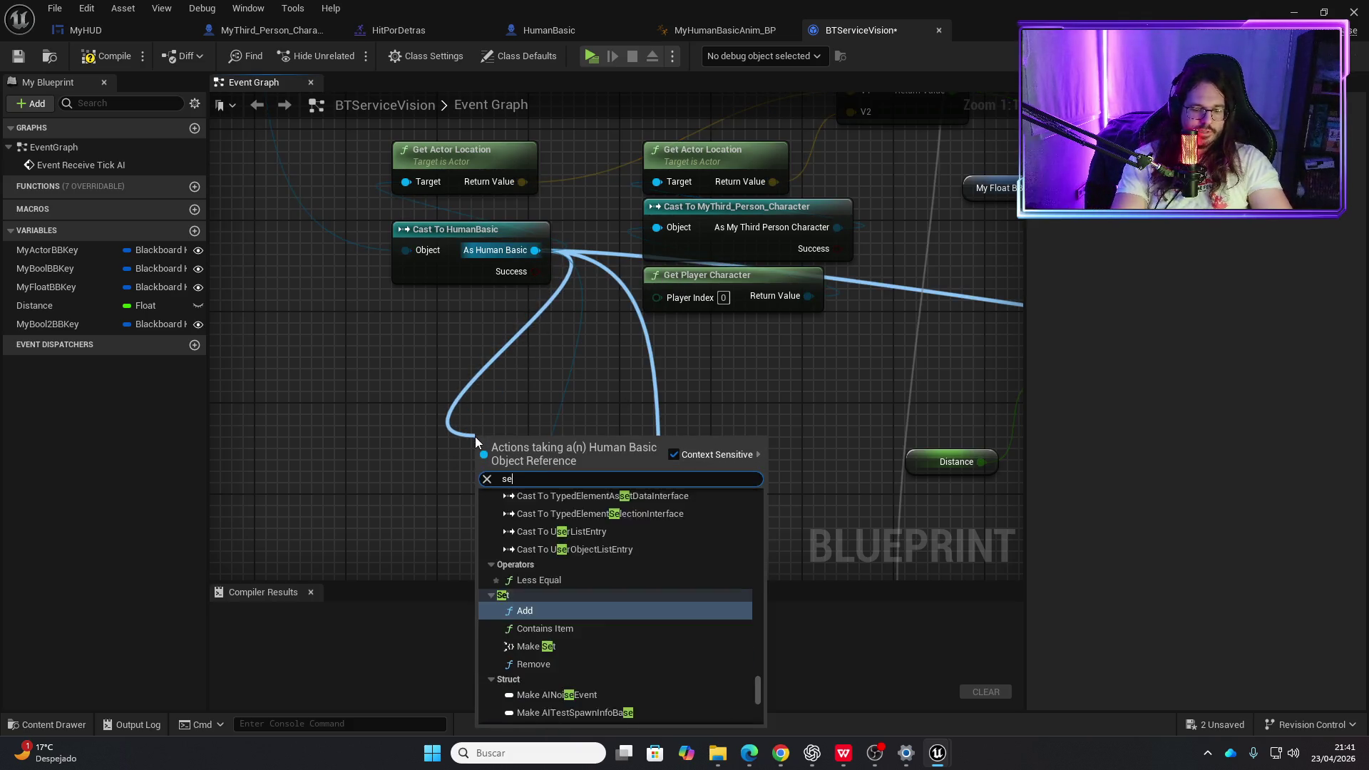
key(Return)
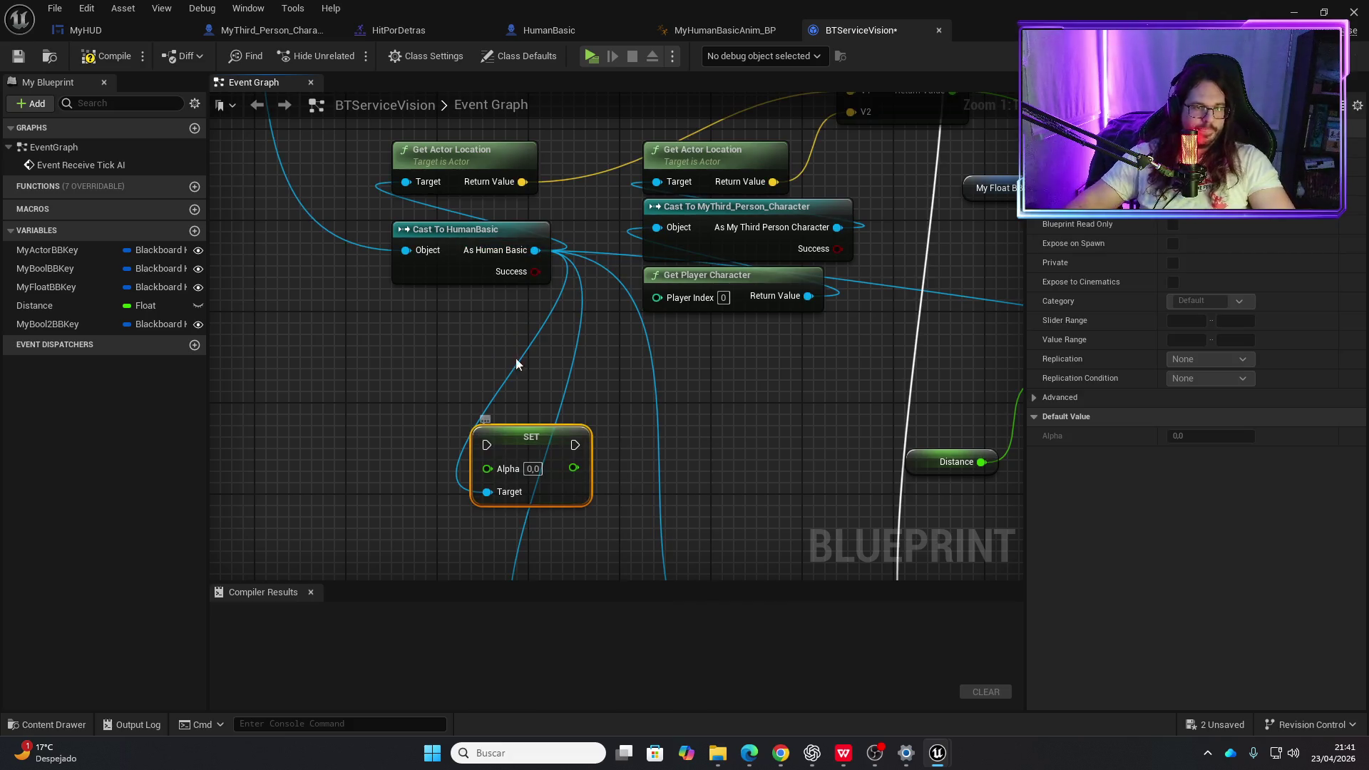
- Add a second Set Alpha from the cast and move it beside the attack logic
drag(540, 263, 532, 271)
drag(421, 431, 425, 430)
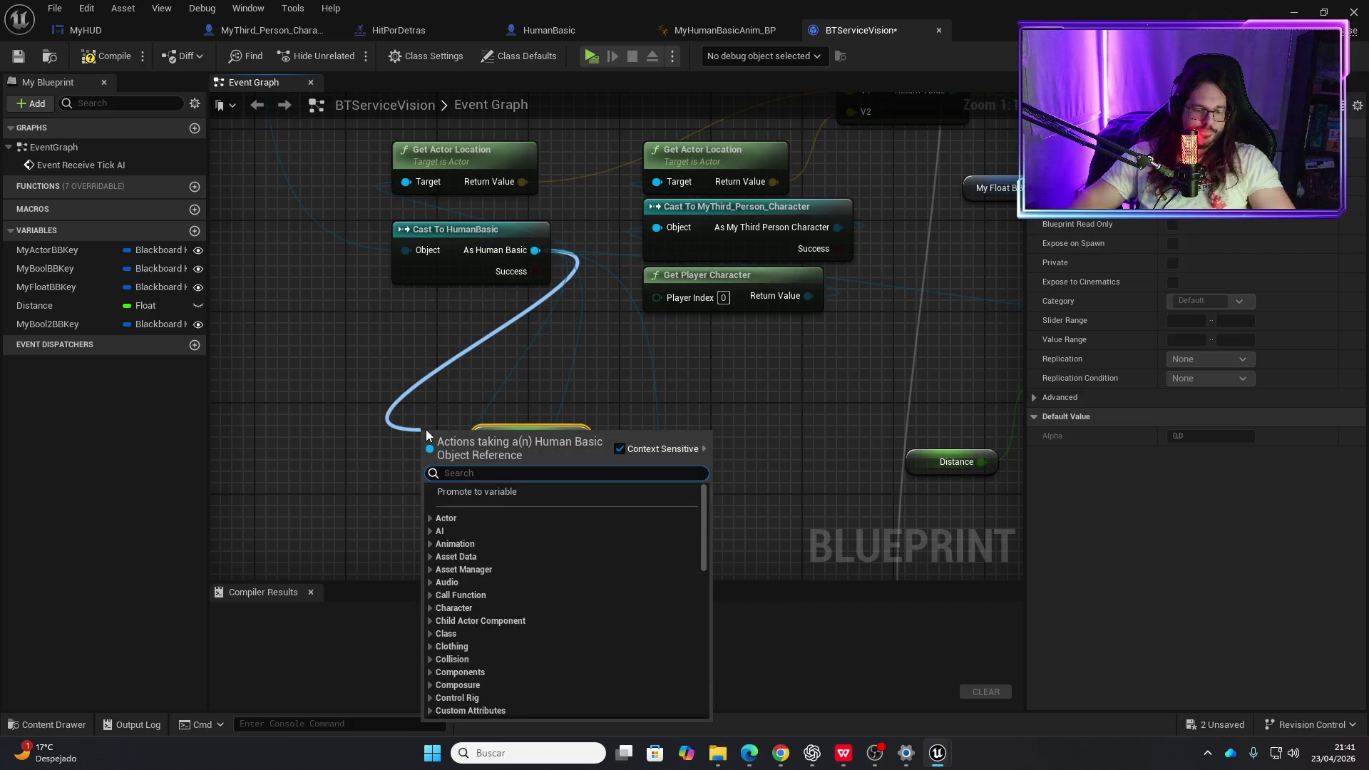
text(set alph)
key(Return)
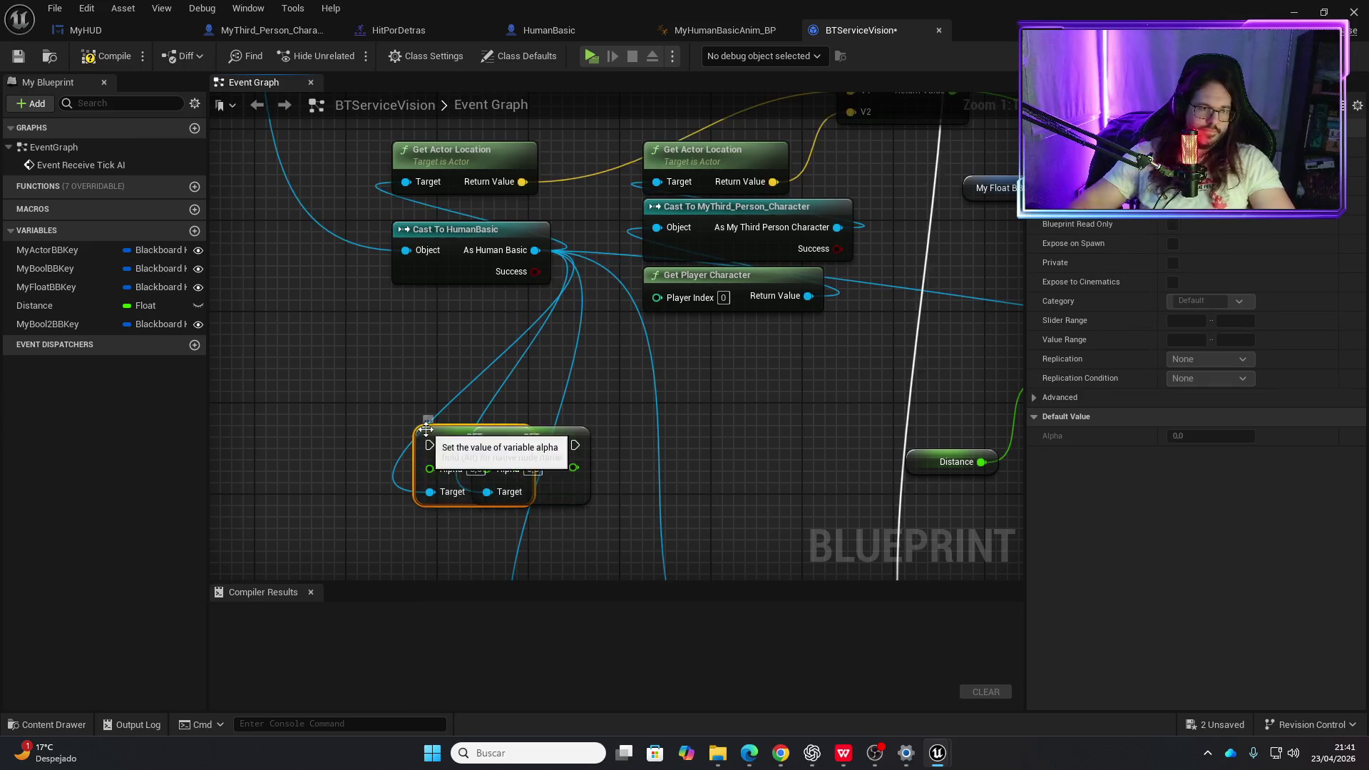
scroll(631, 476, down, 5)
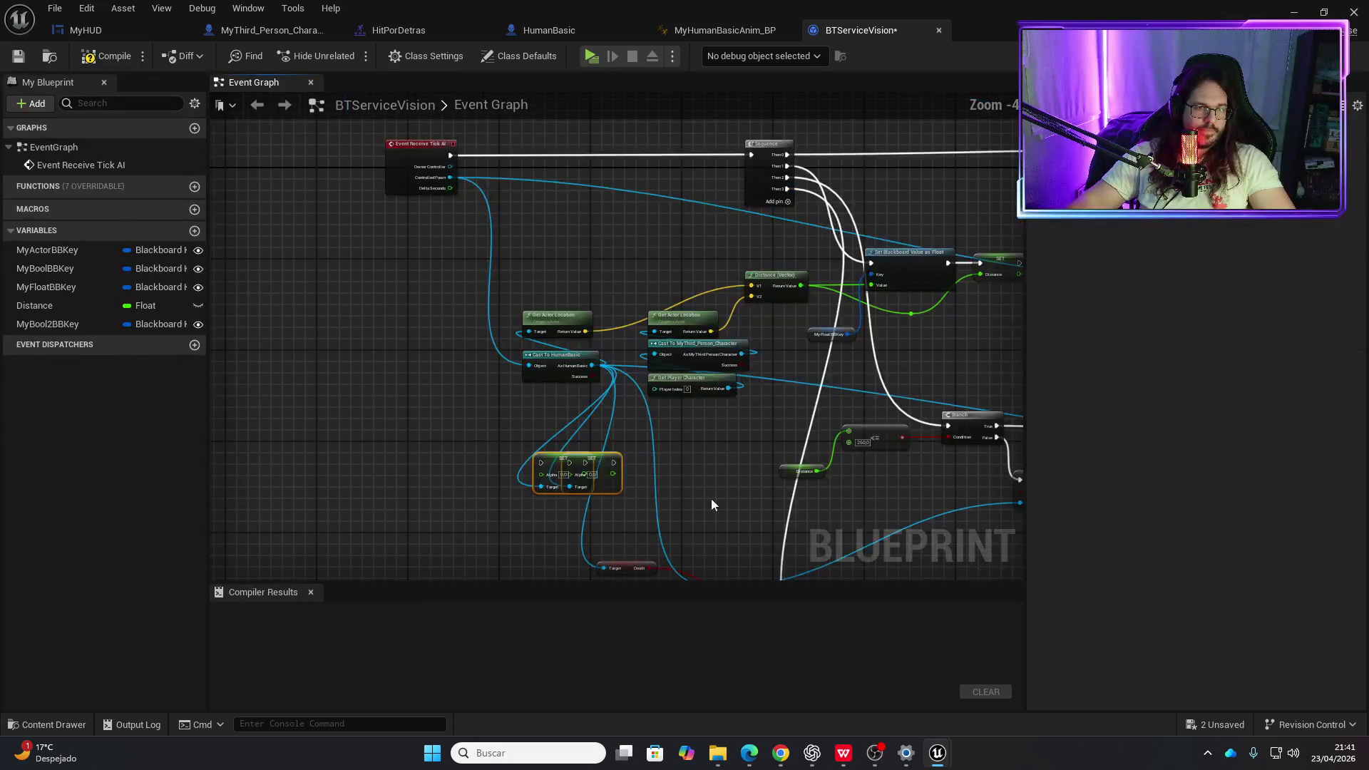
drag(711, 498, 434, 317)
mouse_move(320, 264)
mouse_down()
mouse_move(712, 208)
mouse_move(1063, 240)
mouse_move(1011, 212)
mouse_move(954, 293)
mouse_move(792, 303)
mouse_move(1054, 282)
mouse_move(891, 277)
mouse_move(761, 193)
mouse_move(816, 322)
mouse_up()
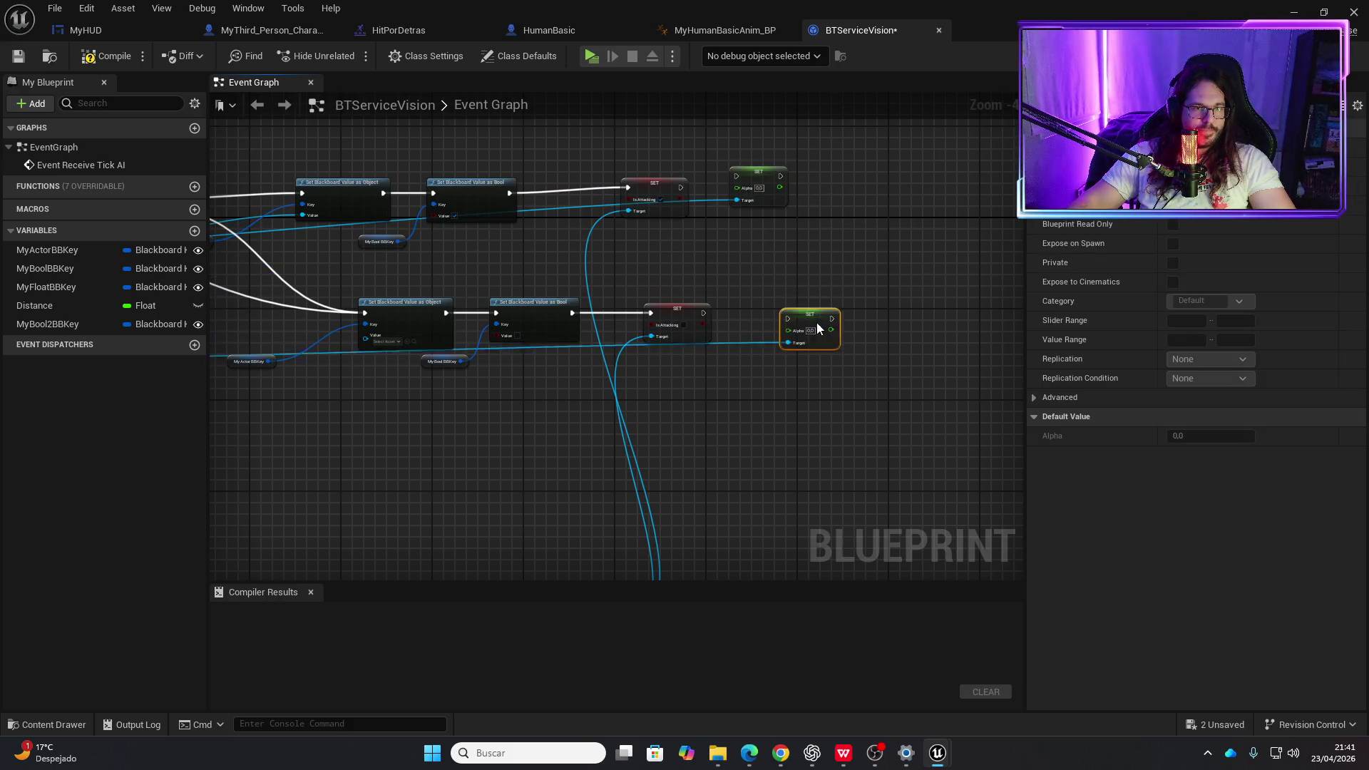
- Move the upper Set Alpha beside the attacking Is Attacking setter
scroll(649, 281, up, 2)
mouse_move(612, 303)
mouse_down()
mouse_move(725, 268)
mouse_move(746, 340)
mouse_up()
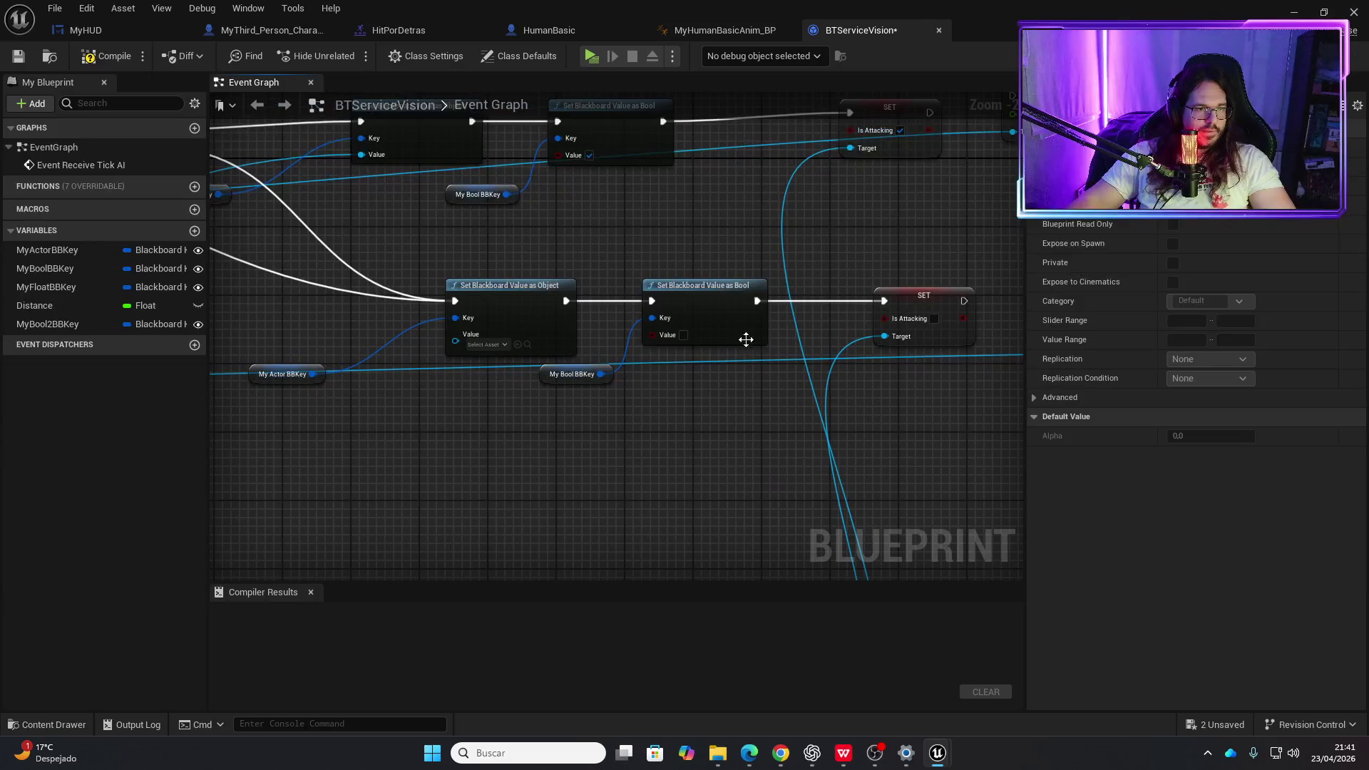
mouse_move(430, 405)
mouse_down()
mouse_move(407, 375)
mouse_move(547, 291)
mouse_up()
mouse_move(279, 427)
mouse_down()
mouse_move(601, 352)
mouse_move(857, 357)
mouse_up()
mouse_move(788, 439)
mouse_down()
mouse_move(442, 421)
mouse_move(648, 271)
mouse_move(583, 397)
mouse_up()
scroll(542, 342, up, 2)
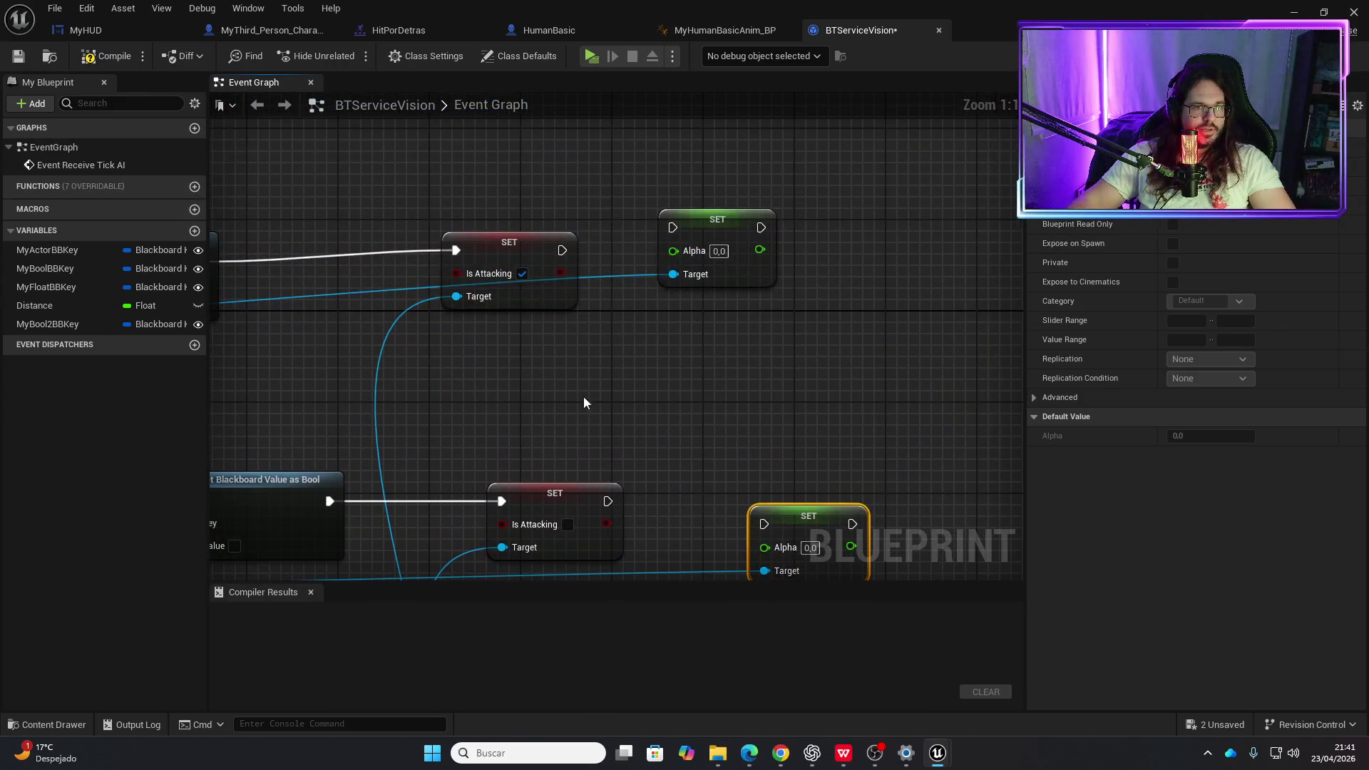
click(718, 266)
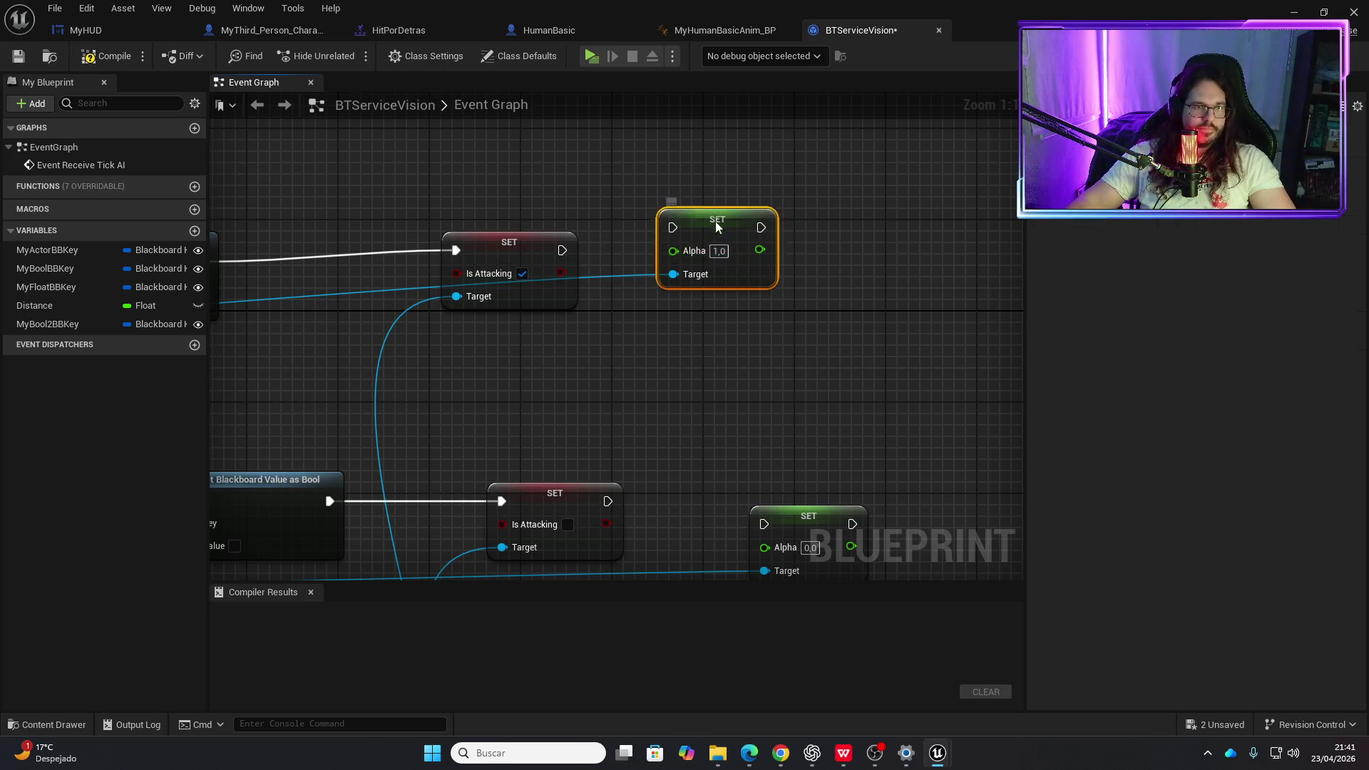
drag(718, 266, 704, 288)
- Chain Set Alpha (1.0 attacking, 0.0 otherwise) after the Is Attacking setters and compile
drag(562, 250, 576, 255)
scroll(663, 255, down, 4)
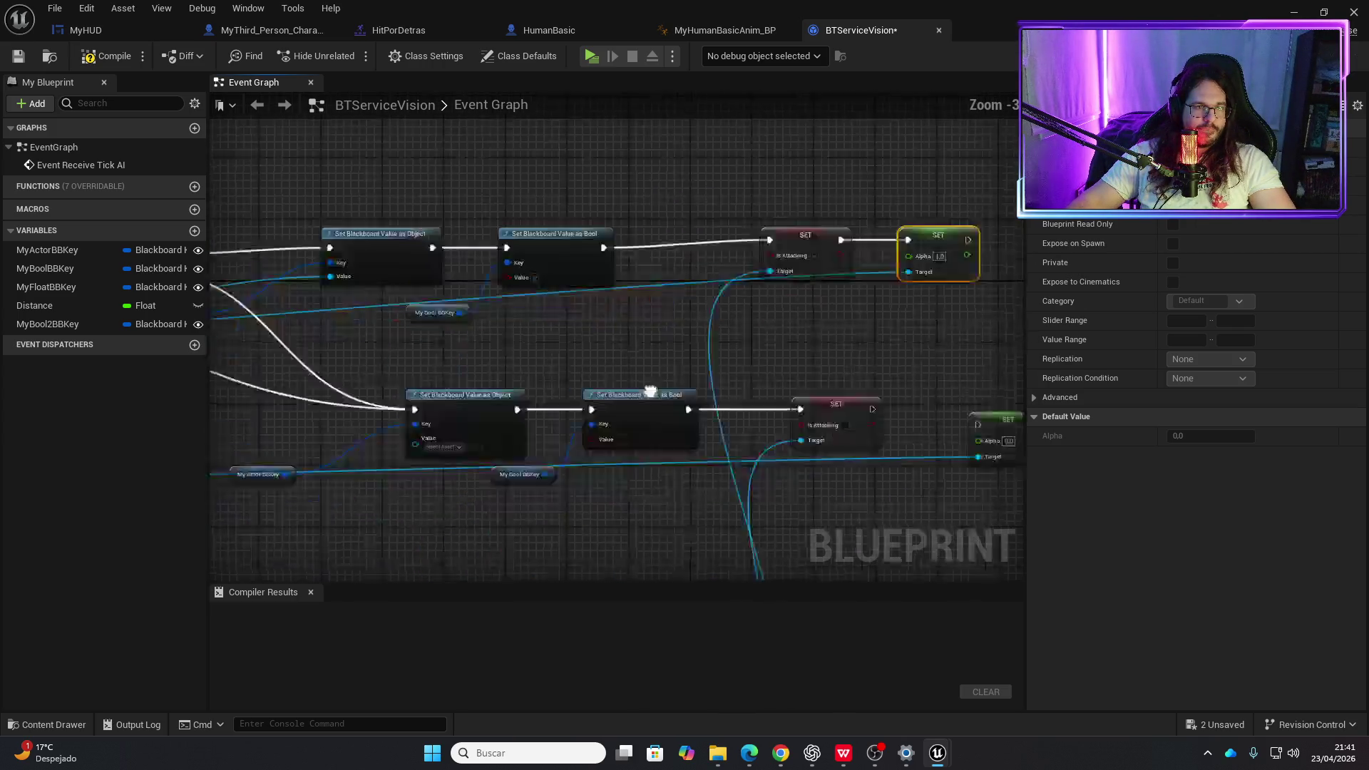
mouse_move(663, 255)
mouse_down()
mouse_move(914, 345)
mouse_move(718, 290)
mouse_move(417, 333)
mouse_move(575, 337)
mouse_move(520, 312)
mouse_move(627, 318)
mouse_move(611, 303)
mouse_up()
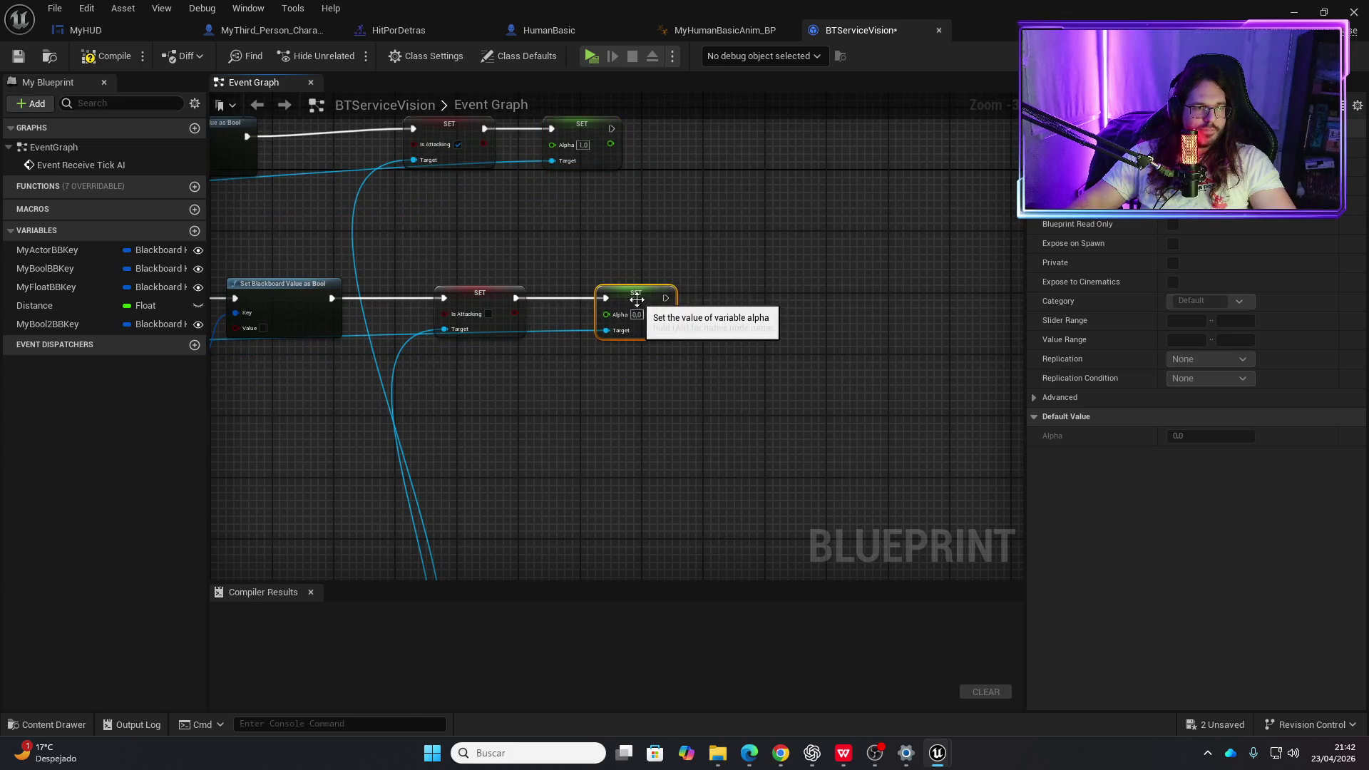
click(115, 59)
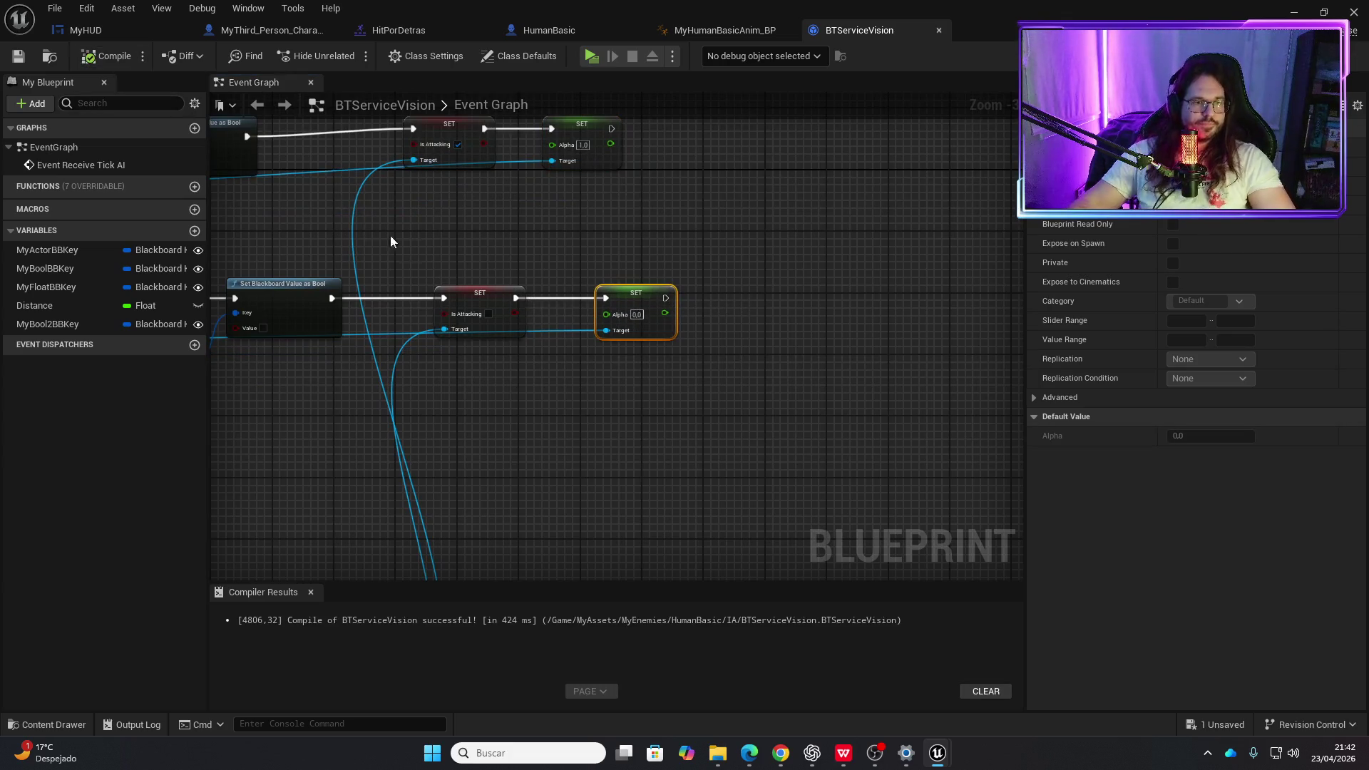
- Launch a standalone play-test of Eraser_Project with the enemy in the level
click(591, 56)
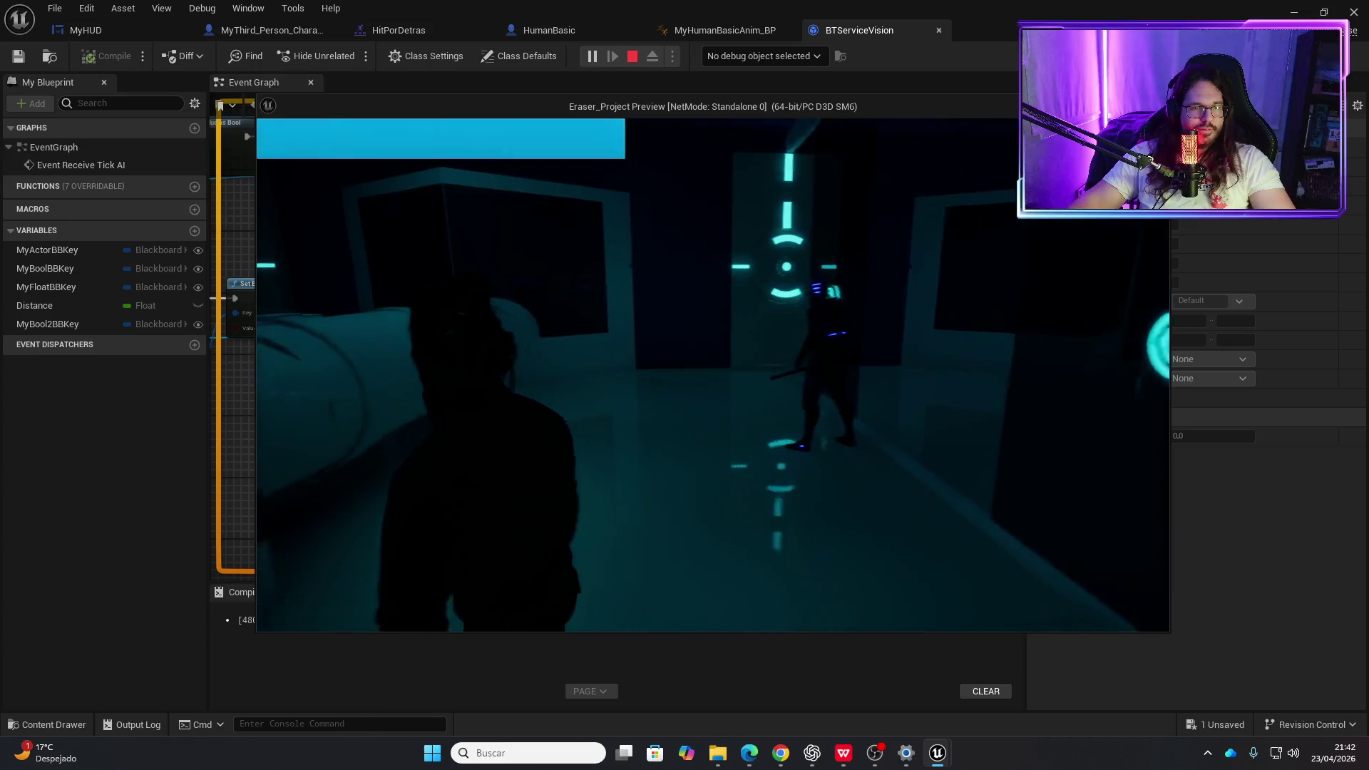
- Stop the play-in-editor session to return to BTServiceVision's Event Graph
key(Escape)
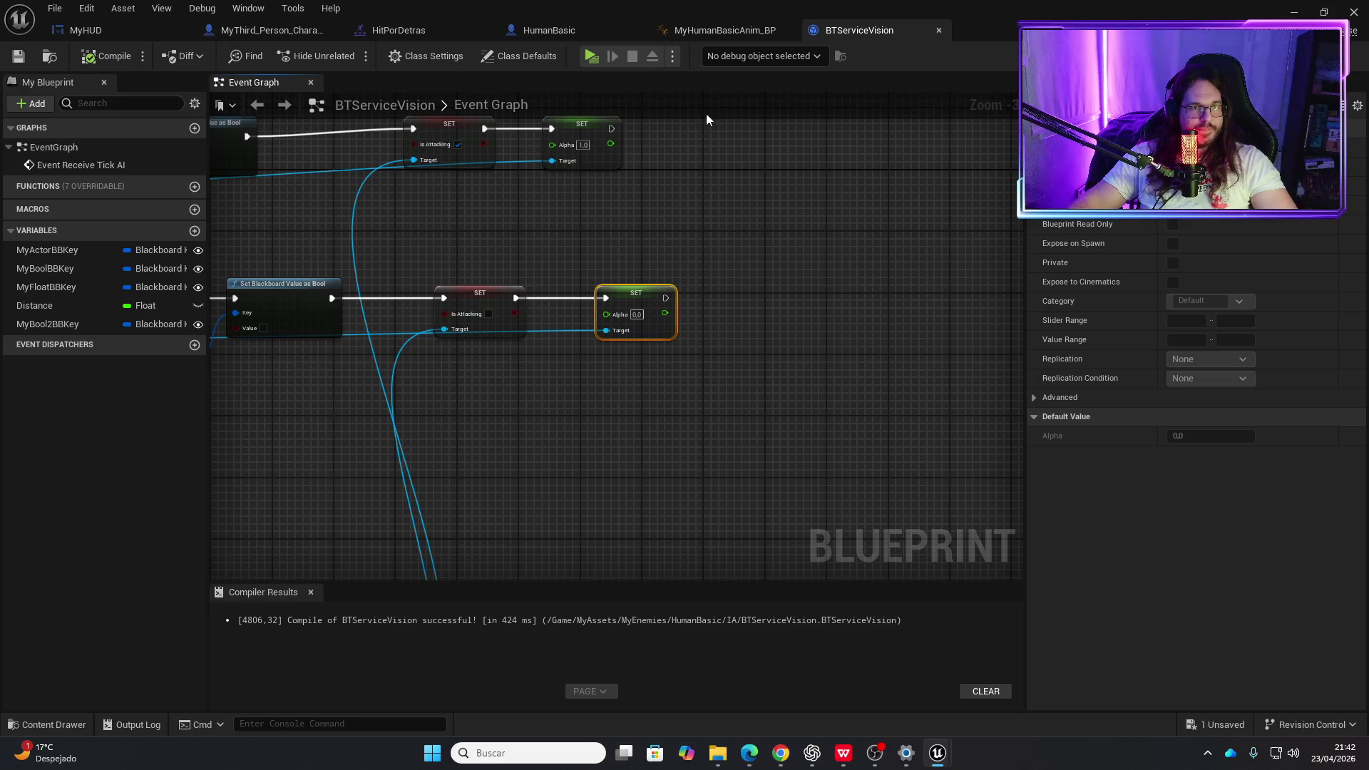
- Return to MyHumanBasicAnim_BP's AnimGraph and shift the final pose nodes right to make room
click(724, 30)
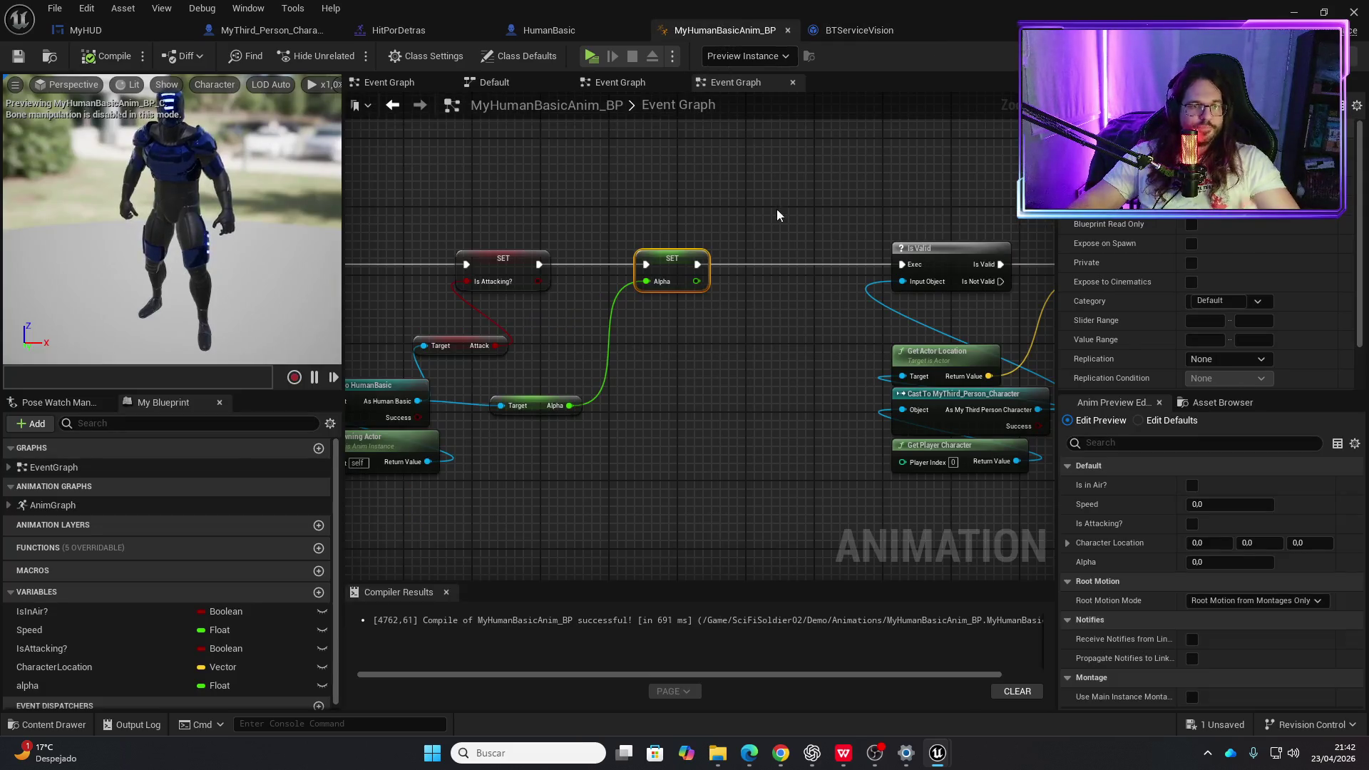
drag(822, 378, 625, 273)
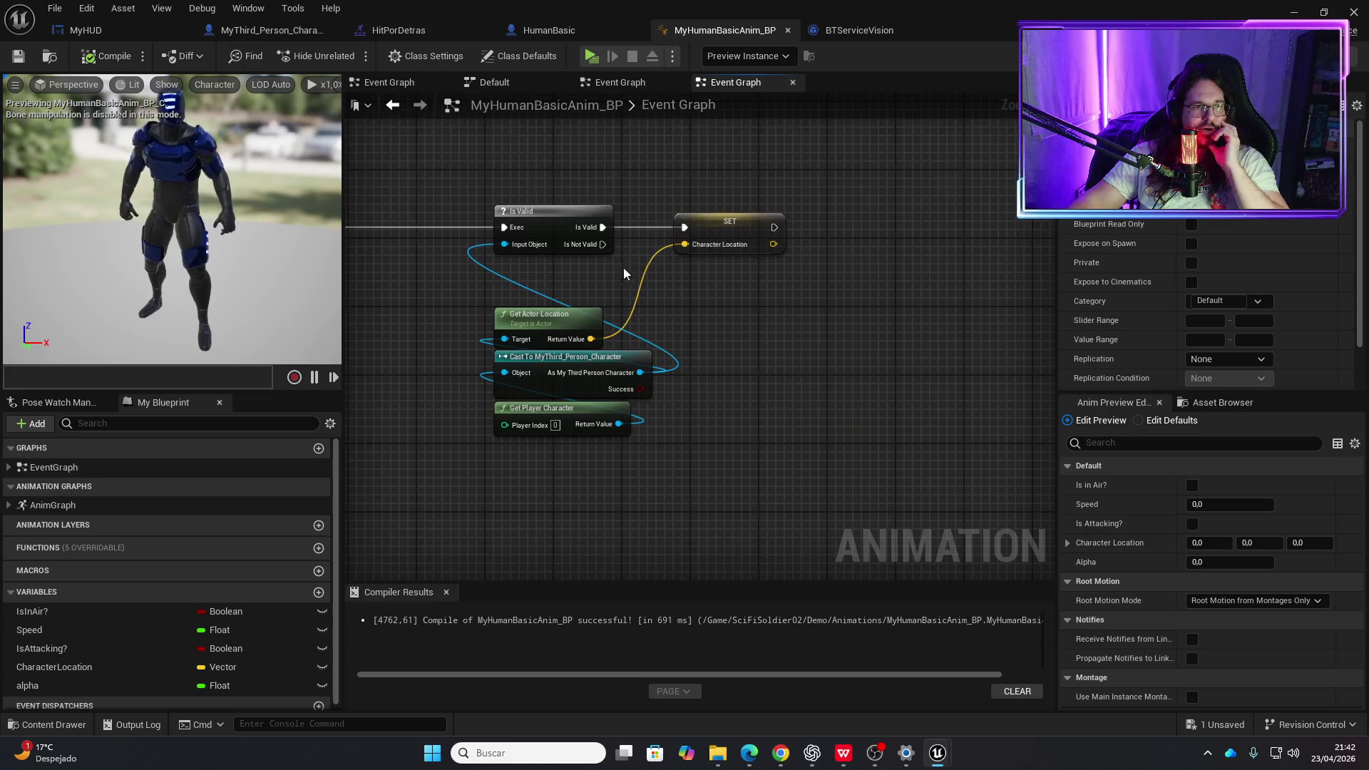
click(59, 473)
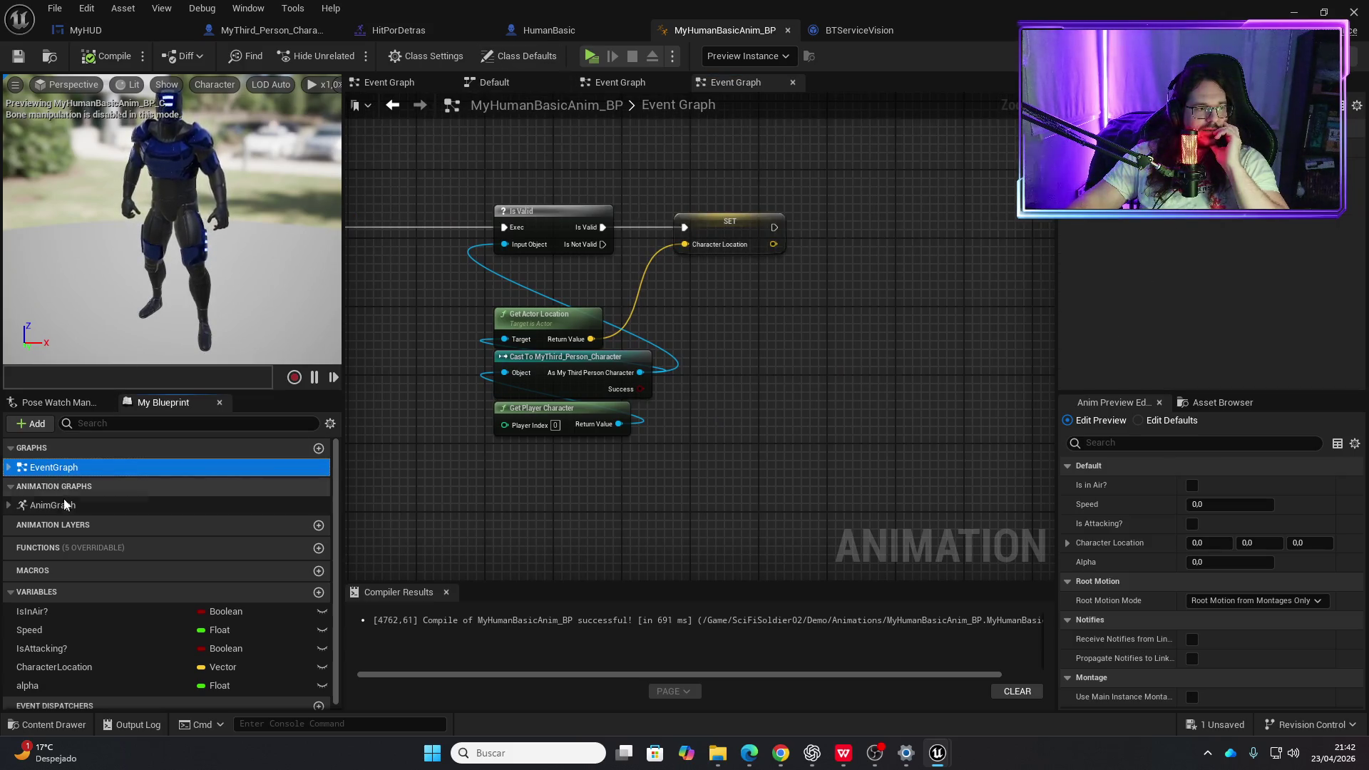
double_click(65, 504)
click(739, 295)
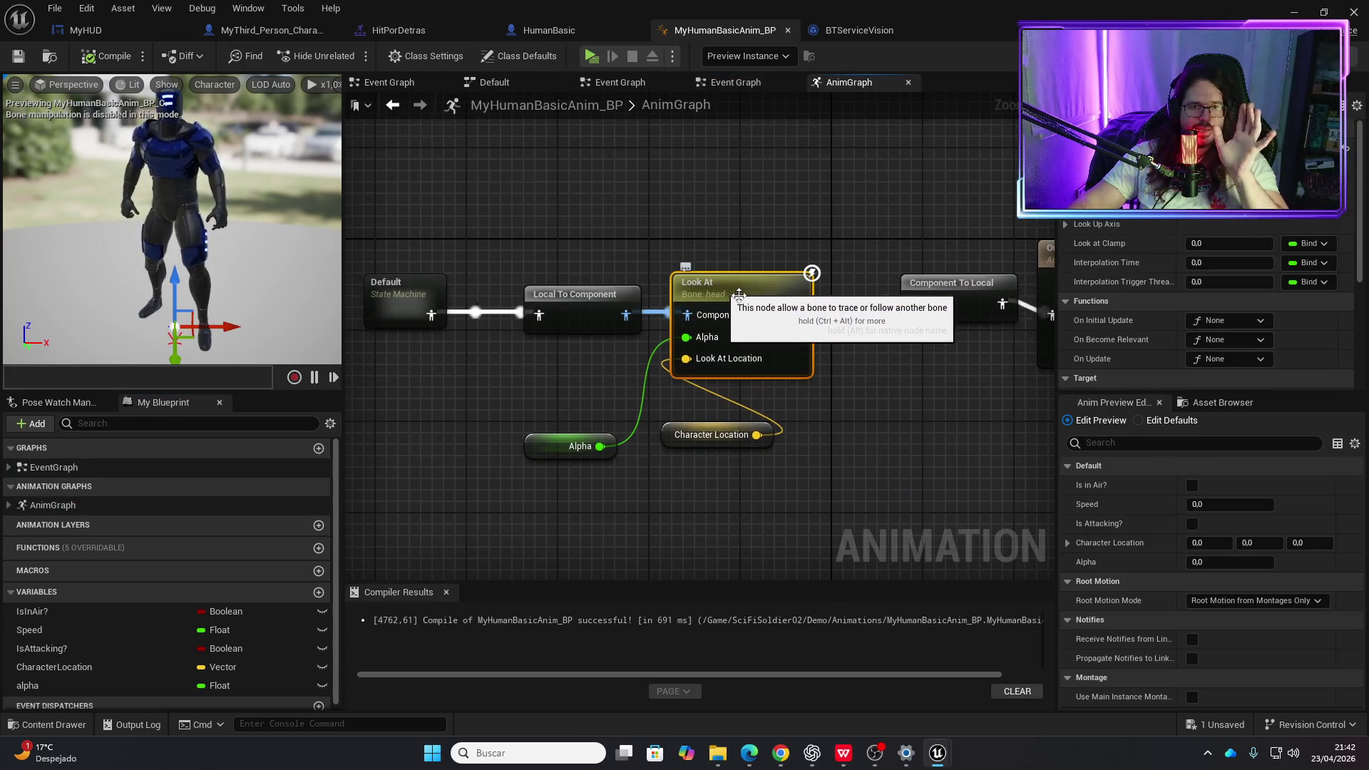
mouse_move(740, 294)
mouse_down()
mouse_move(765, 346)
mouse_move(676, 388)
mouse_up()
scroll(764, 346, down, 1)
click(813, 235)
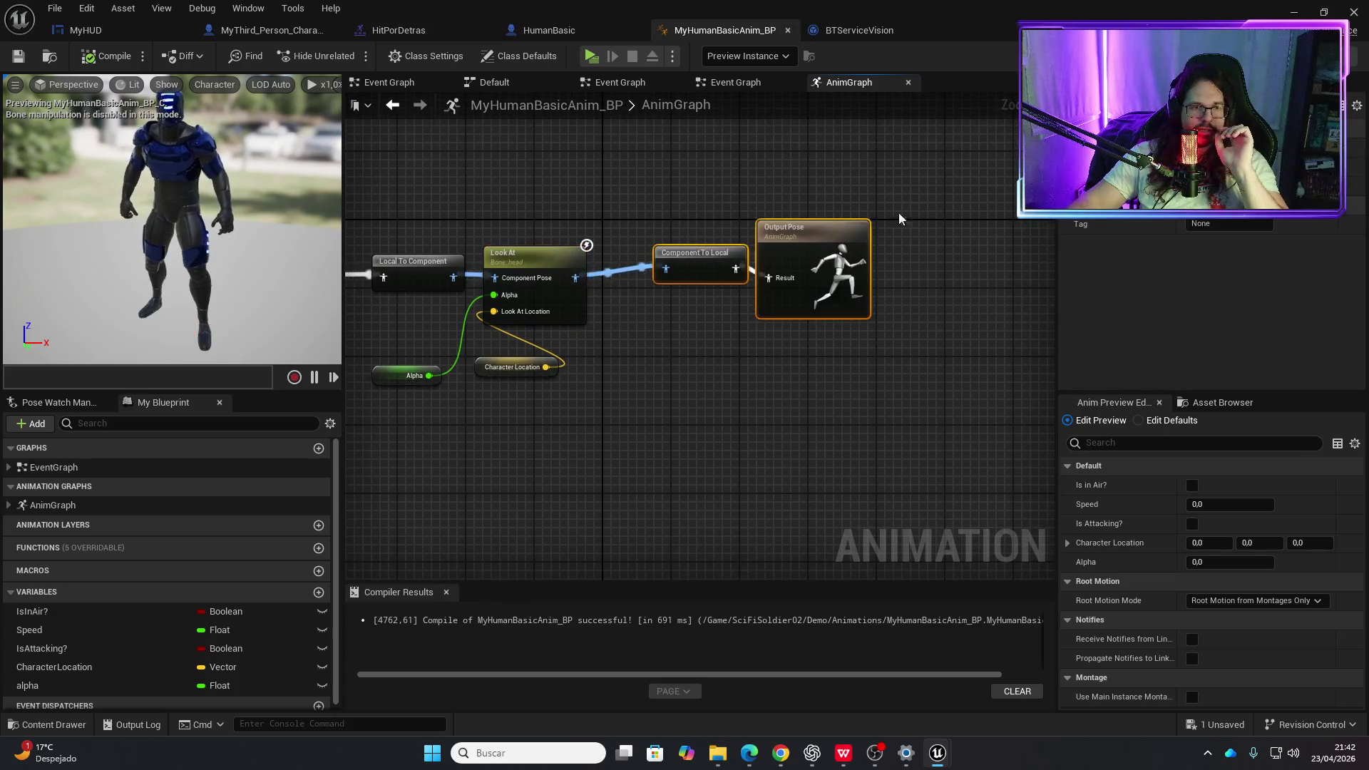
drag(791, 243, 972, 252)
- Duplicate the Look At node into the chain with bone neck_01, alpha and Character Location, and compile
click(543, 268)
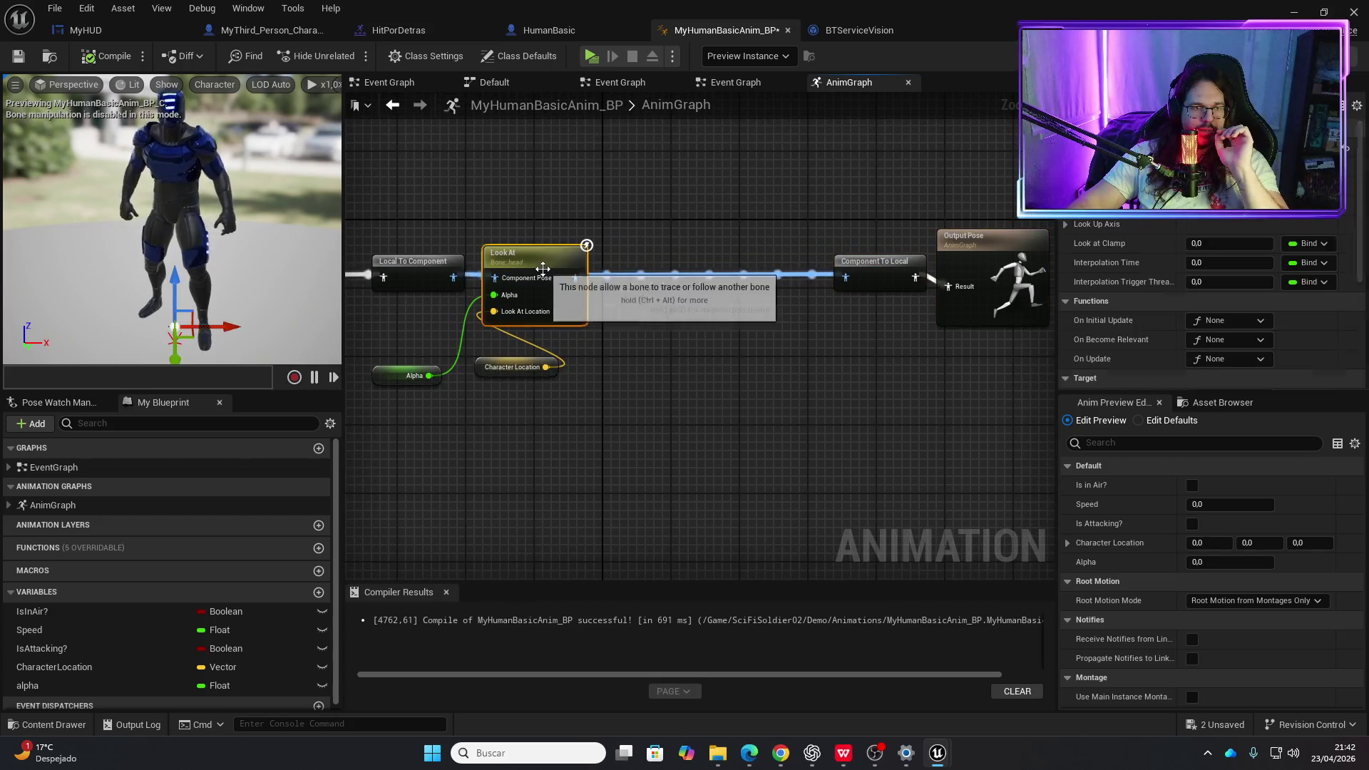
key(ctrl+c)
key(ctrl+v)
mouse_move(695, 348)
mouse_down()
mouse_move(696, 275)
mouse_move(671, 247)
mouse_up()
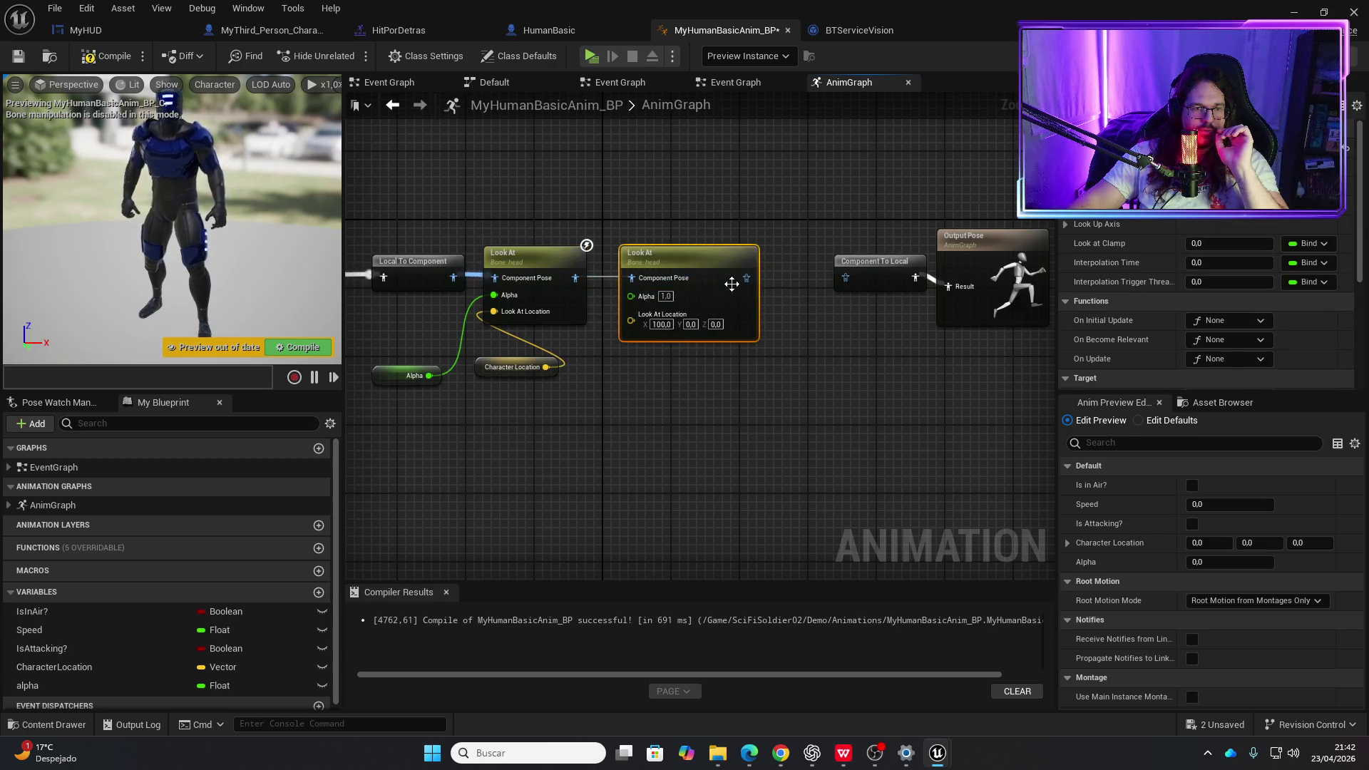
drag(845, 282, 846, 278)
mouse_move(545, 366)
mouse_down()
mouse_move(642, 357)
mouse_move(630, 317)
mouse_up()
drag(430, 383, 648, 307)
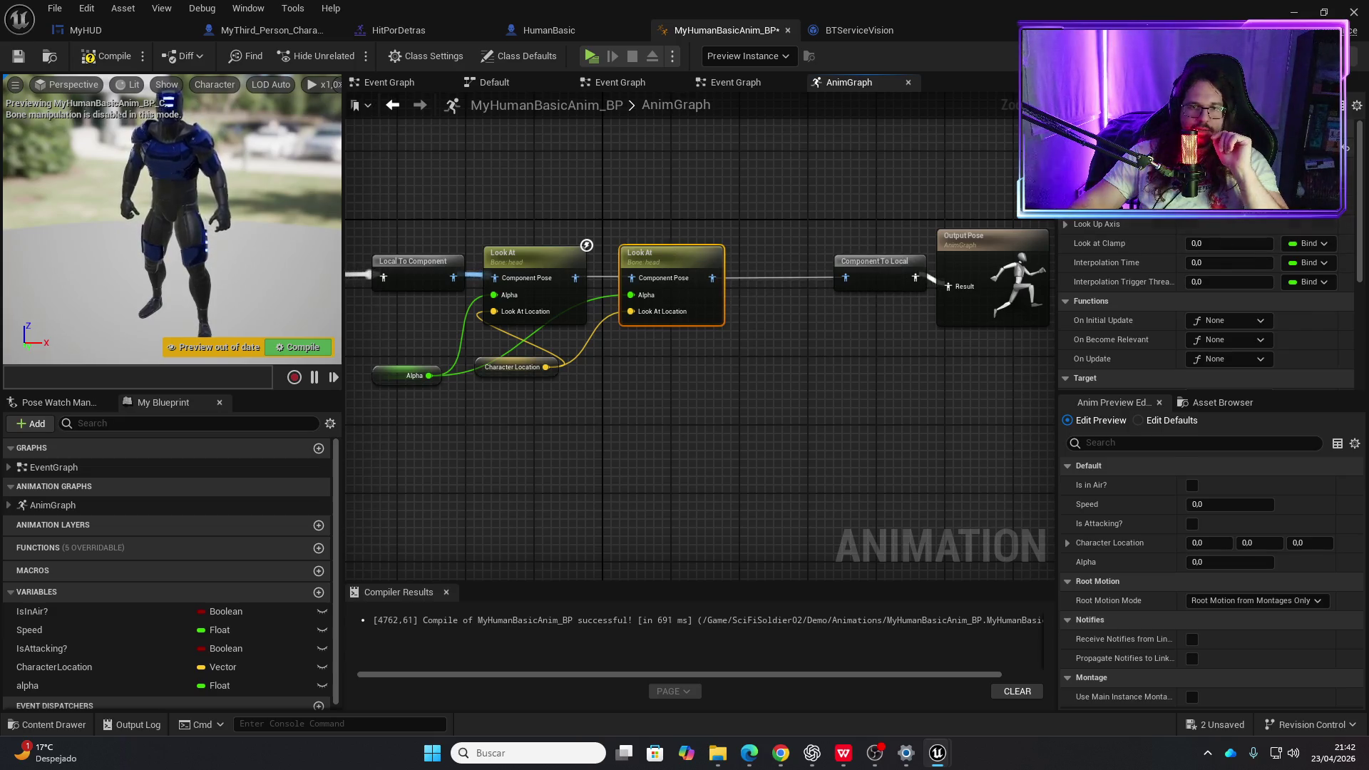
click(1255, 180)
text(neck_01)
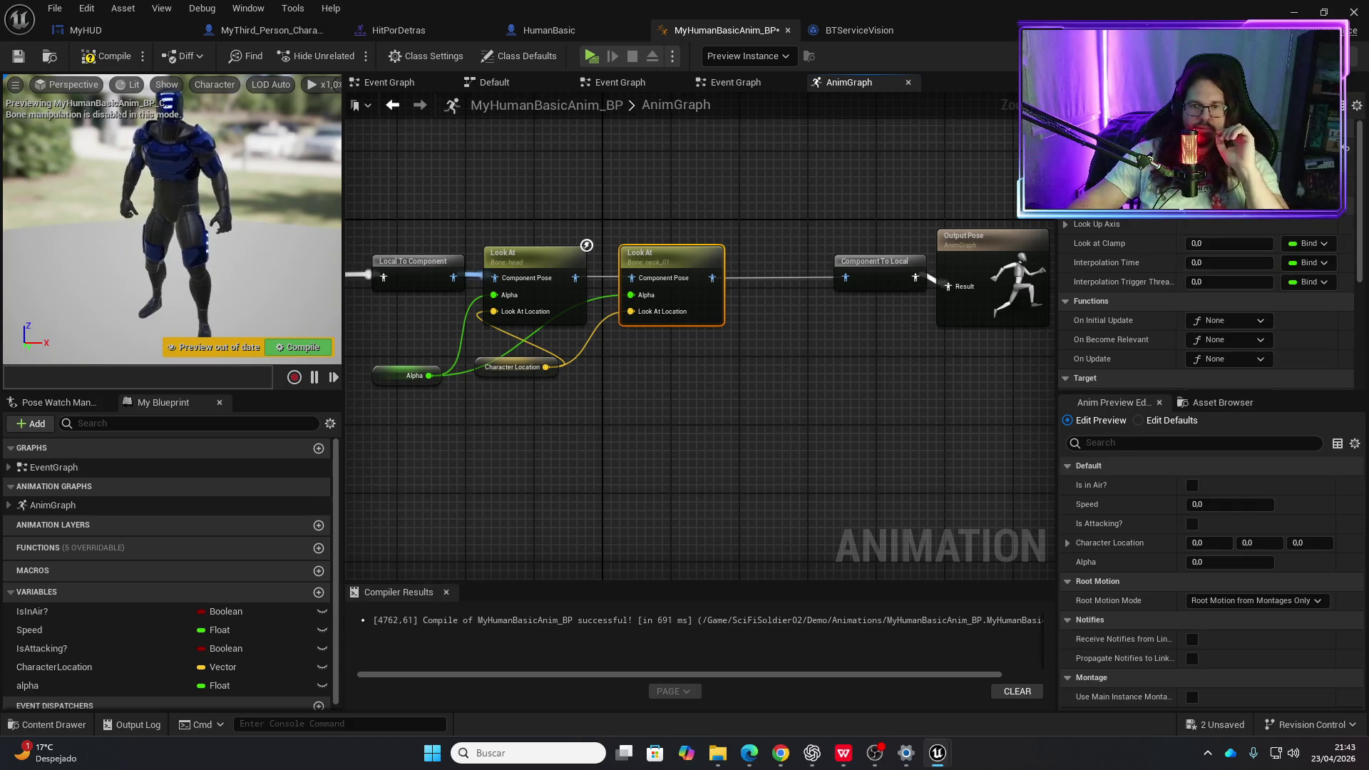
click(115, 57)
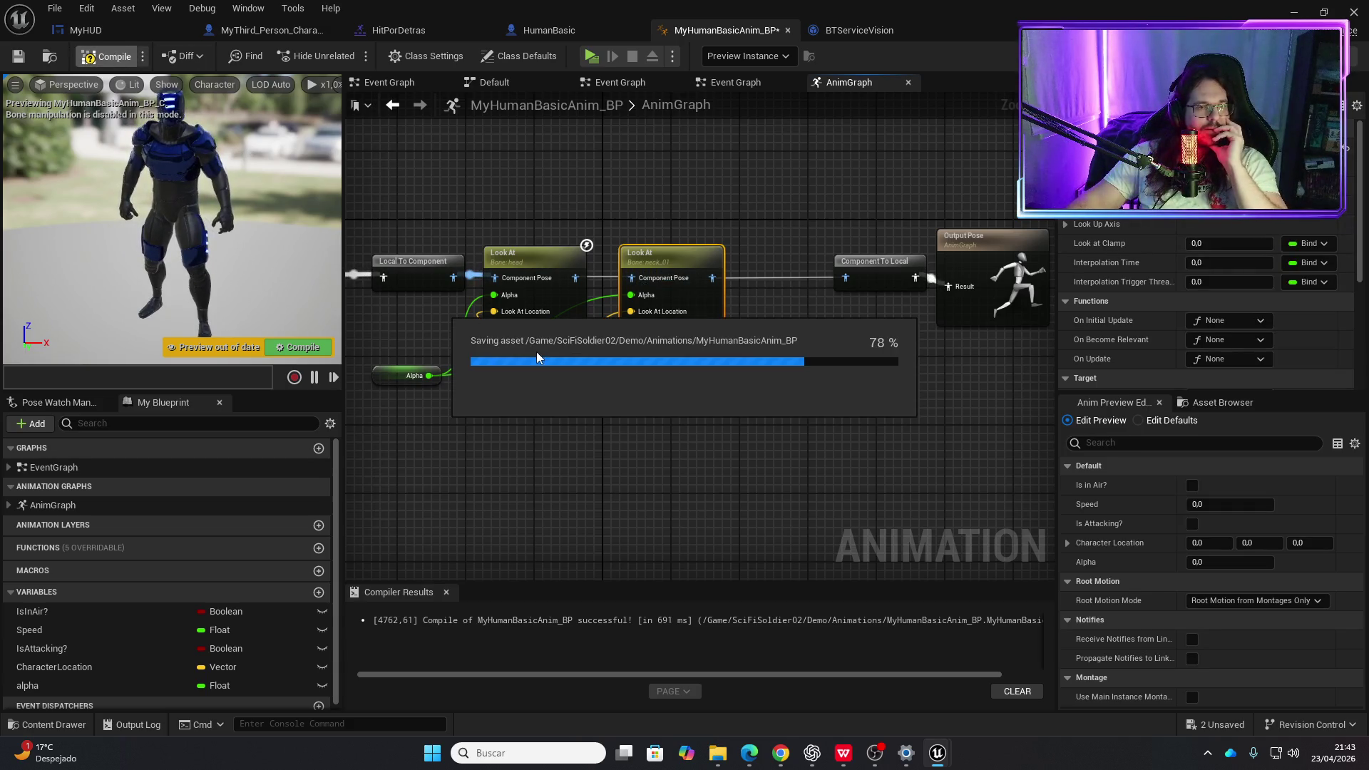
mouse_move(547, 367)
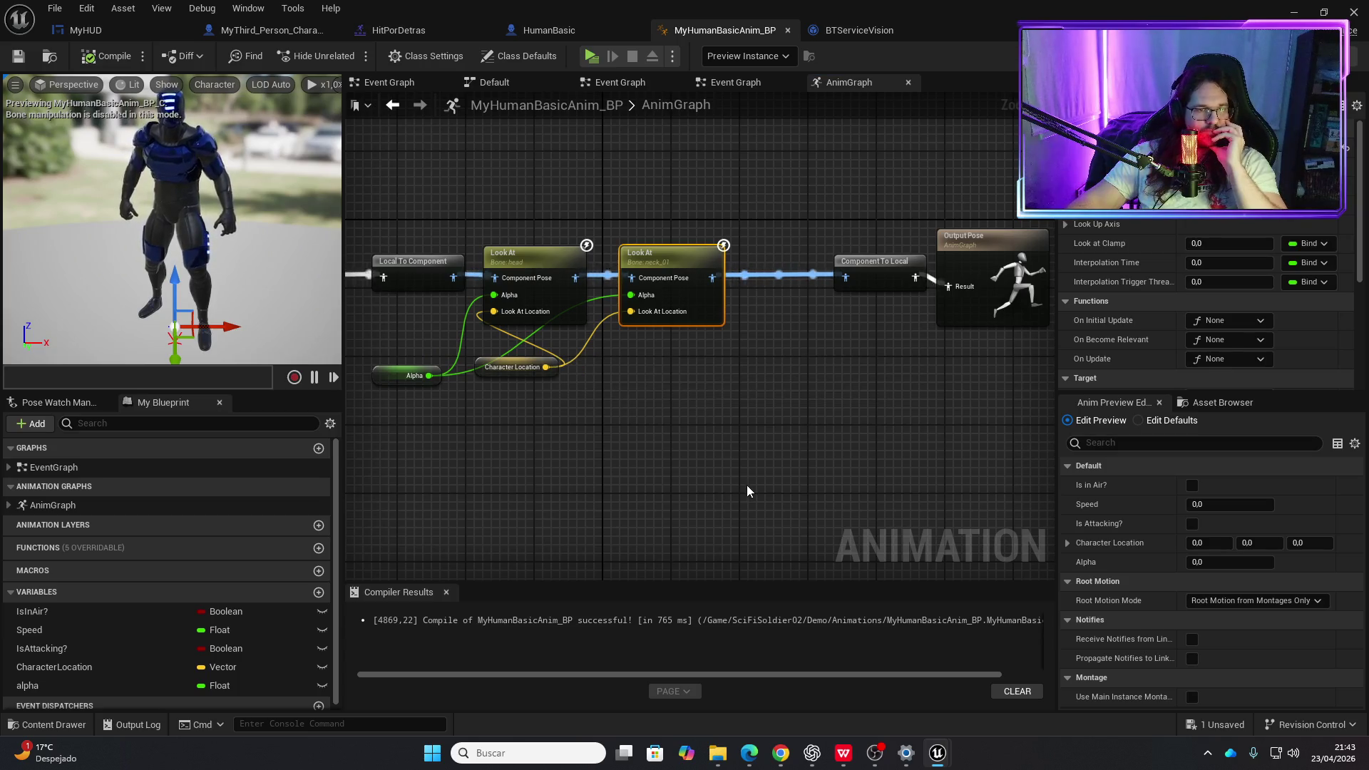
- Set the head Look At to clamp 5.0, interpolation time 0.3, trigger threshold 0.3, then compile and play
click(555, 246)
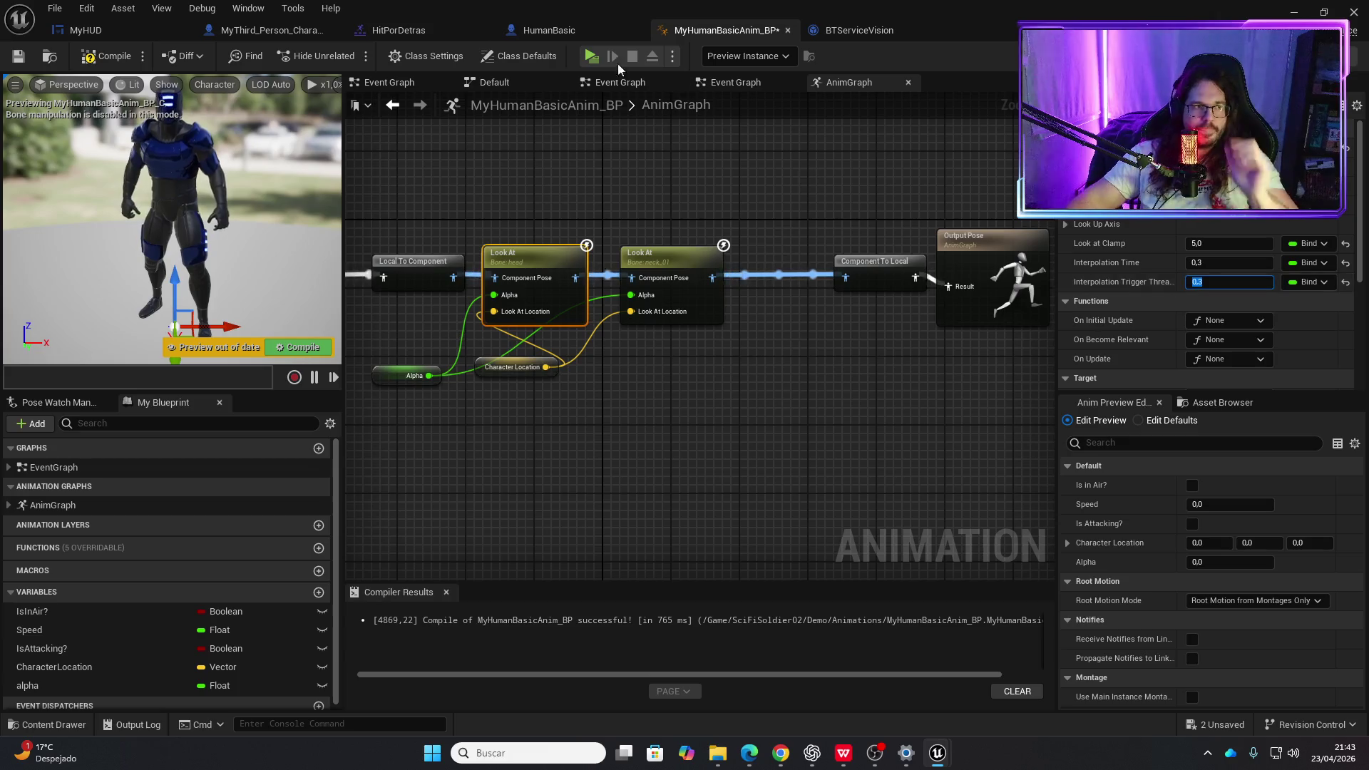
click(108, 56)
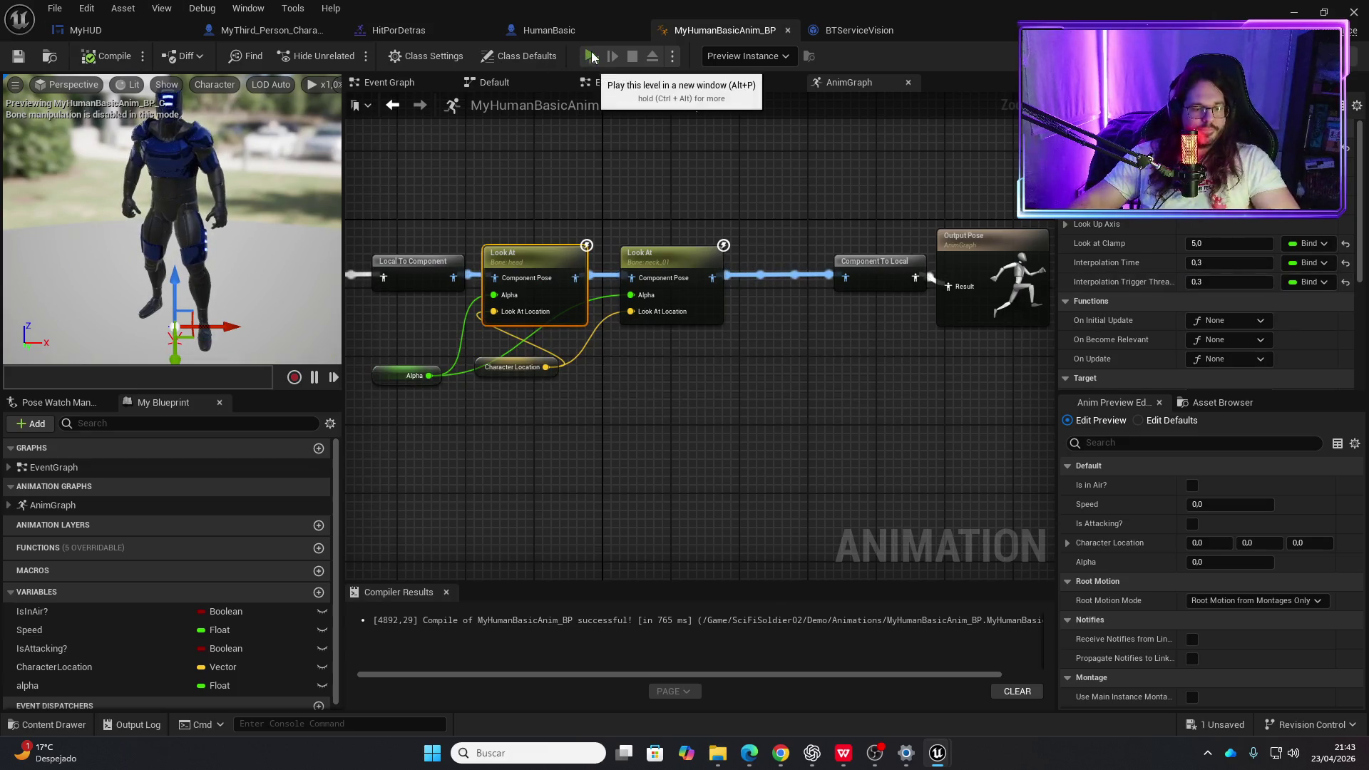
click(591, 56)
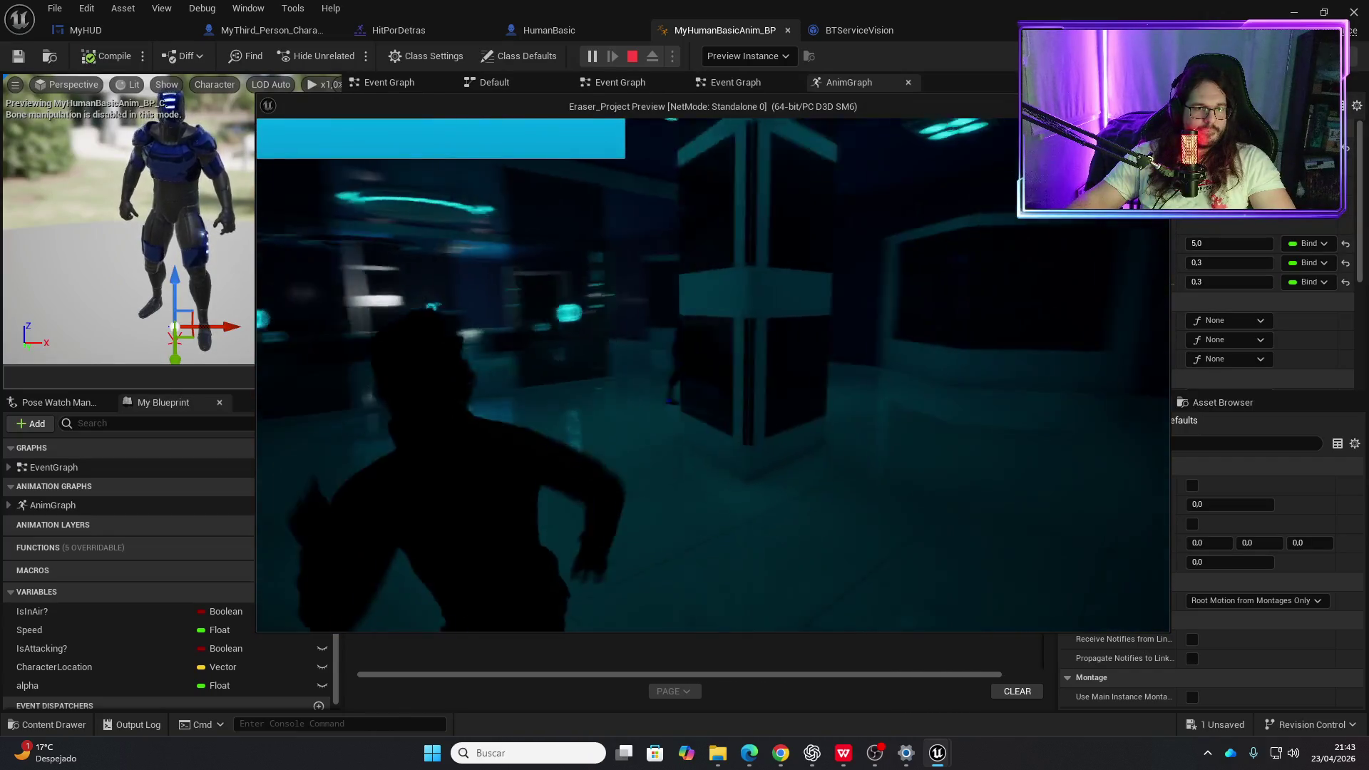
key(Escape)
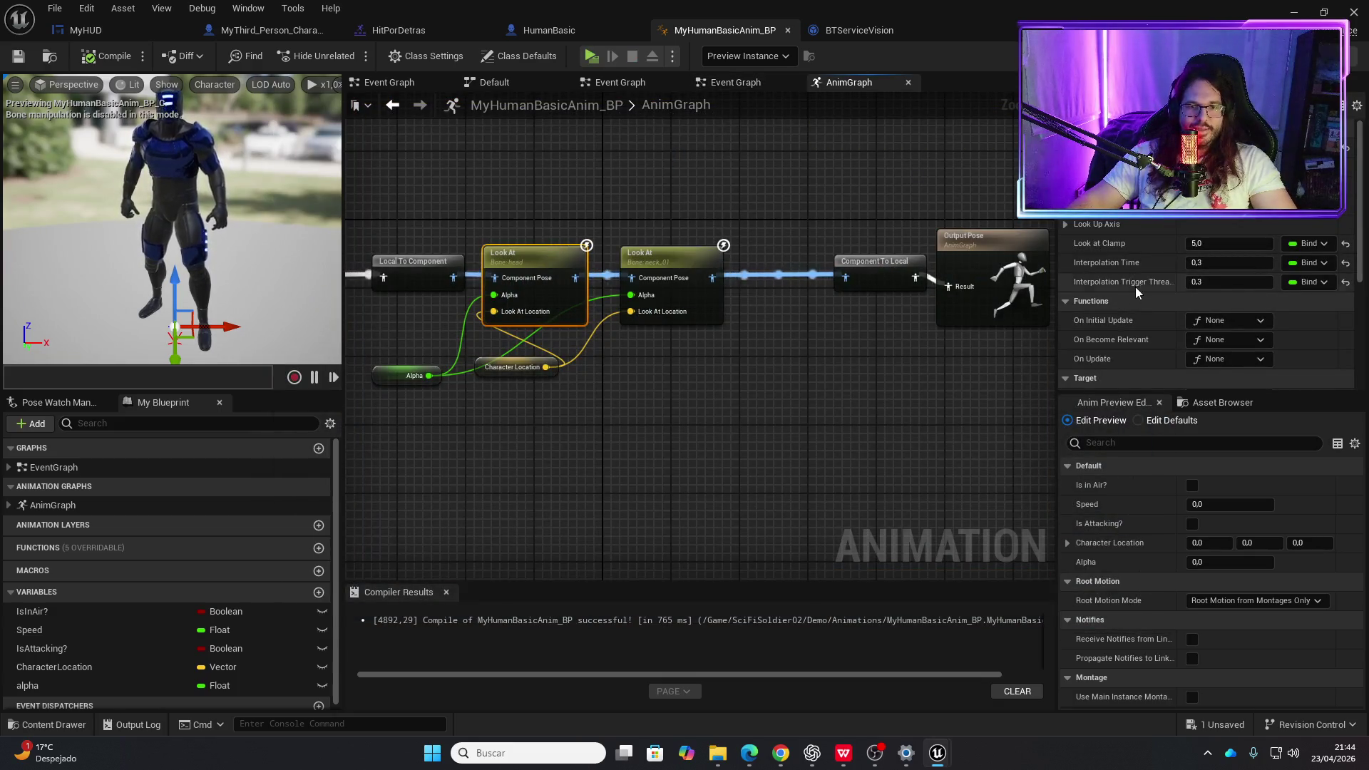
- Set the head Look At's Look at Clamp to 0 and open the Content Drawer
scroll(1153, 273, down, 4)
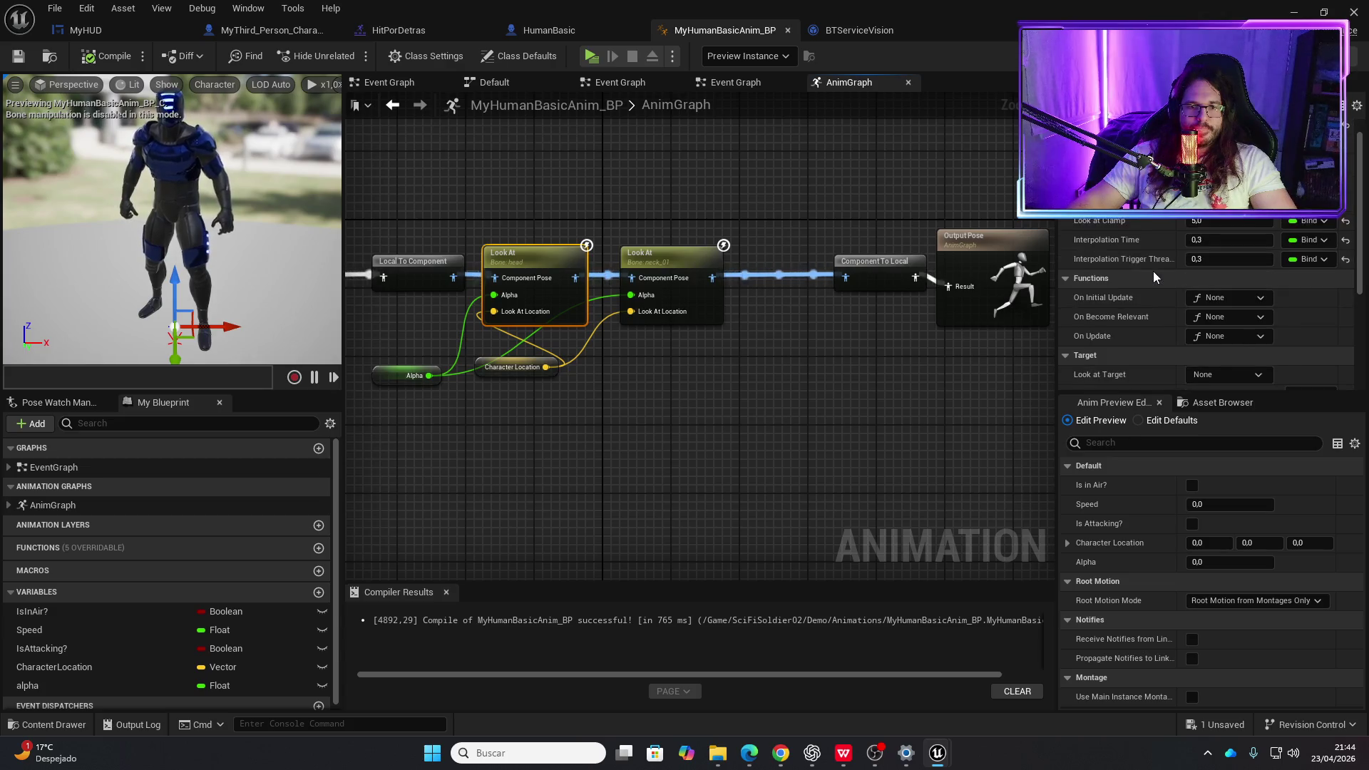
scroll(1152, 270, up, 1)
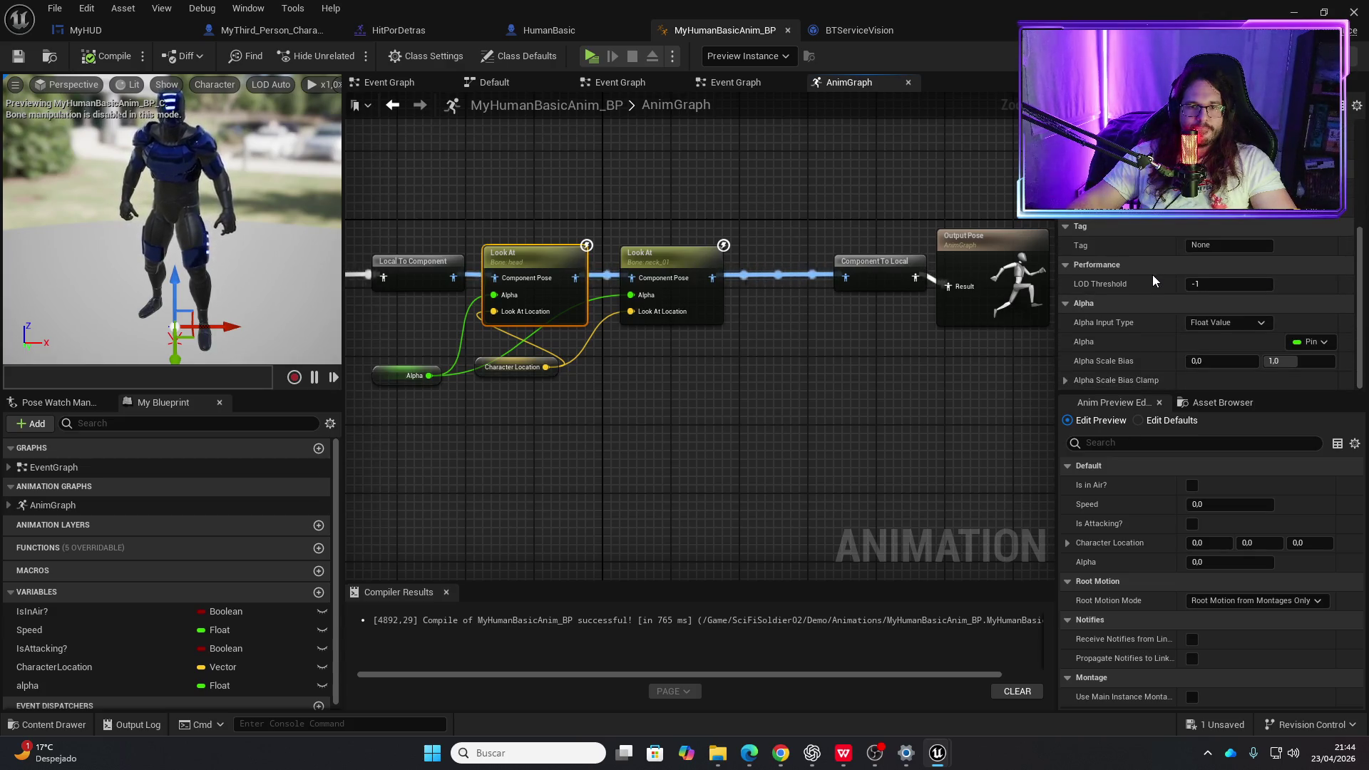
scroll(1153, 272, up, 4)
text(0)
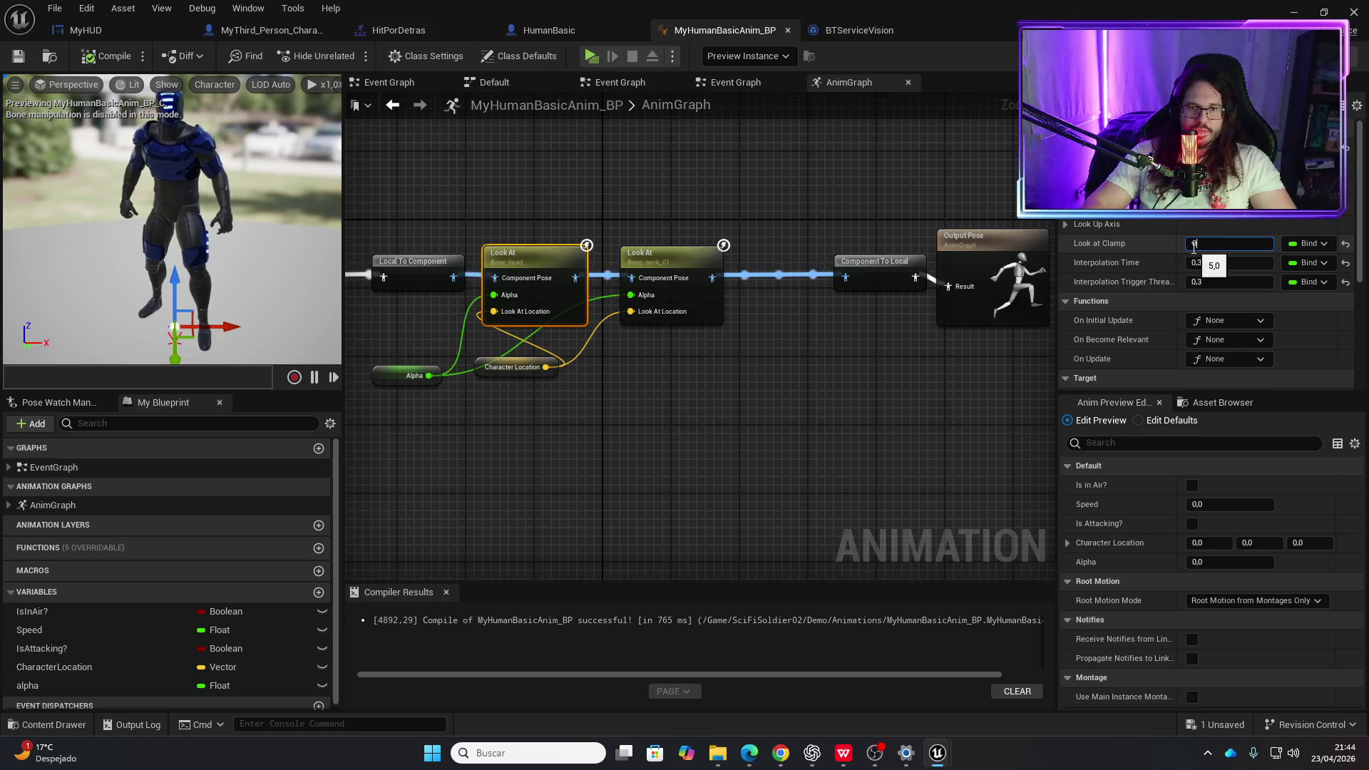
key(Return)
click(502, 157)
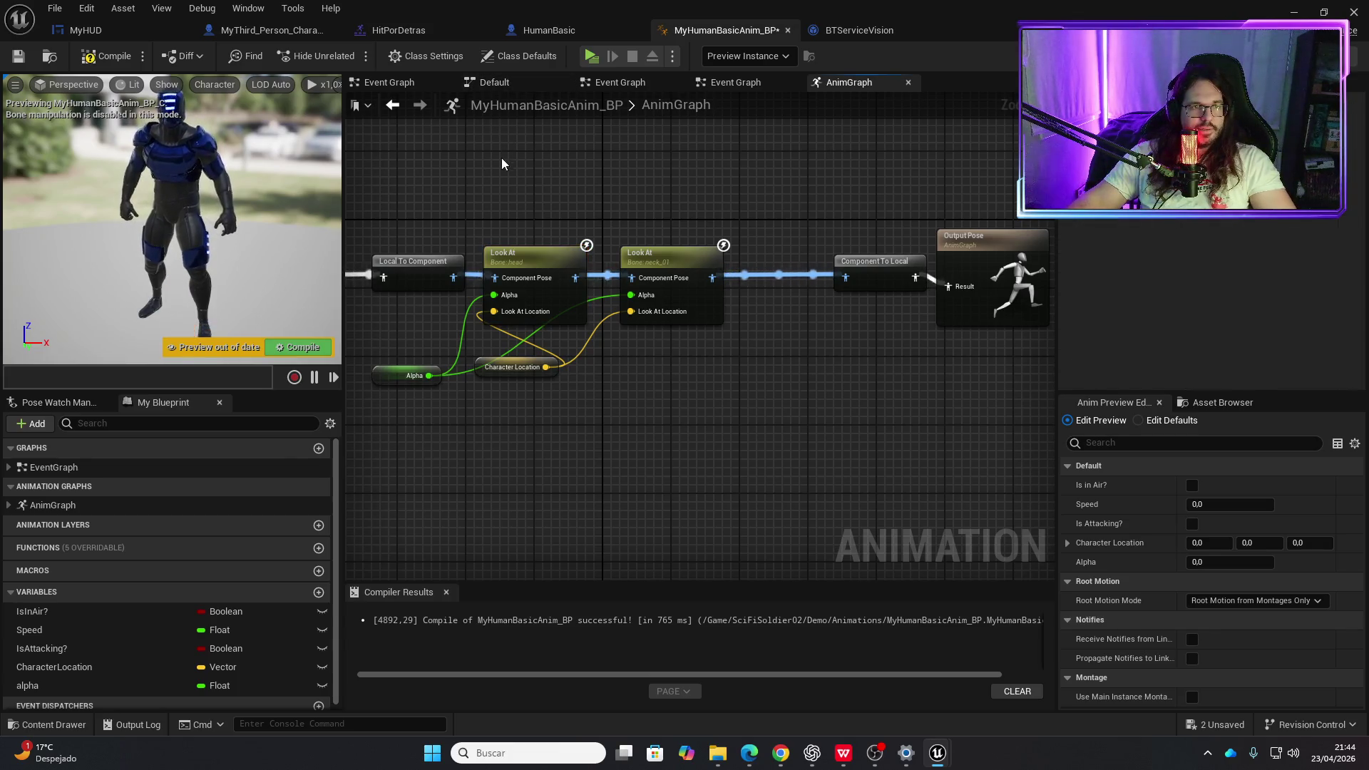
key(ctrl+space)
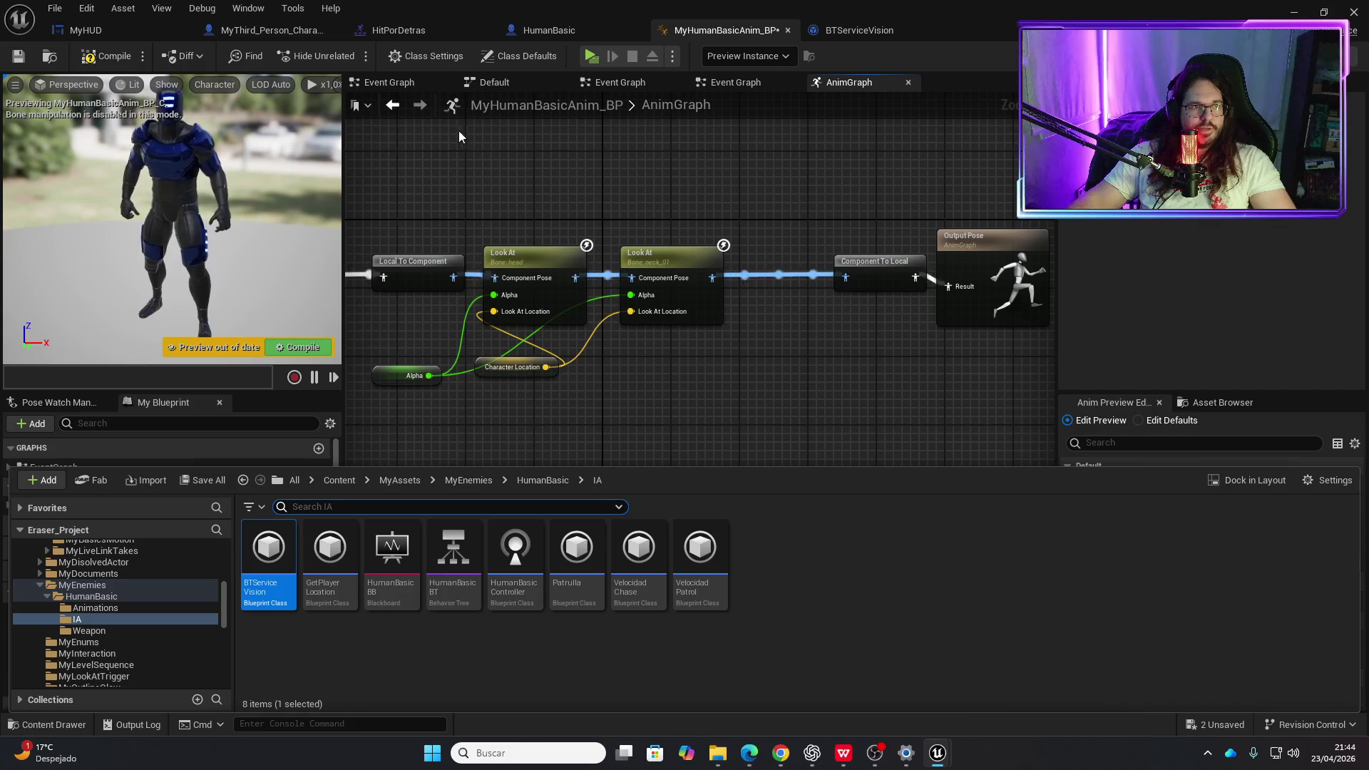
- Open MyAnimBP_ThirPerson through ThirdPerson/Blueprints and MyThird_Person_Character's Anim Class
scroll(83, 679, down, 5)
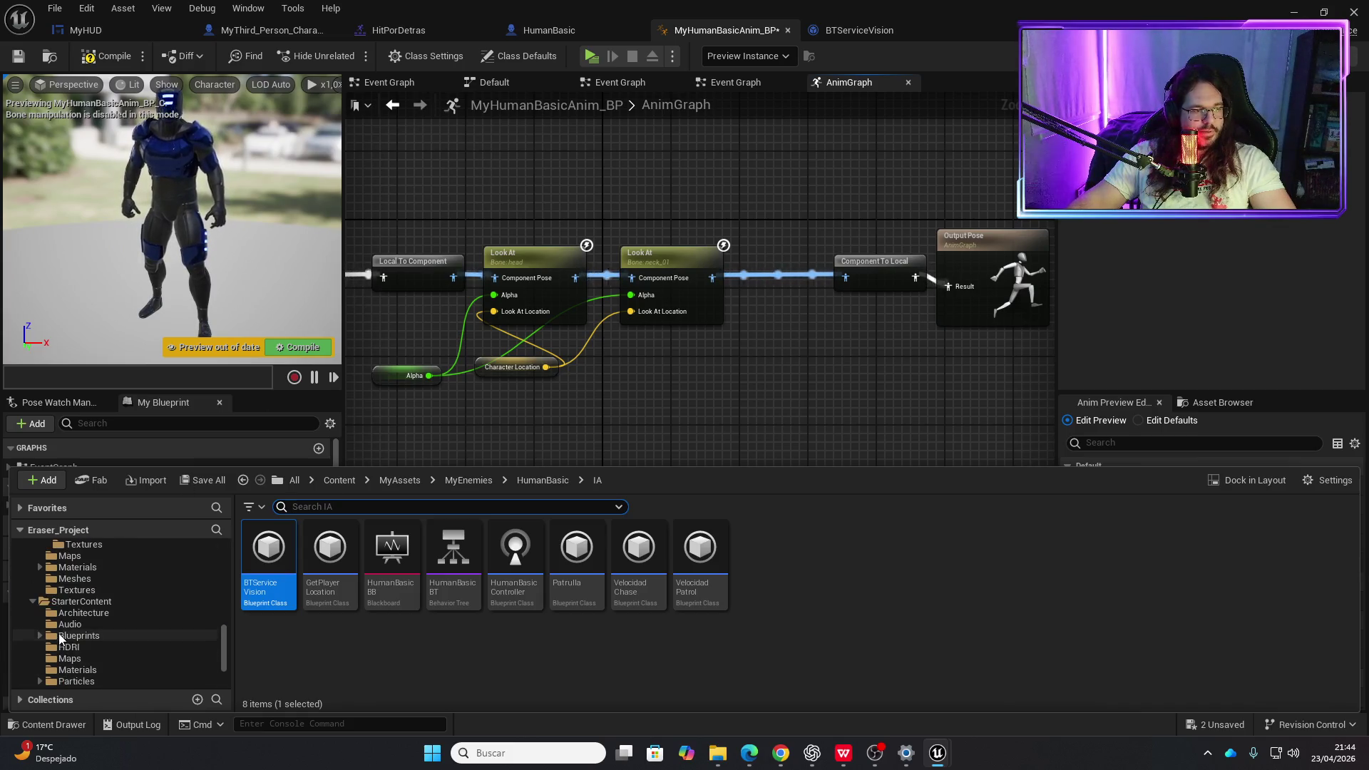
click(80, 636)
double_click(267, 563)
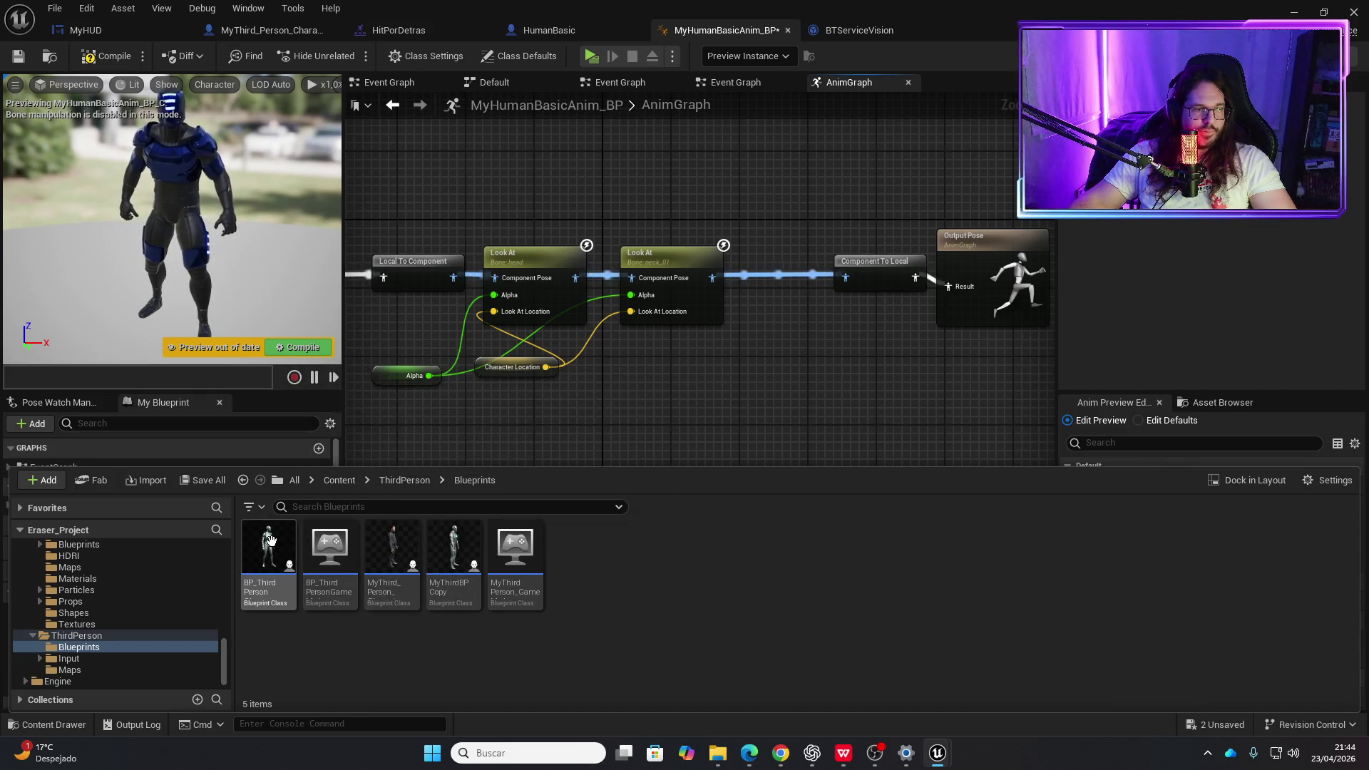
double_click(396, 546)
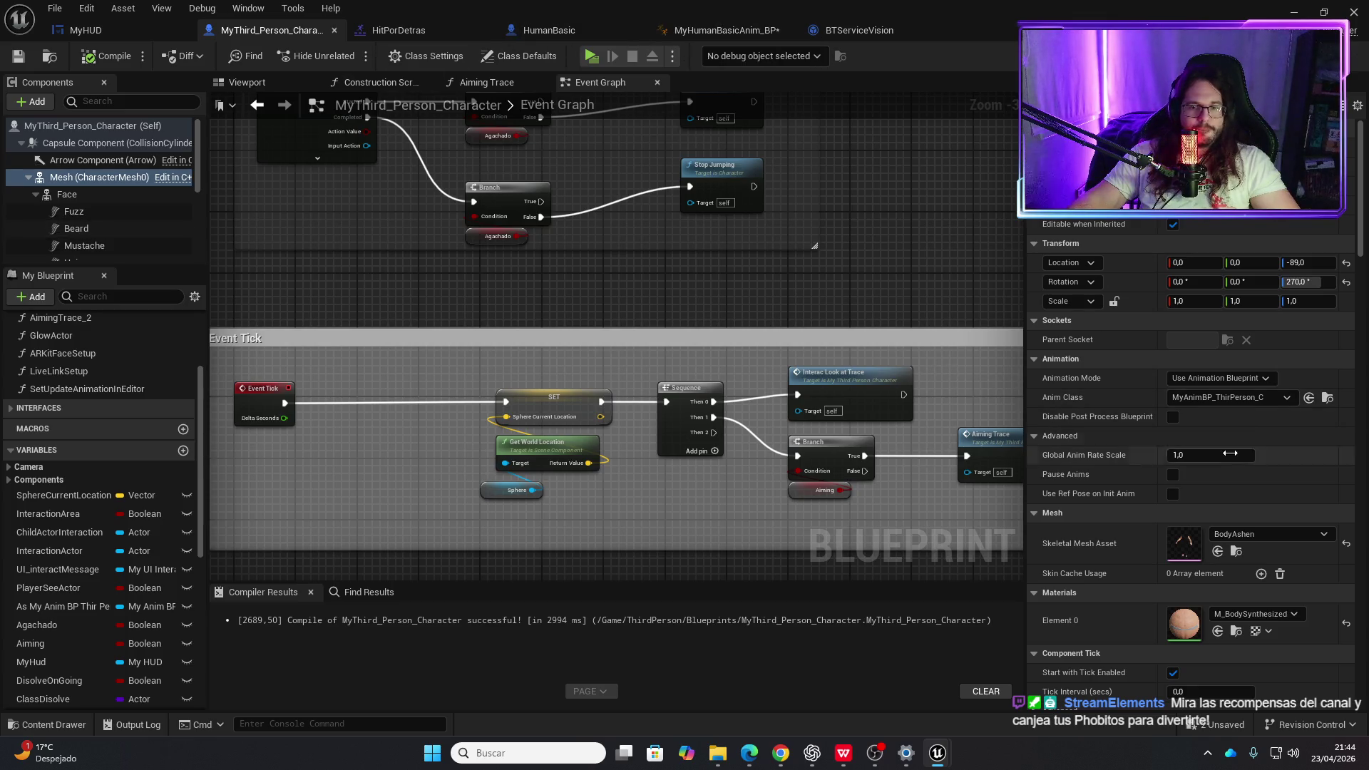
click(1328, 397)
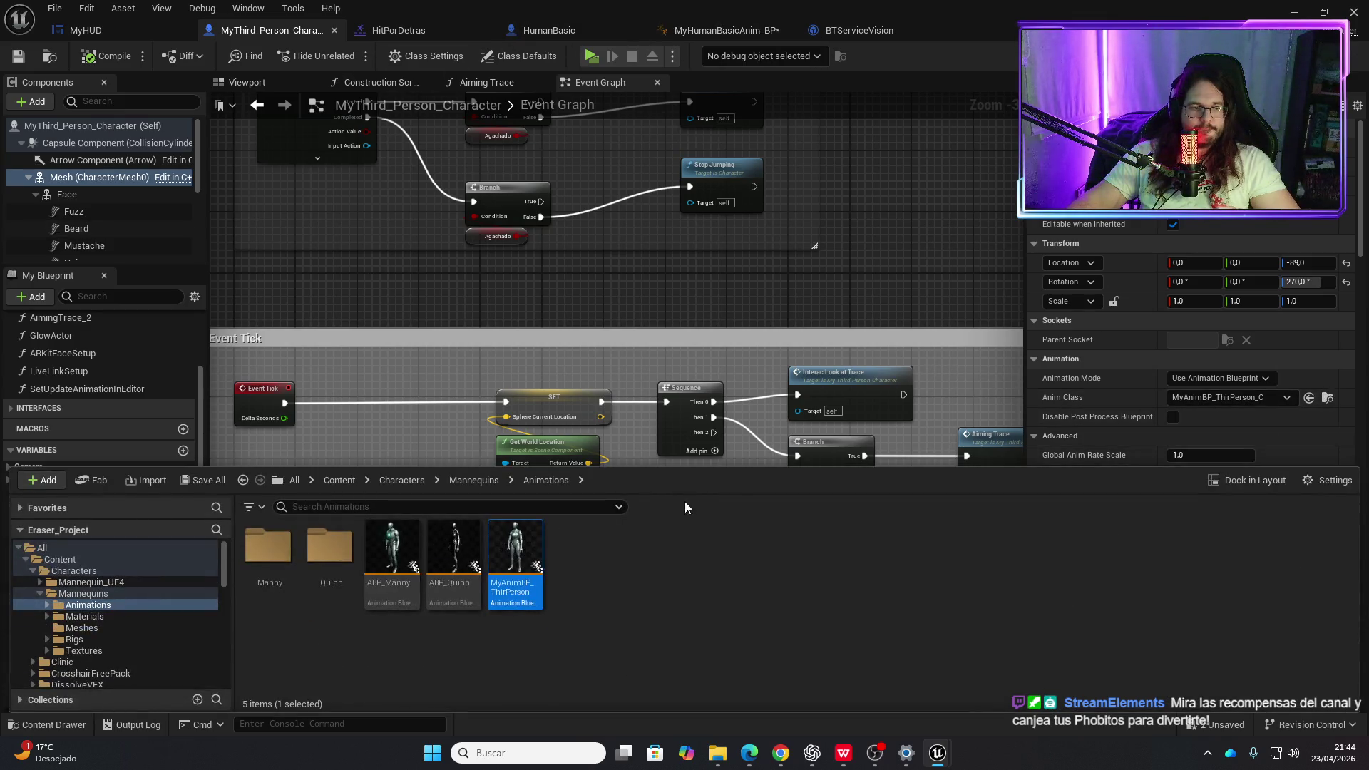
double_click(525, 545)
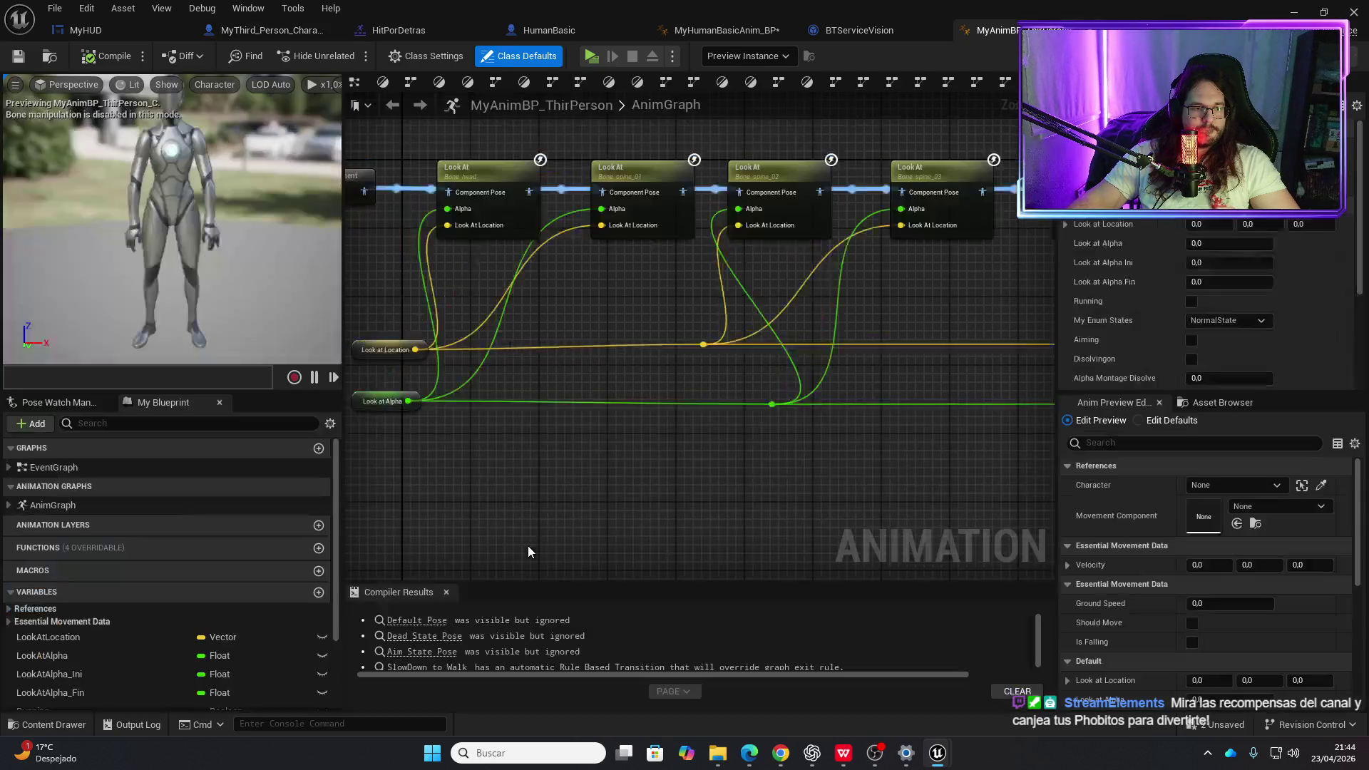
- Inspect the head, spine_01 and neck_01 Look At clamps, then return to MyHumanBasicAnim_BP
click(534, 178)
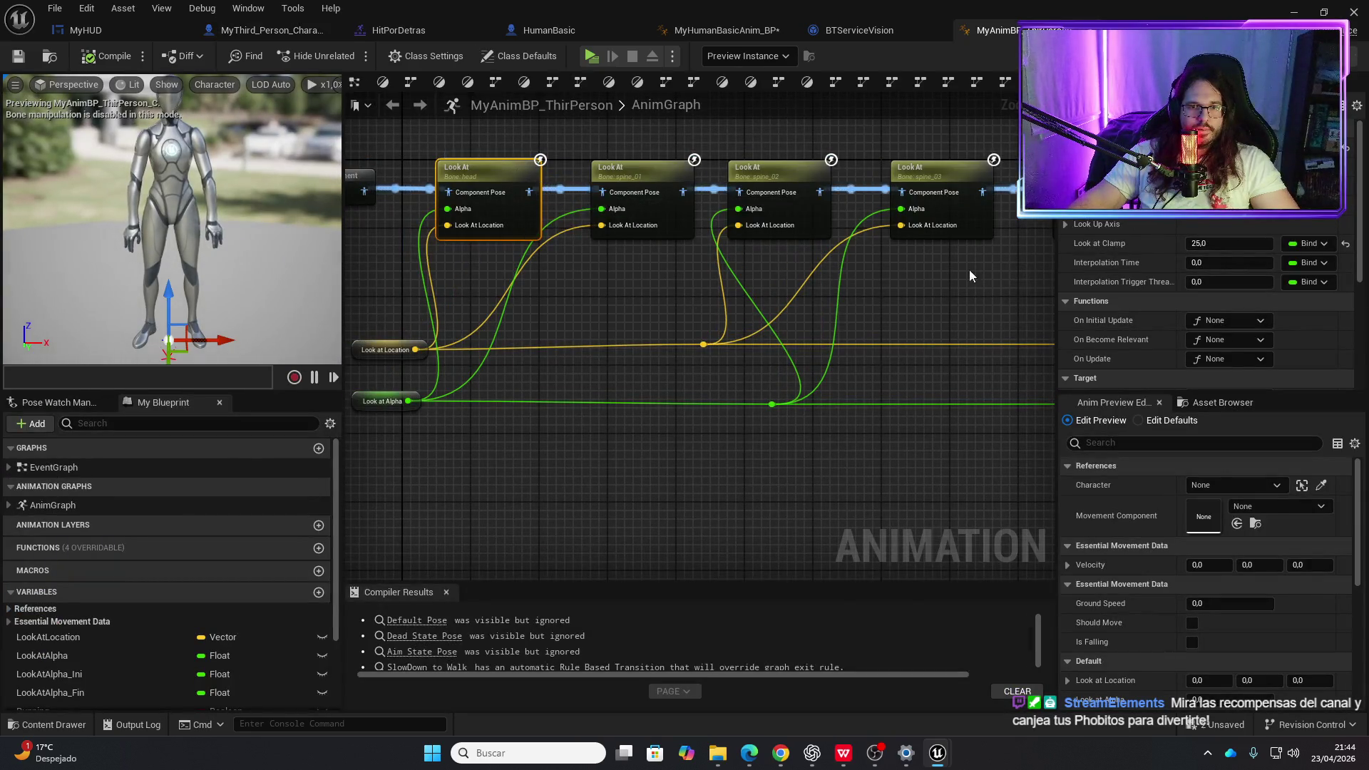
click(636, 174)
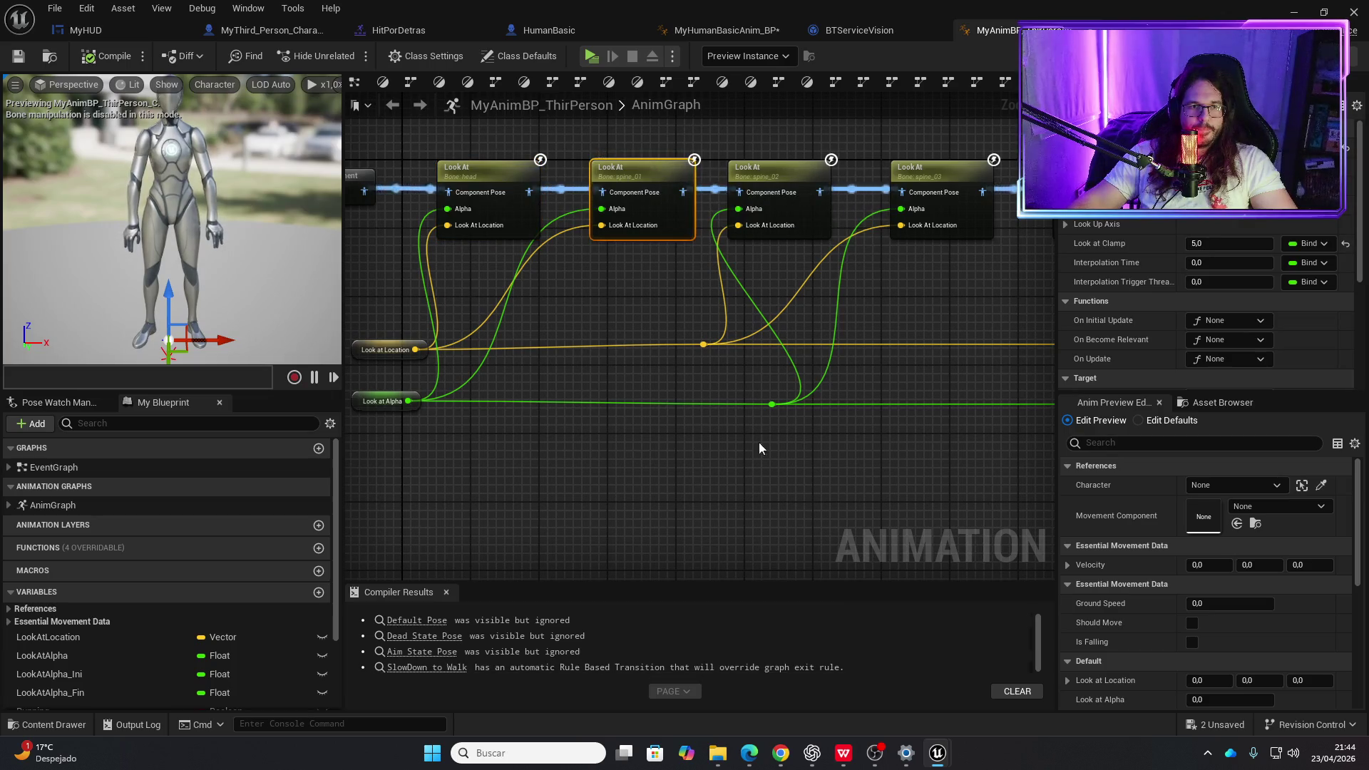
click(630, 671)
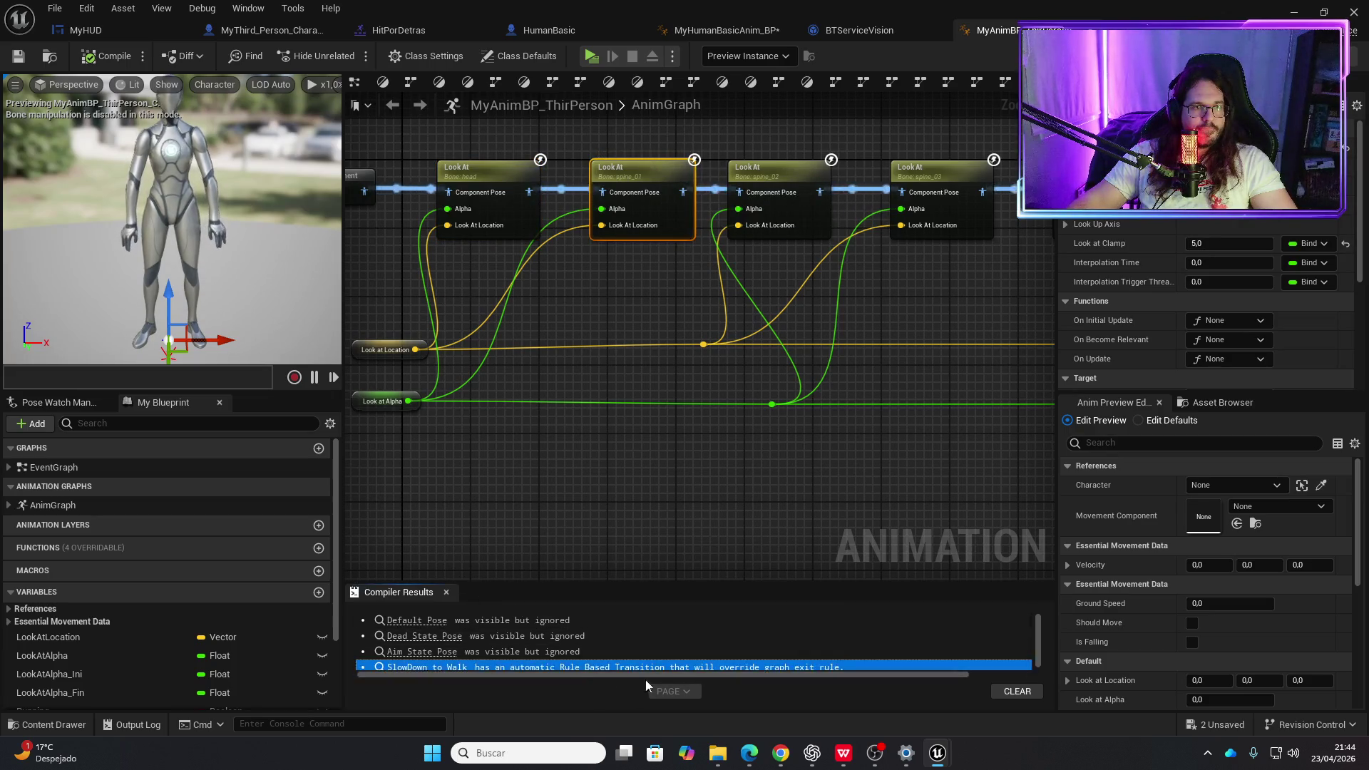
drag(897, 456, 613, 414)
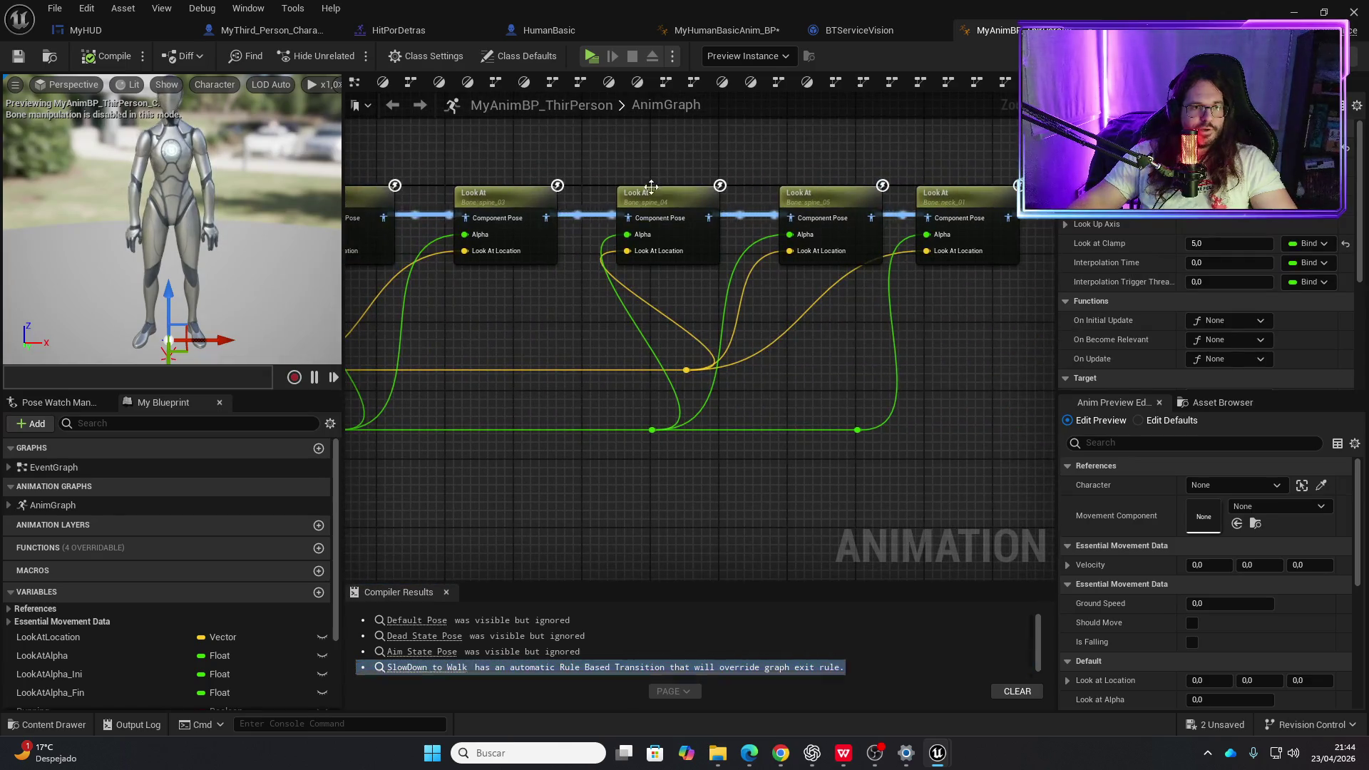
drag(977, 200, 589, 231)
click(589, 231)
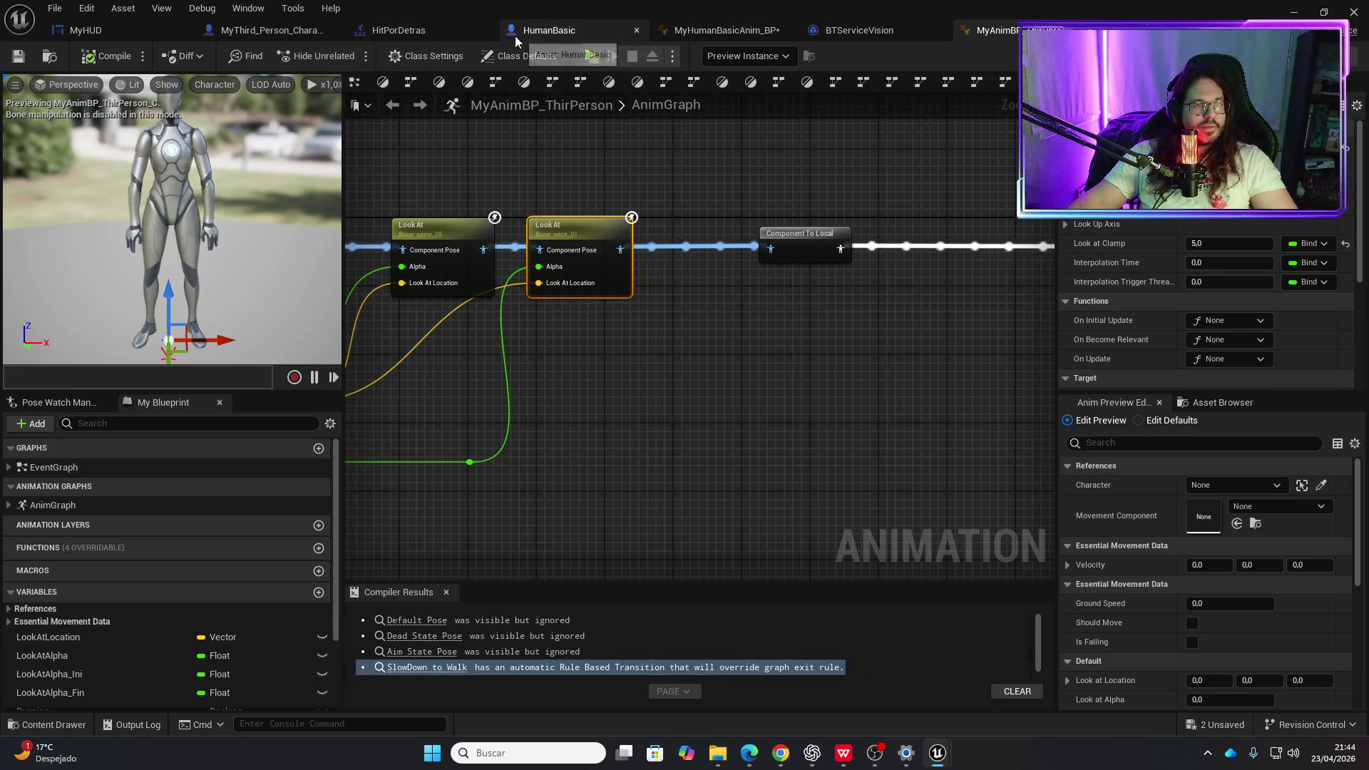
click(724, 30)
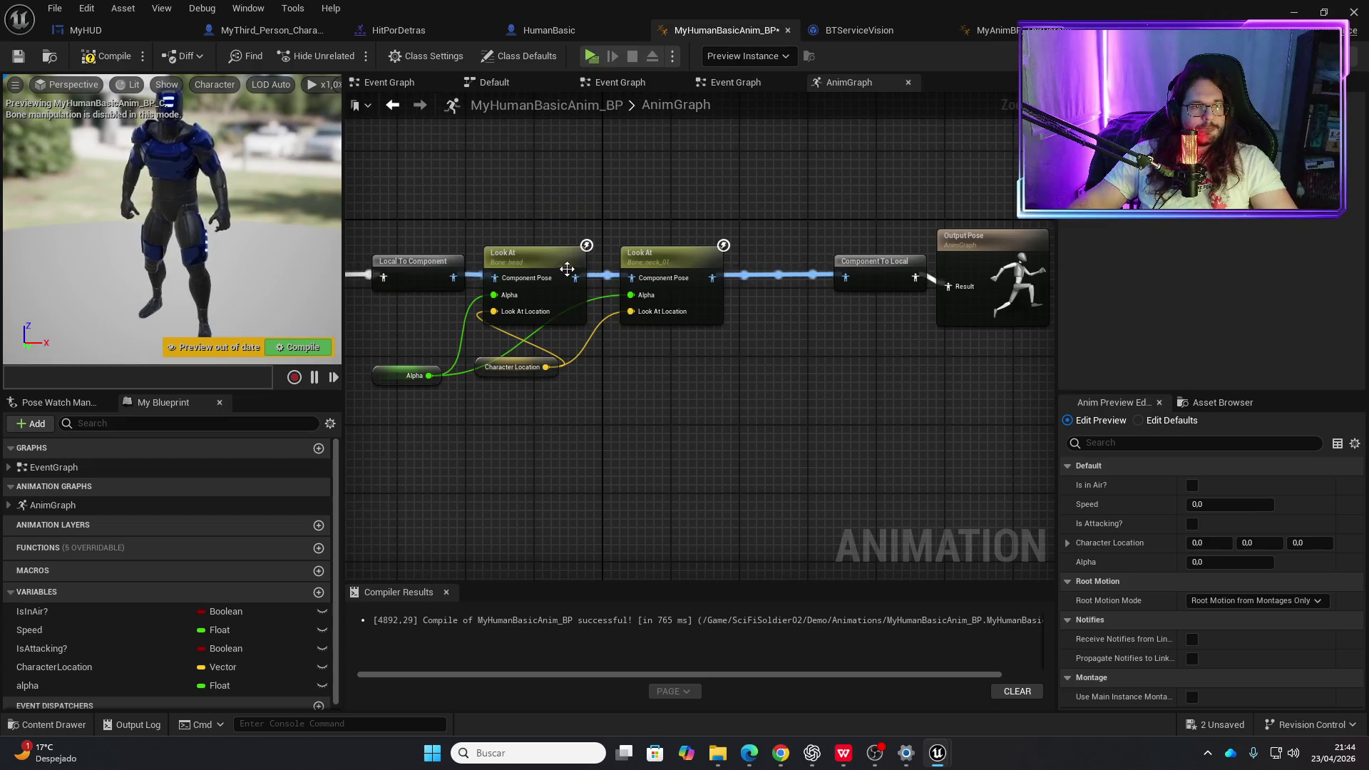
- Clamp the first Look At to 25 and the second to 5, compile, and launch a play-test
click(567, 268)
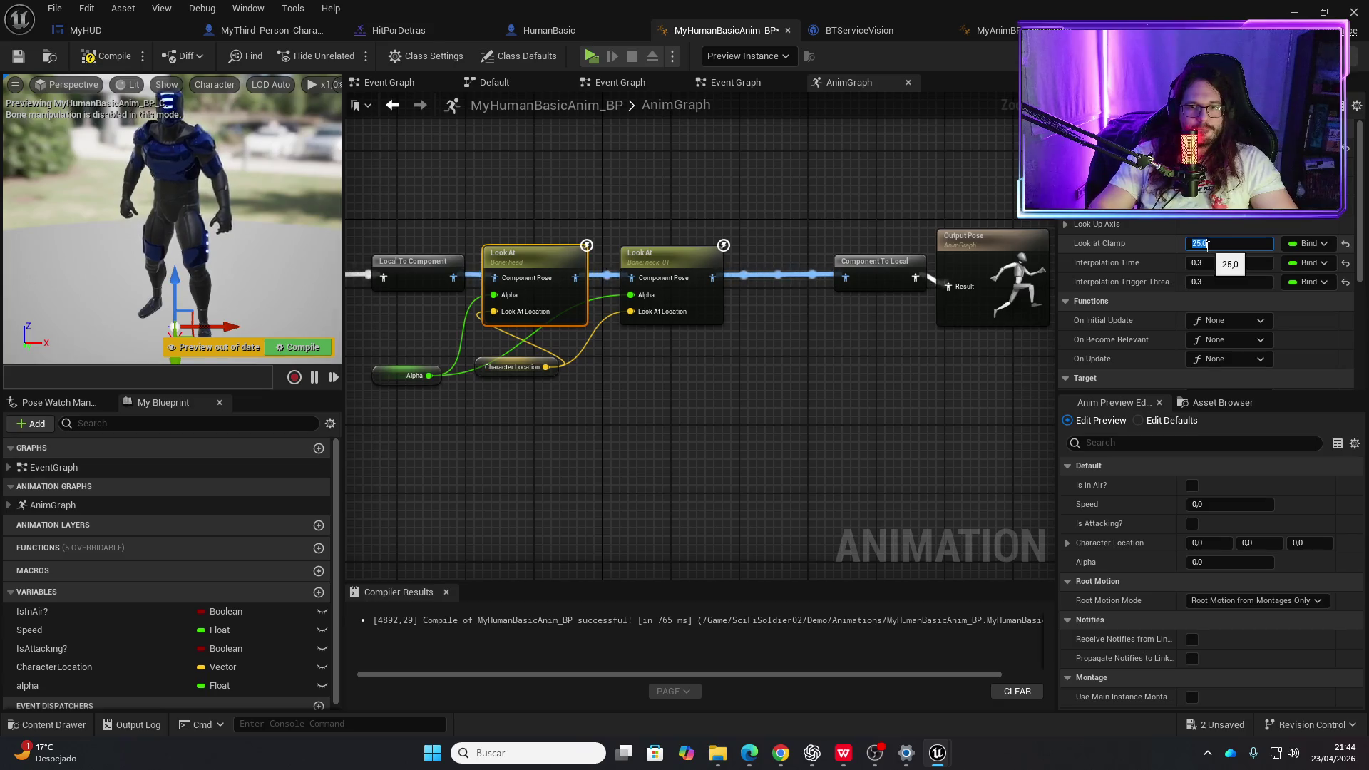
click(654, 266)
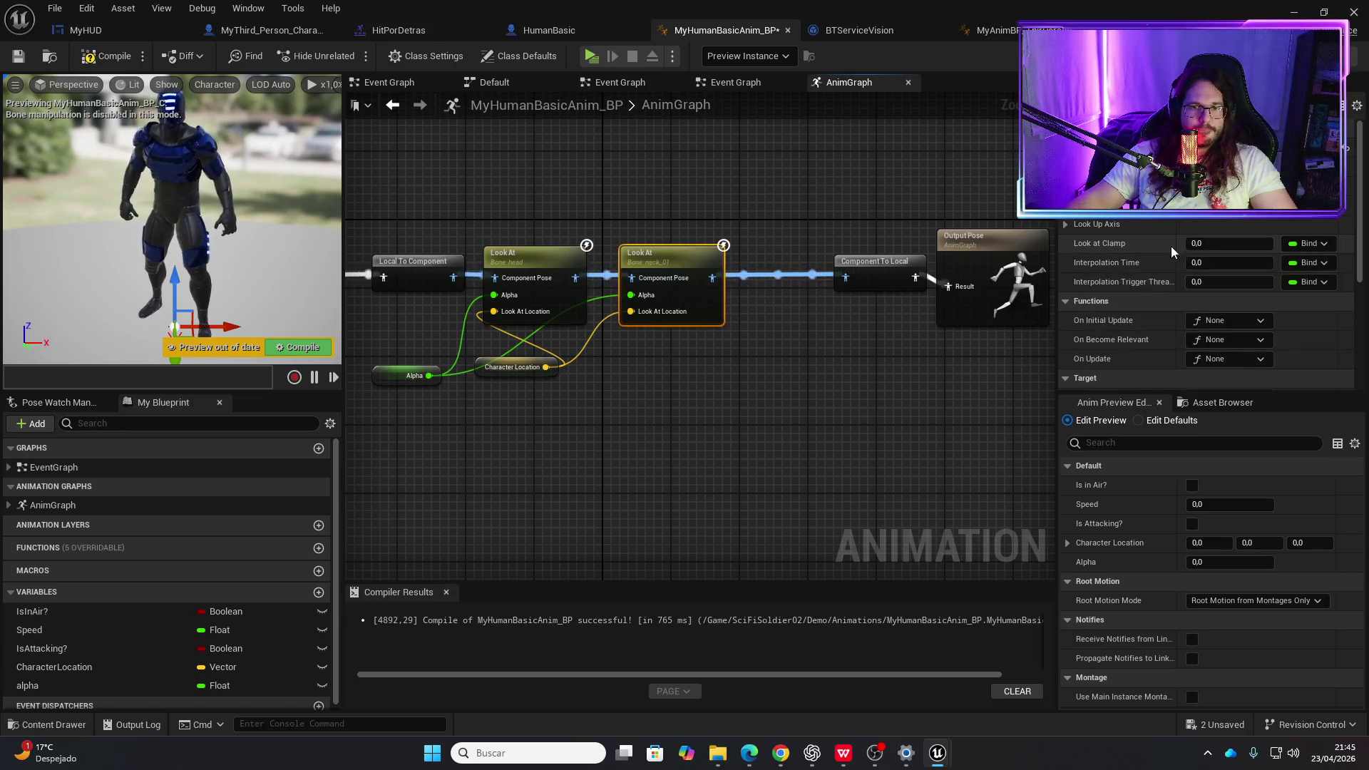
click(1199, 245)
text(5)
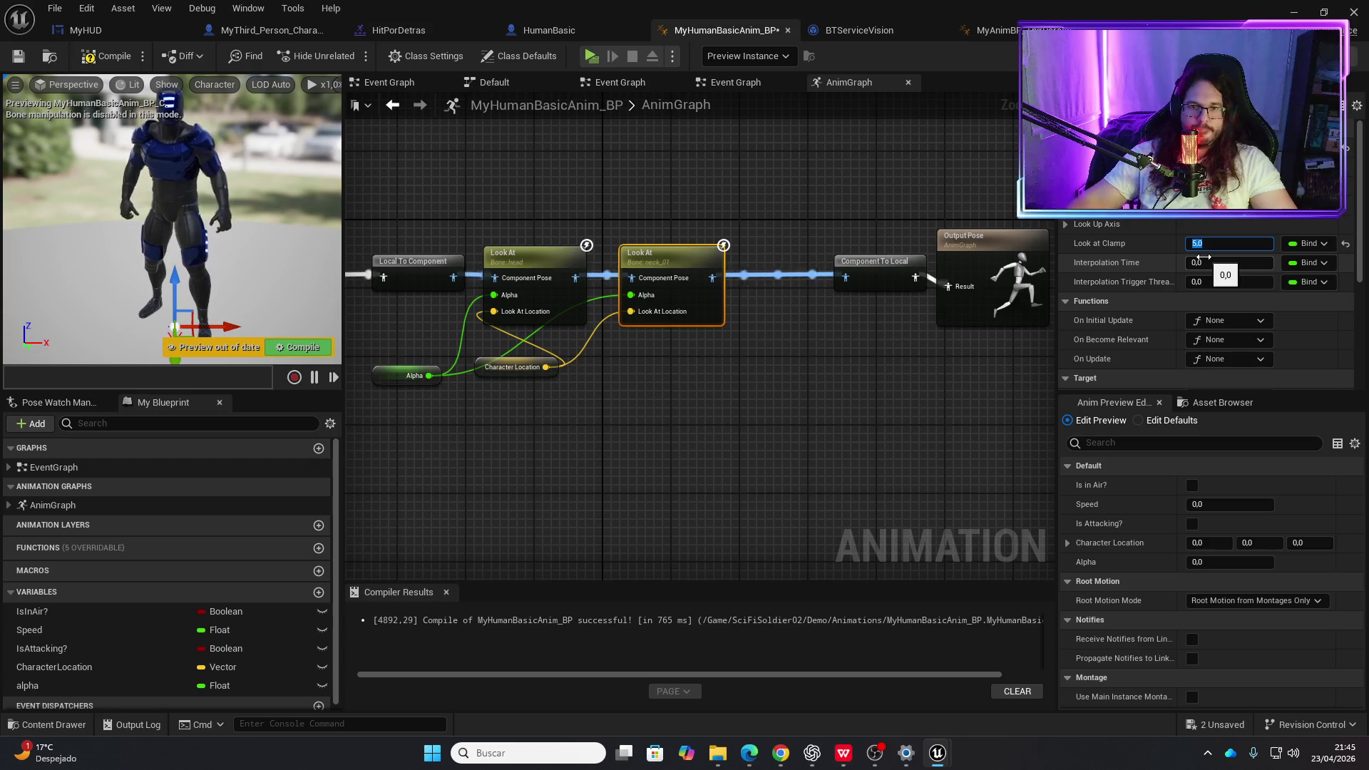
click(122, 59)
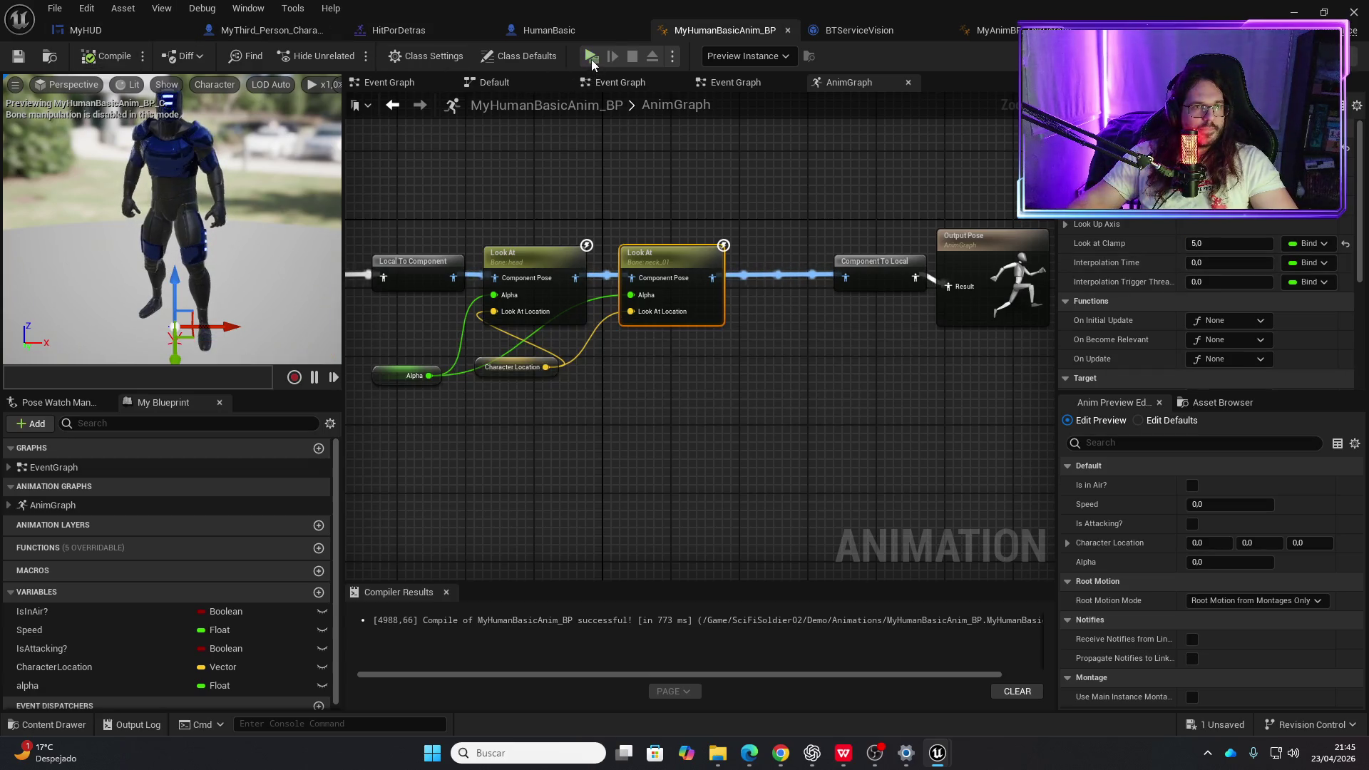
click(592, 59)
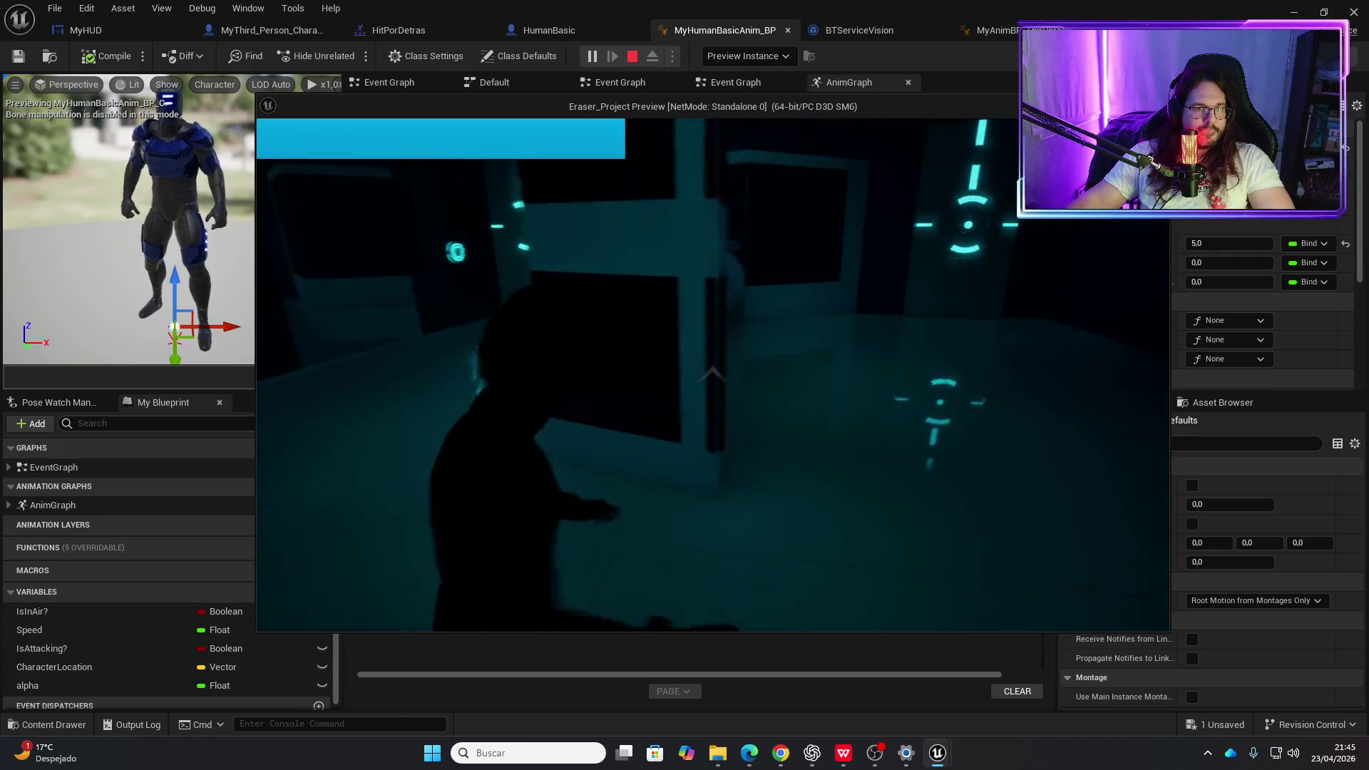
- Attack near the enemy to check its head tracking with the new clamp values
click(712, 374)
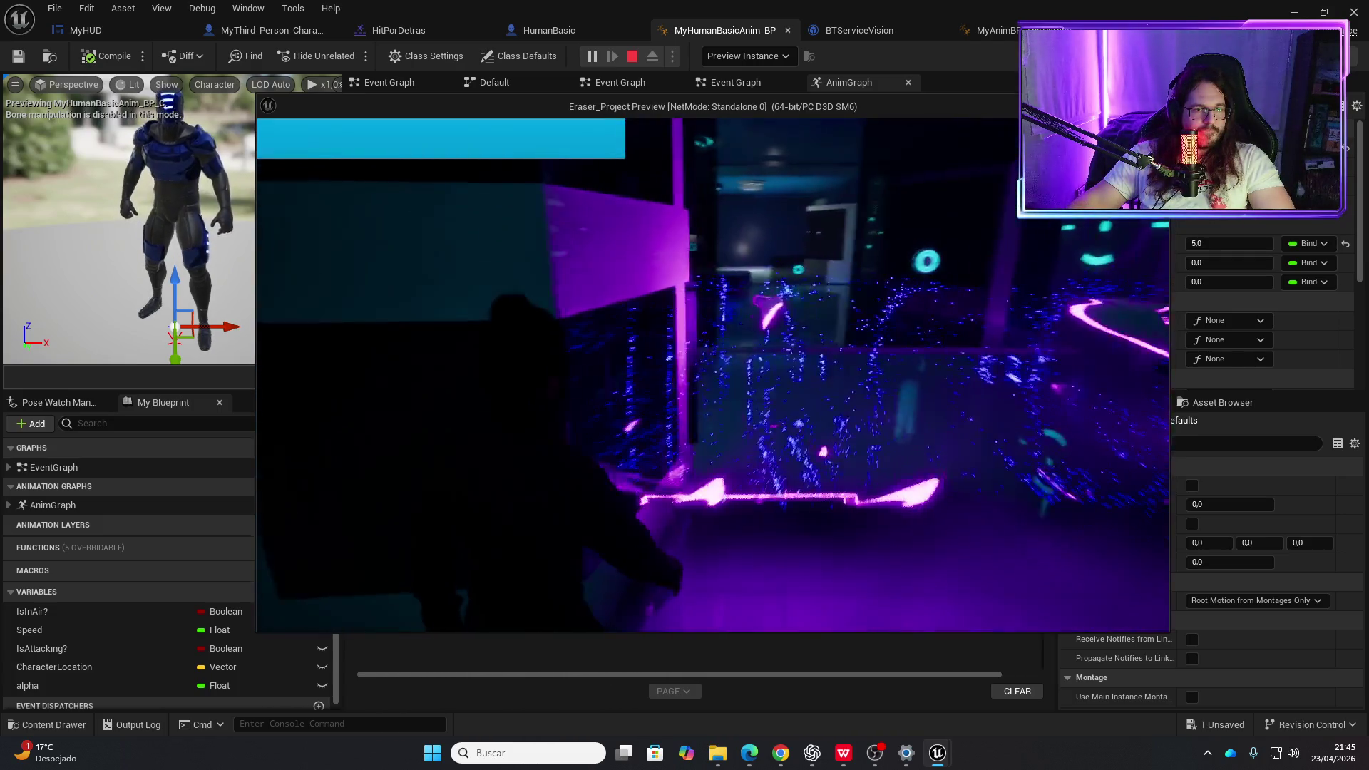
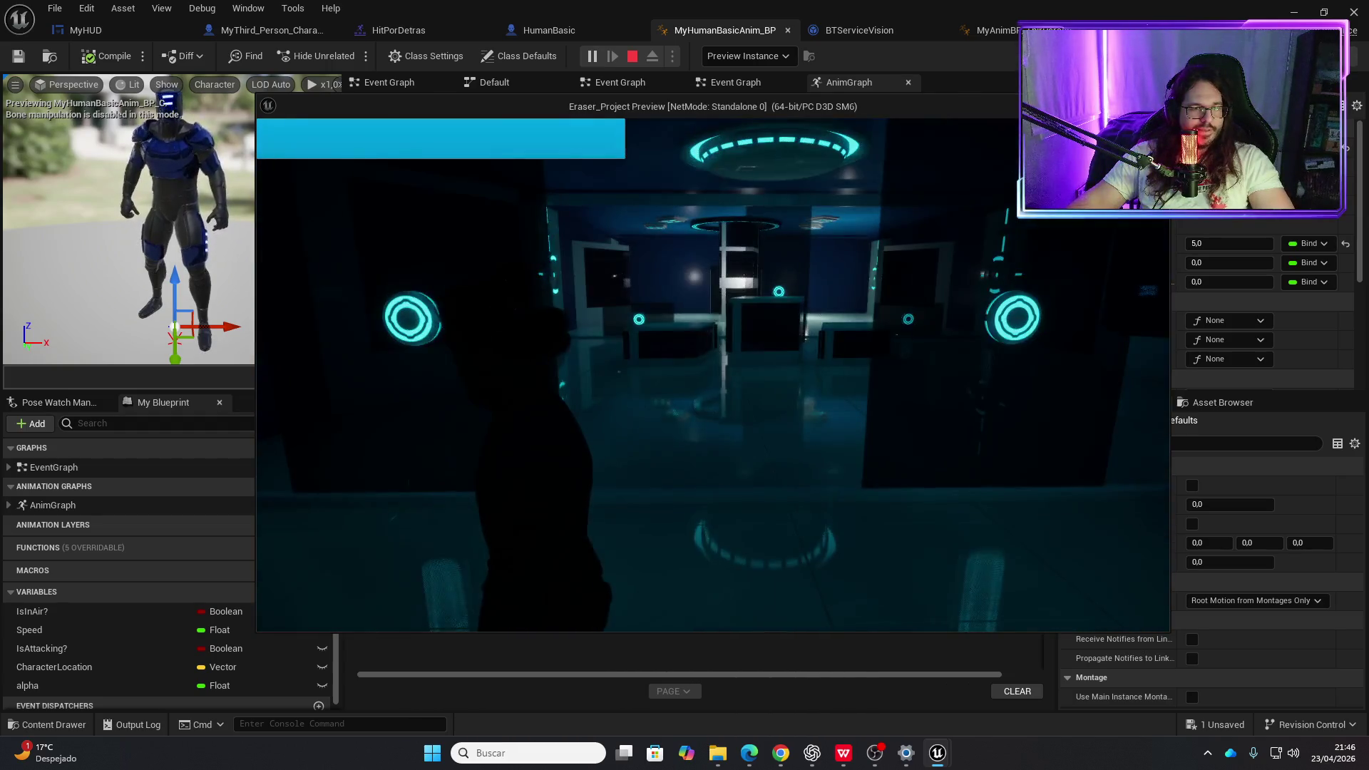
- Playtest the level twice, walking the player toward the enemy, then end the session
key(Escape)
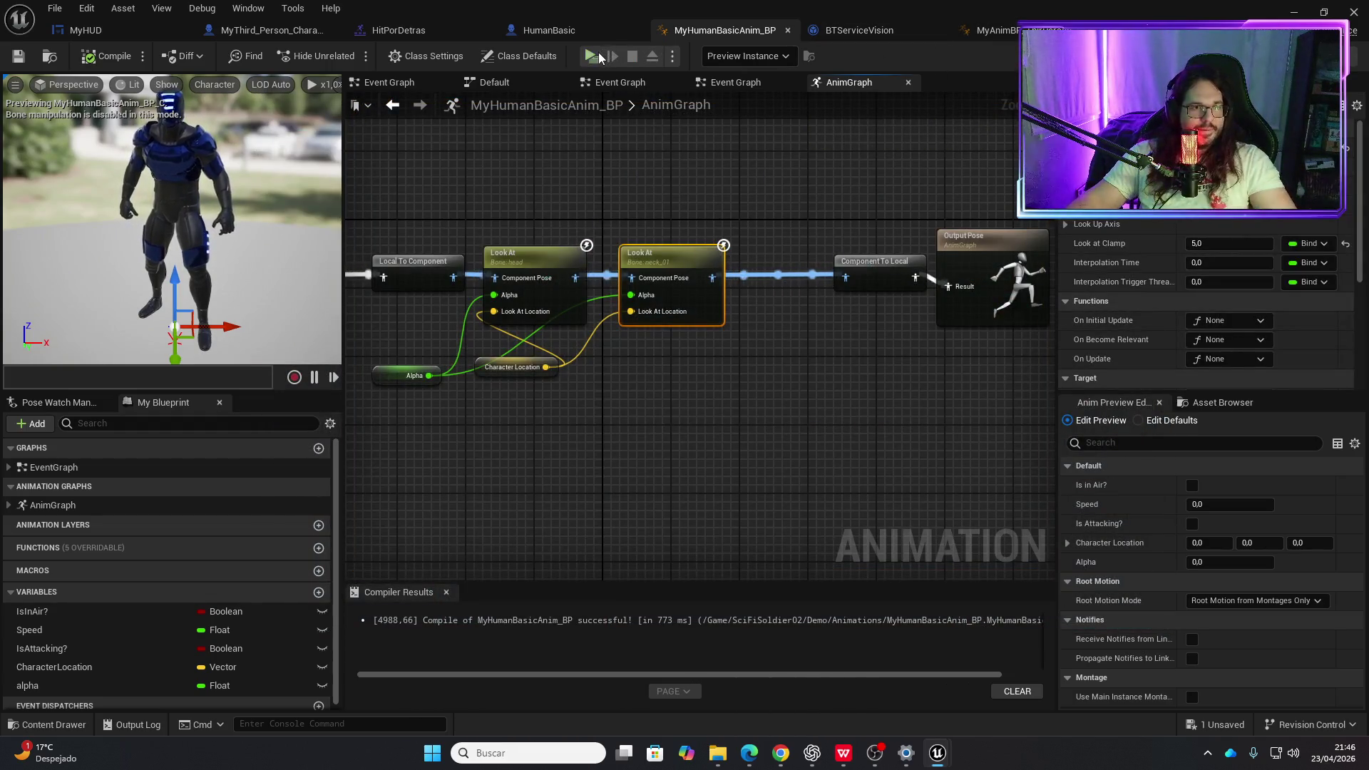
click(598, 57)
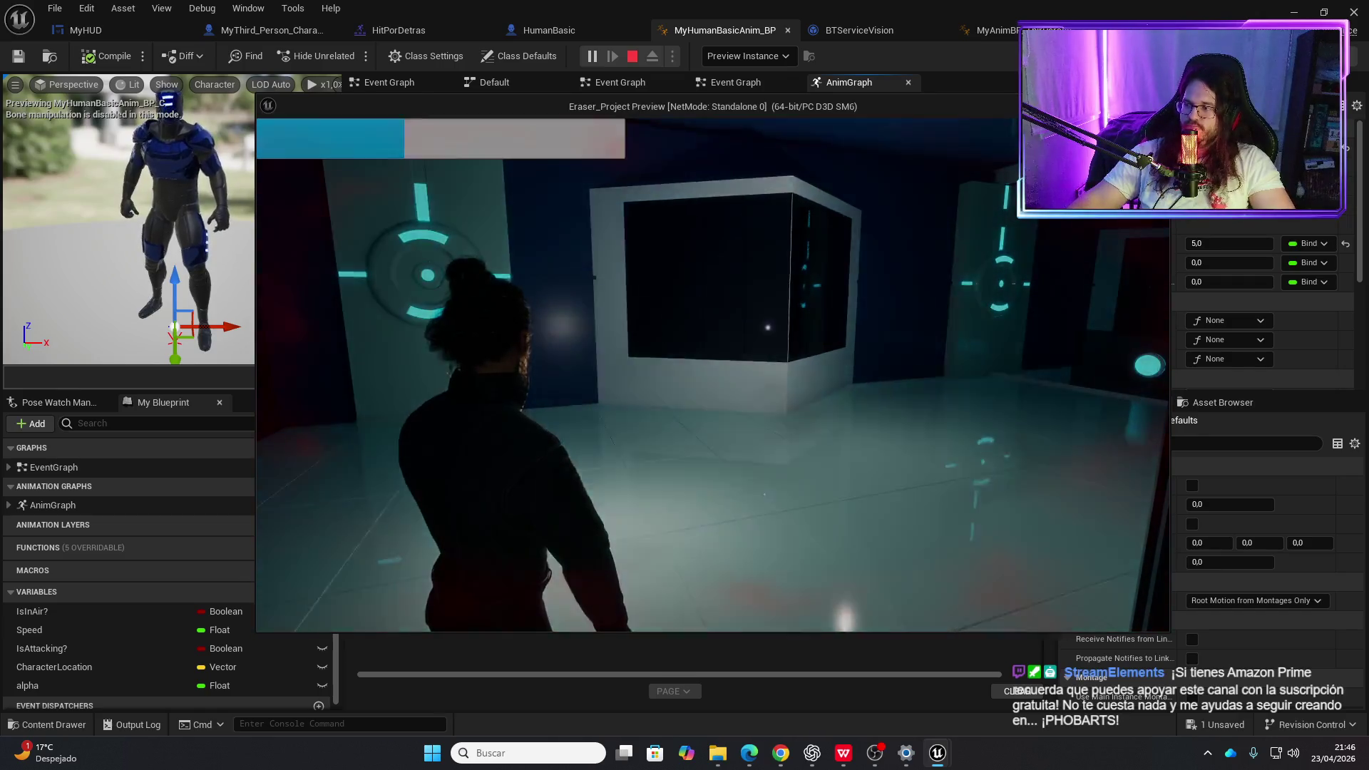
key(Escape)
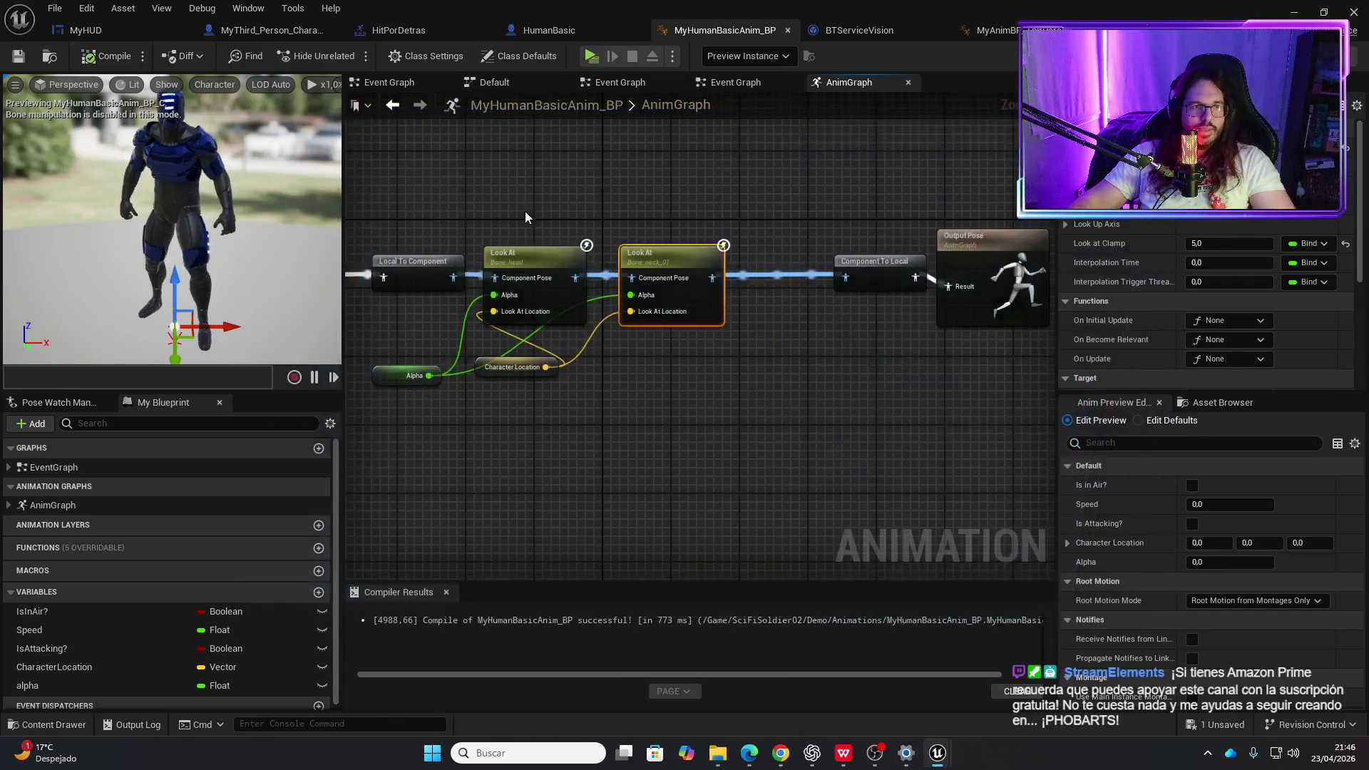
click(591, 56)
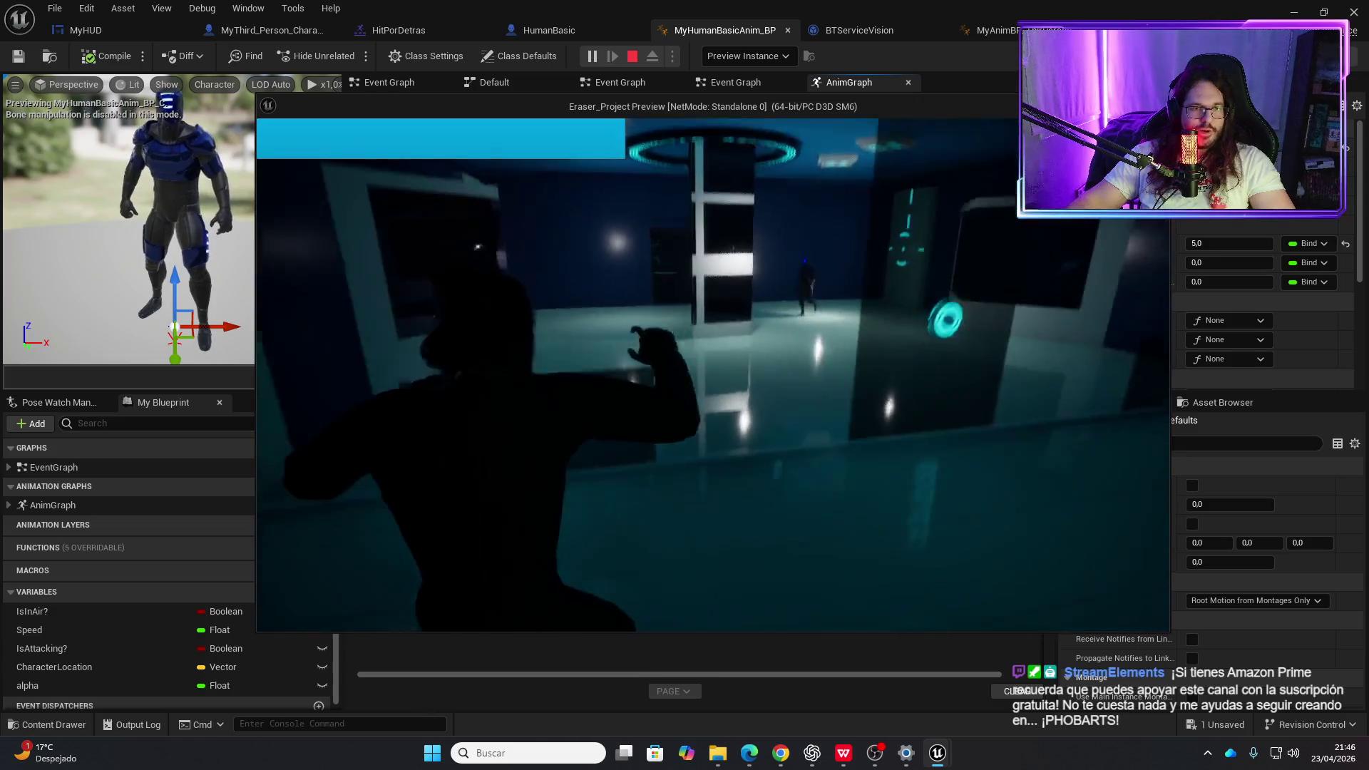
key(w)
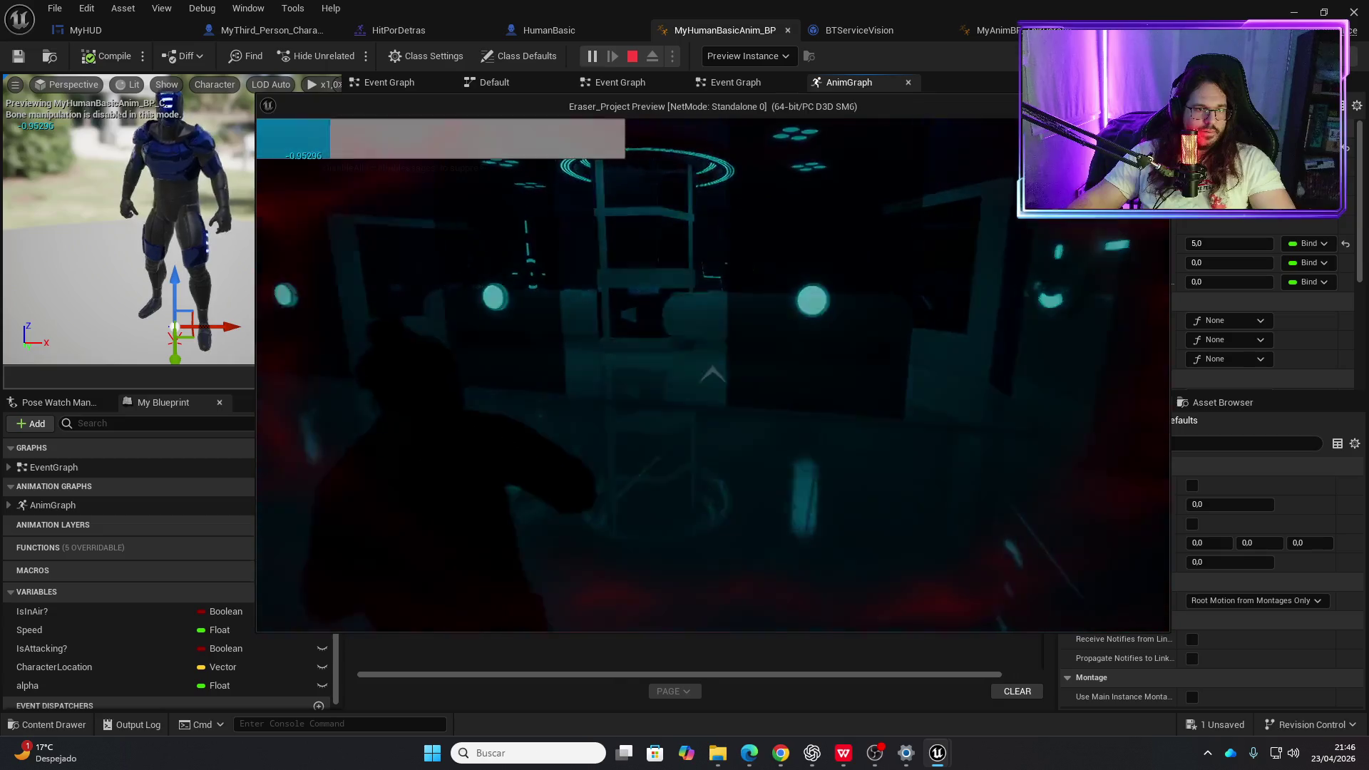
key(Escape)
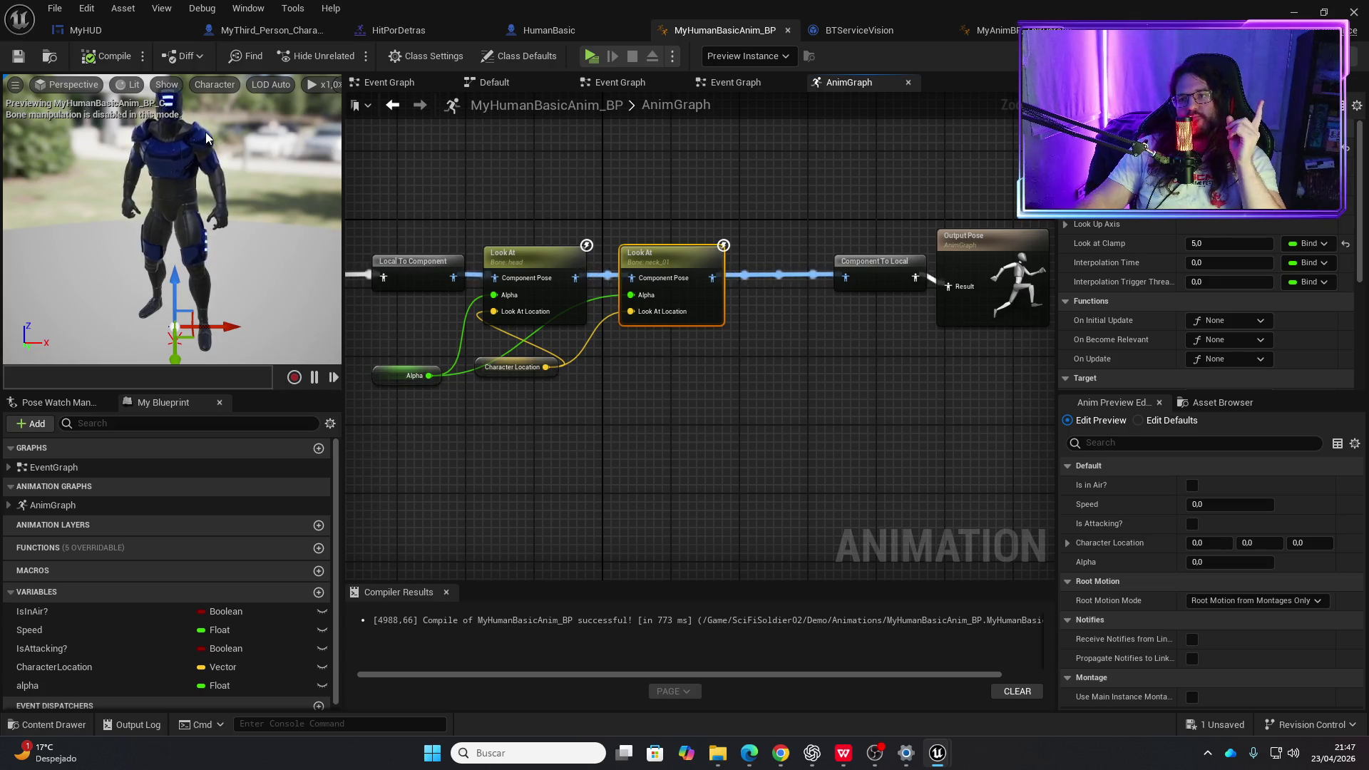
click(114, 28)
click(558, 28)
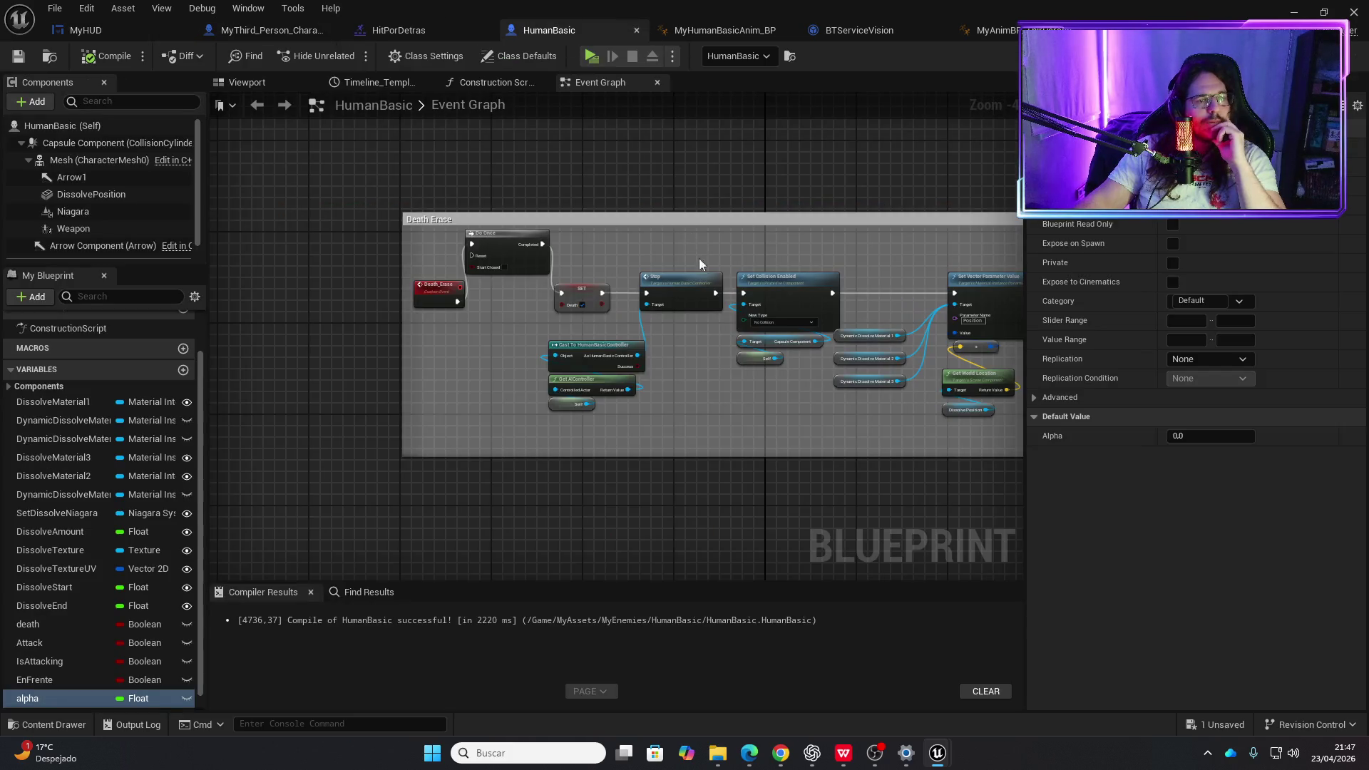
scroll(569, 314, down, 1)
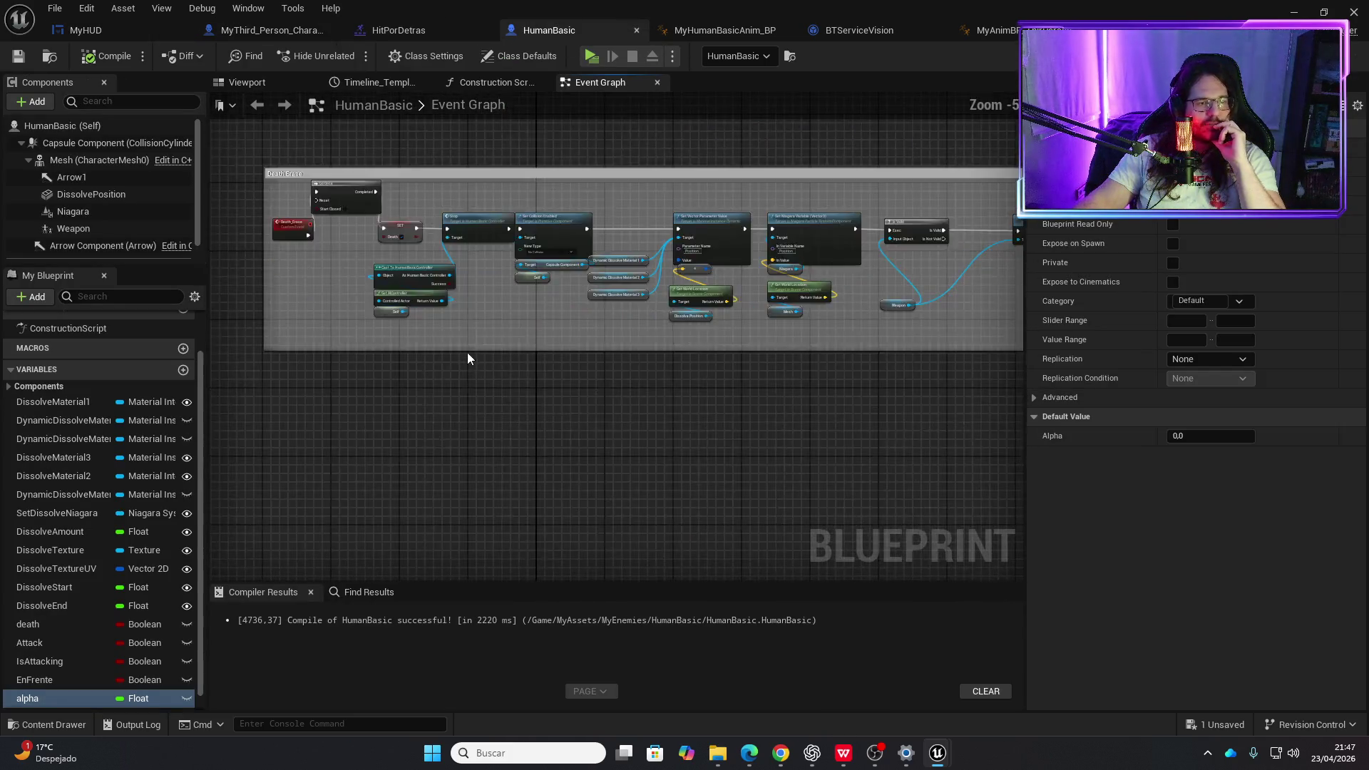
scroll(468, 352, up, 2)
mouse_move(494, 443)
mouse_down()
mouse_move(446, 504)
mouse_move(428, 470)
mouse_move(659, 438)
mouse_move(600, 444)
mouse_move(561, 286)
mouse_up()
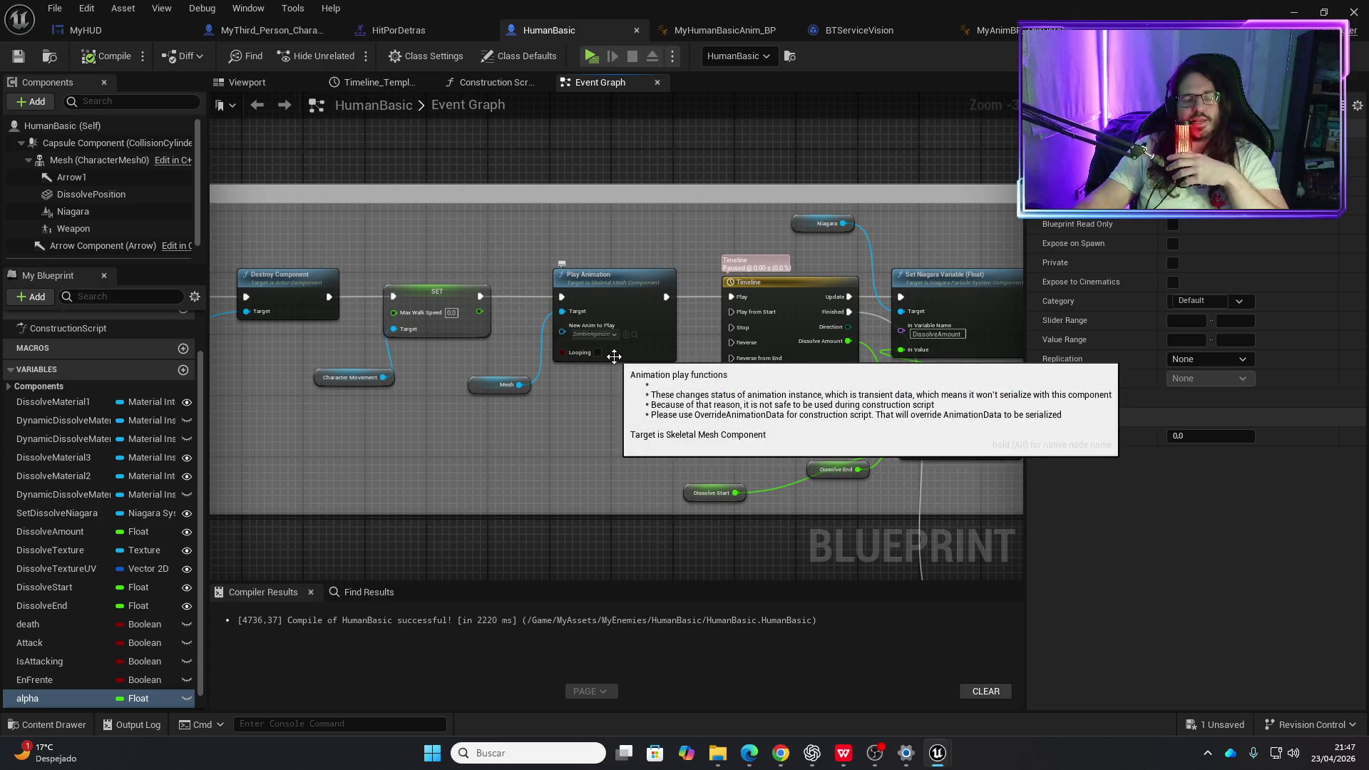
click(849, 32)
click(765, 34)
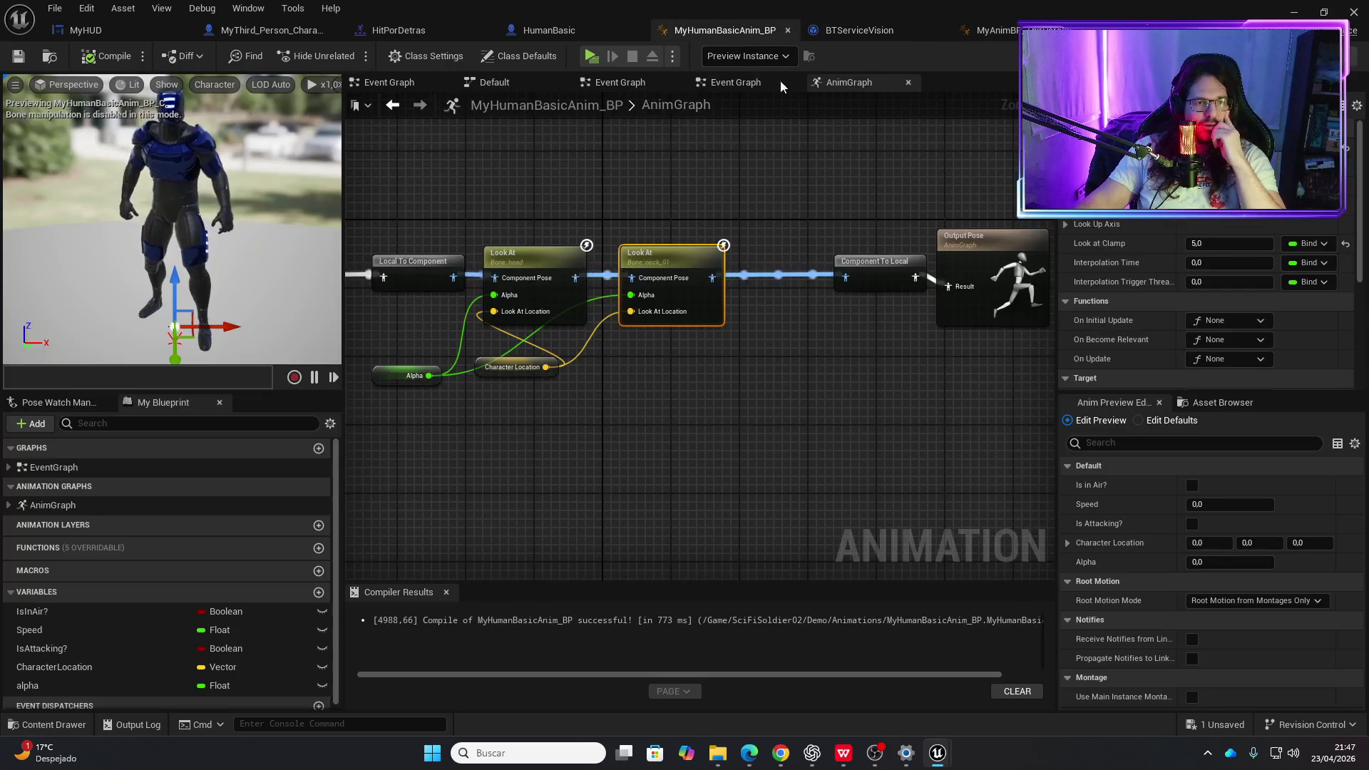
click(991, 30)
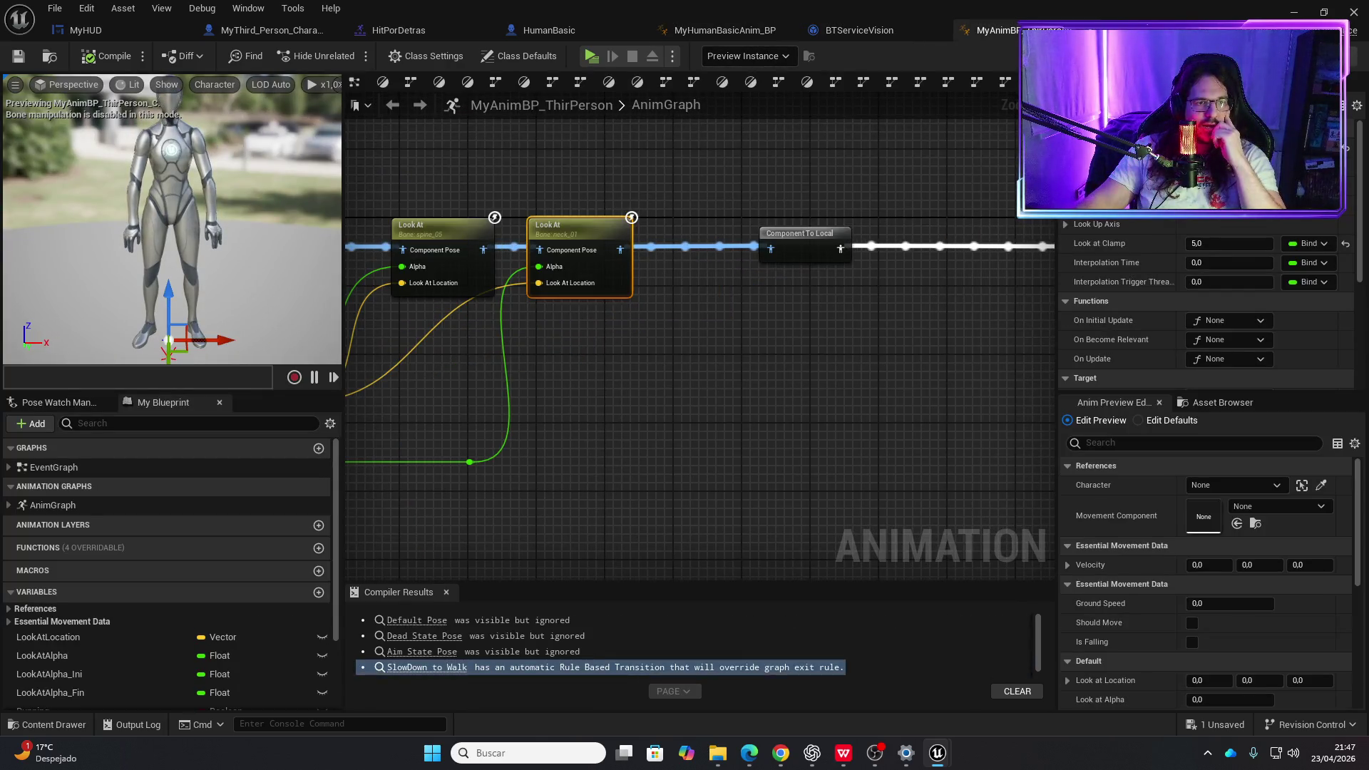
click(855, 32)
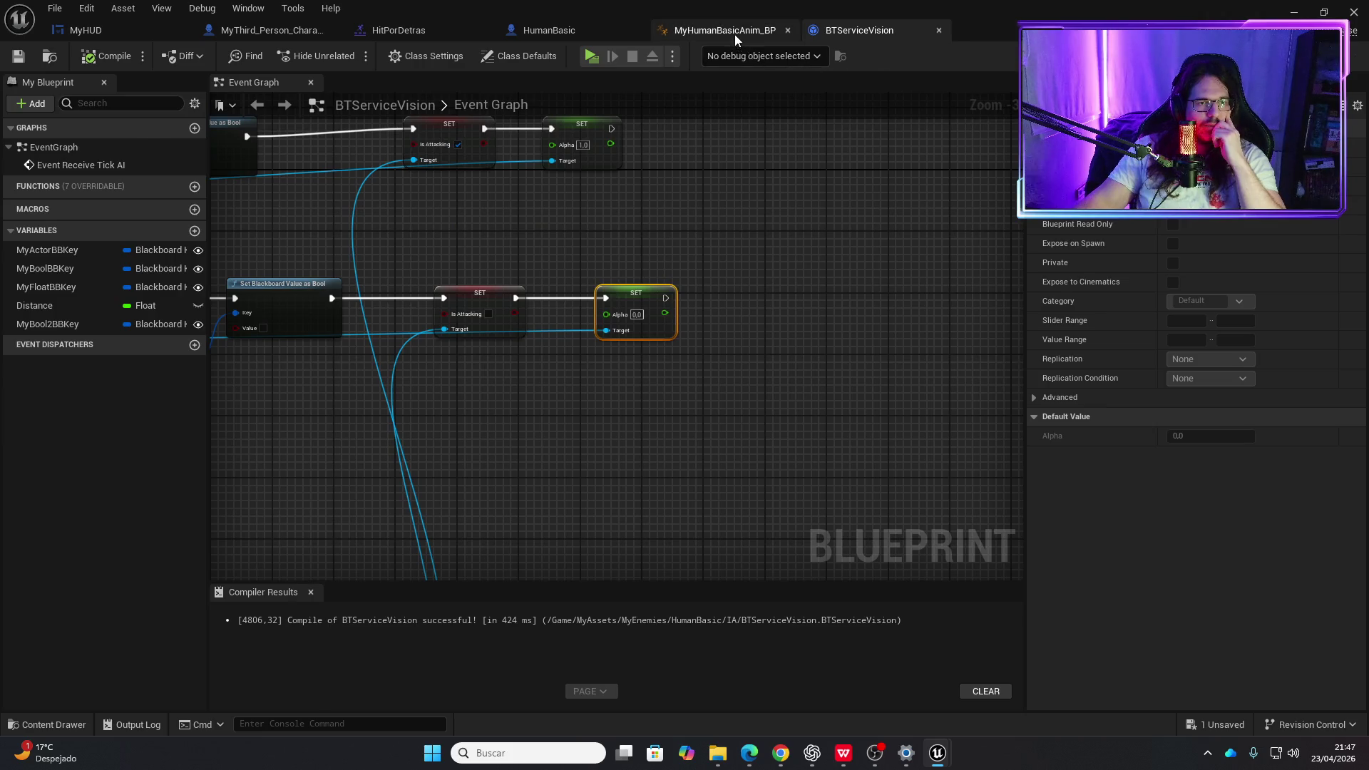
click(734, 34)
mouse_move(557, 177)
mouse_down()
mouse_move(730, 174)
mouse_move(705, 278)
mouse_move(614, 379)
mouse_move(635, 218)
mouse_up()
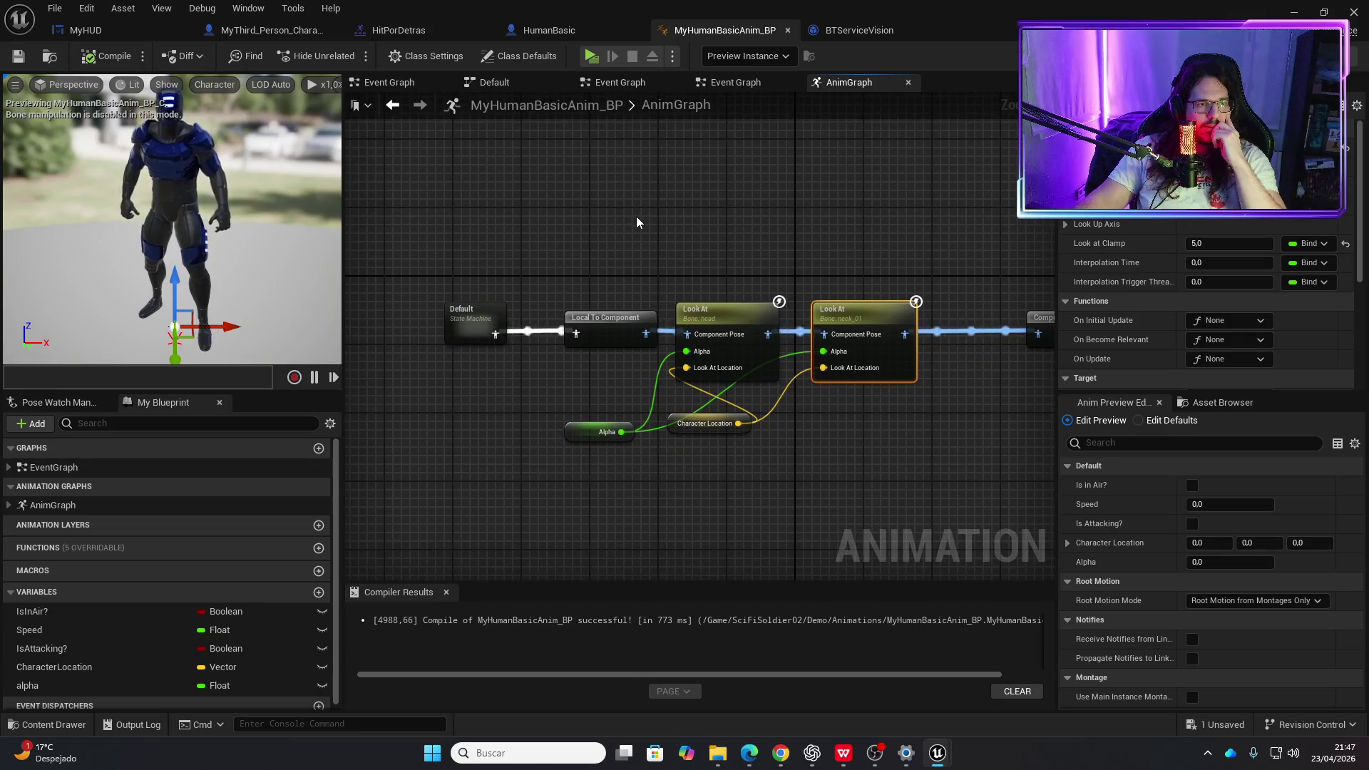
- Add a new state named Death inside the Default state machine
double_click(500, 322)
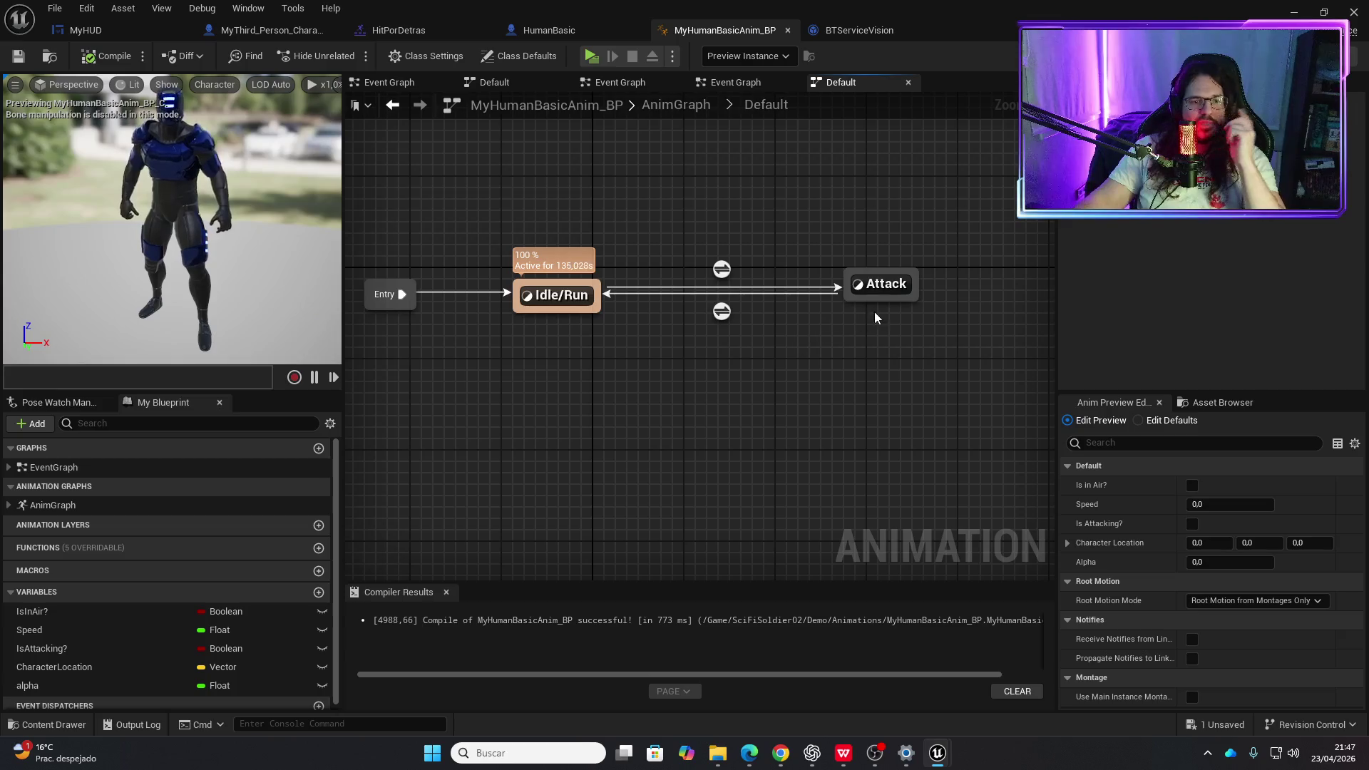
click(884, 285)
right_click(861, 376)
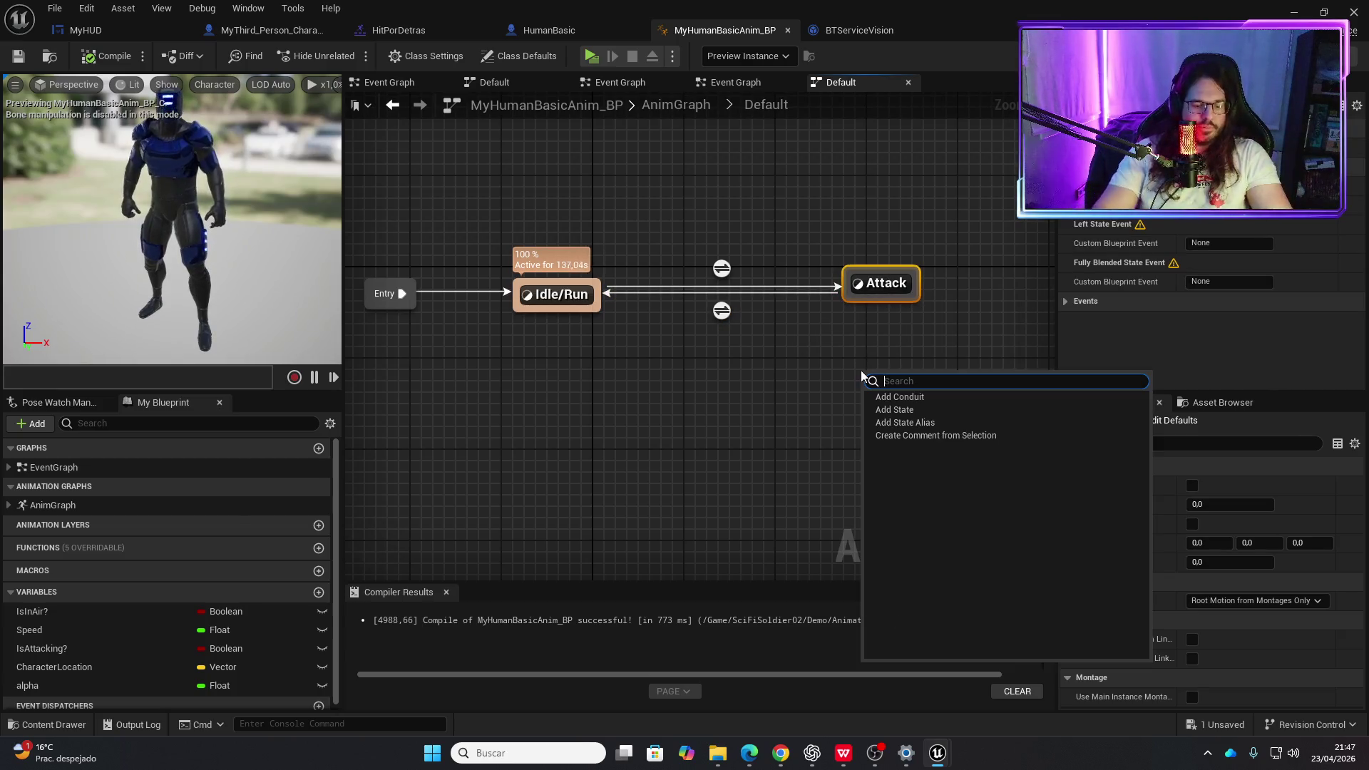
text(STATE)
key(Return)
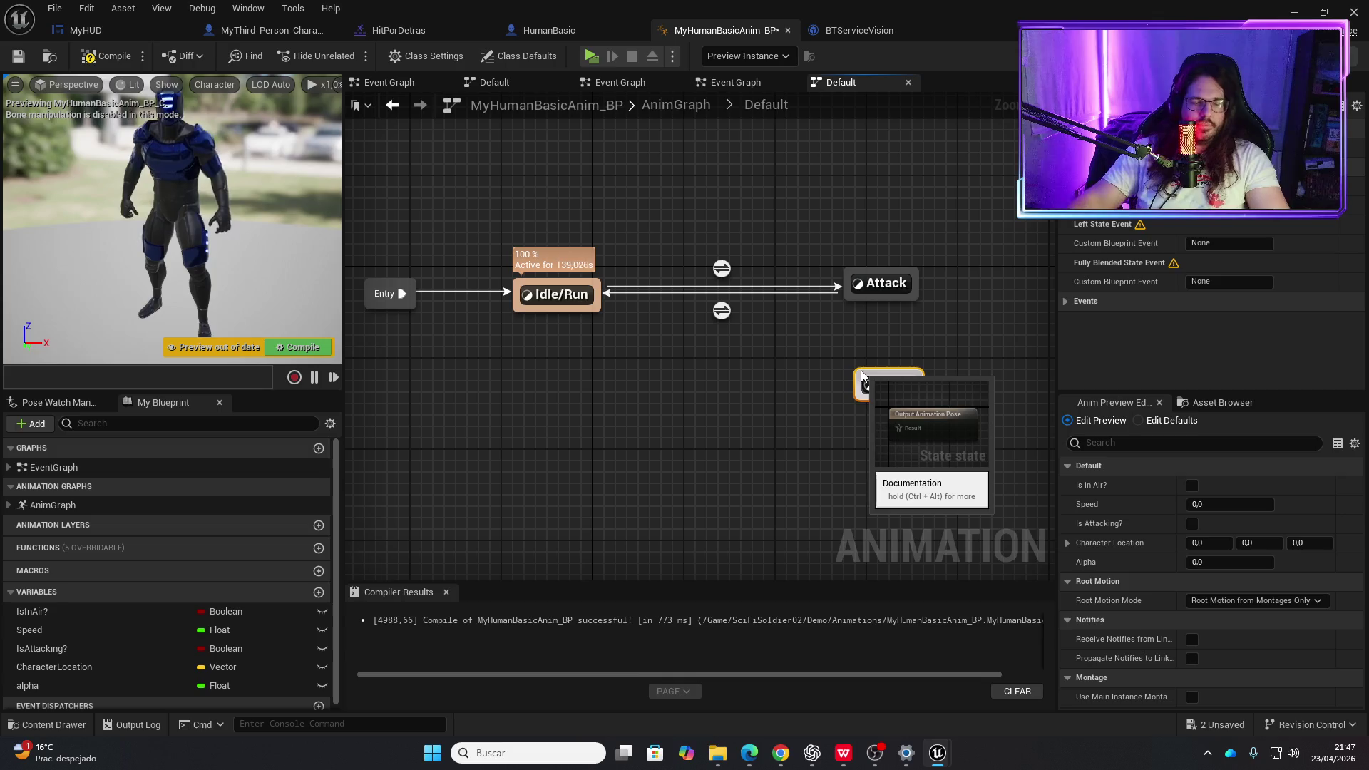
text(dEATH)
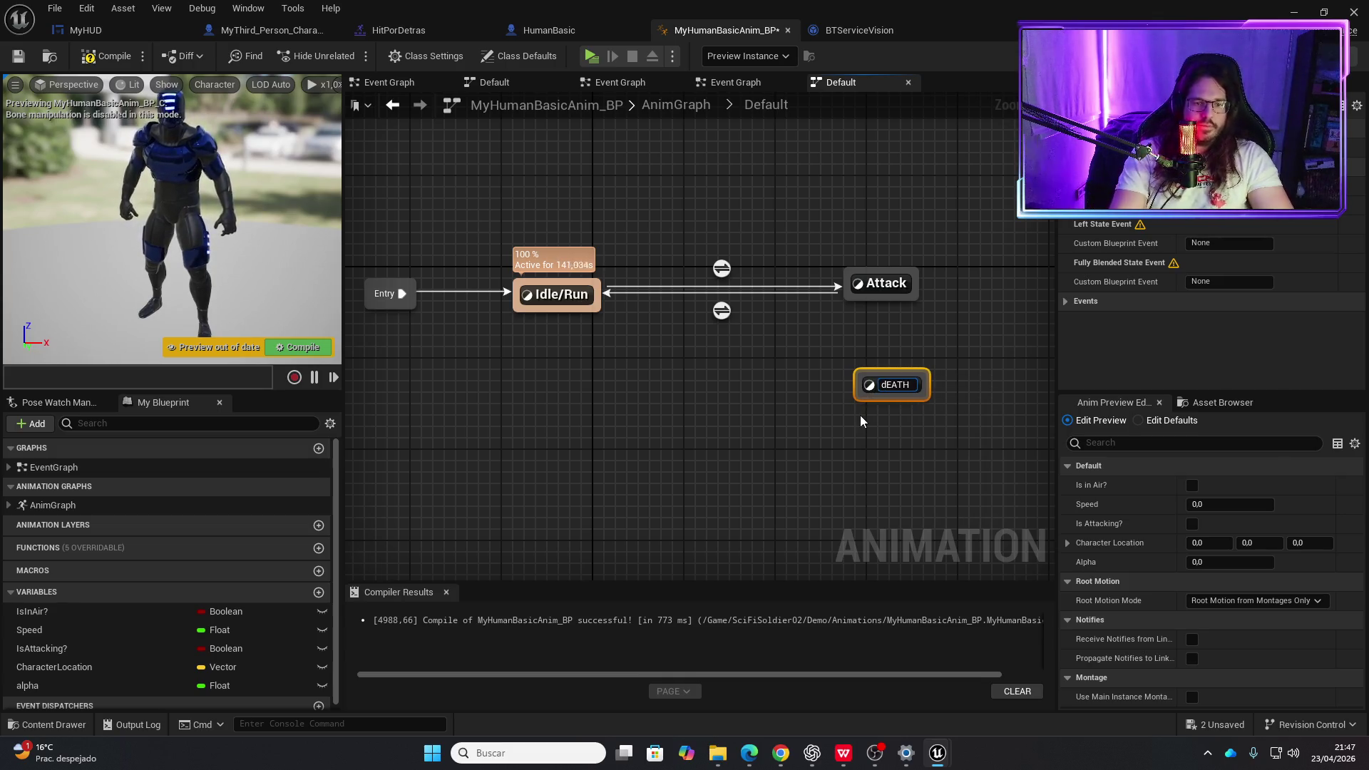
key(Return)
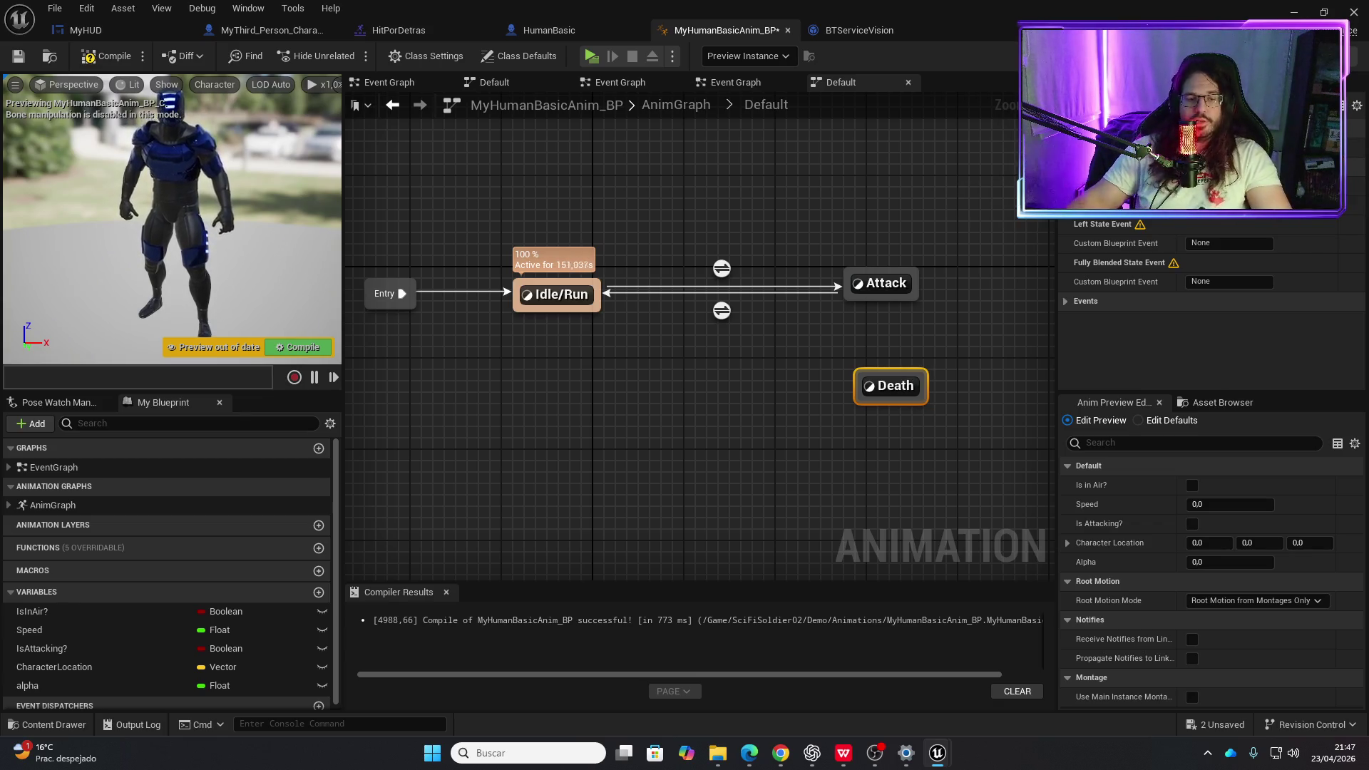
- Place Death between Idle/Run and Attack and draw transitions into it from both
drag(878, 389, 730, 389)
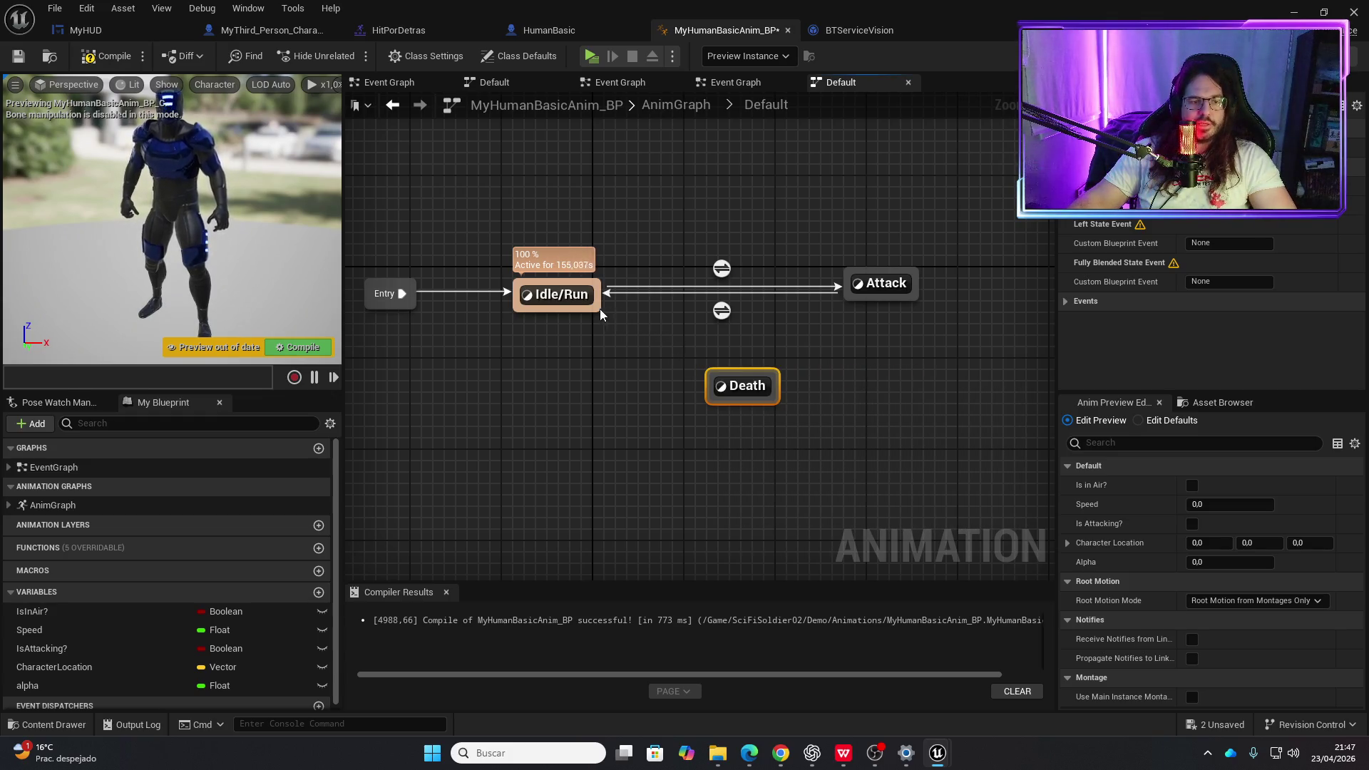
drag(593, 313, 734, 385)
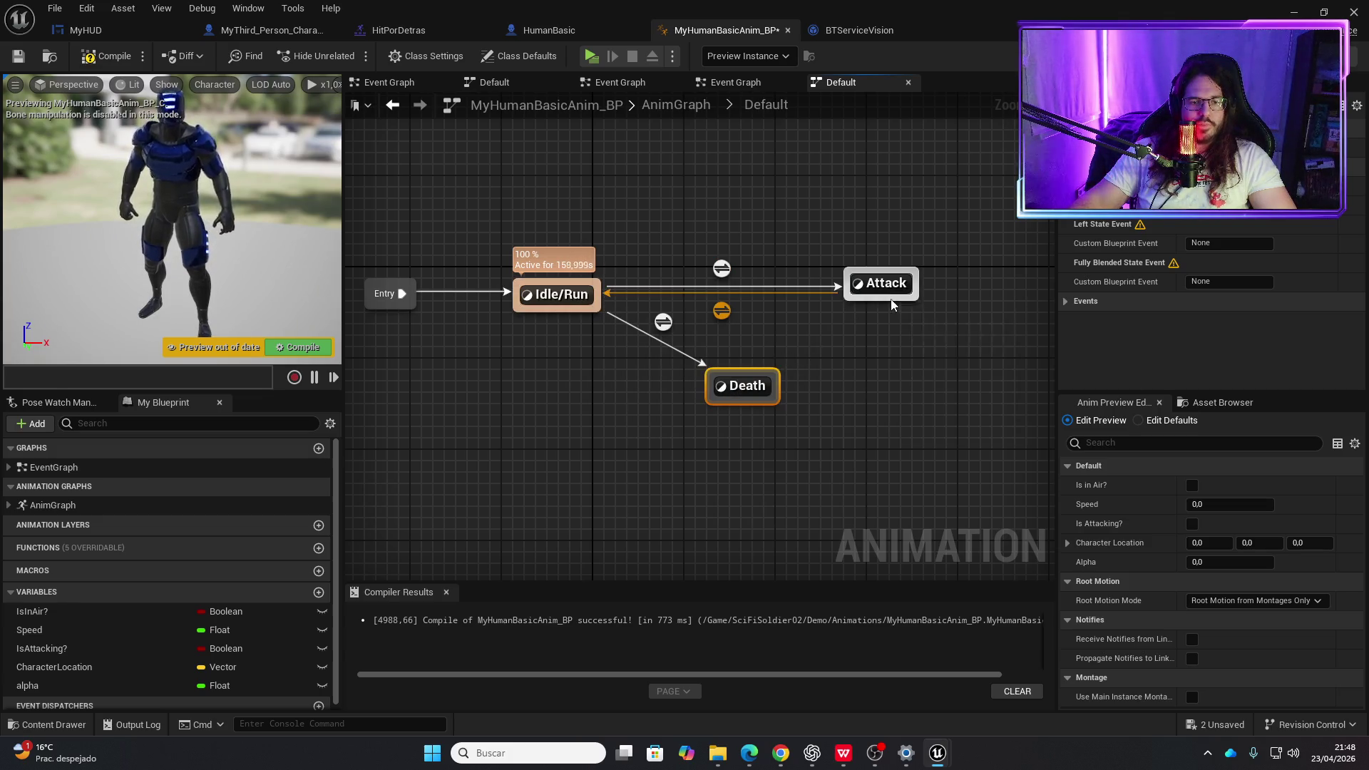
drag(891, 303, 763, 378)
double_click(662, 324)
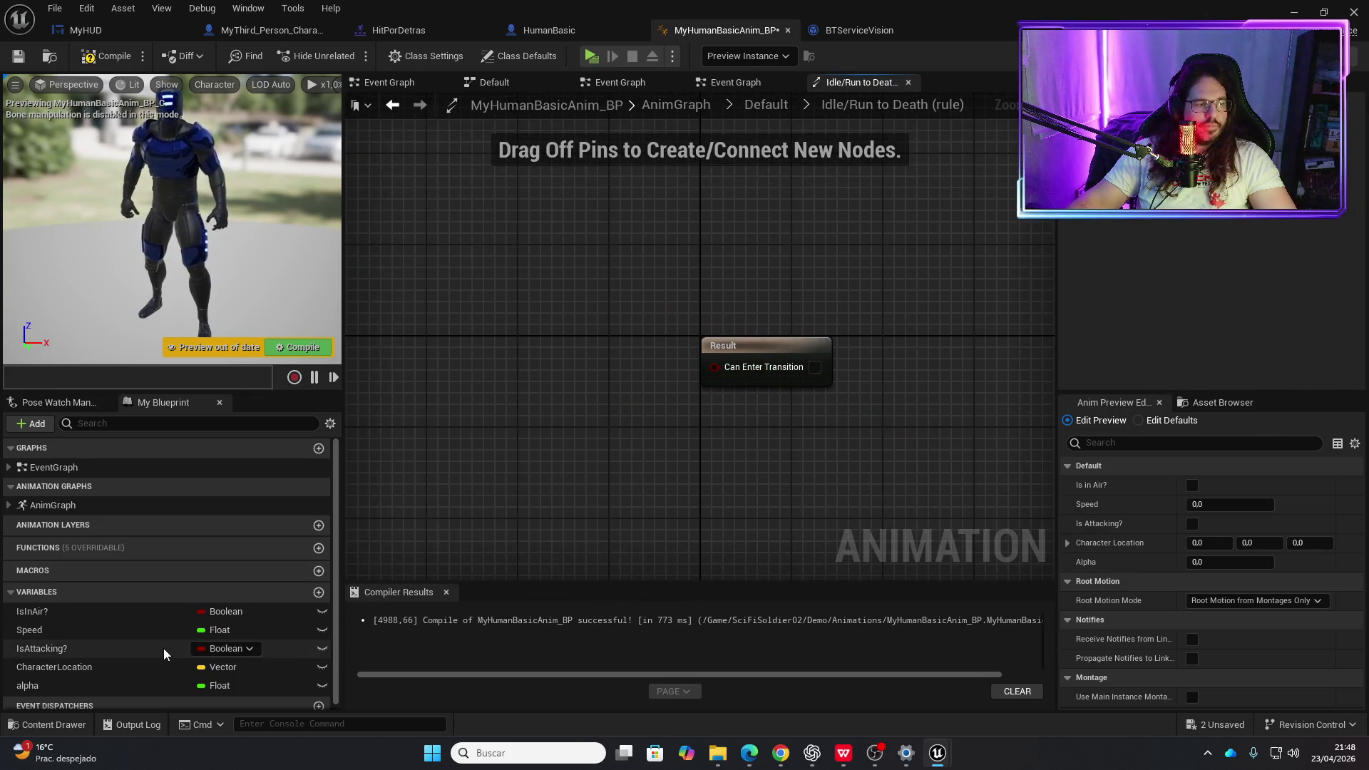
- Create a Boolean variable Dead and use it as the Idle/Run-to-Death transition condition, then compile
scroll(122, 666, down, 1)
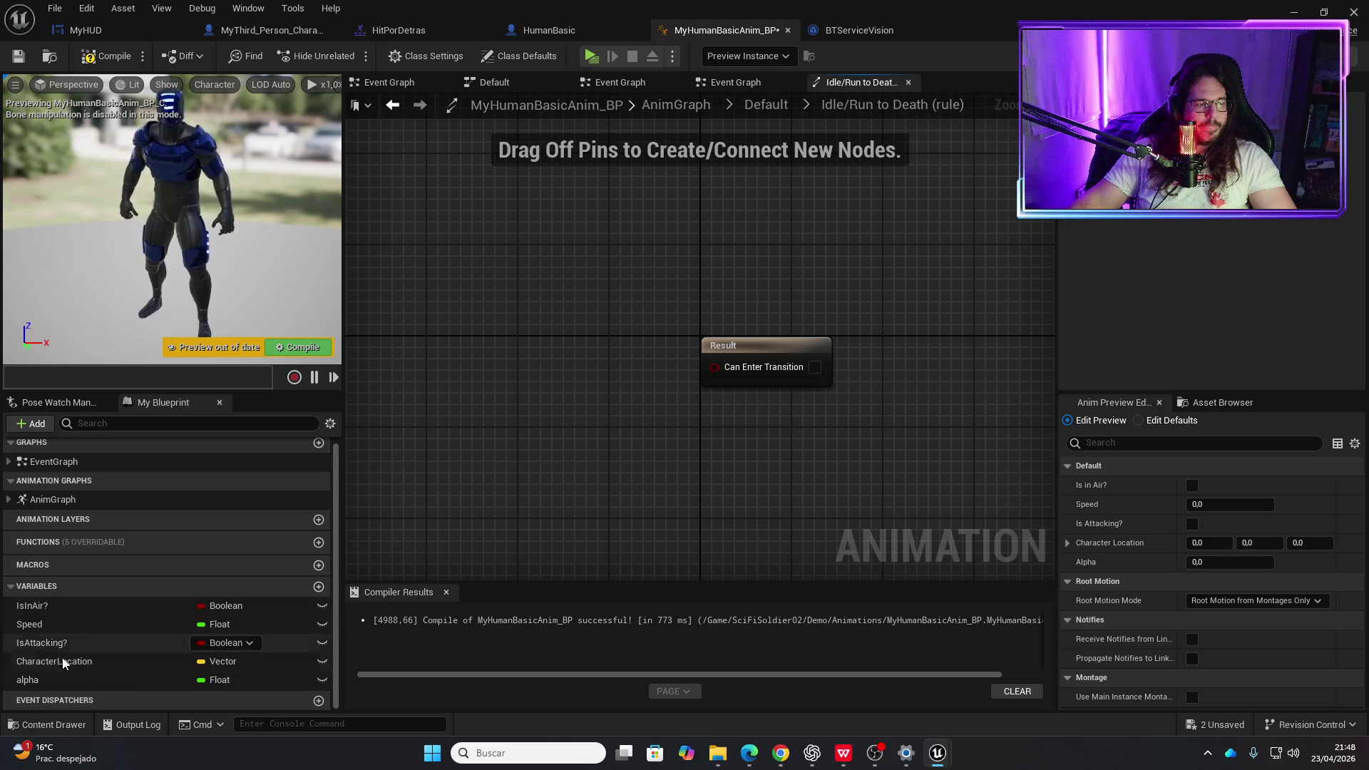
click(319, 587)
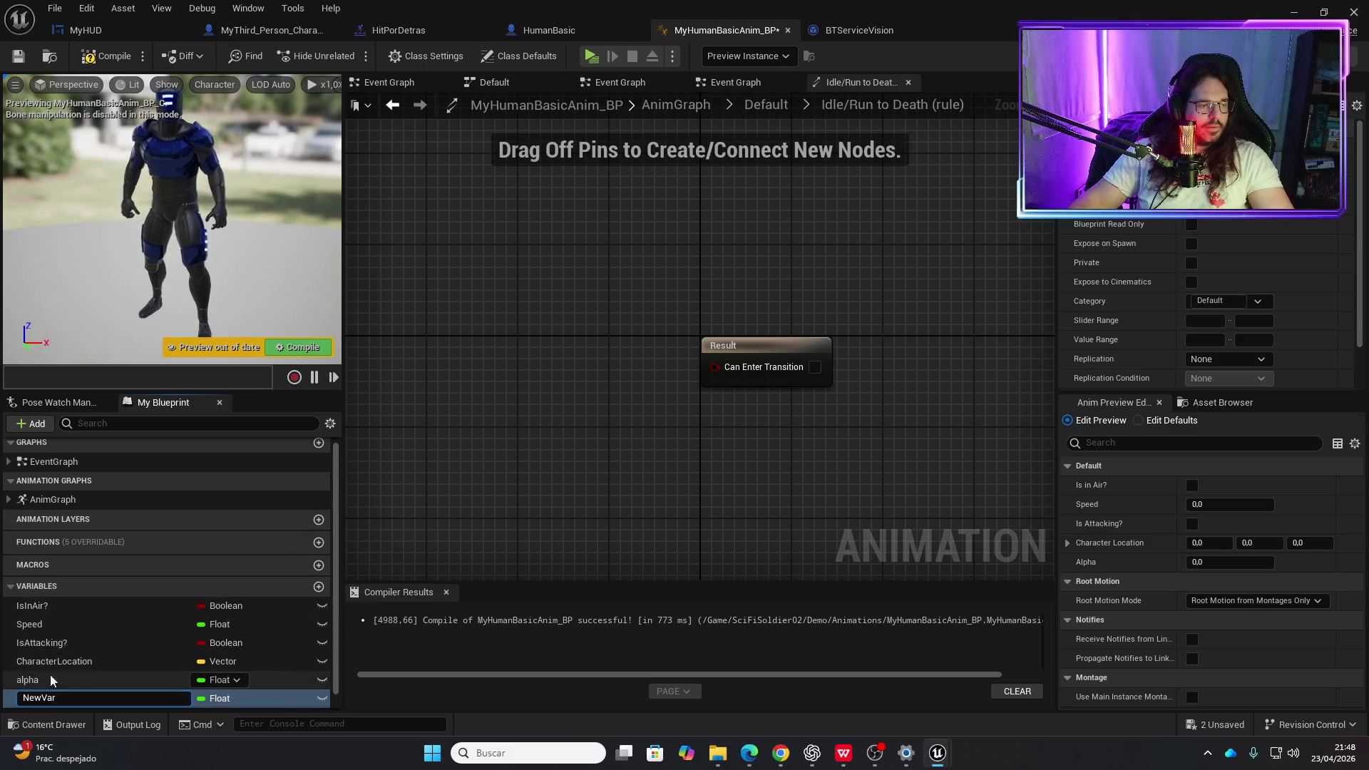
scroll(76, 657, down, 1)
text(Dead)
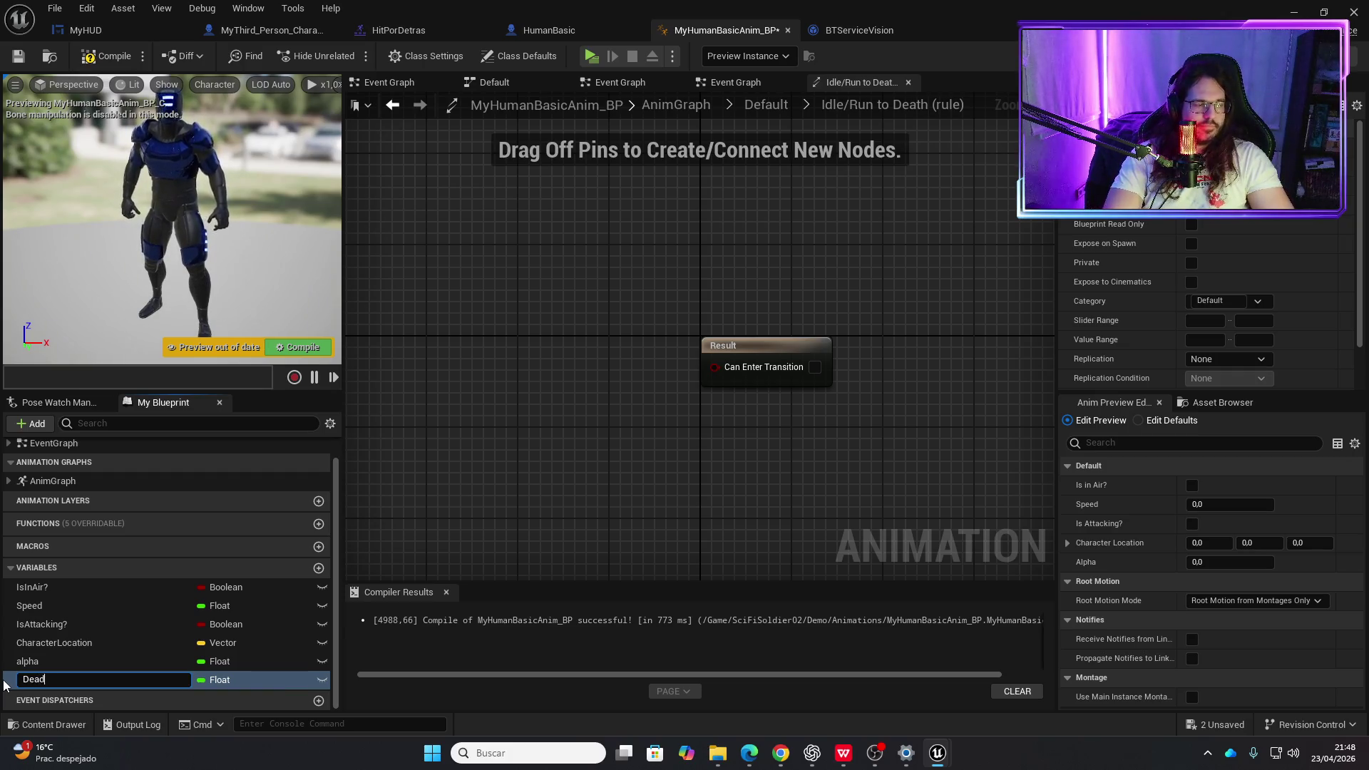
key(Return)
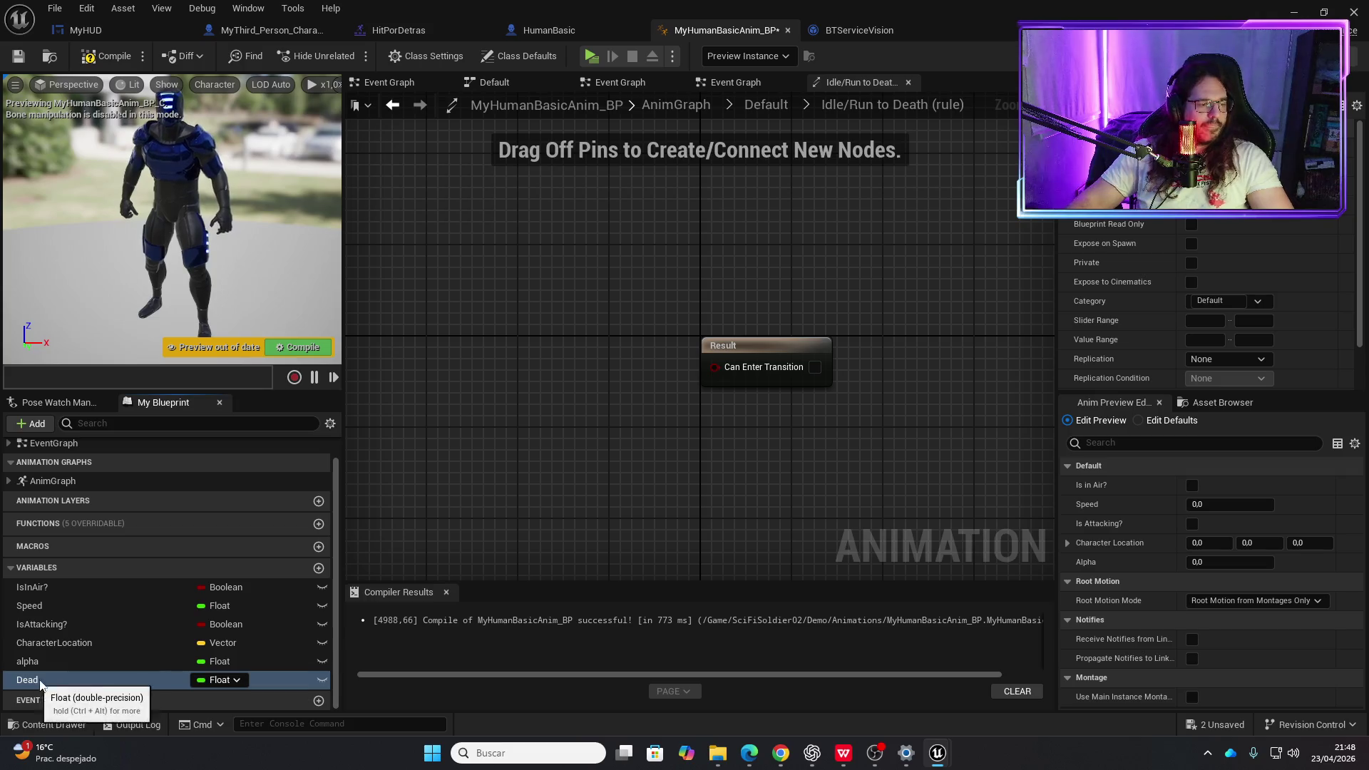
click(219, 679)
click(238, 410)
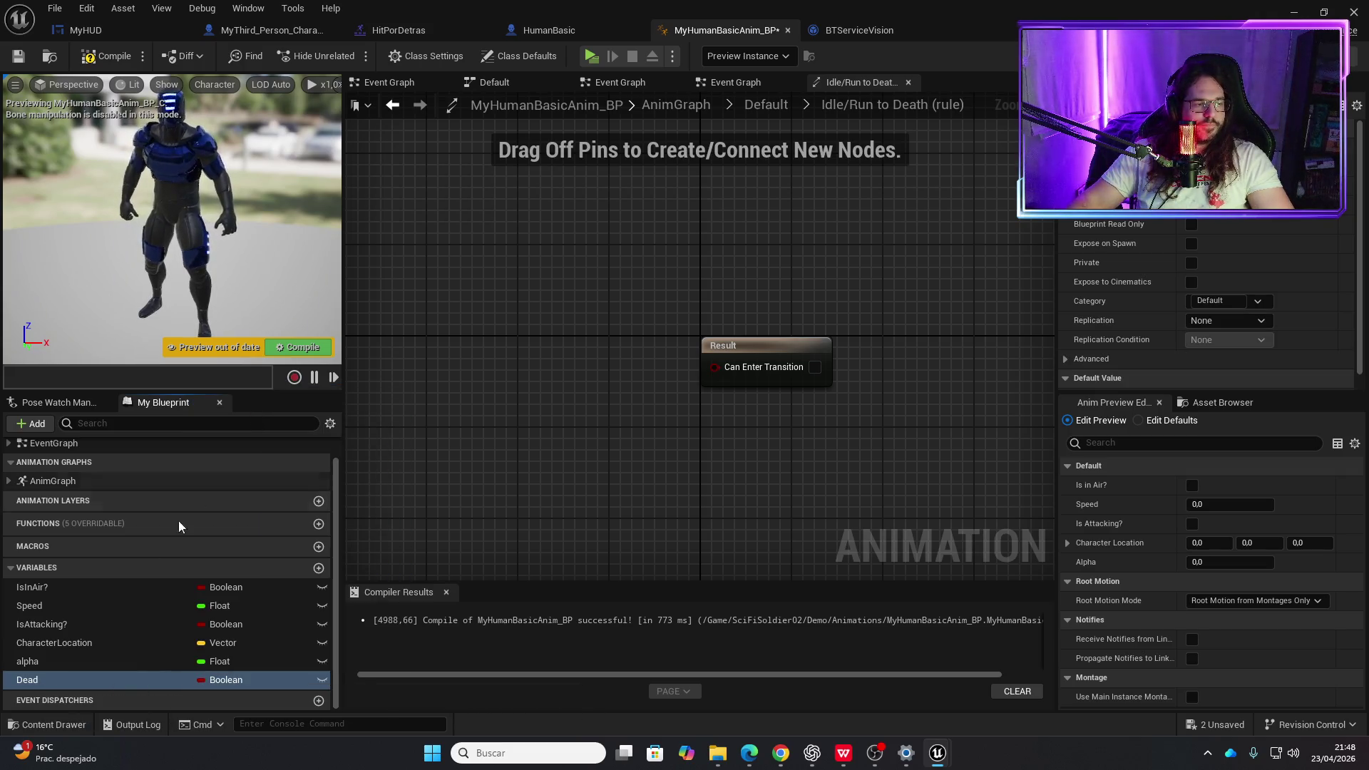
mouse_move(28, 680)
mouse_down()
mouse_move(563, 486)
mouse_move(715, 366)
mouse_up()
click(591, 501)
click(107, 56)
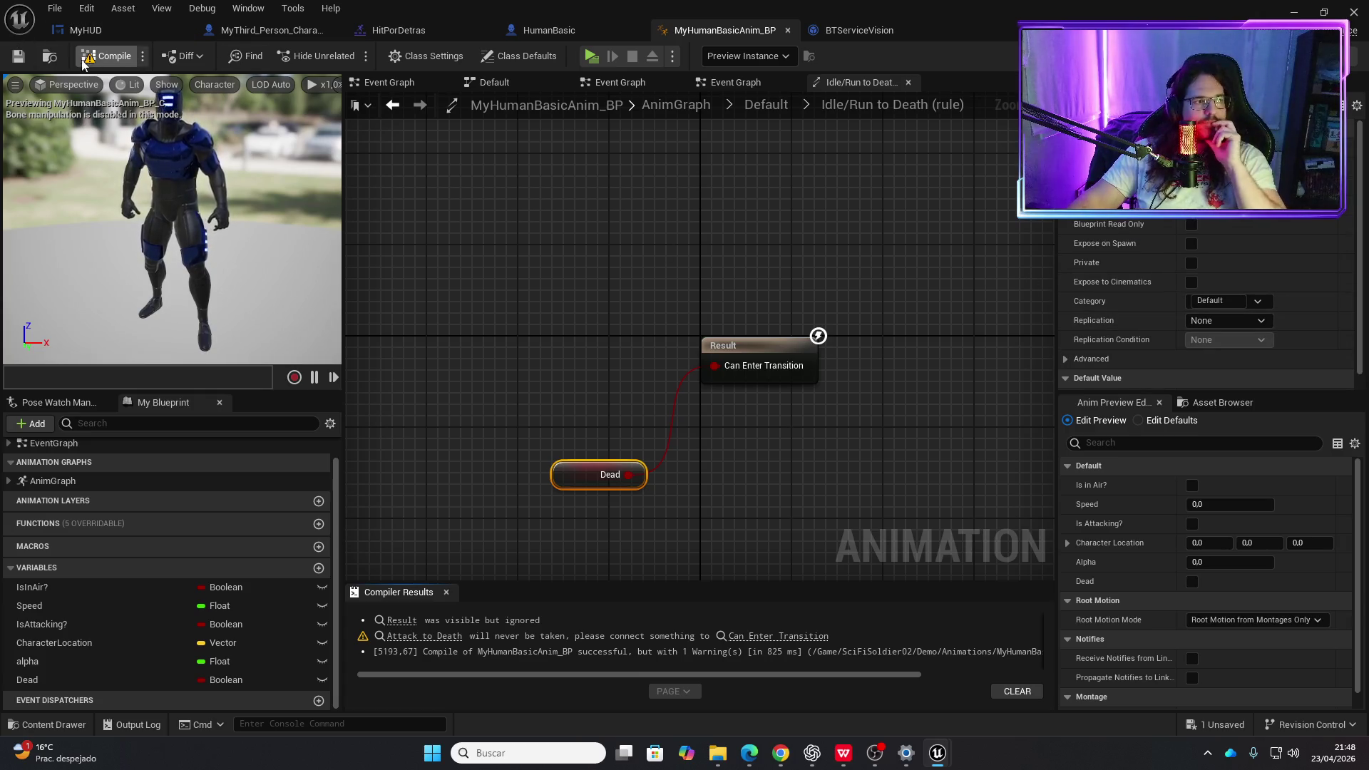
- Paste the Dead node into the Attack-to-Death rule, wire it to Can Enter Transition, and compile
click(778, 635)
key(ctrl+v)
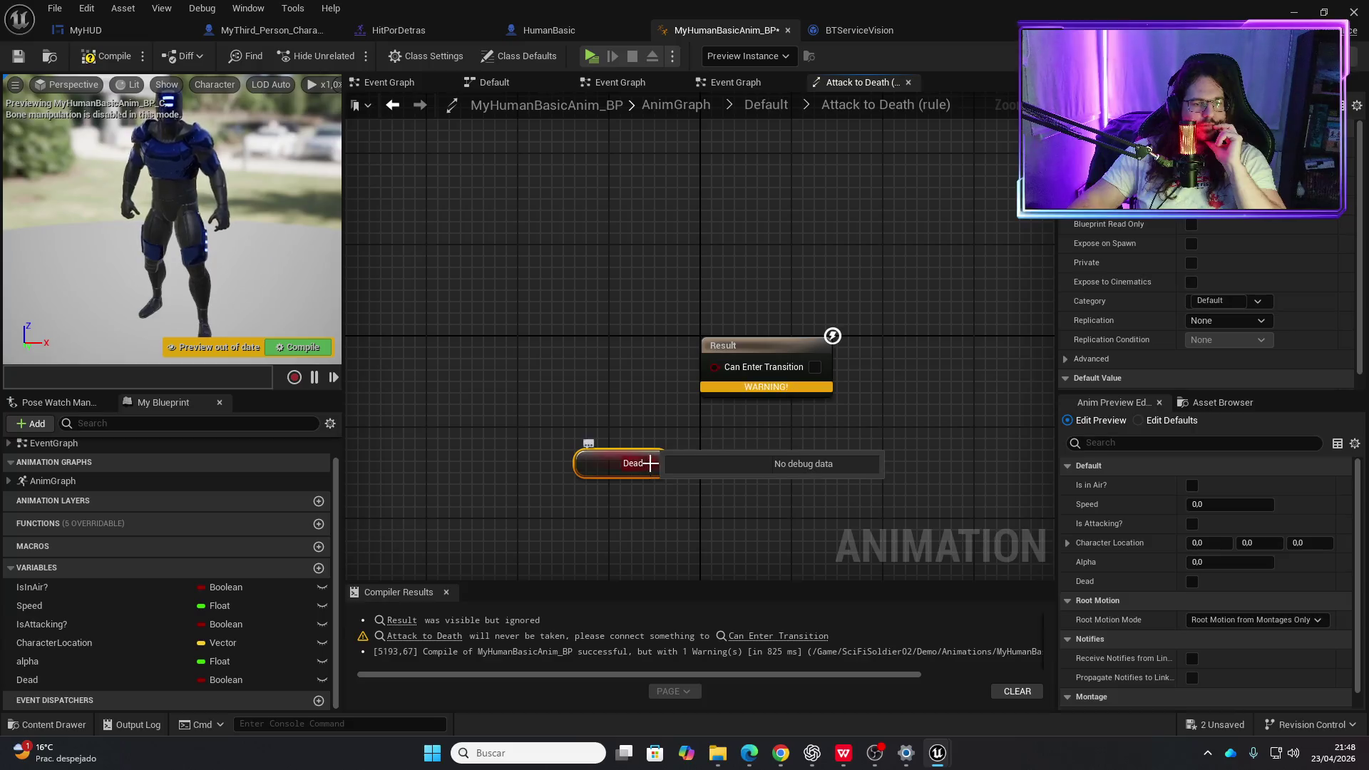
drag(650, 463, 714, 366)
click(84, 61)
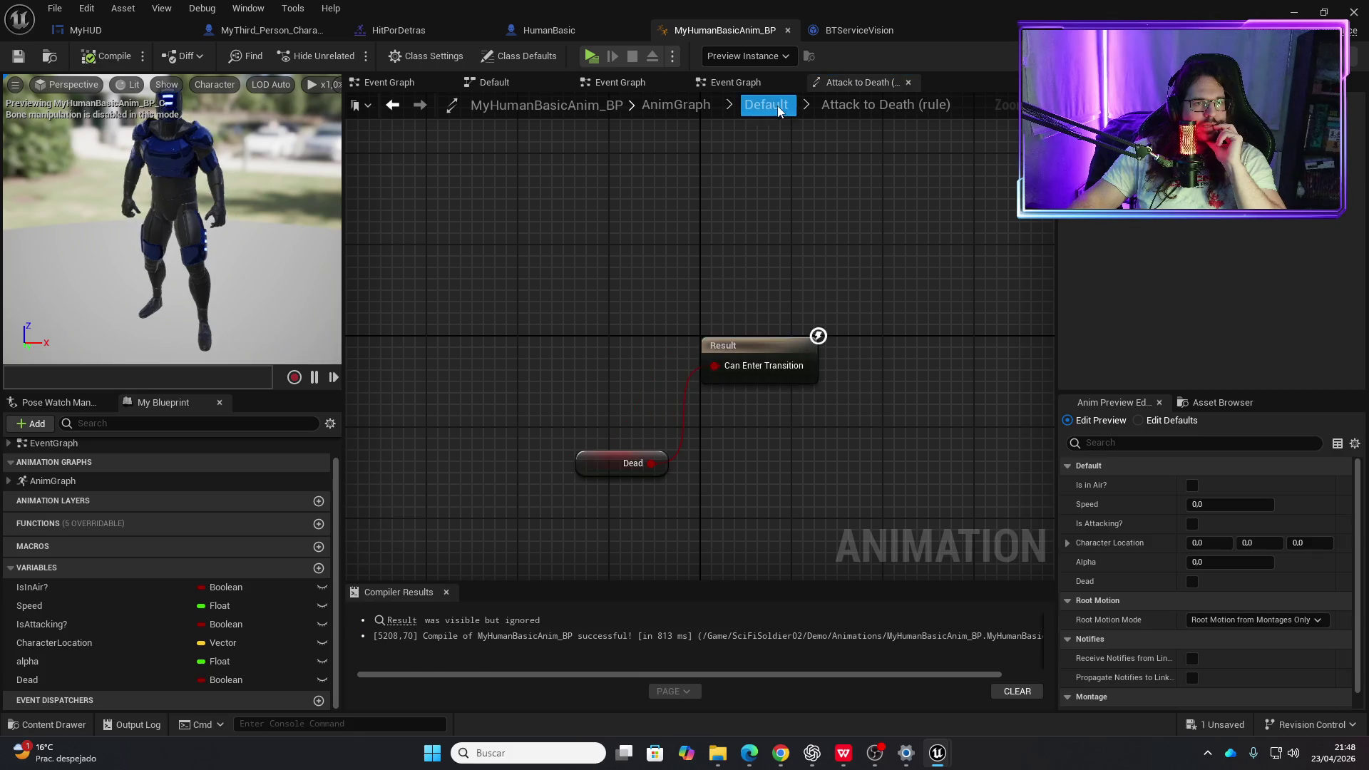
- Set the blend Duration of the transition into Death to 0.5 in its Details
click(766, 105)
click(925, 374)
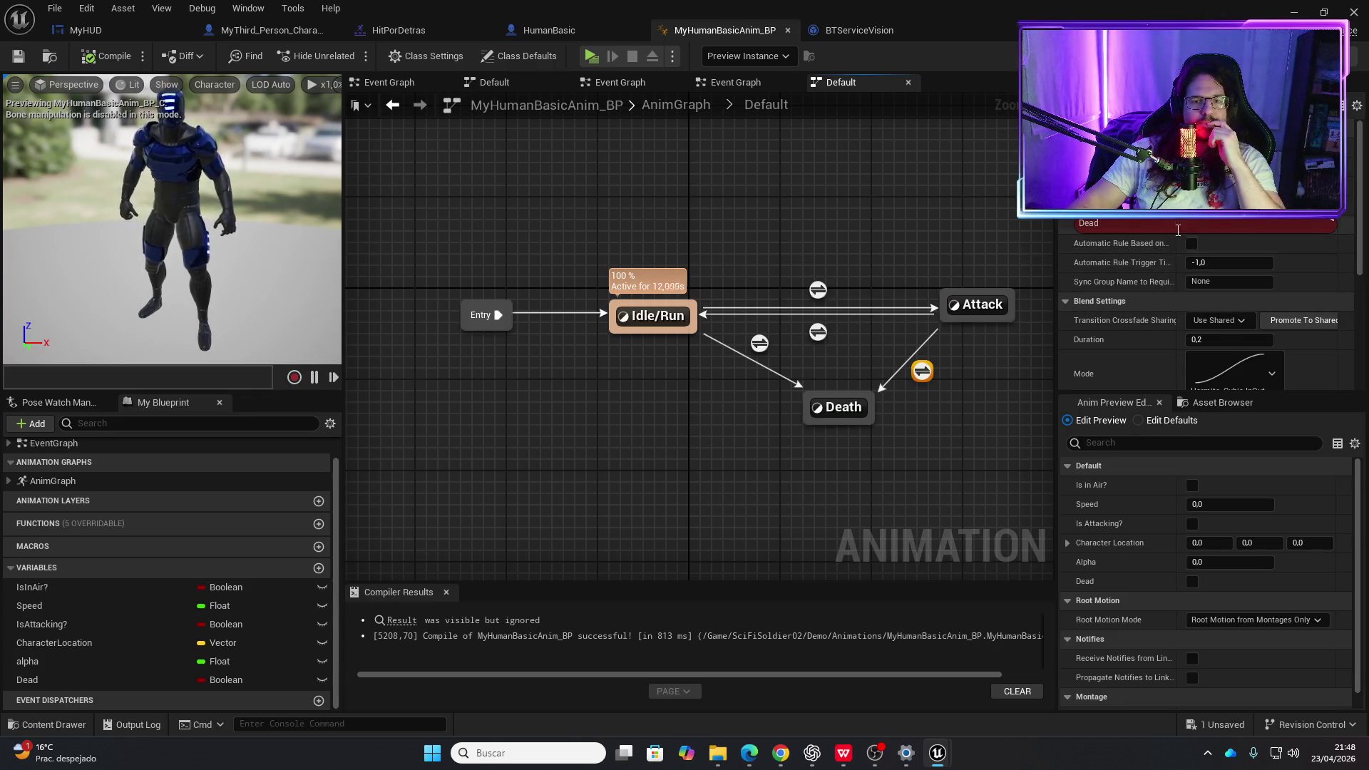
scroll(1225, 236, down, 2)
scroll(1225, 236, down, 2)
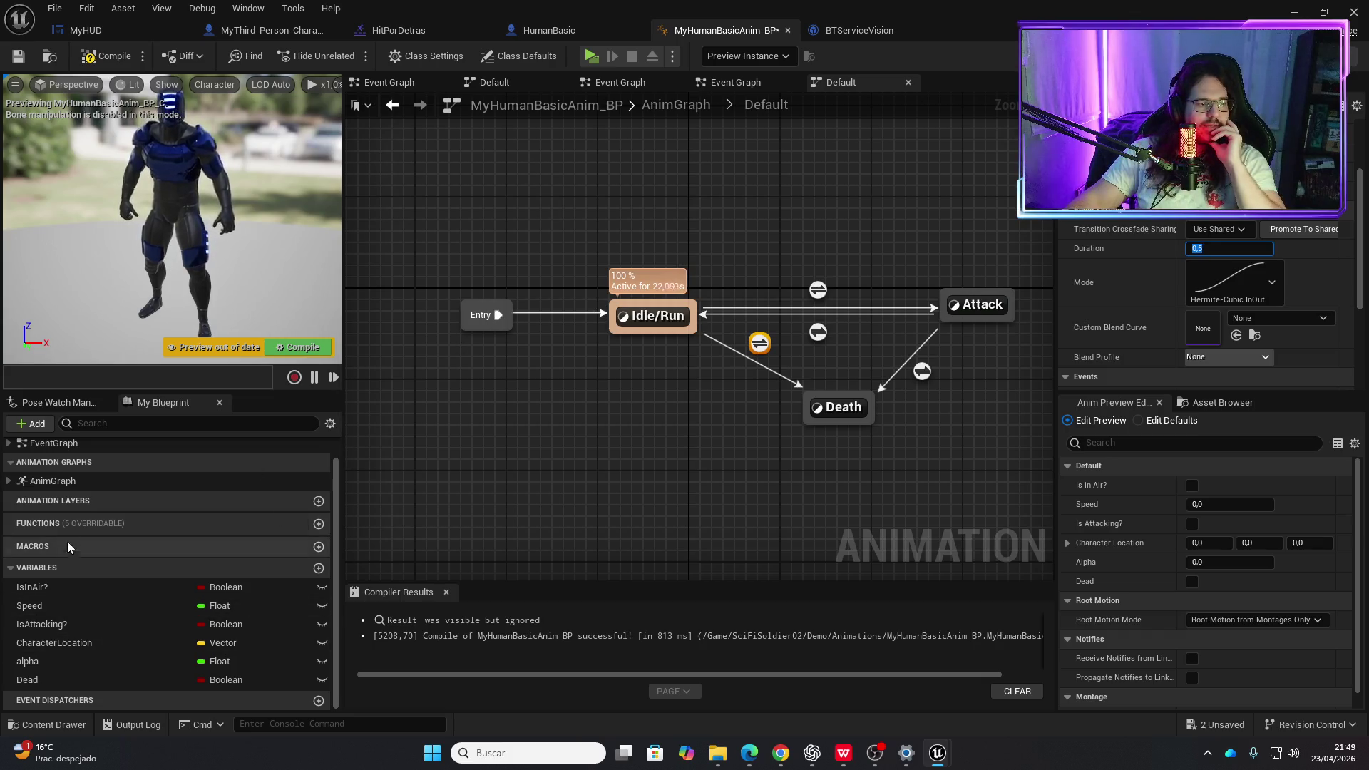
double_click(66, 482)
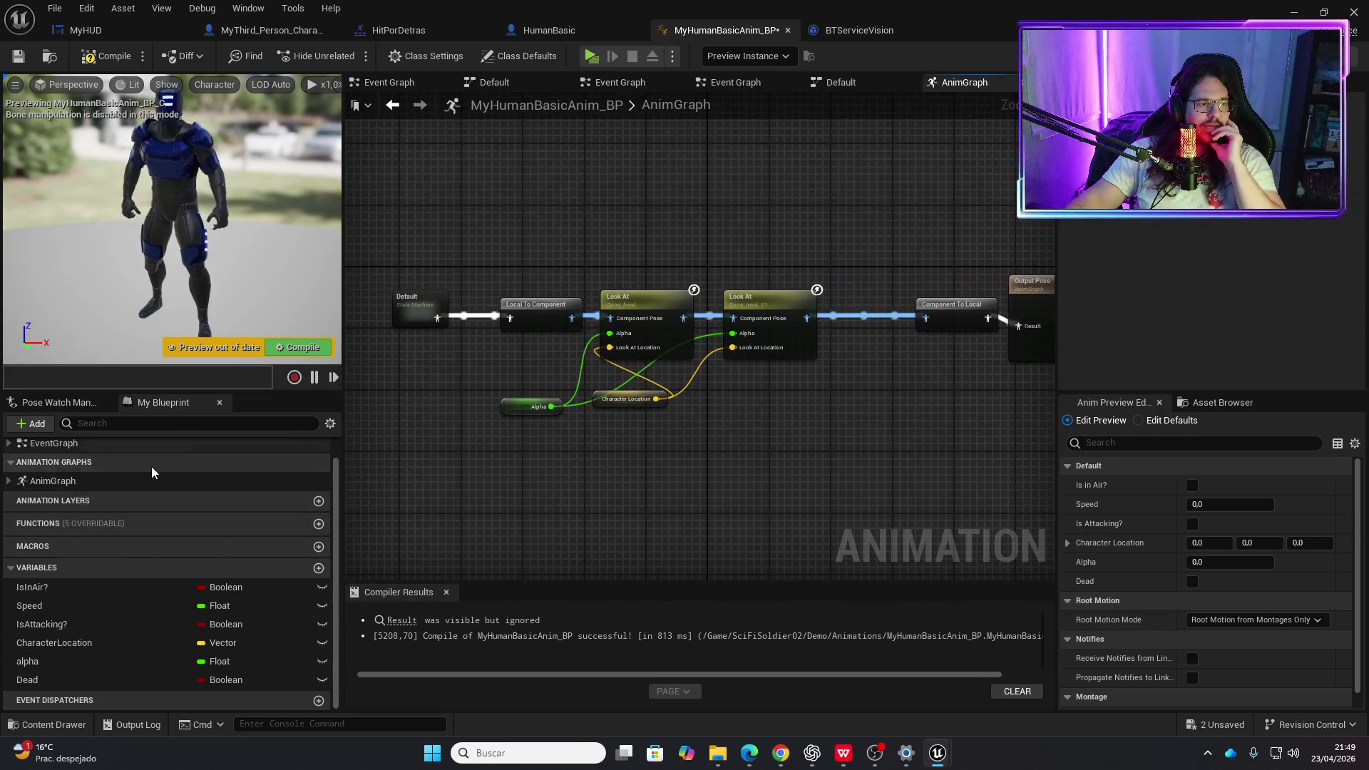
double_click(63, 444)
- Add a Get Death node fed by the Cast To HumanBasic output in the Event Graph
scroll(670, 435, up, 4)
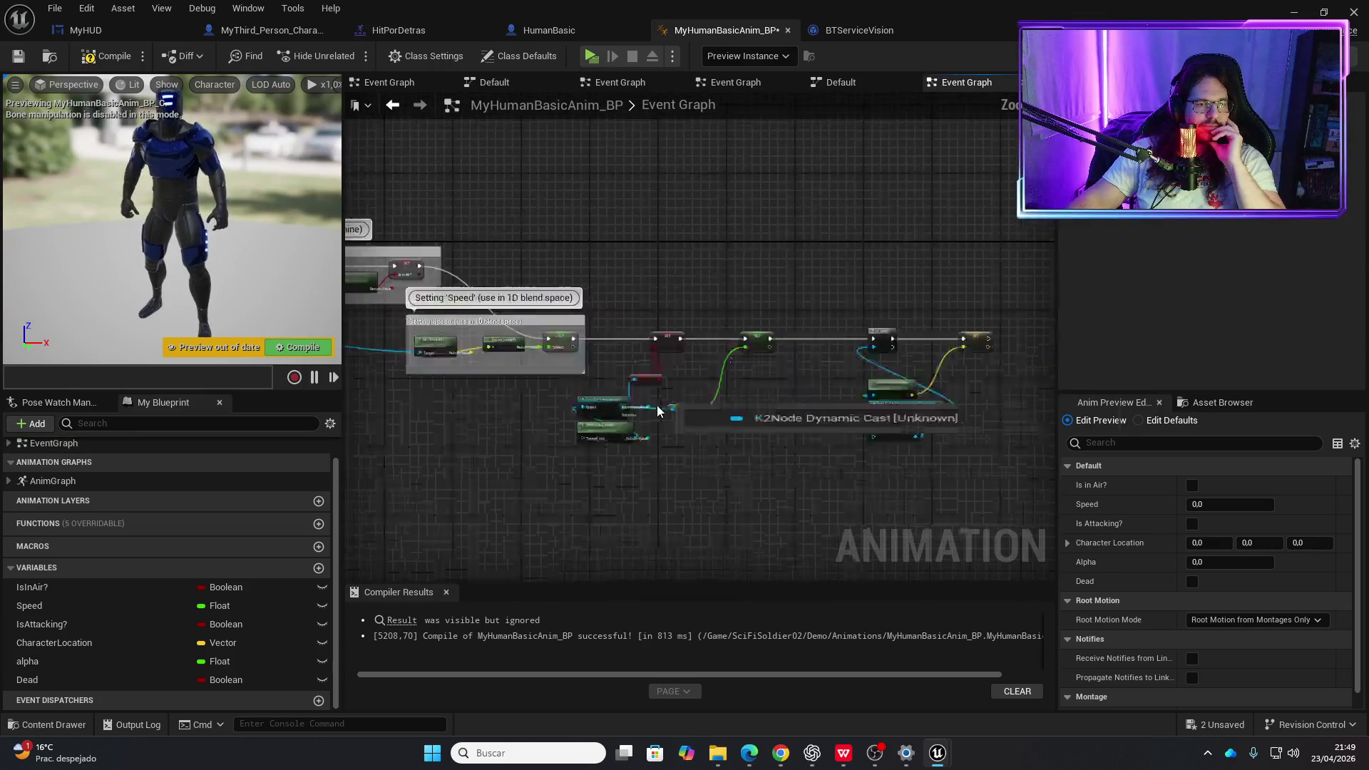
drag(696, 417, 438, 390)
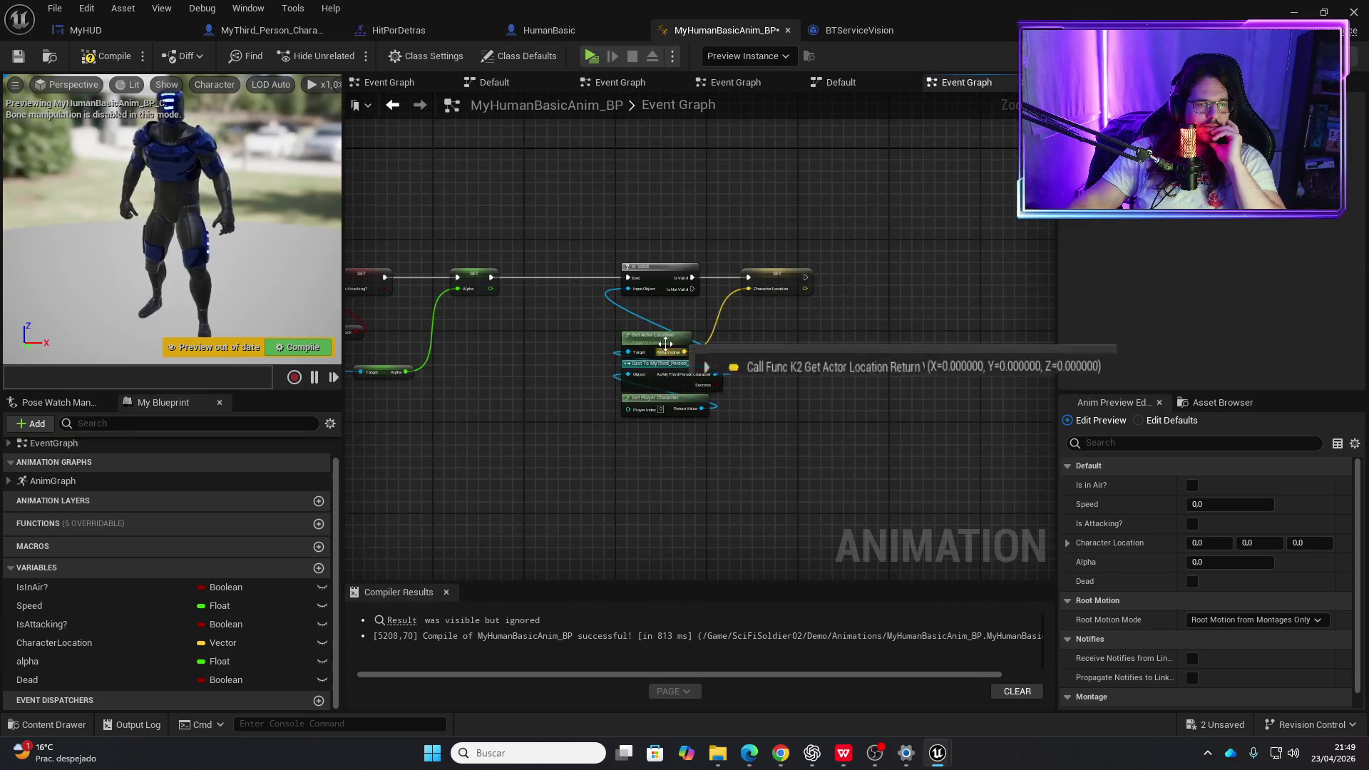
scroll(823, 378, down, 3)
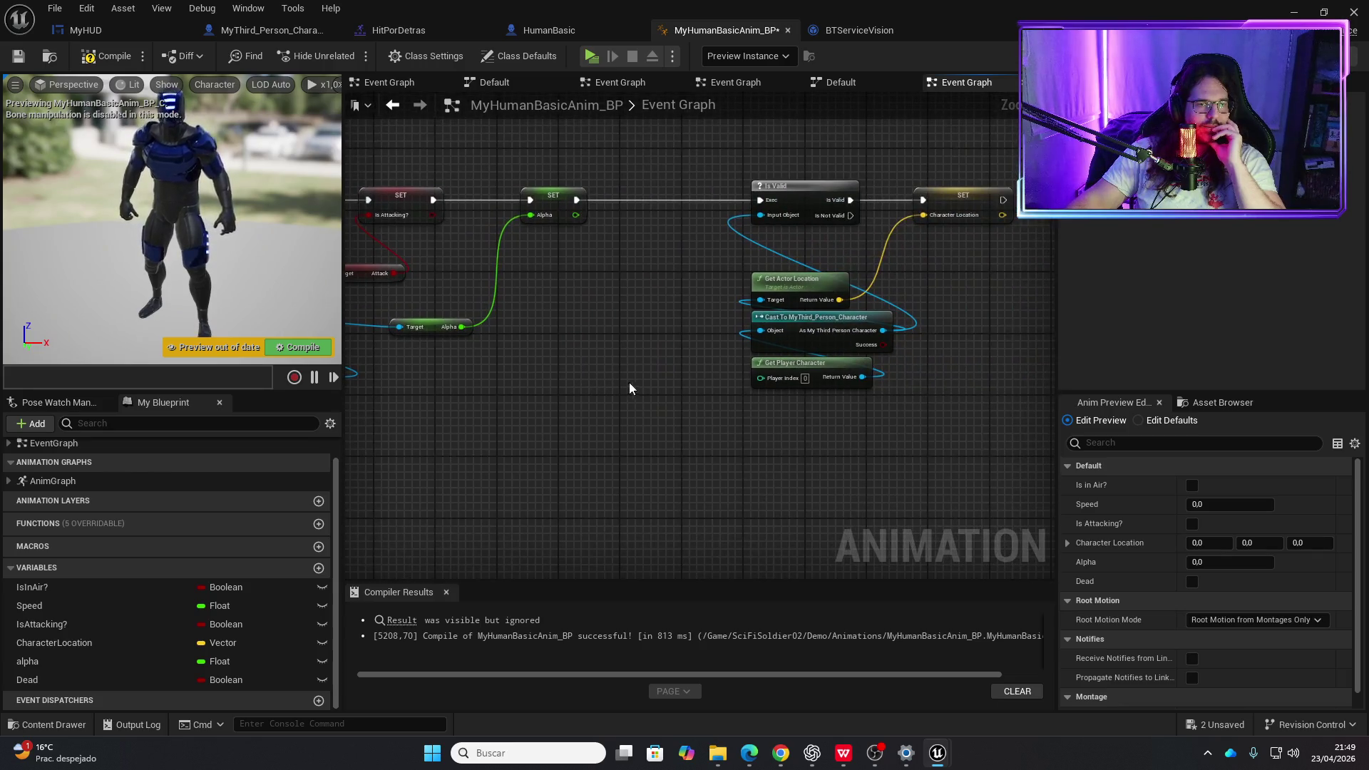
drag(804, 466, 996, 176)
mouse_move(873, 196)
mouse_down()
mouse_move(1083, 490)
mouse_move(764, 417)
mouse_move(608, 345)
mouse_move(552, 339)
mouse_move(499, 382)
mouse_move(441, 400)
mouse_move(733, 443)
mouse_move(696, 426)
mouse_up()
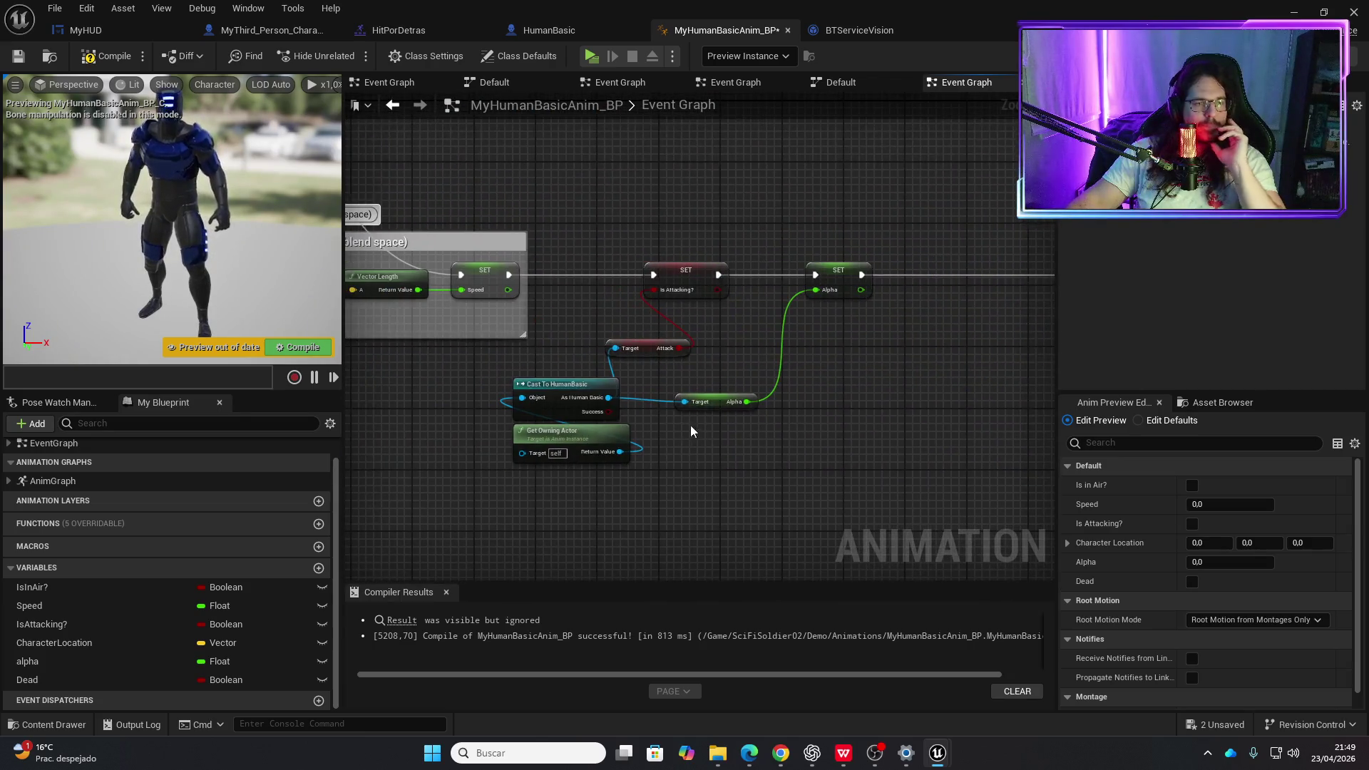
mouse_move(610, 399)
mouse_down()
mouse_move(874, 344)
mouse_move(896, 386)
mouse_up()
text(get death)
key(Return)
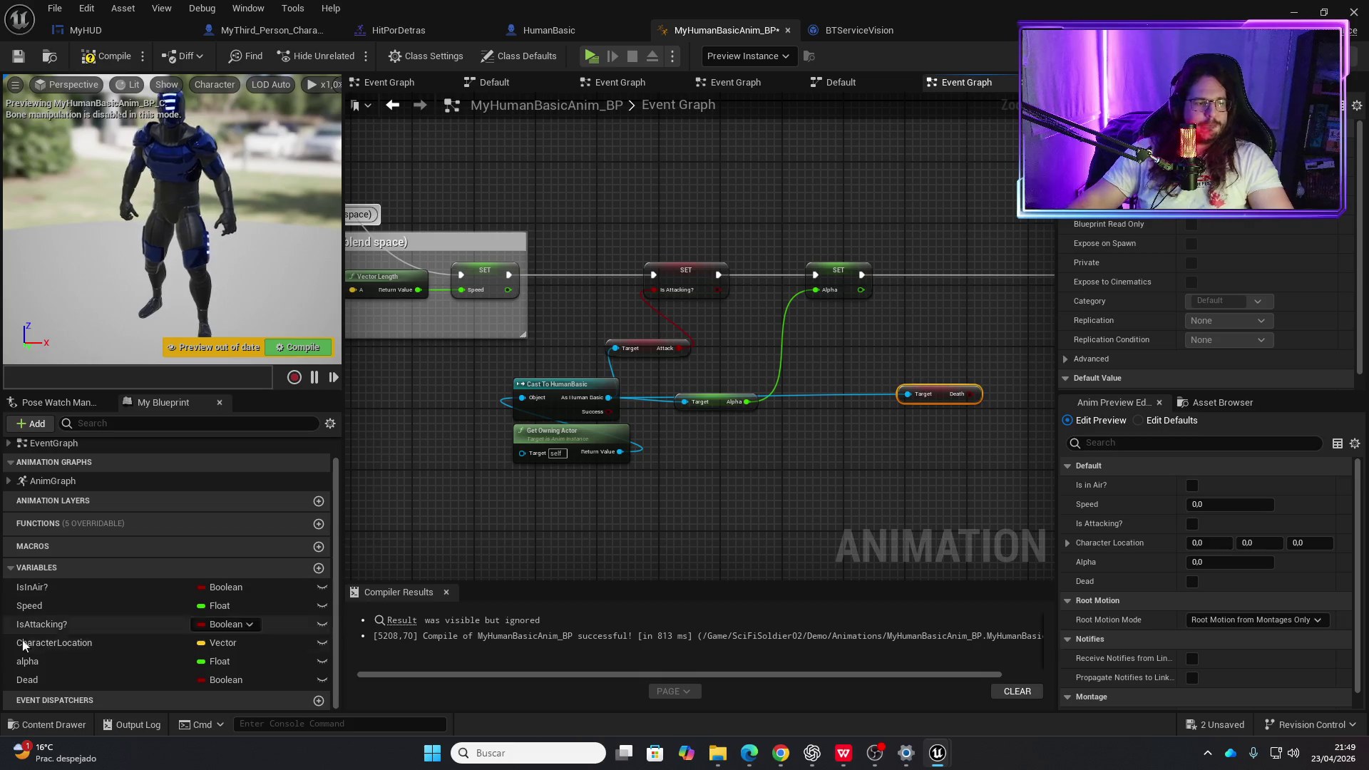
- Add SET Dead after SET Alpha, fed by Death and continuing to Is Valid, then compile
drag(28, 679, 859, 322)
drag(939, 277, 939, 278)
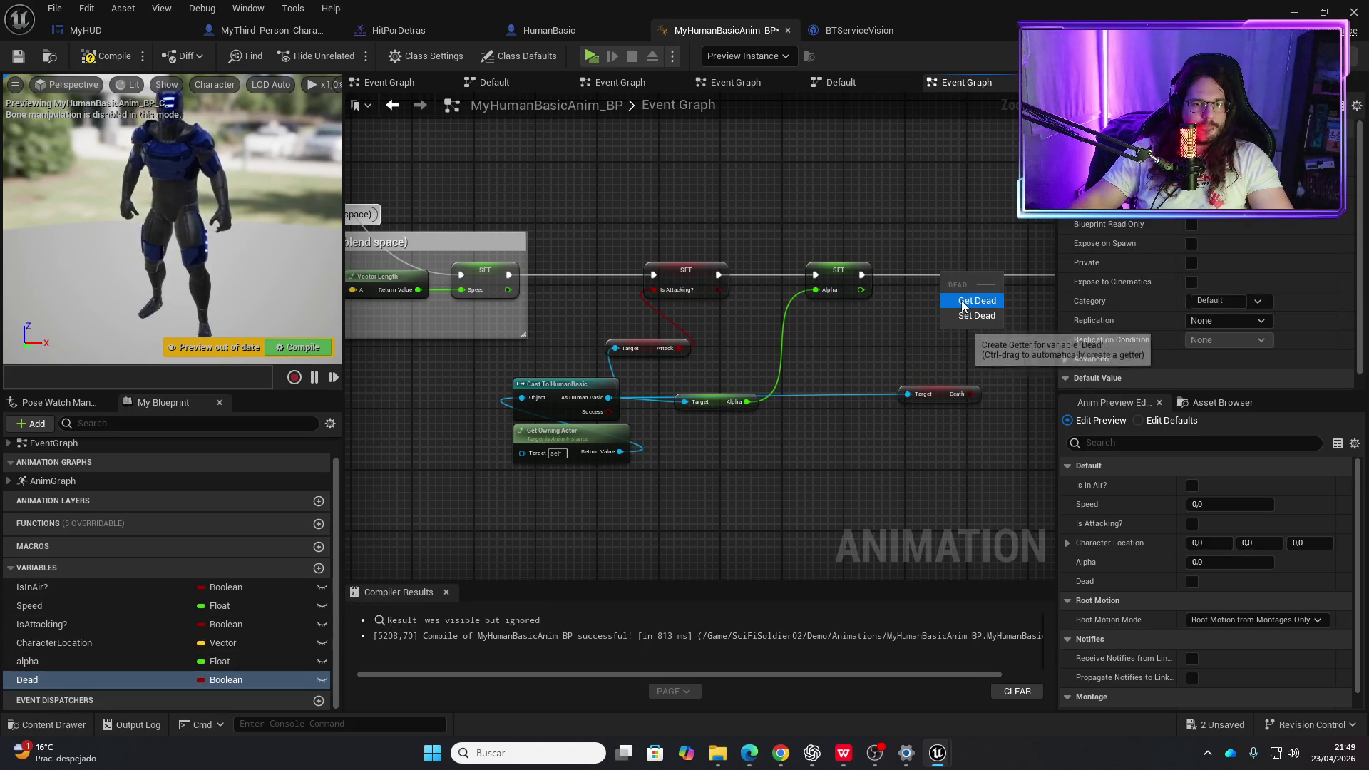
click(969, 313)
drag(974, 393, 947, 298)
drag(862, 275, 959, 293)
key(Escape)
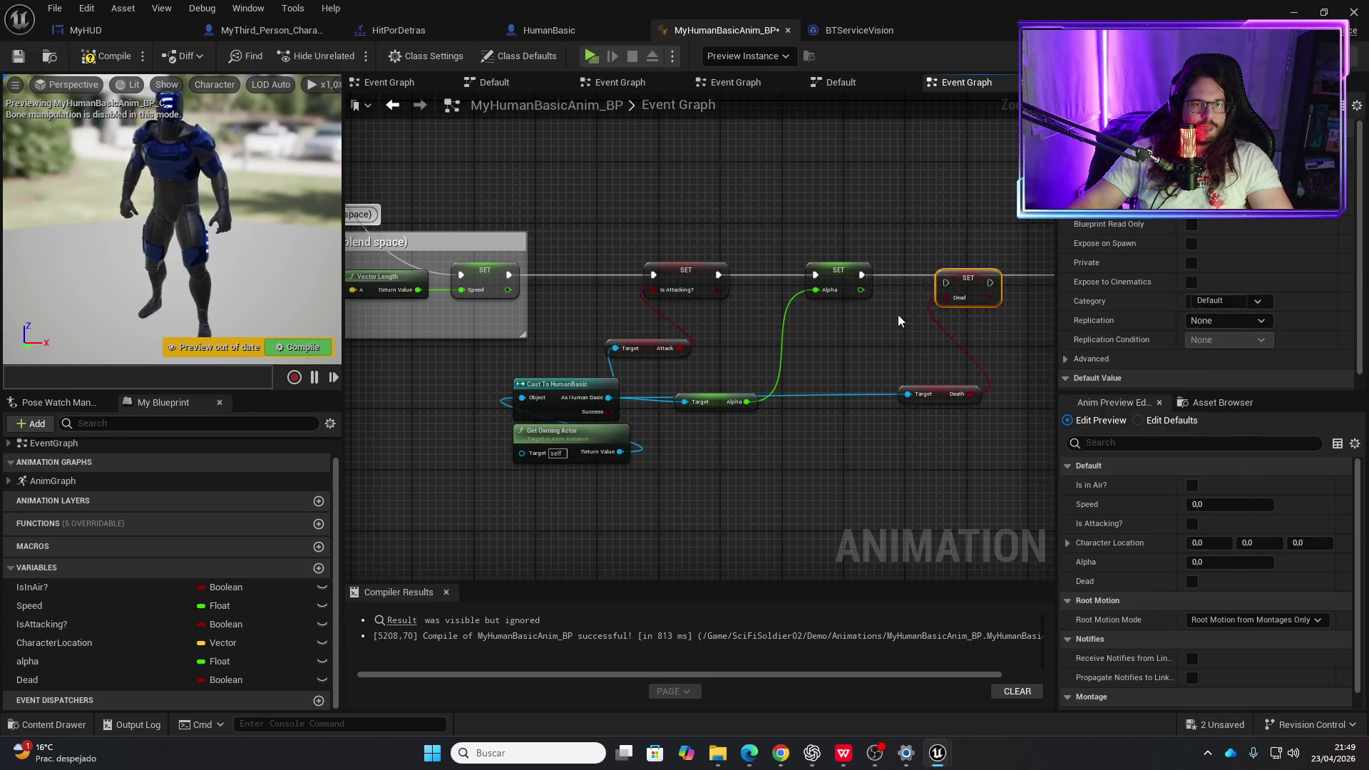
drag(862, 274, 946, 281)
drag(667, 281, 865, 278)
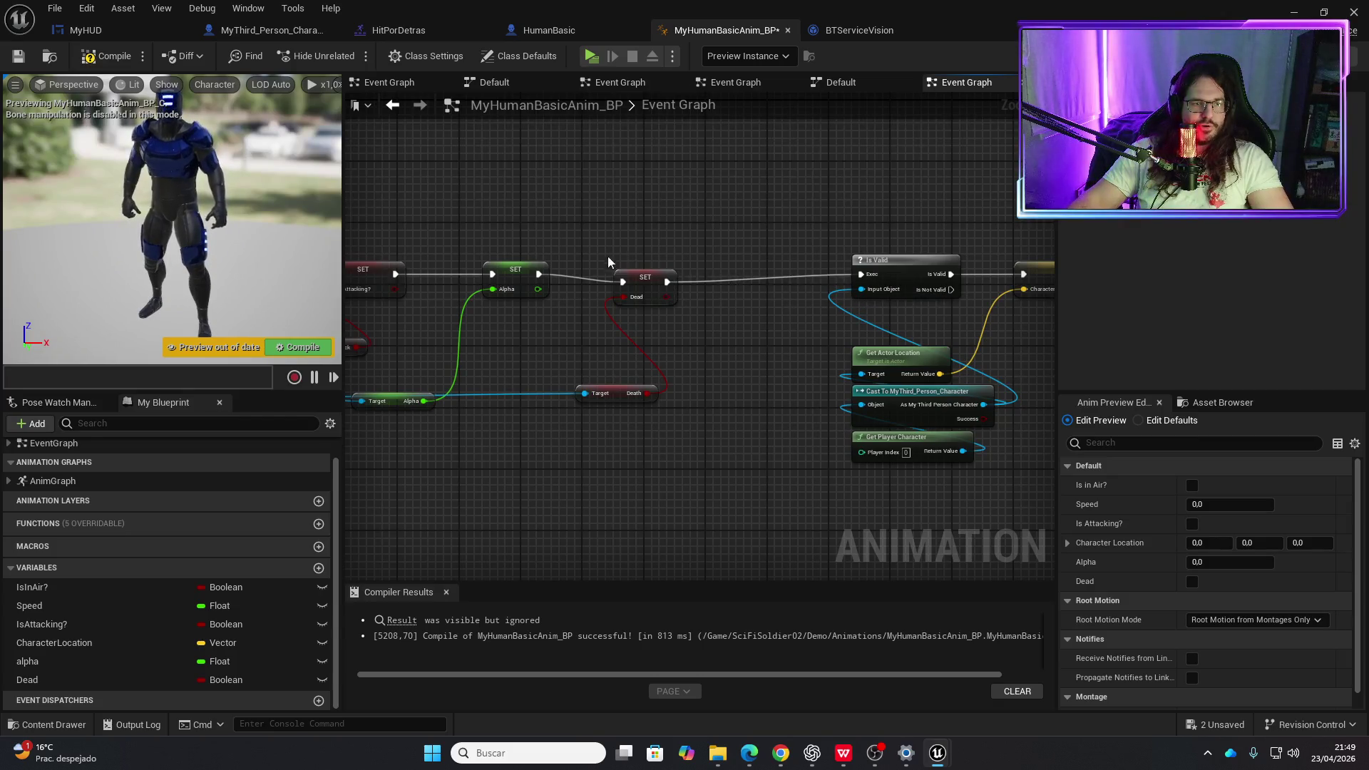
click(124, 50)
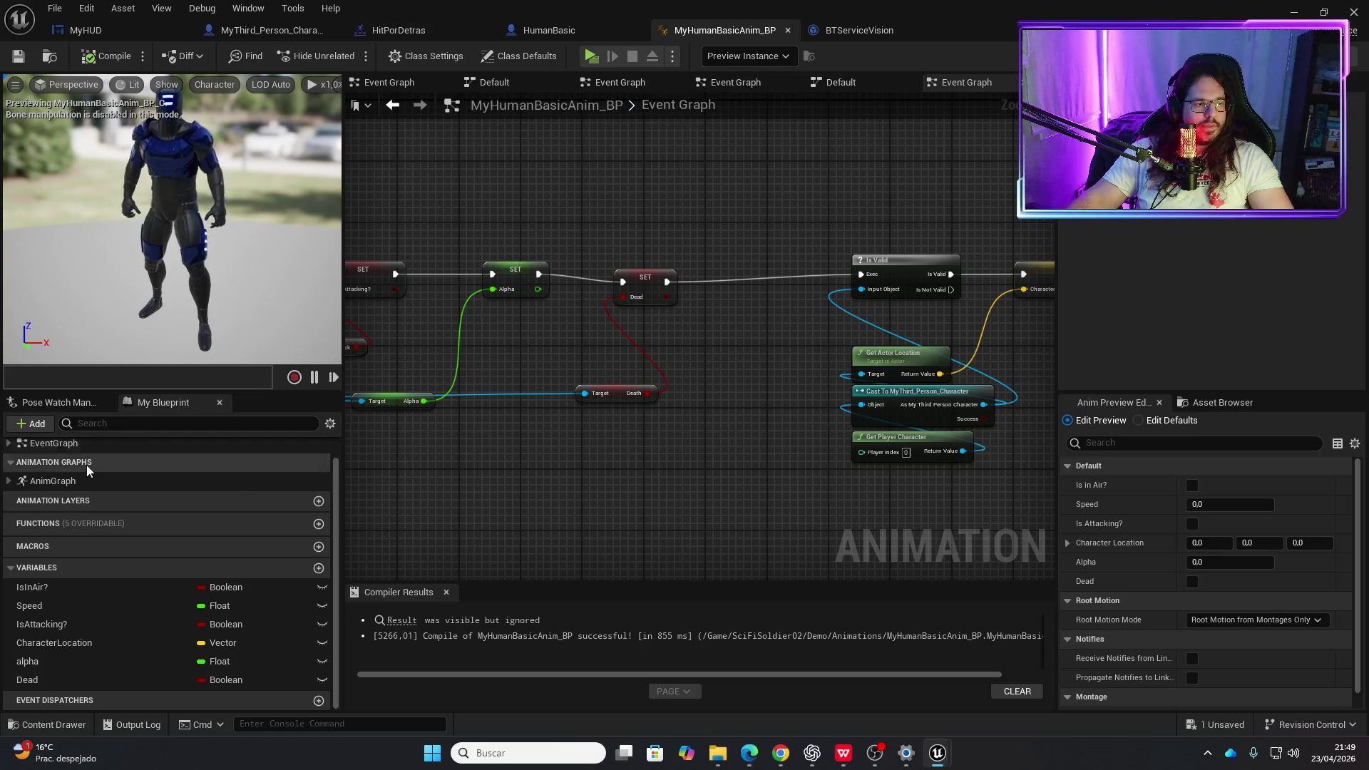
- Return to the AnimGraph's Default state machine
double_click(53, 481)
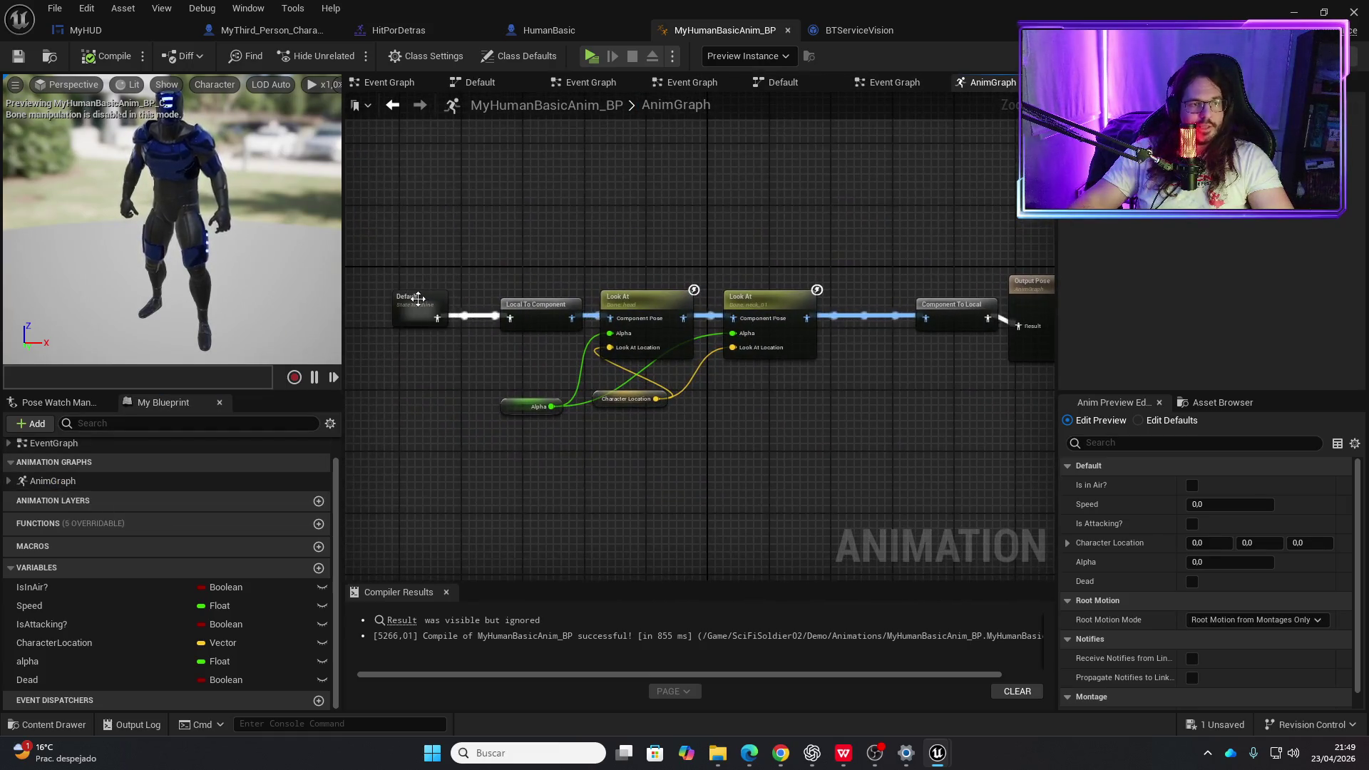
double_click(418, 298)
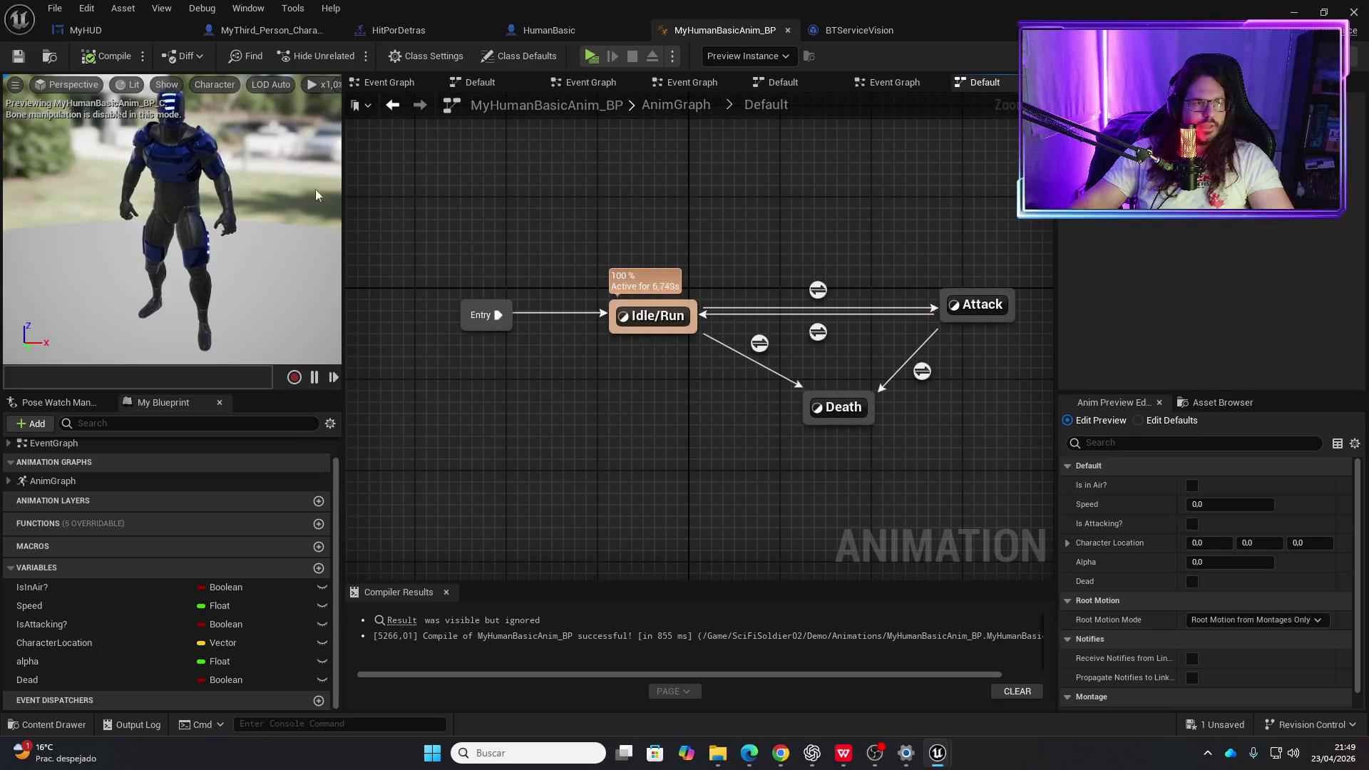
click(1013, 83)
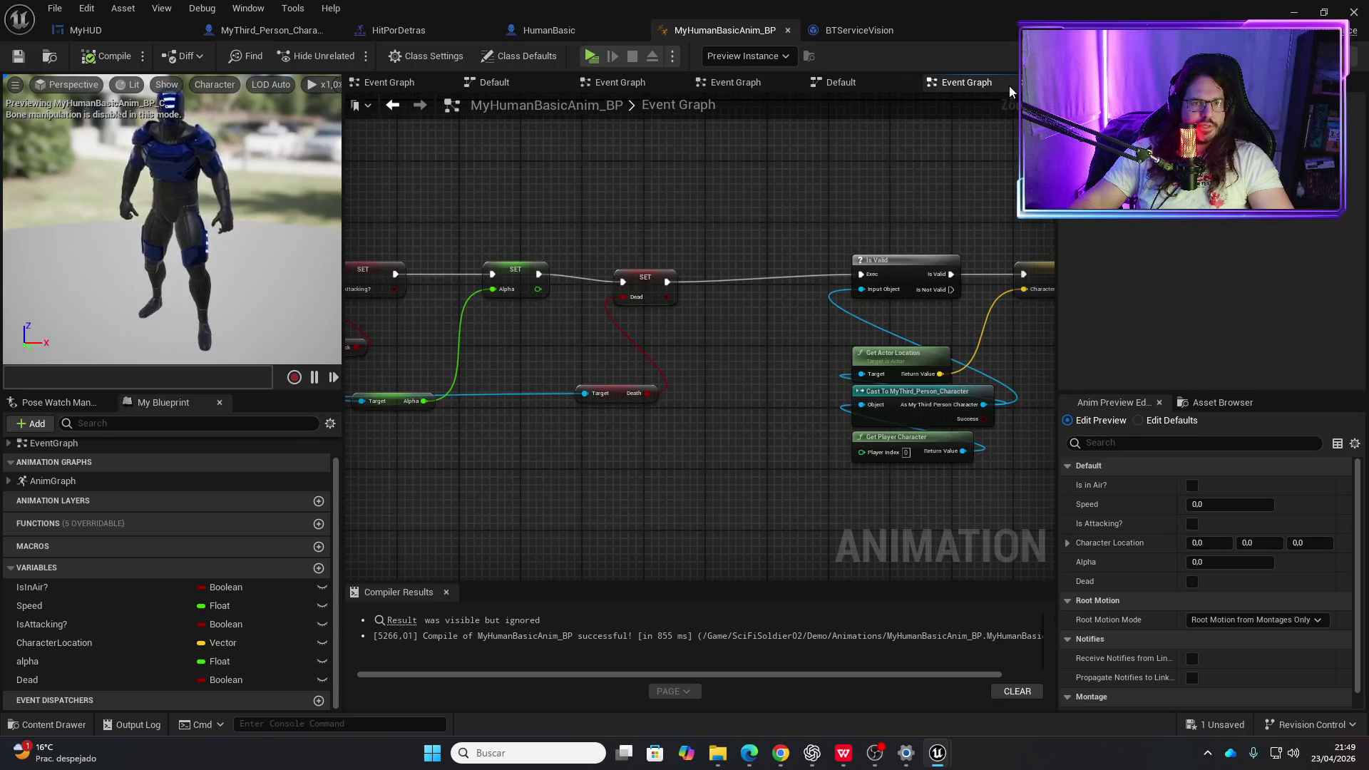
- Close the extra graph tabs and open the Death state's graph in the Default state machine
click(1024, 83)
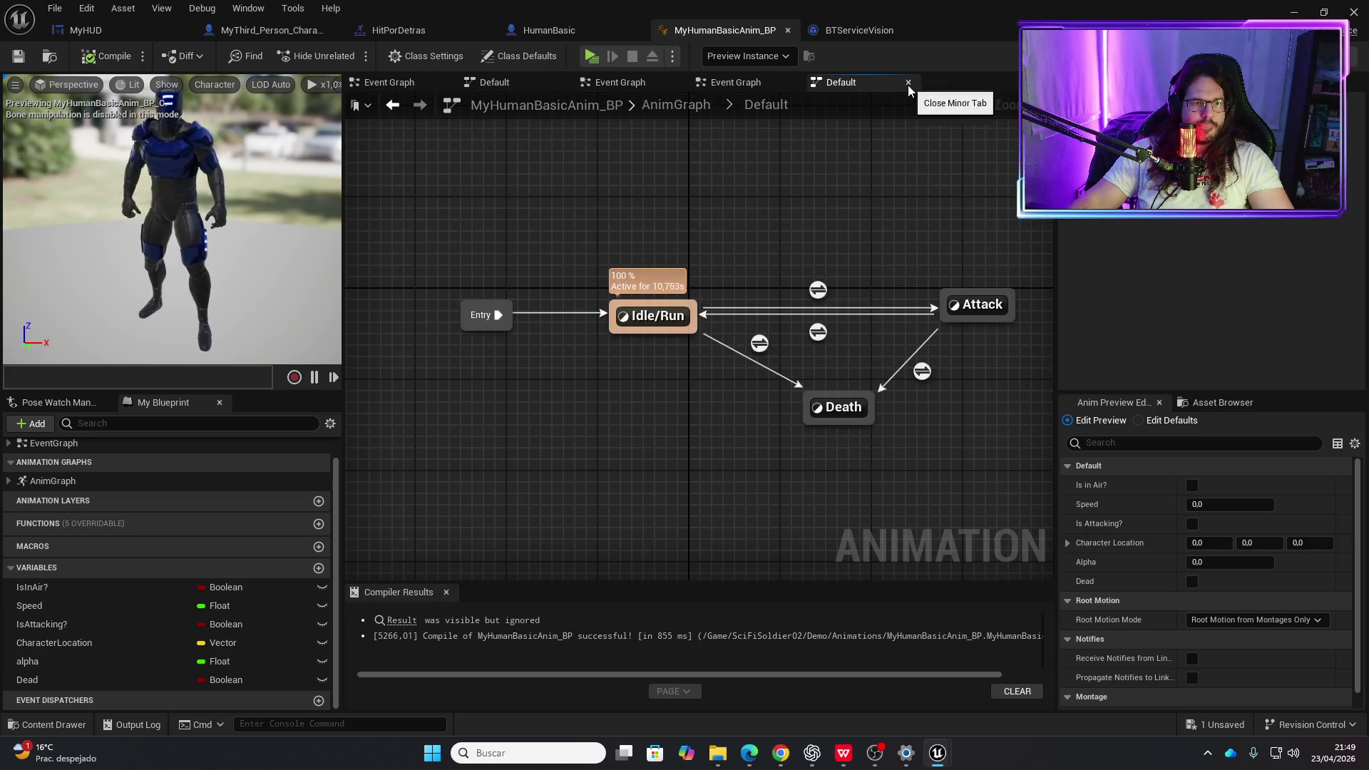
click(908, 84)
click(792, 83)
click(677, 82)
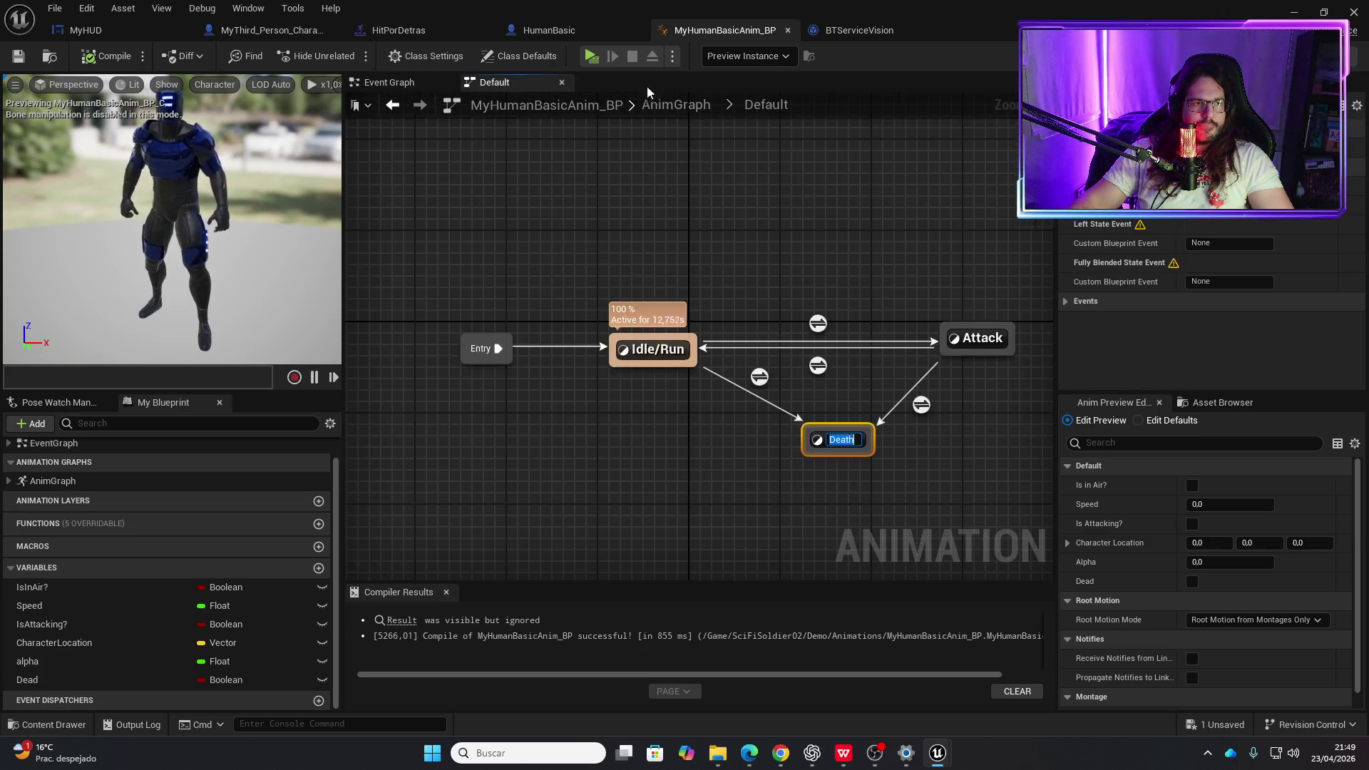
click(603, 249)
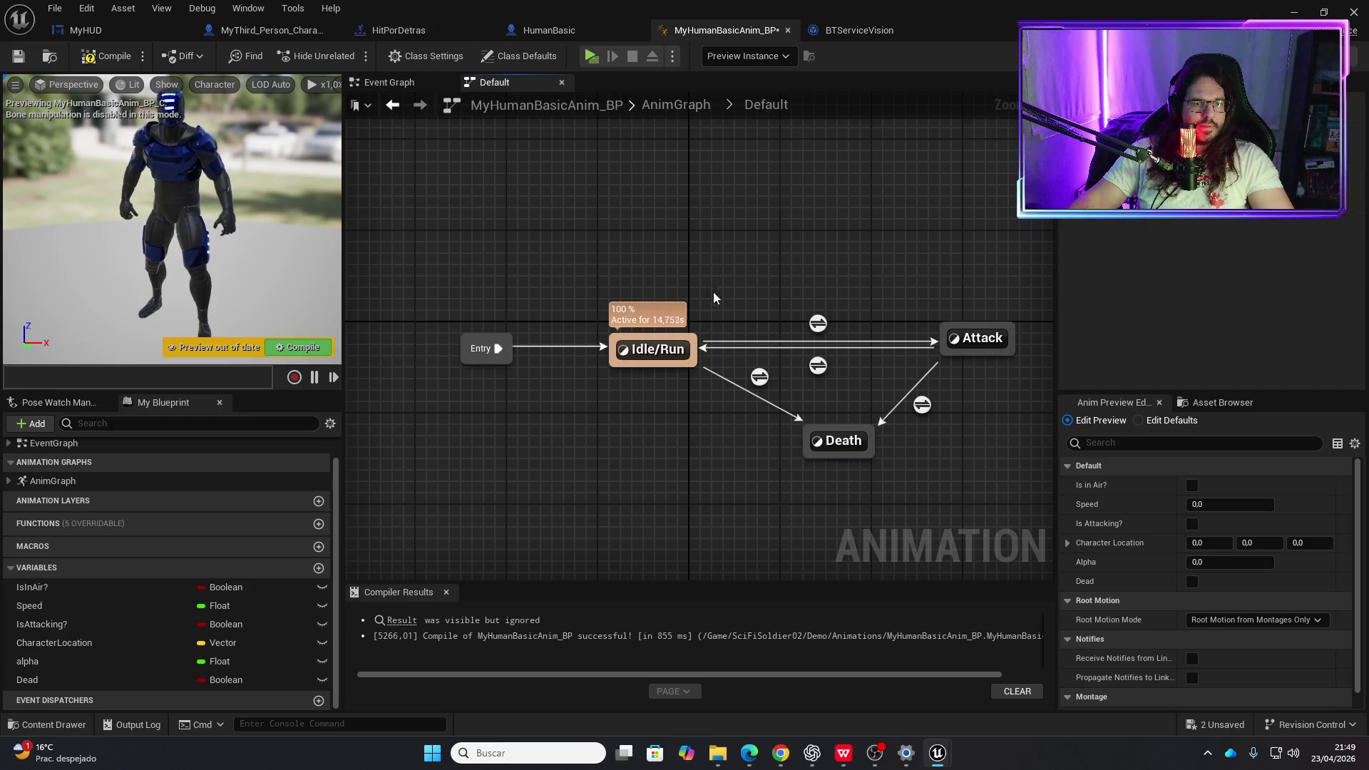
click(392, 86)
click(53, 481)
double_click(54, 480)
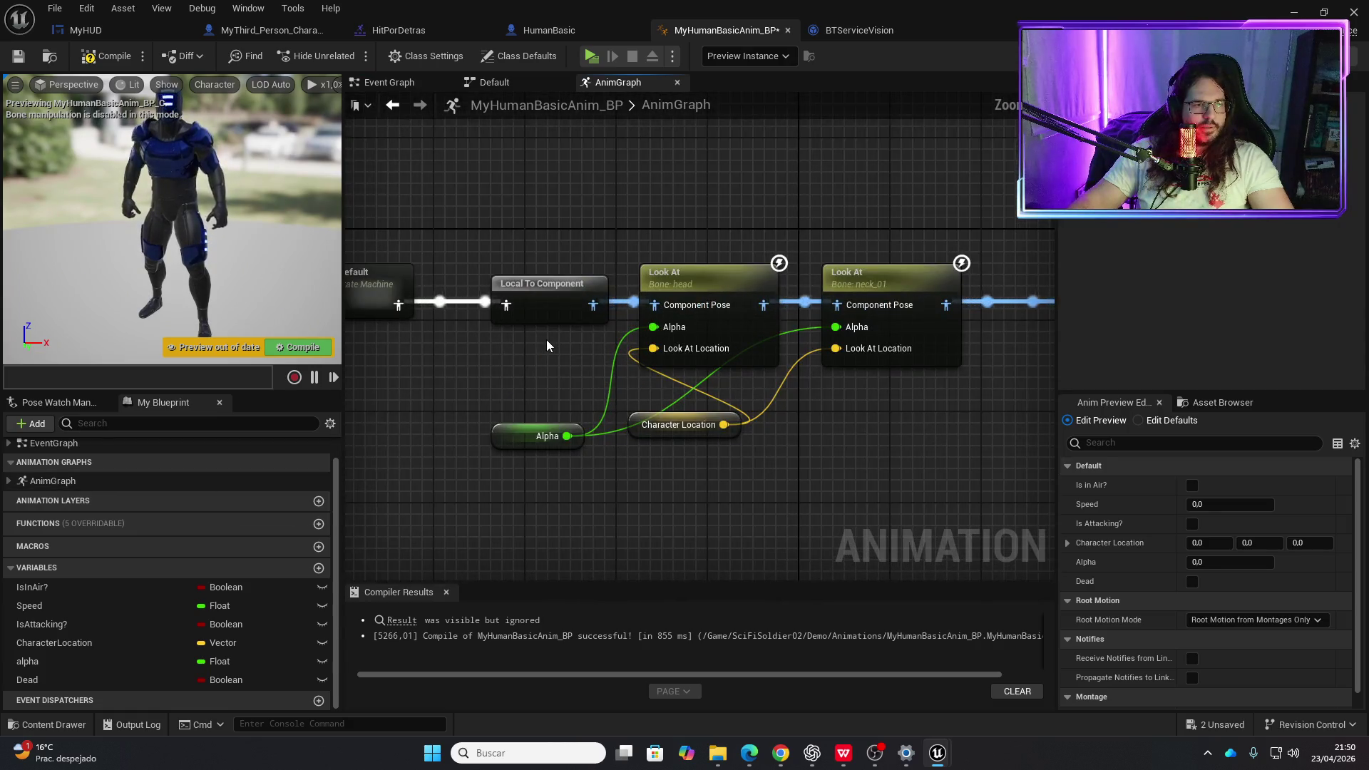
click(493, 80)
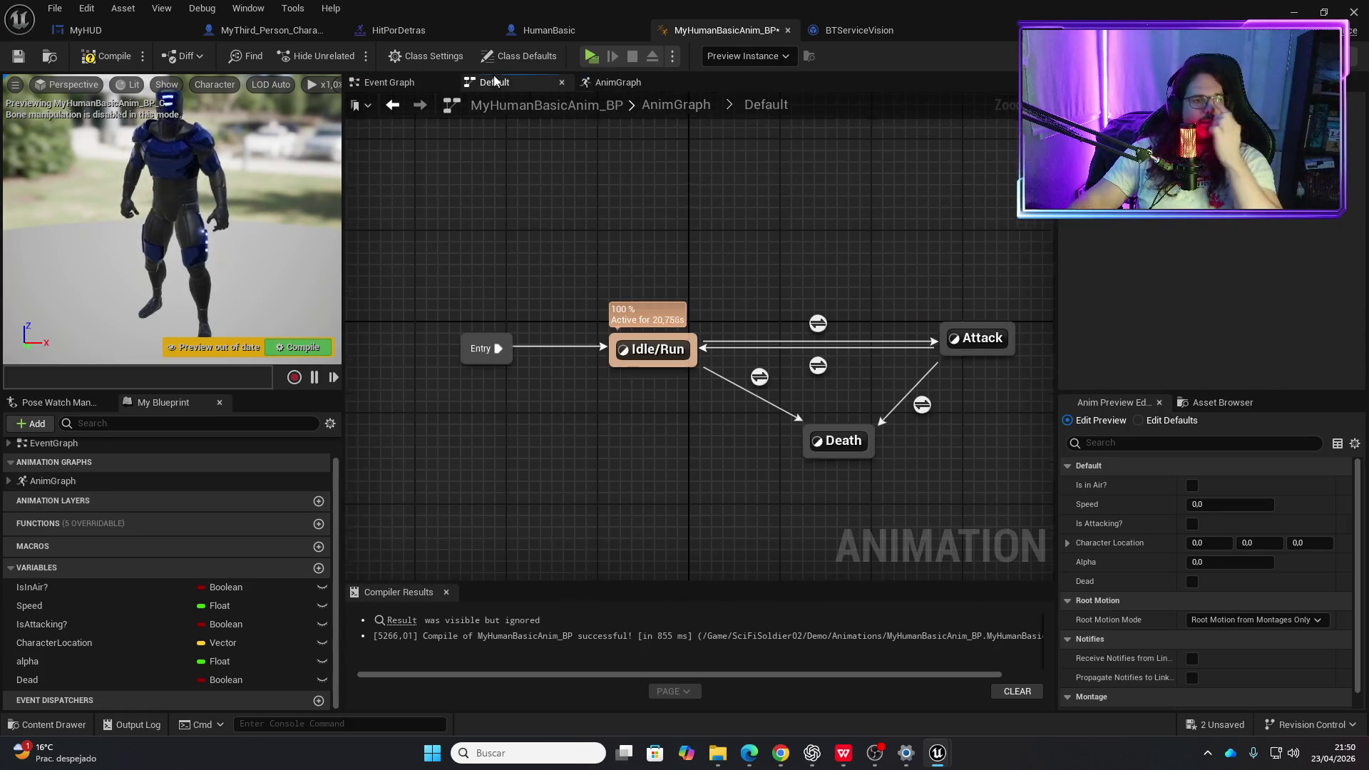
double_click(834, 440)
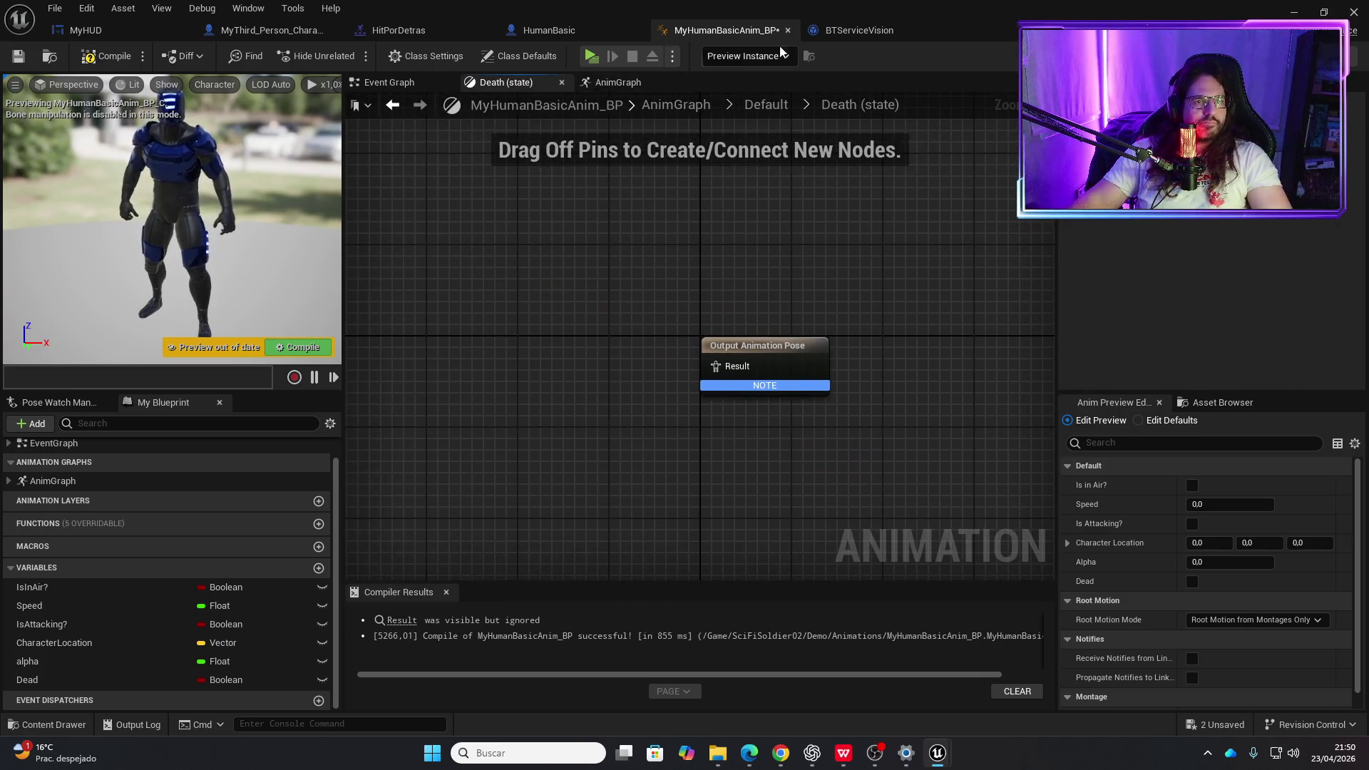
- Add ZombieAgonizing_UE as a sequence player feeding the Death output pose and save the anim blueprint
click(596, 35)
scroll(649, 329, up, 3)
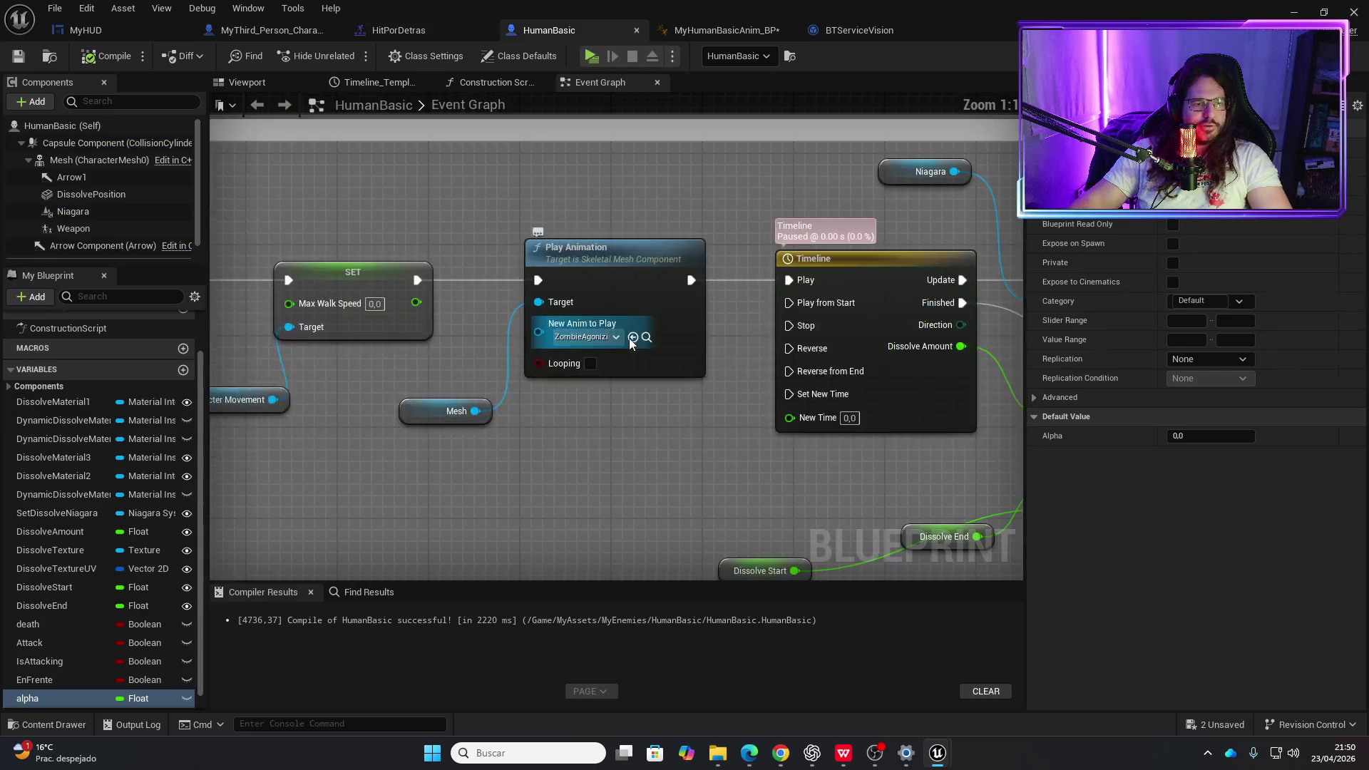
click(646, 336)
mouse_move(339, 553)
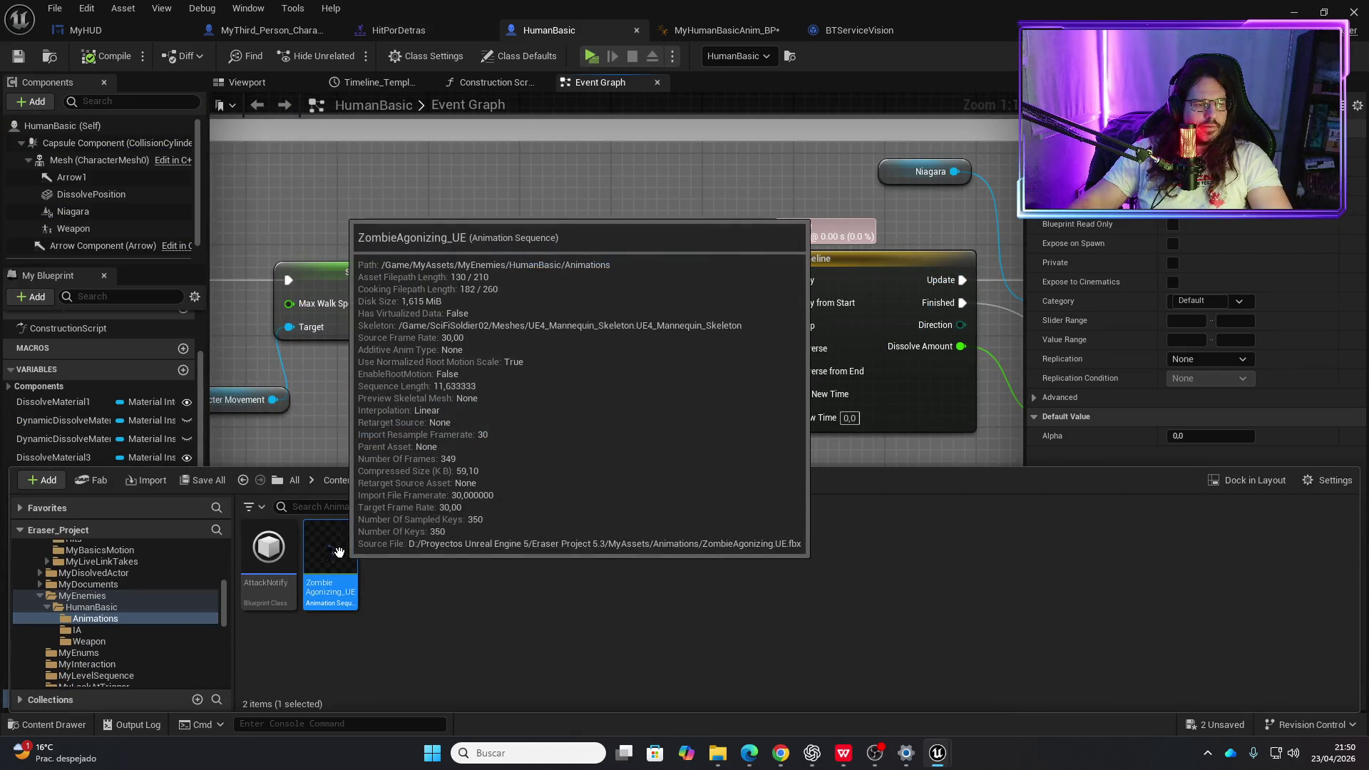
click(713, 30)
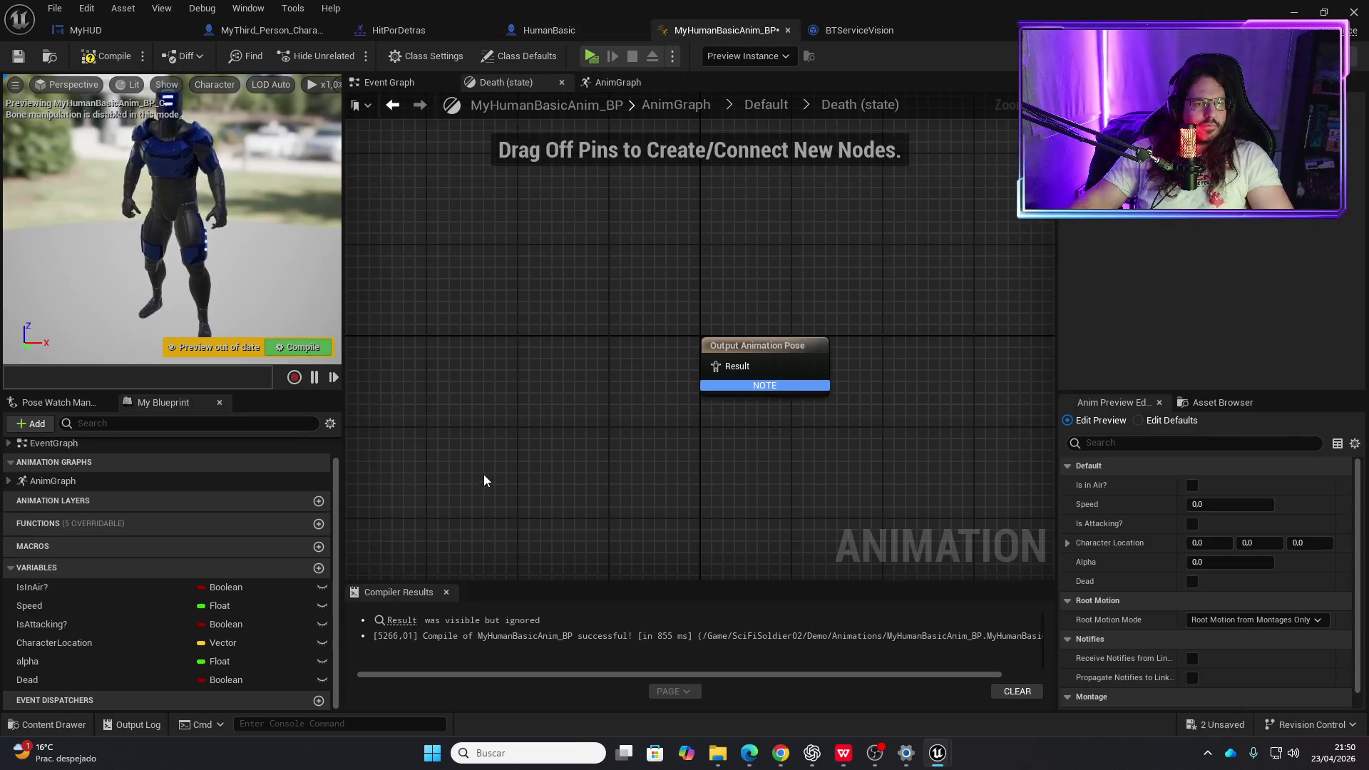
key(ctrl+space)
drag(332, 563, 475, 343)
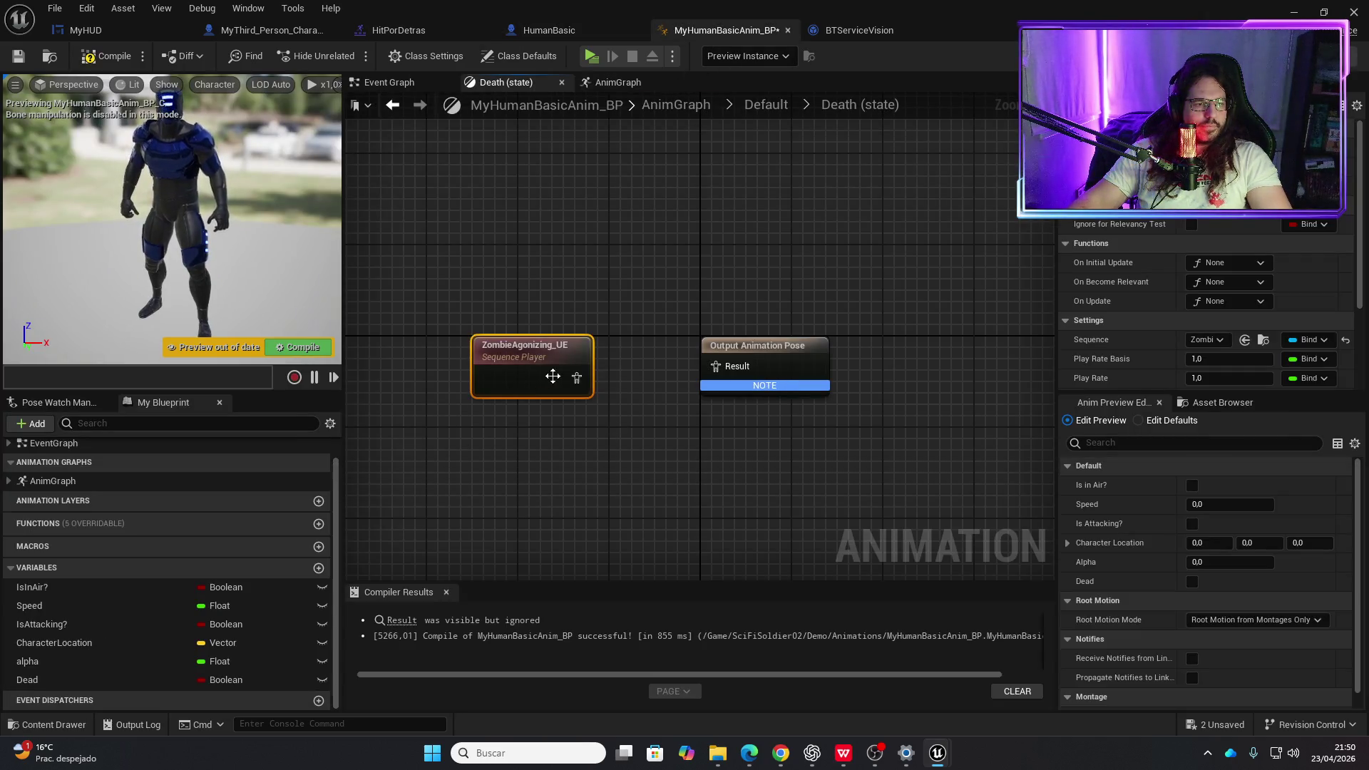
scroll(1149, 316, down, 3)
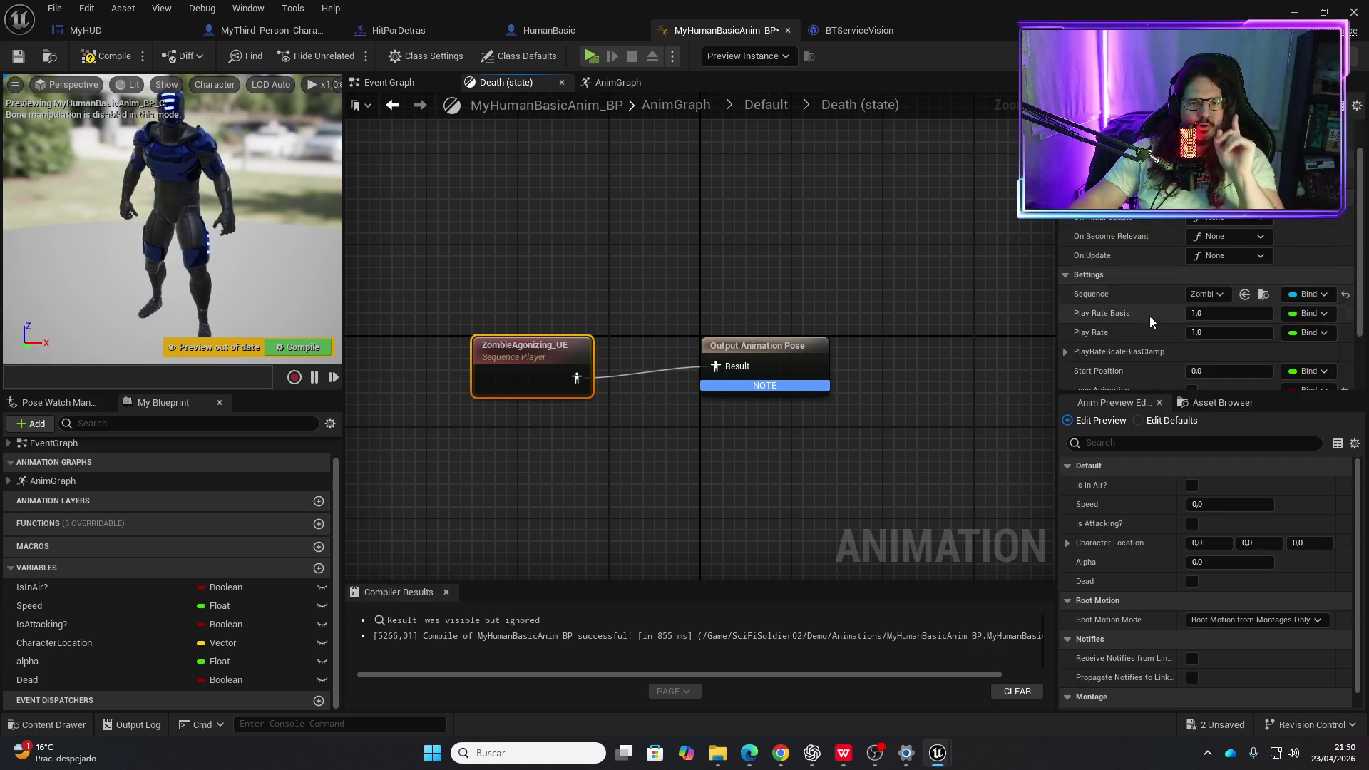
scroll(1148, 323, up, 3)
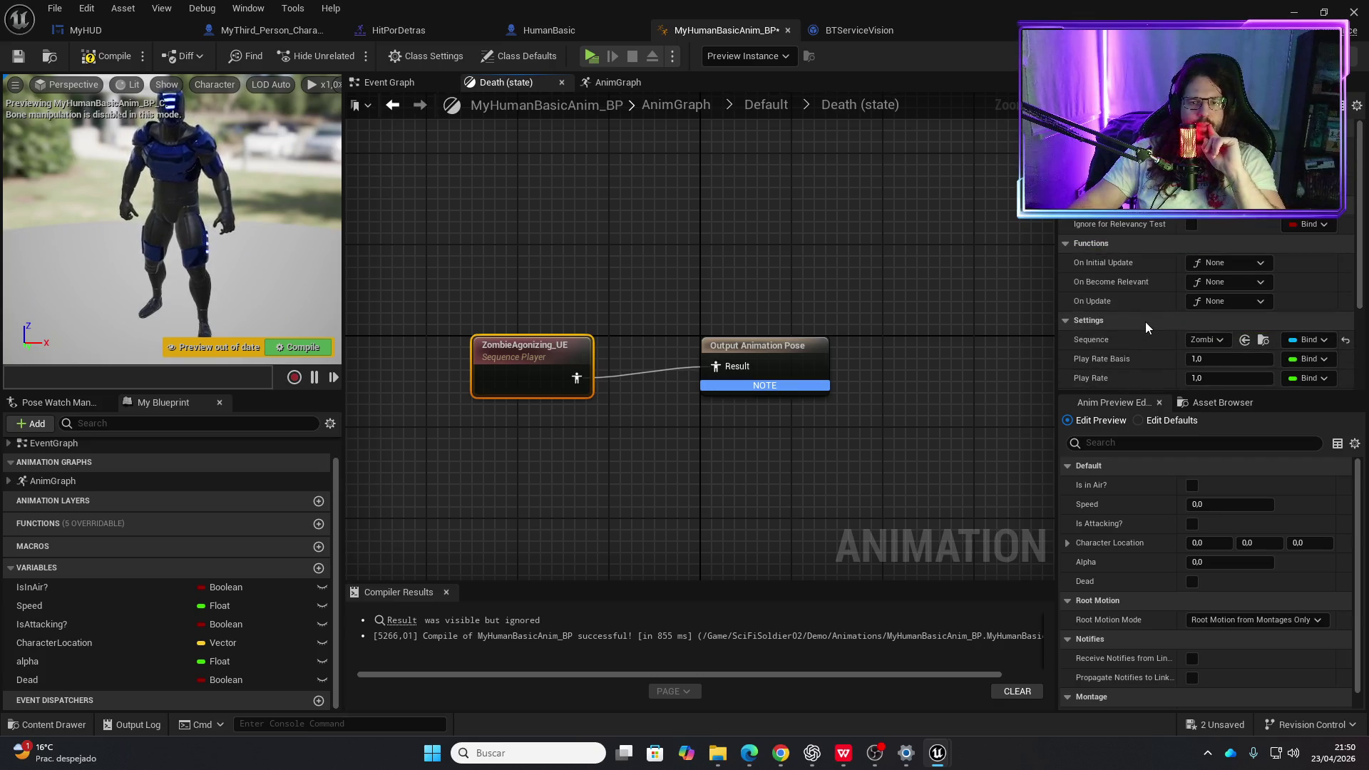
scroll(1145, 325, down, 3)
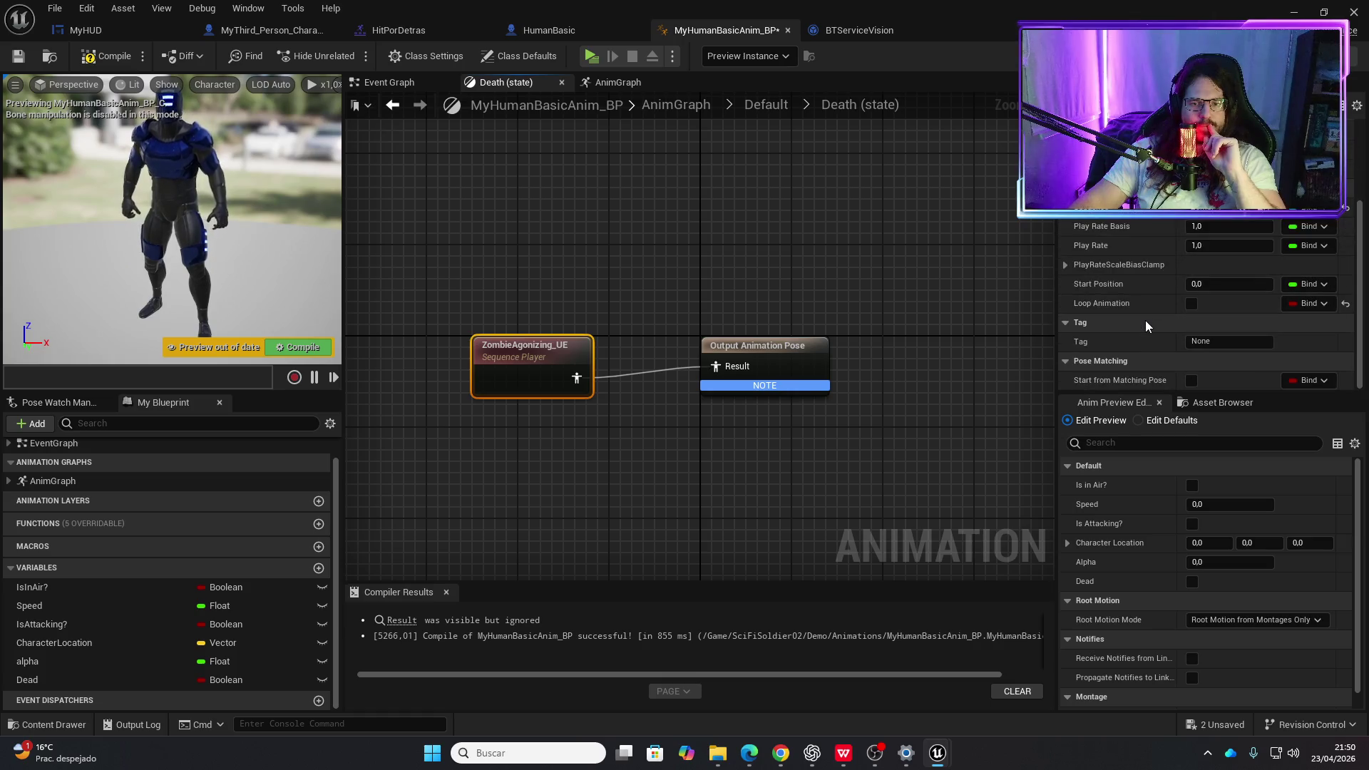
key(ctrl+s)
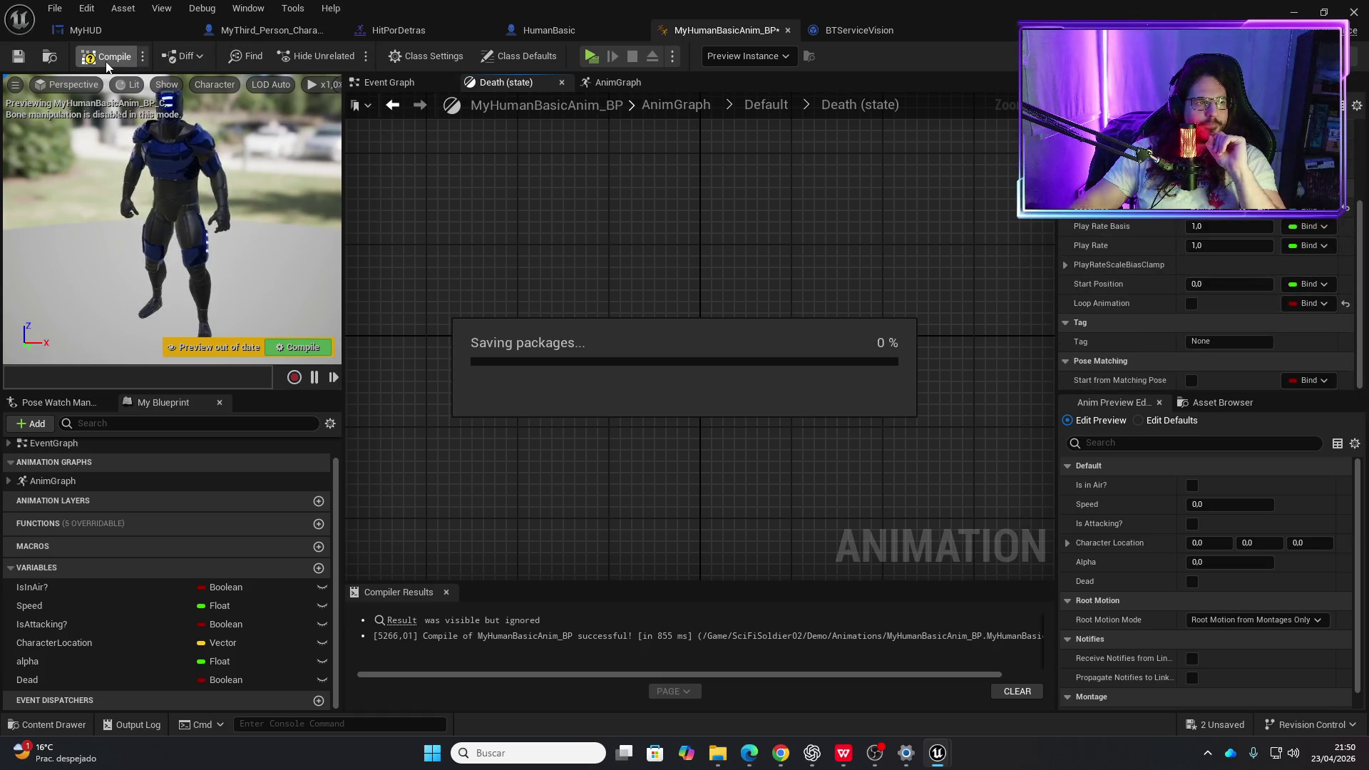
click(560, 33)
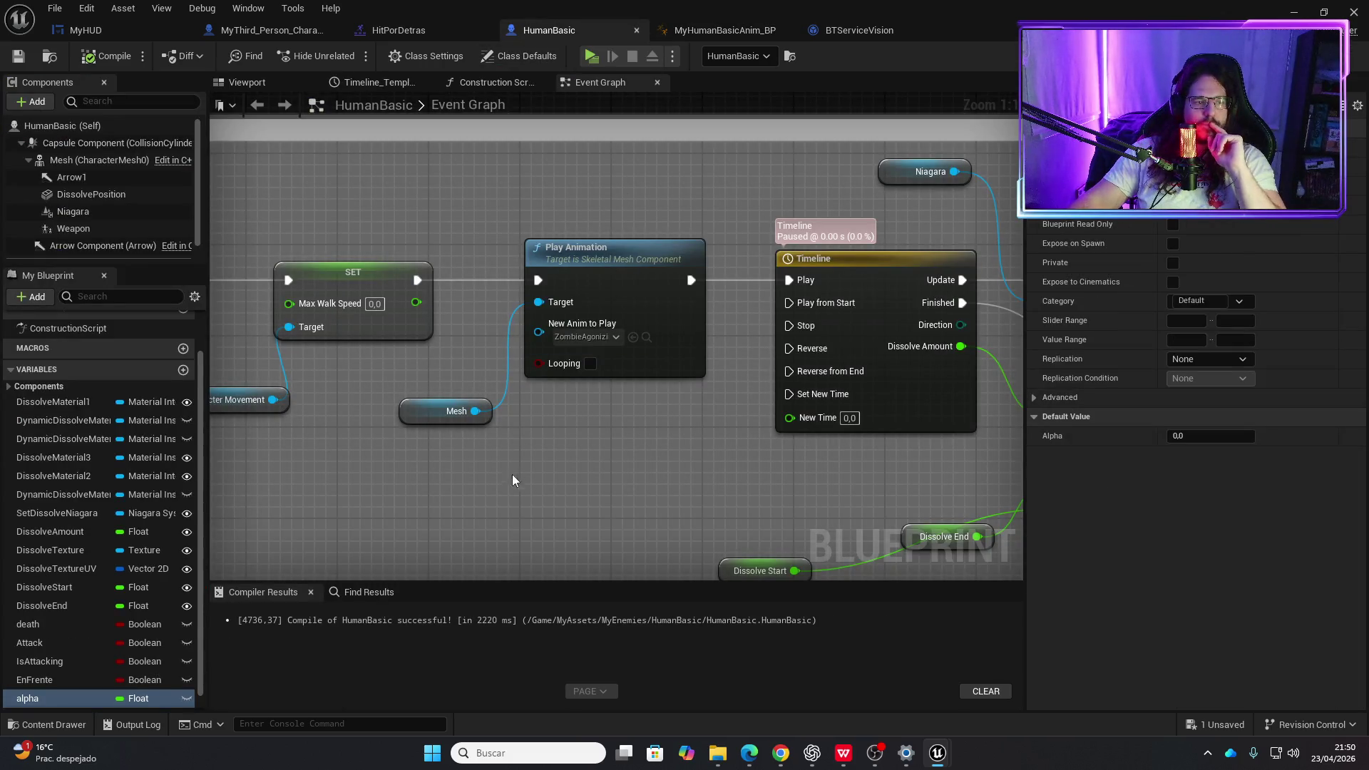
- Move the Play Animation and Mesh nodes below the Max Walk Speed SET node and save HumanBasic
mouse_move(417, 280)
mouse_down()
mouse_move(747, 282)
mouse_move(685, 285)
mouse_up()
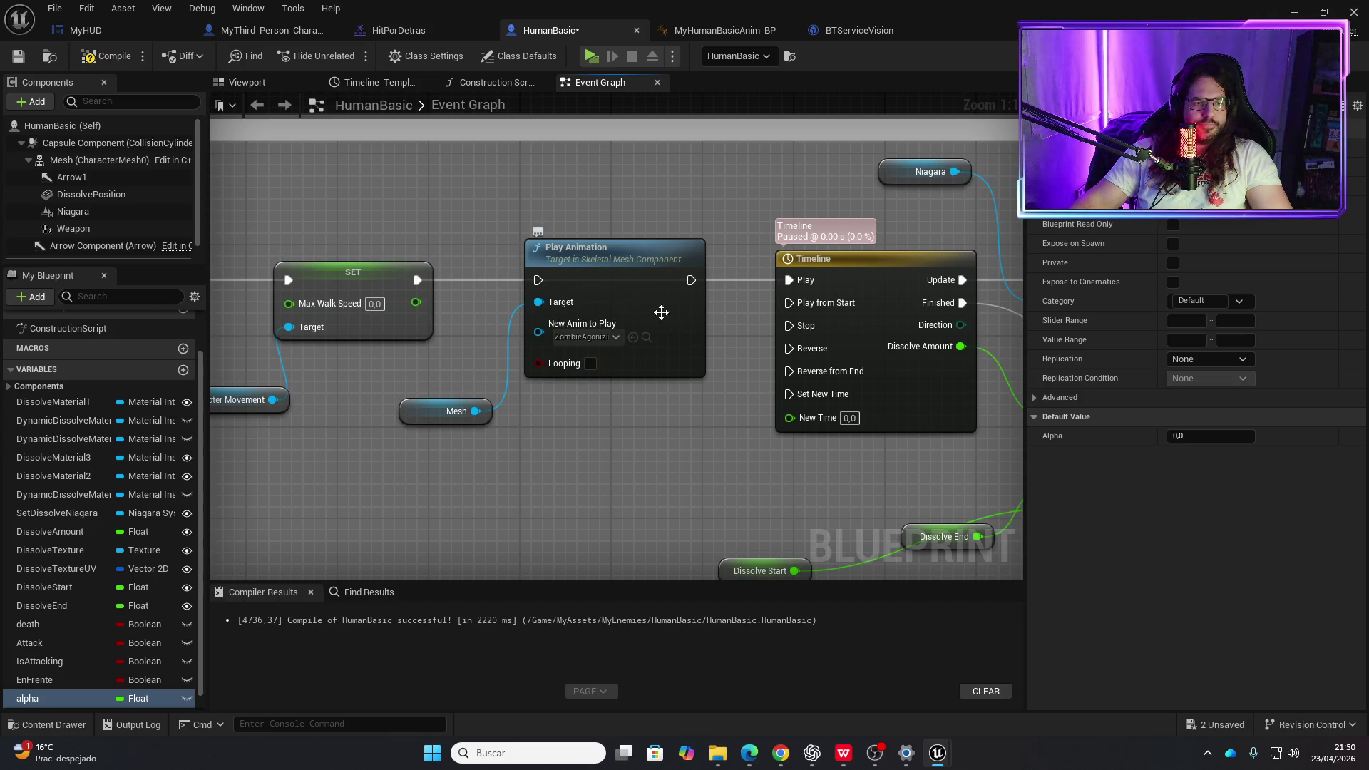
drag(429, 343, 420, 329)
mouse_move(569, 258)
mouse_down()
mouse_move(551, 328)
mouse_move(576, 253)
mouse_move(564, 264)
mouse_move(580, 352)
mouse_up()
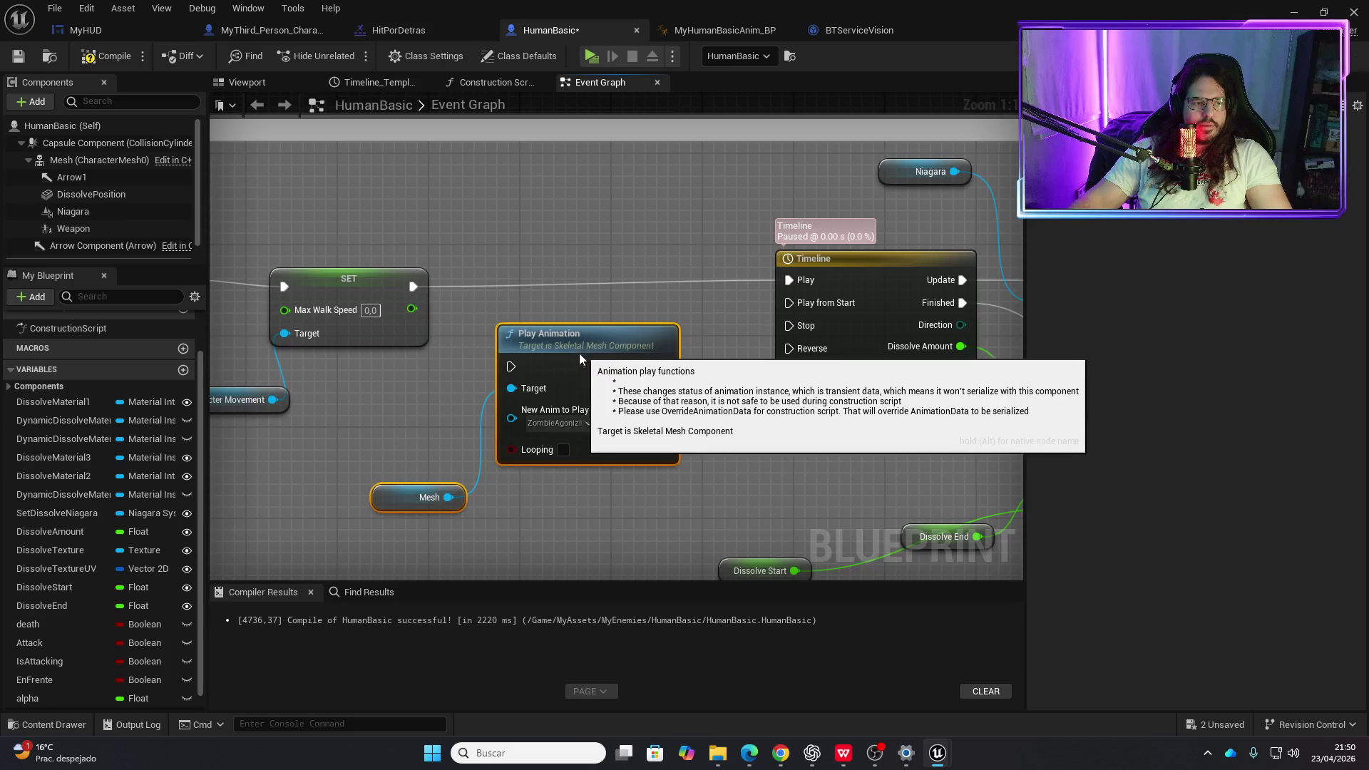
drag(363, 280, 365, 268)
click(371, 391)
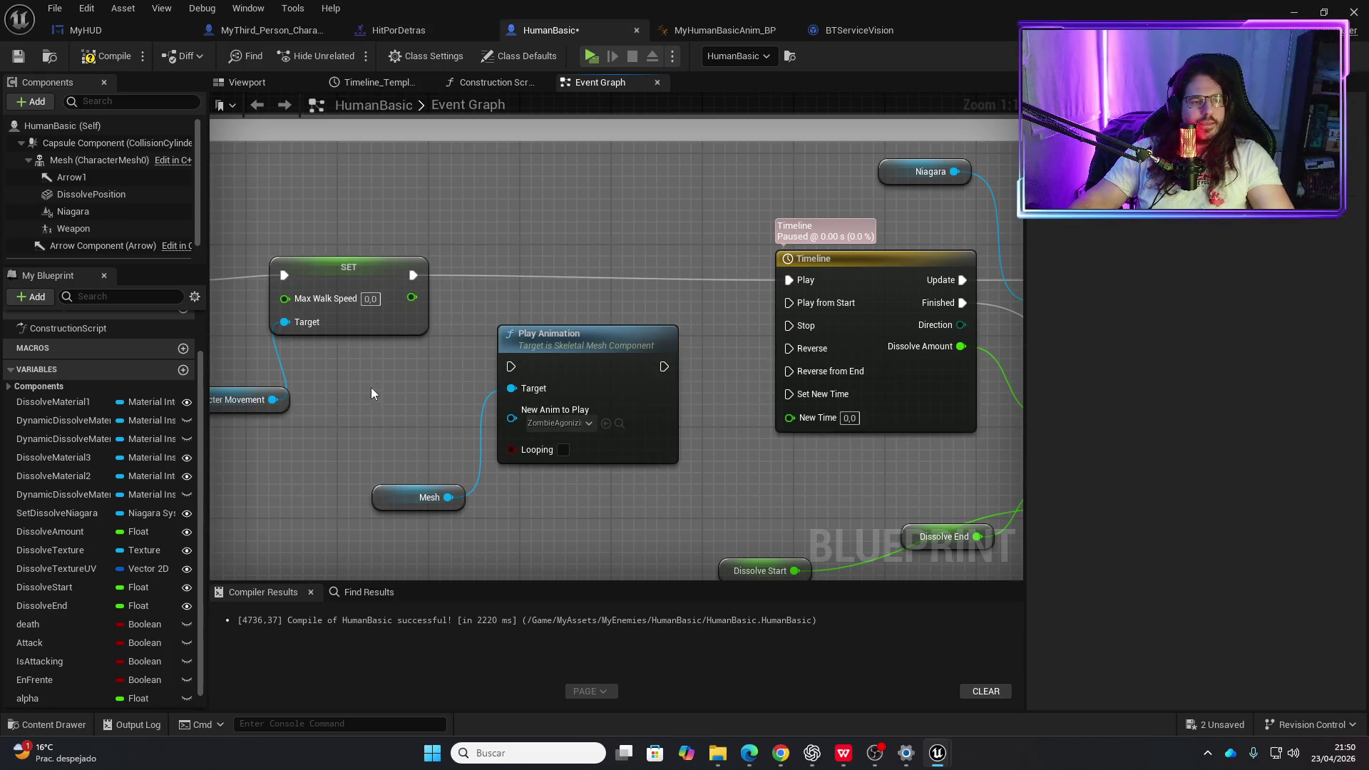
key(ctrl+s)
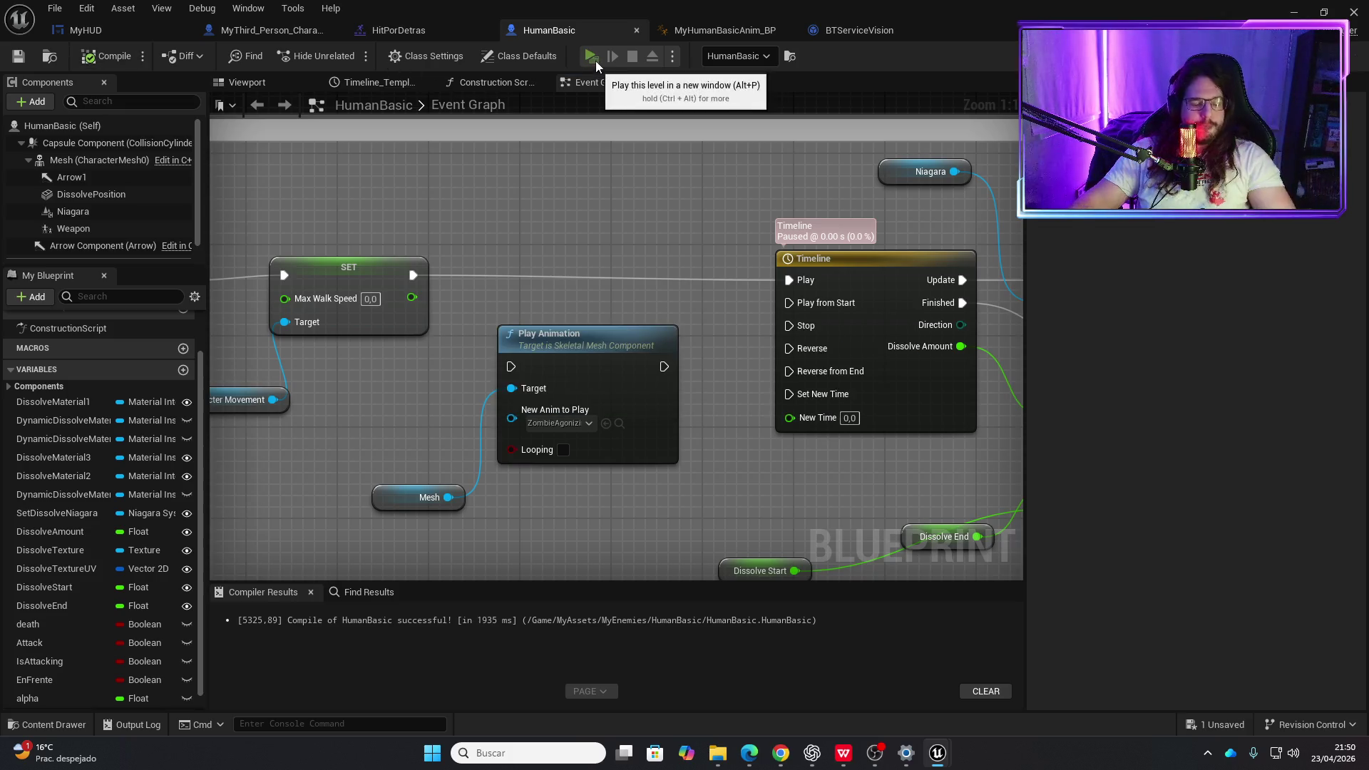
click(596, 61)
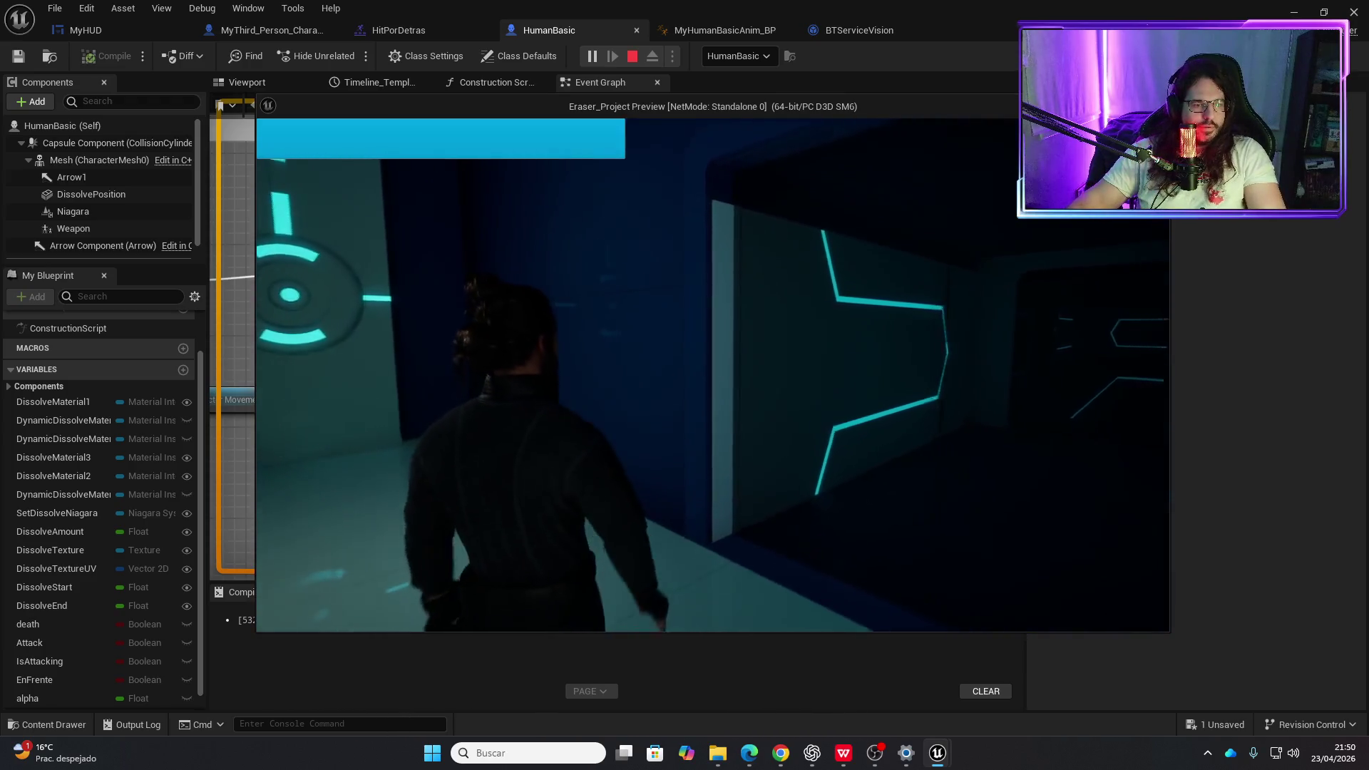
key(Escape)
click(589, 57)
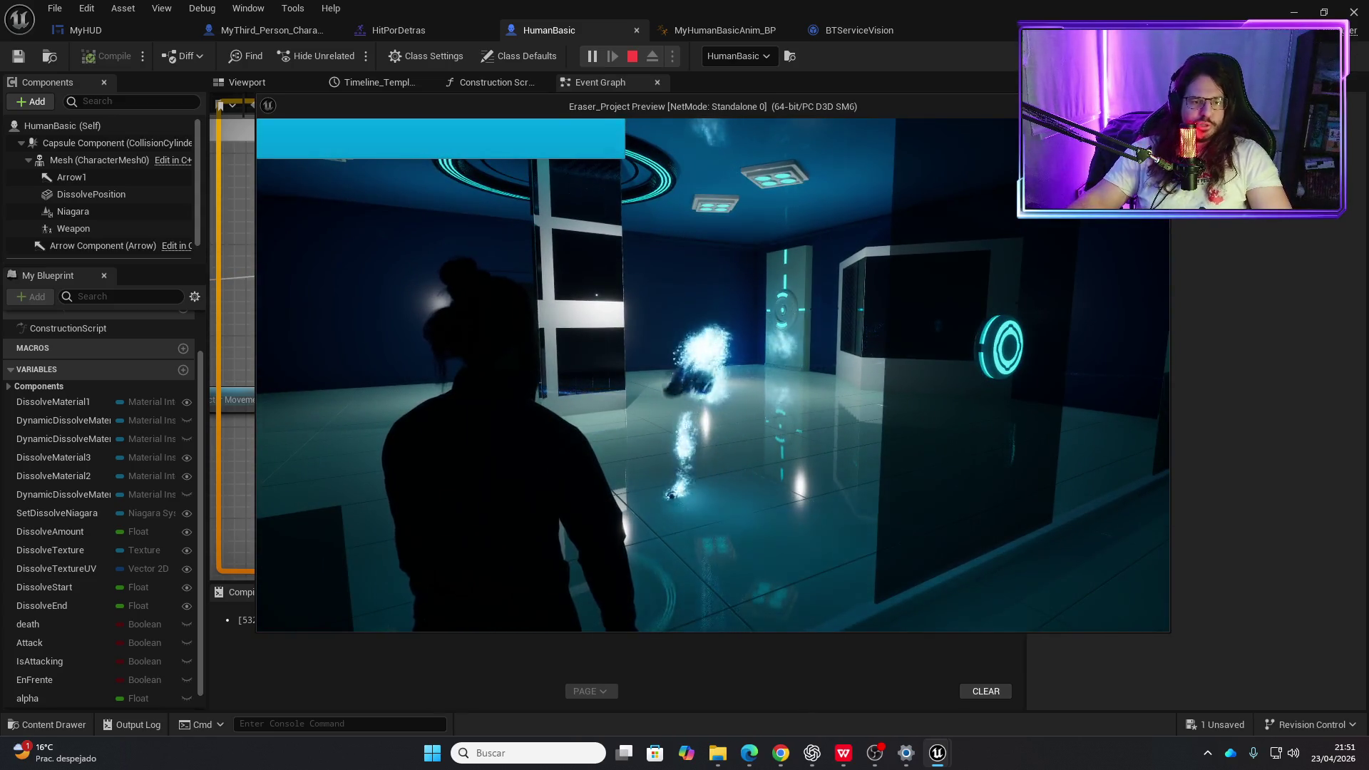
key(Escape)
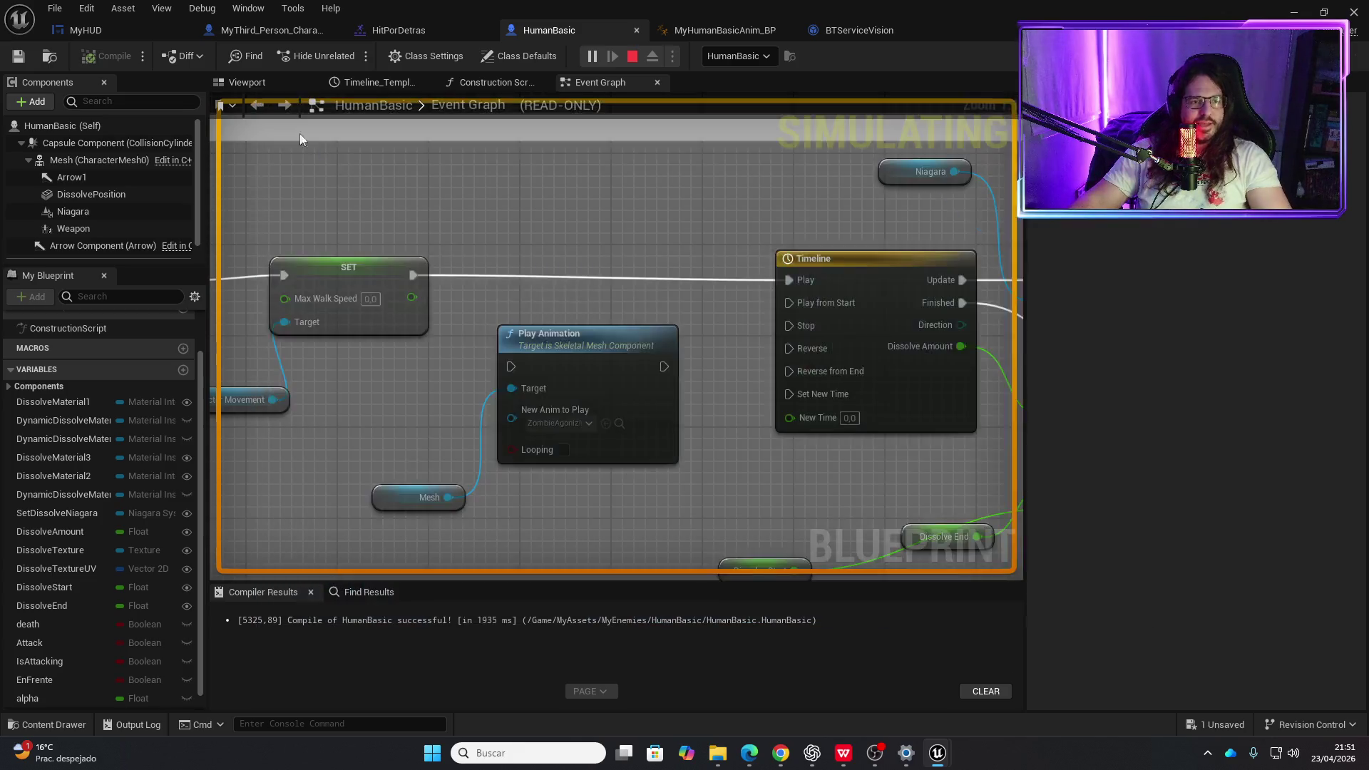
click(600, 56)
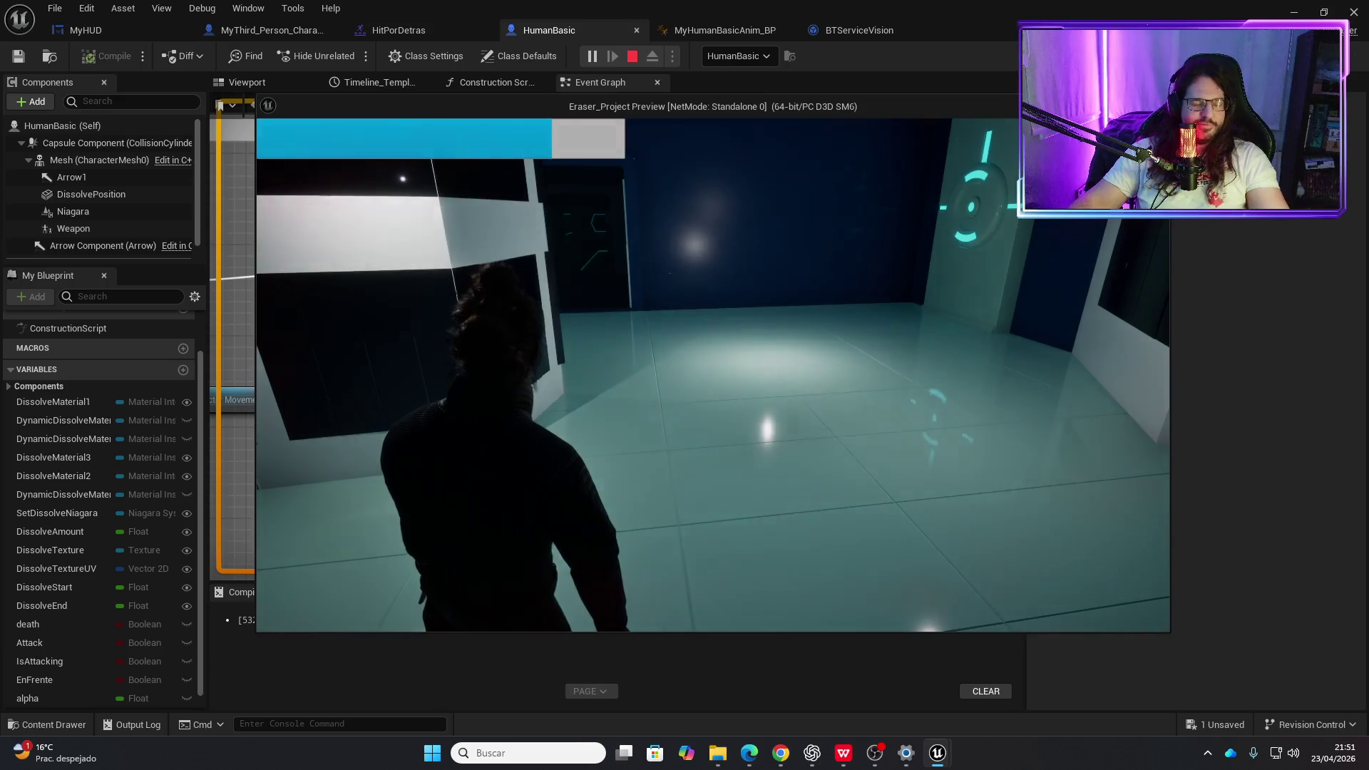
key(Escape)
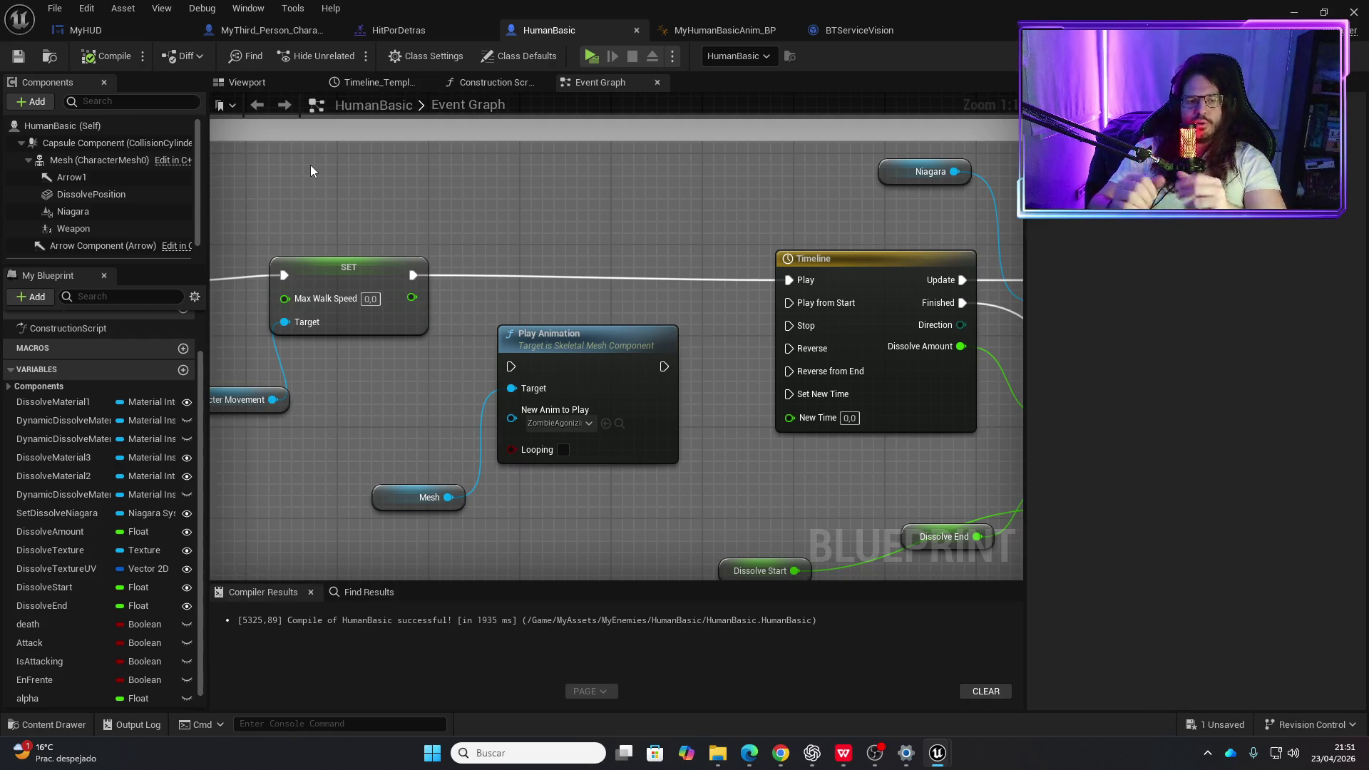
- Delete the Play Animation and Mesh nodes and recompile HumanBasic
drag(634, 540, 449, 437)
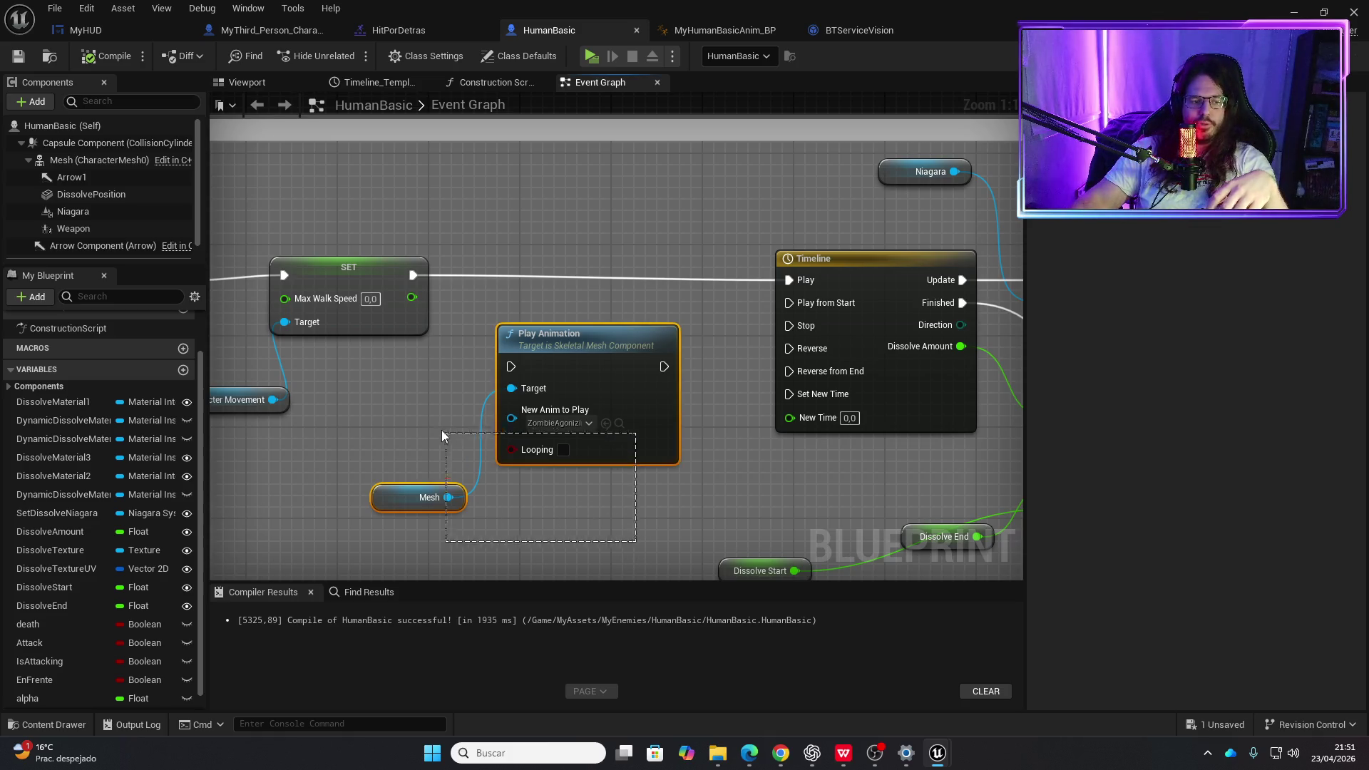
key(Delete)
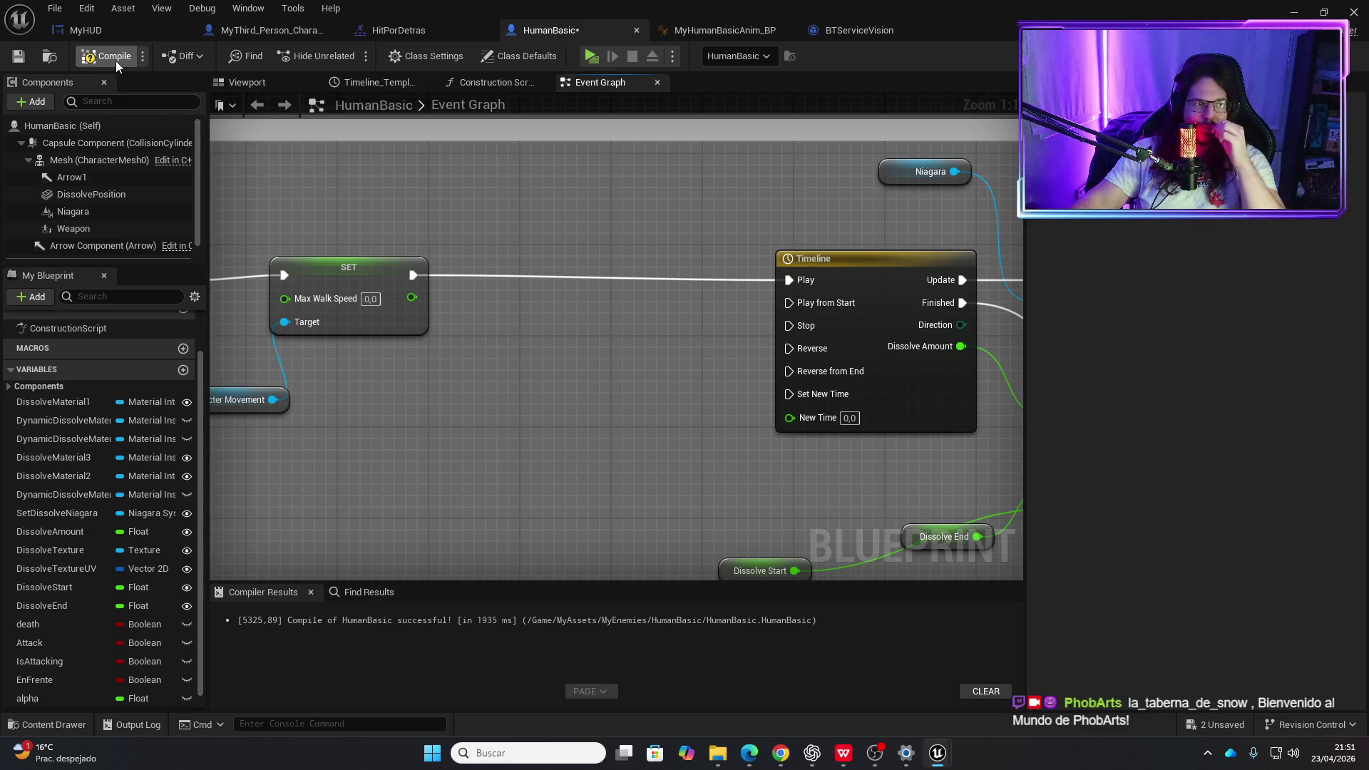
click(116, 61)
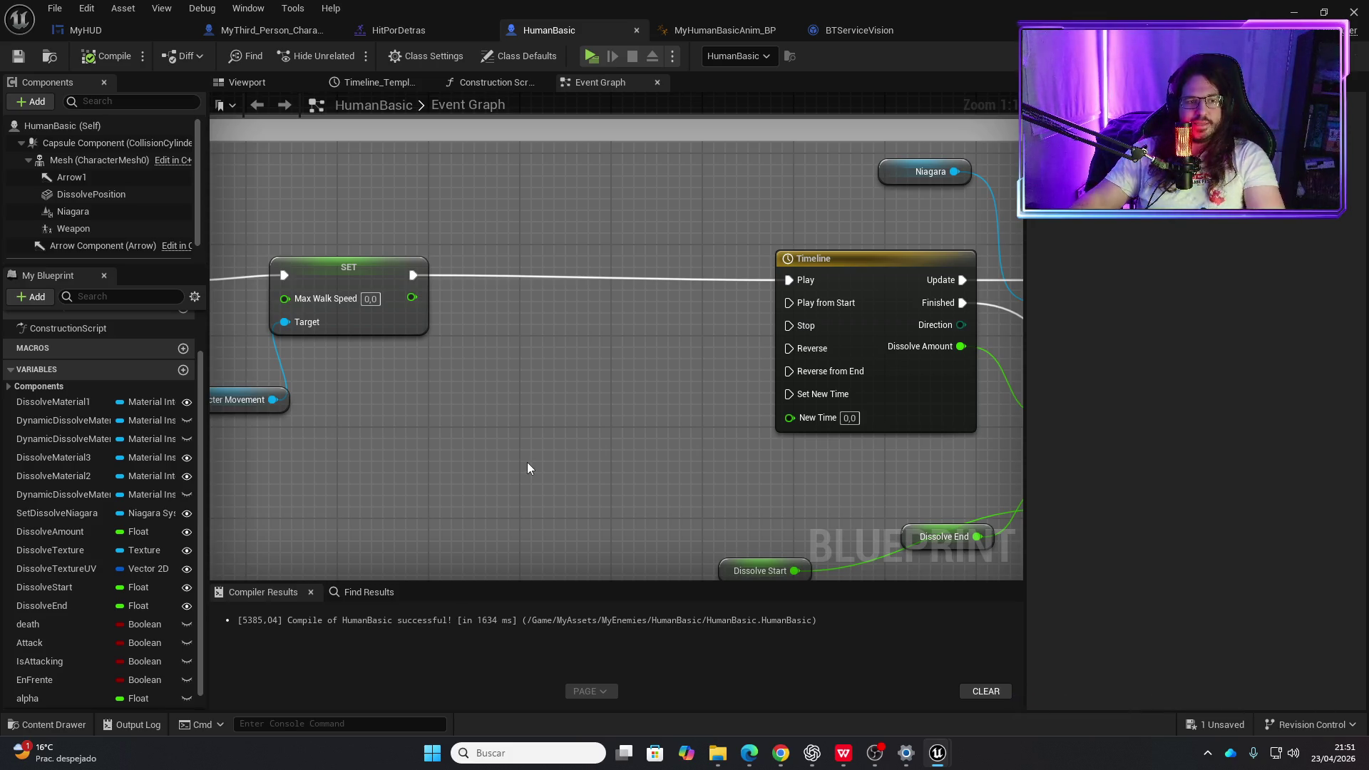
- Pan around the Event Graph to review the Timeline and Destroy Actor nodes
drag(457, 424, 742, 367)
scroll(562, 418, down, 3)
mouse_move(562, 419)
mouse_down()
mouse_move(576, 382)
mouse_move(643, 406)
mouse_move(776, 397)
mouse_up()
scroll(782, 446, down, 2)
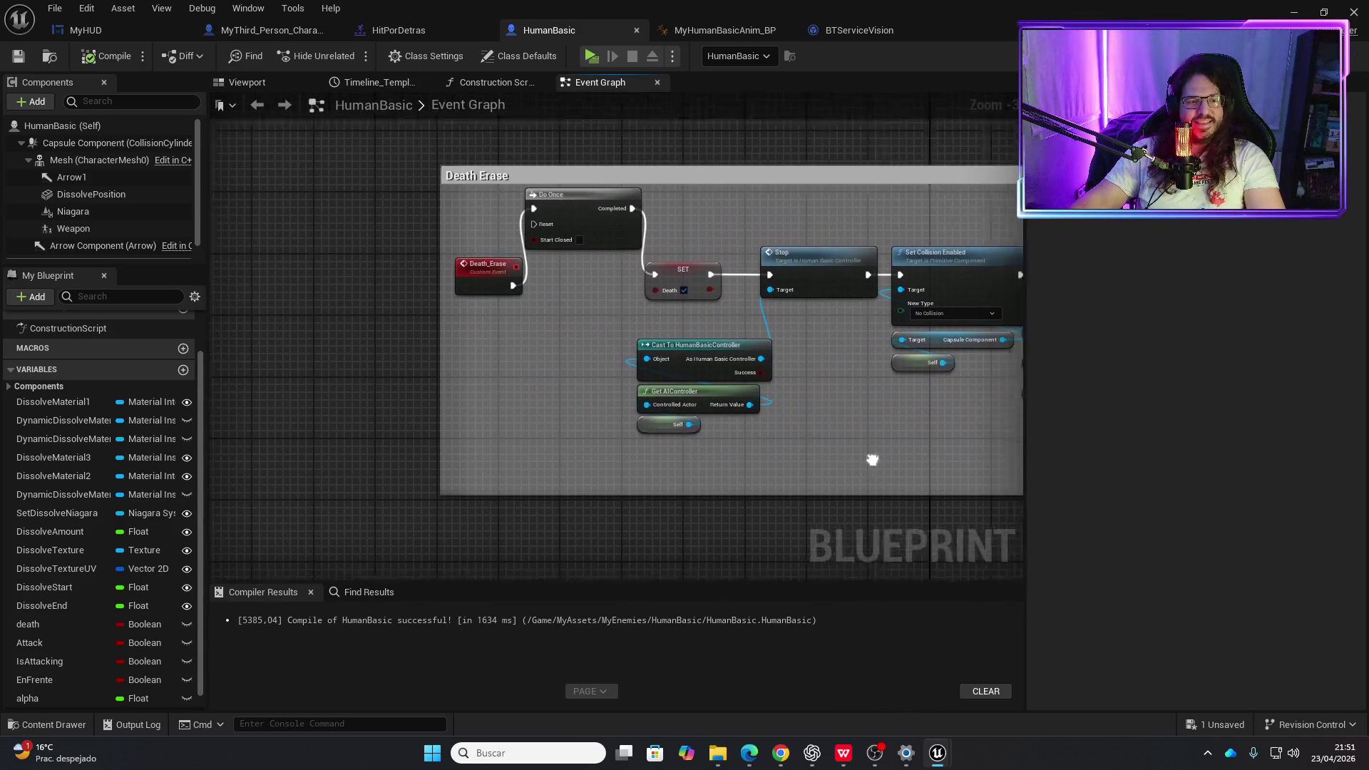
scroll(408, 403, up, 2)
drag(409, 404, 626, 366)
scroll(645, 367, down, 2)
scroll(448, 344, up, 2)
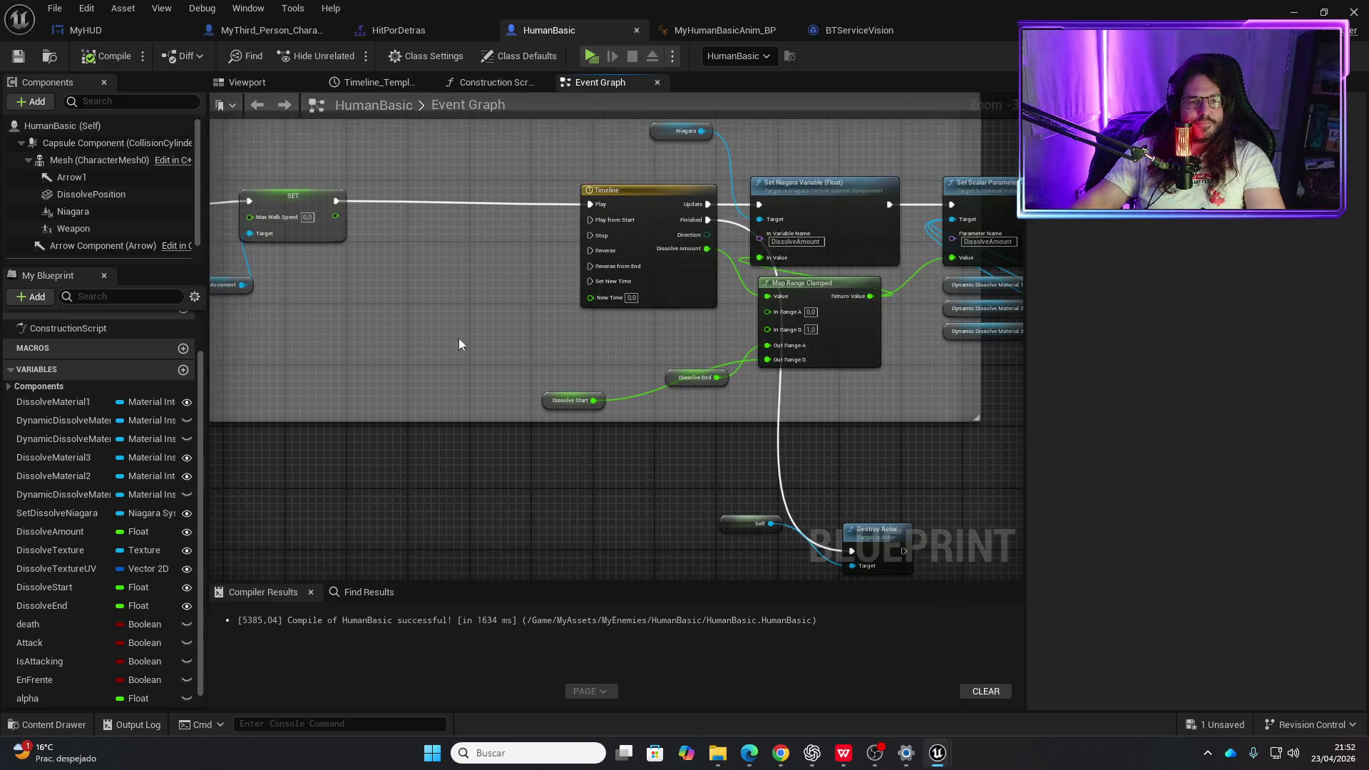
scroll(524, 331, down, 2)
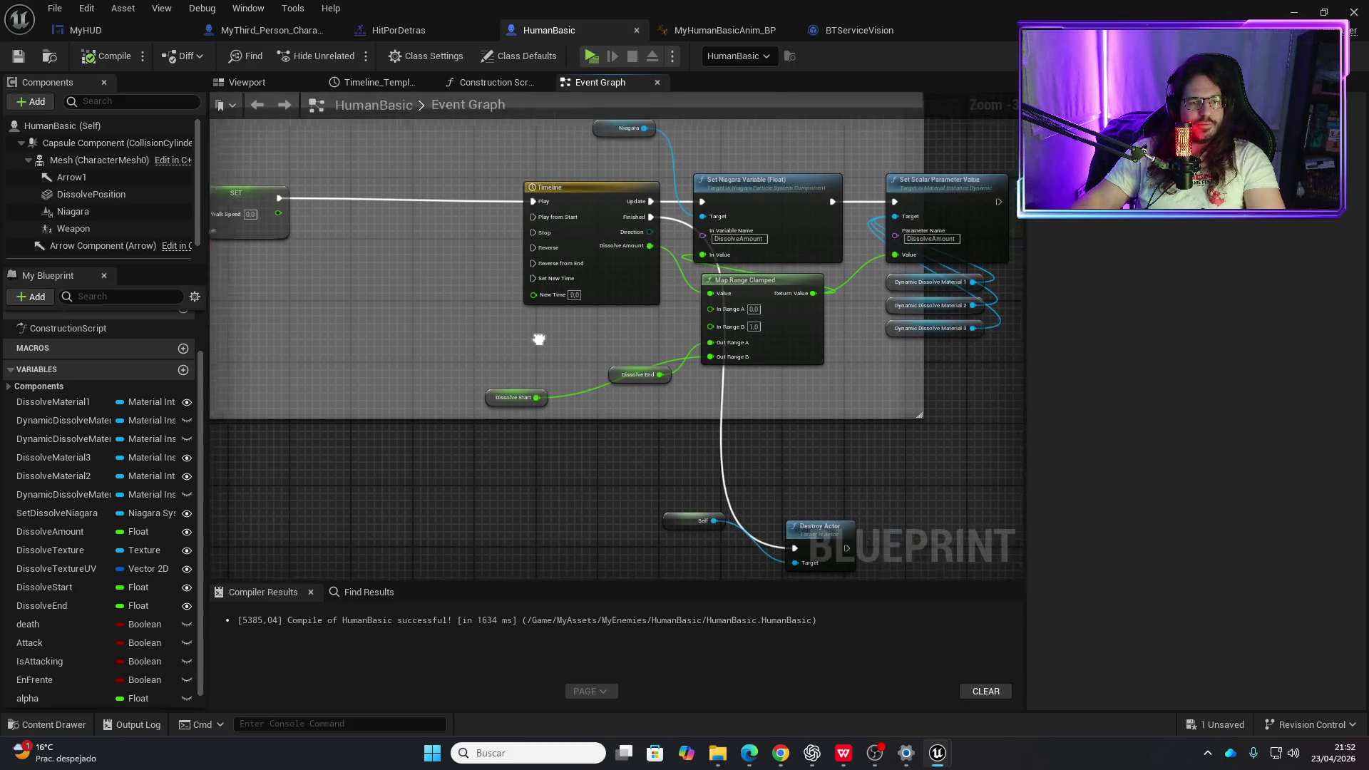
scroll(437, 318, up, 2)
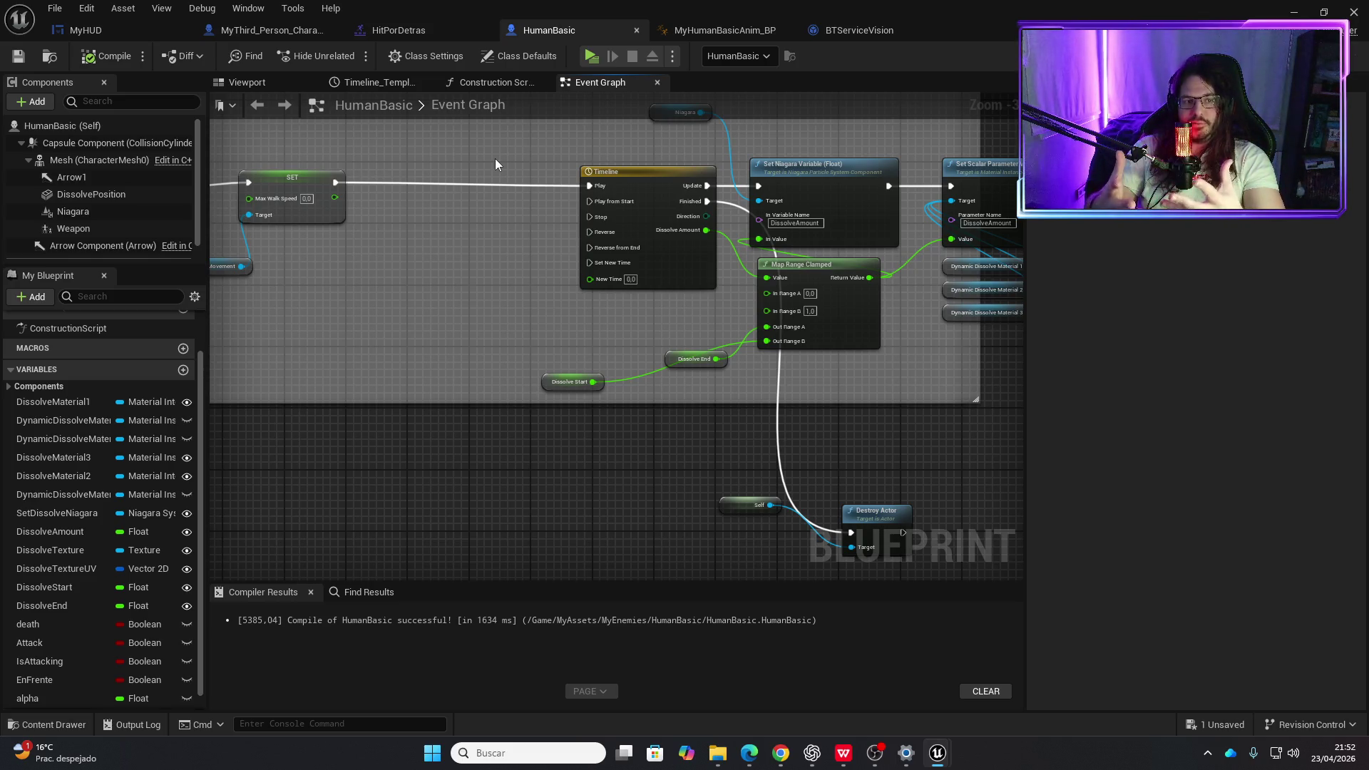
click(591, 57)
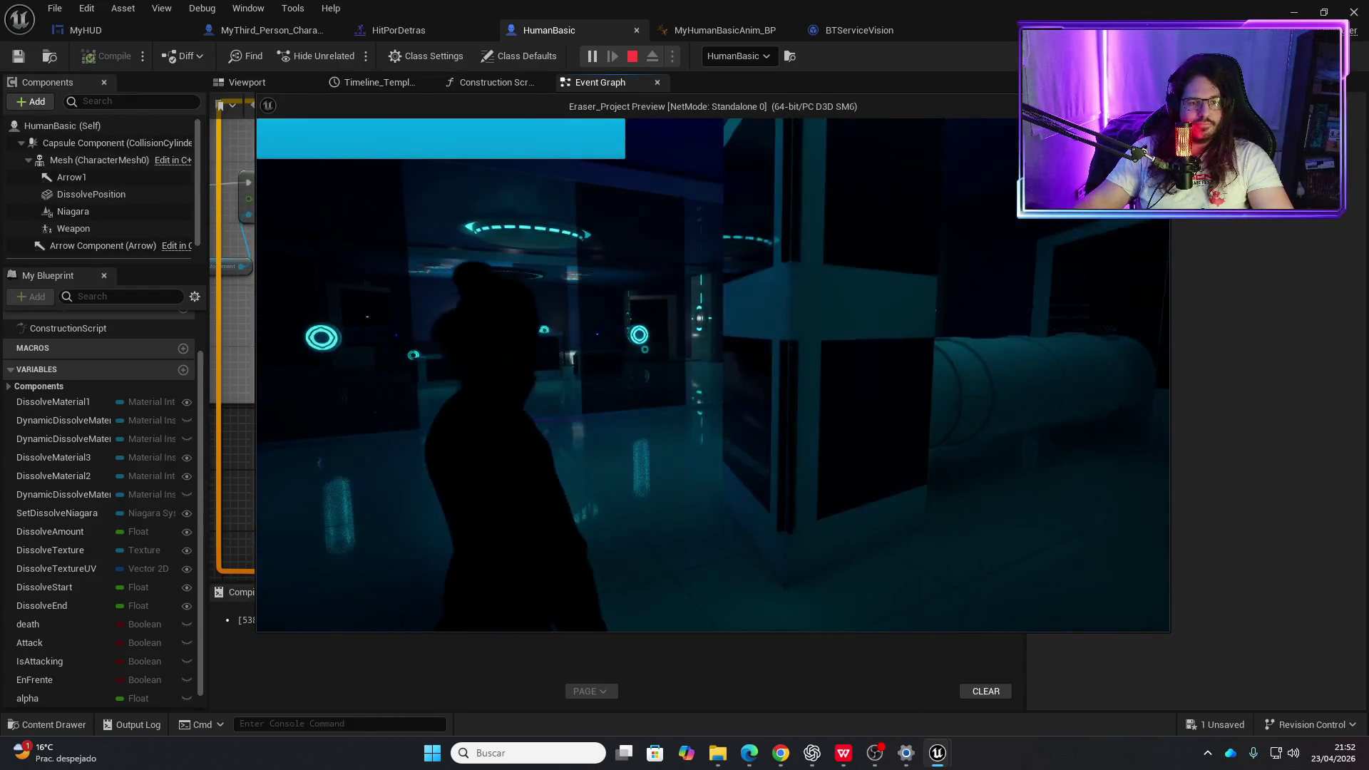
key(w)
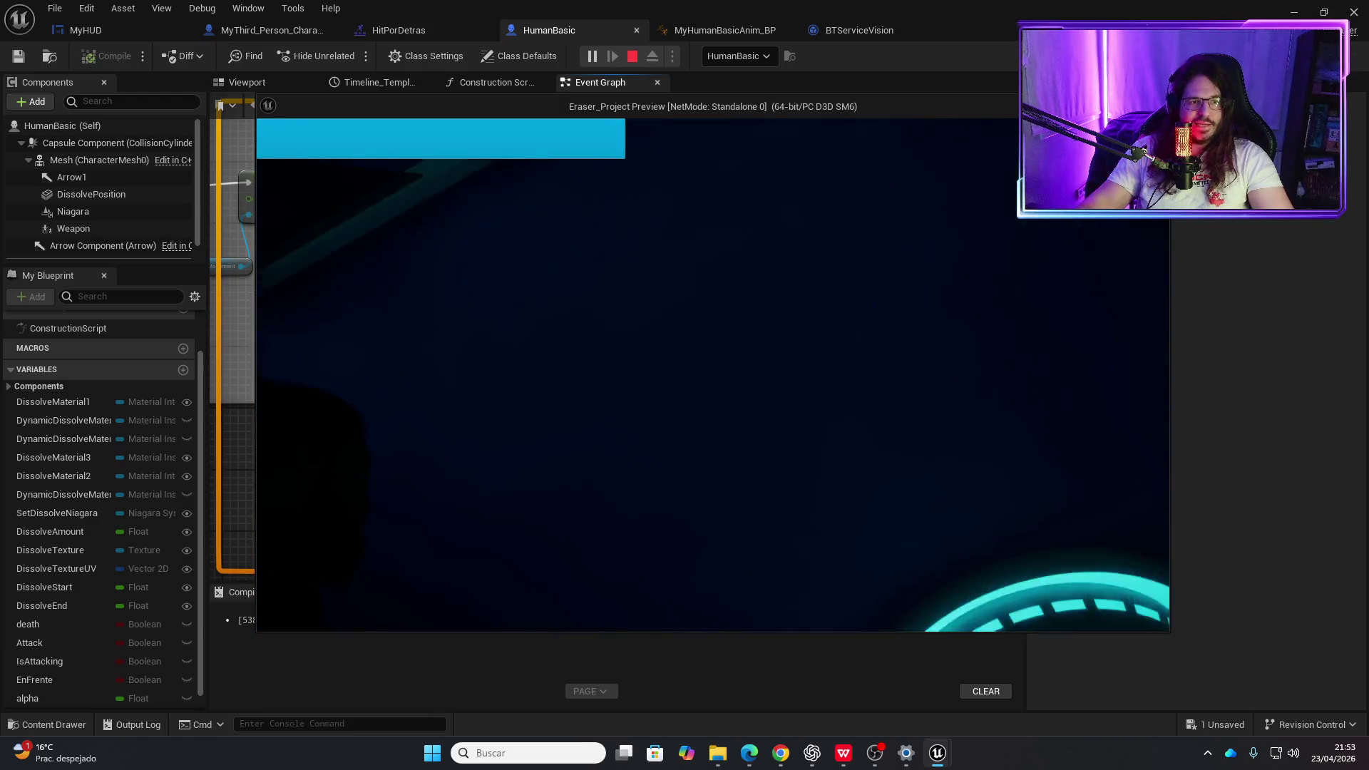
key(Escape)
click(592, 57)
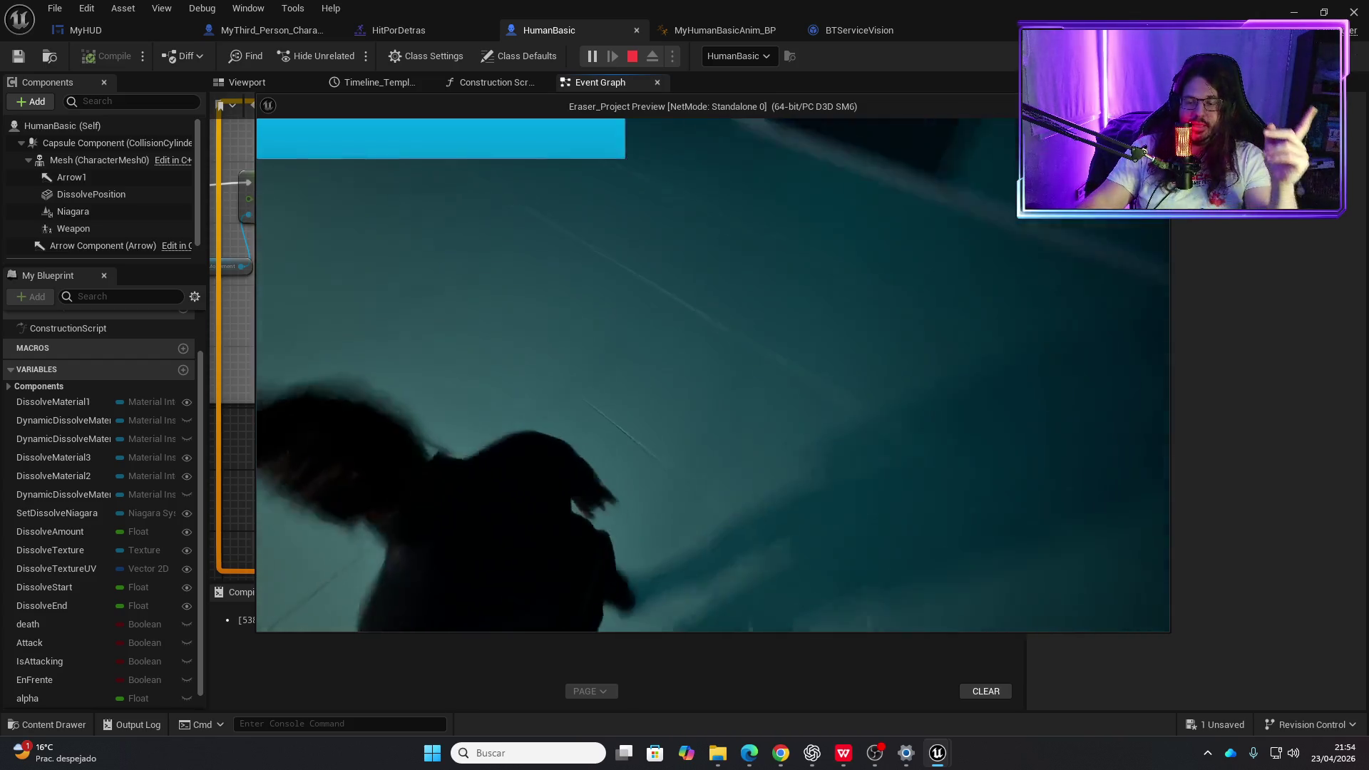
key(shift+F1)
click(511, 301)
key(Escape)
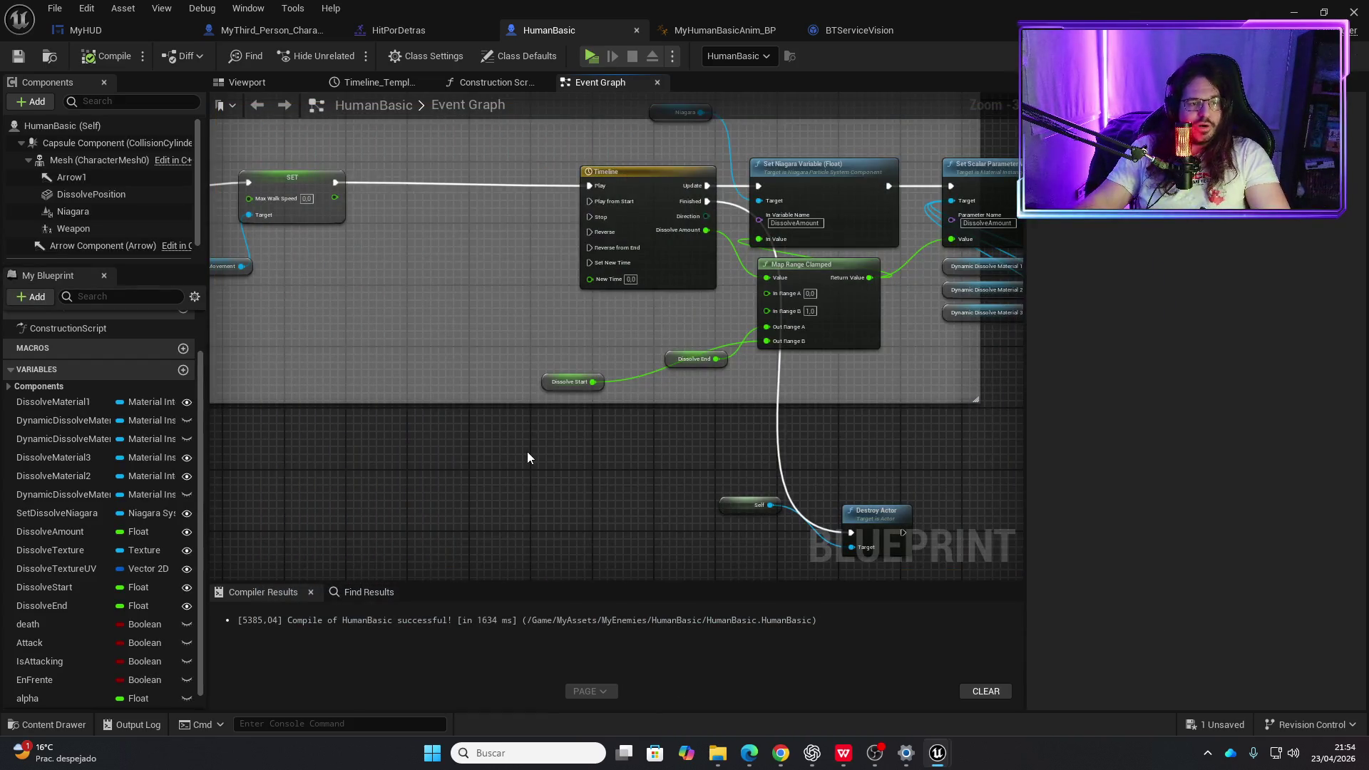
- Save all modified assets, including the 01_Tutorial map
key(ctrl+space)
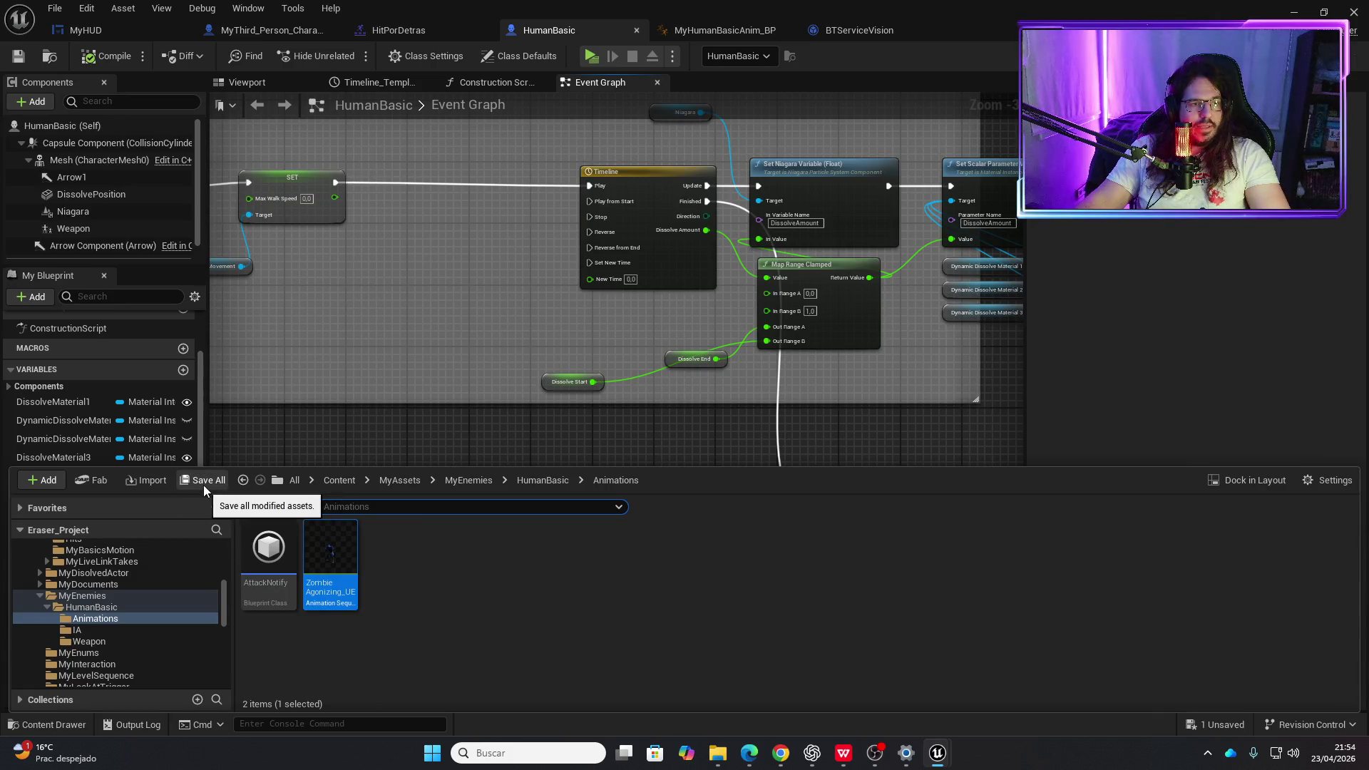
click(203, 485)
click(825, 540)
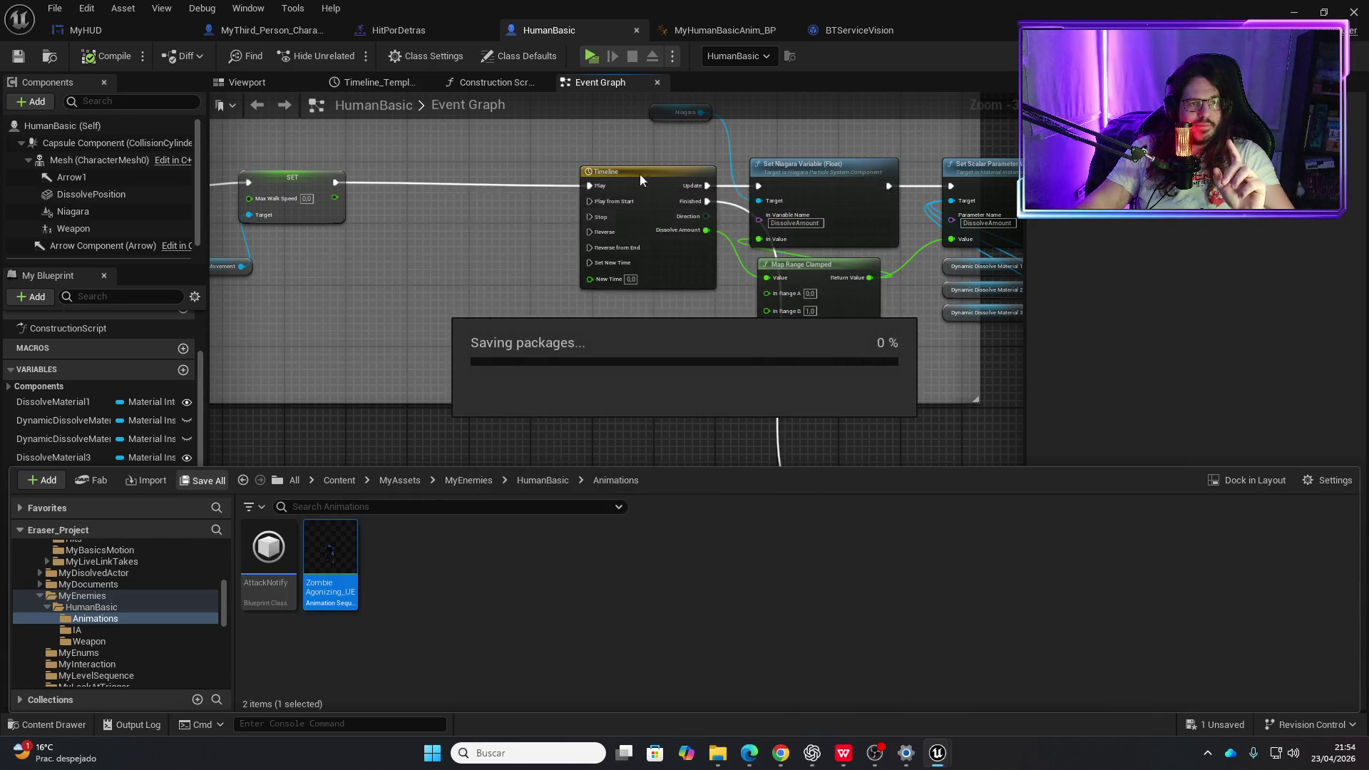
click(854, 32)
scroll(682, 306, down, 3)
scroll(660, 379, up, 4)
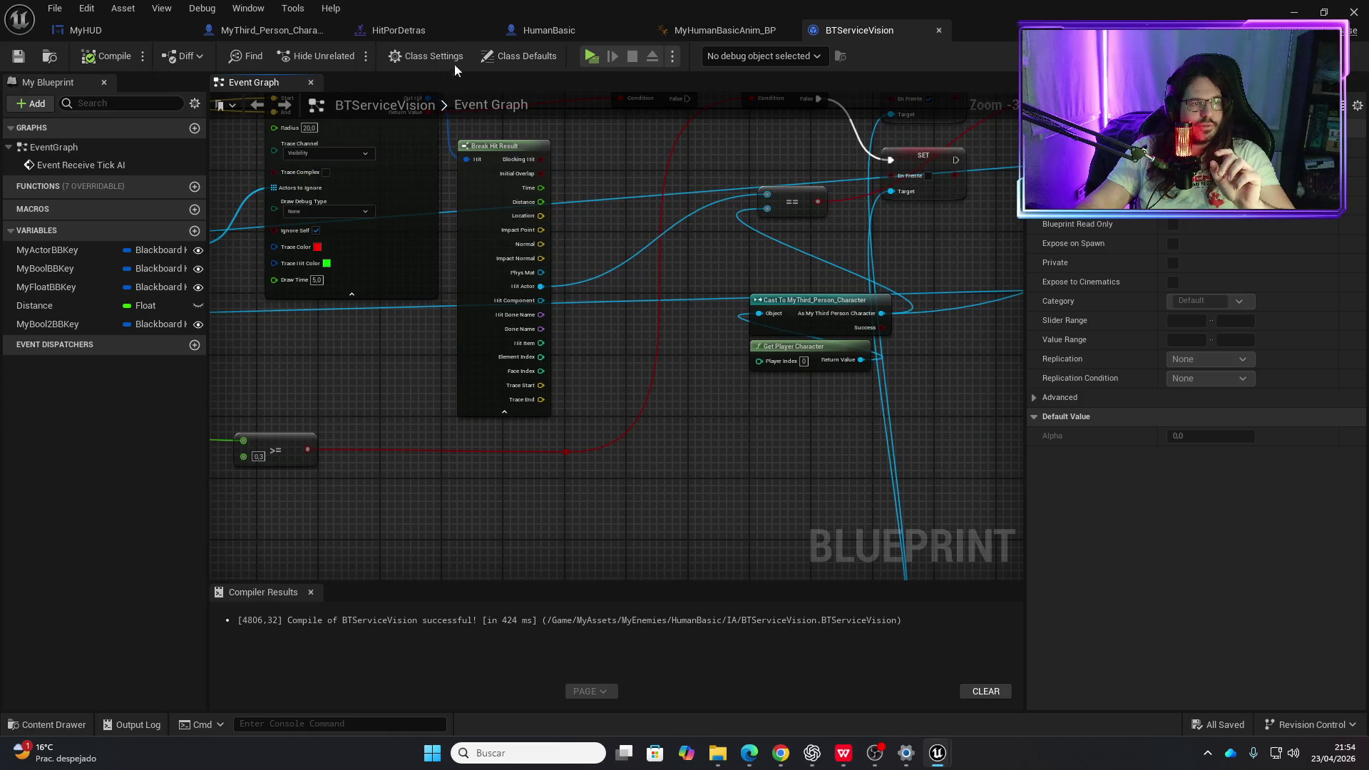
click(566, 489)
- In AttackNotify, delete the Print String node, wire Play Sound 2D into the Branch, and compile
key(ctrl+space)
click(268, 547)
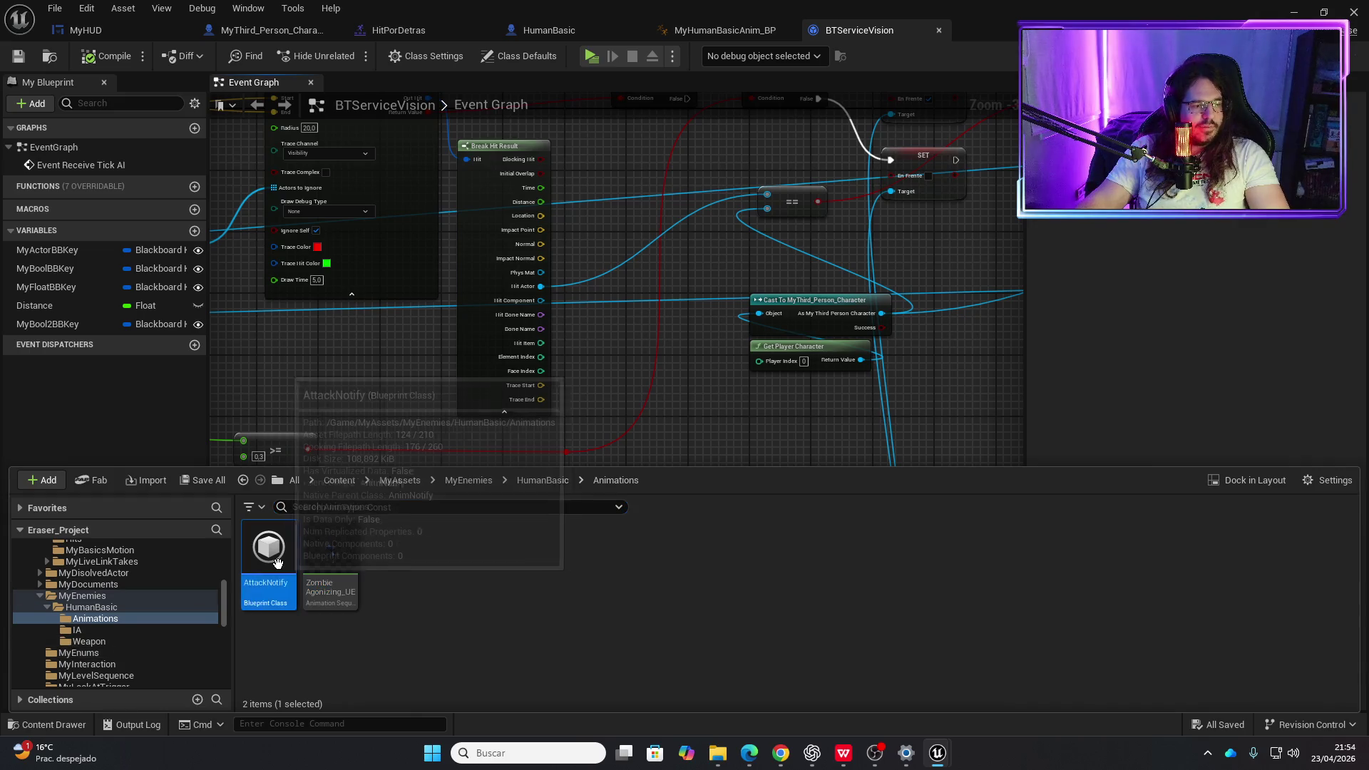
double_click(268, 547)
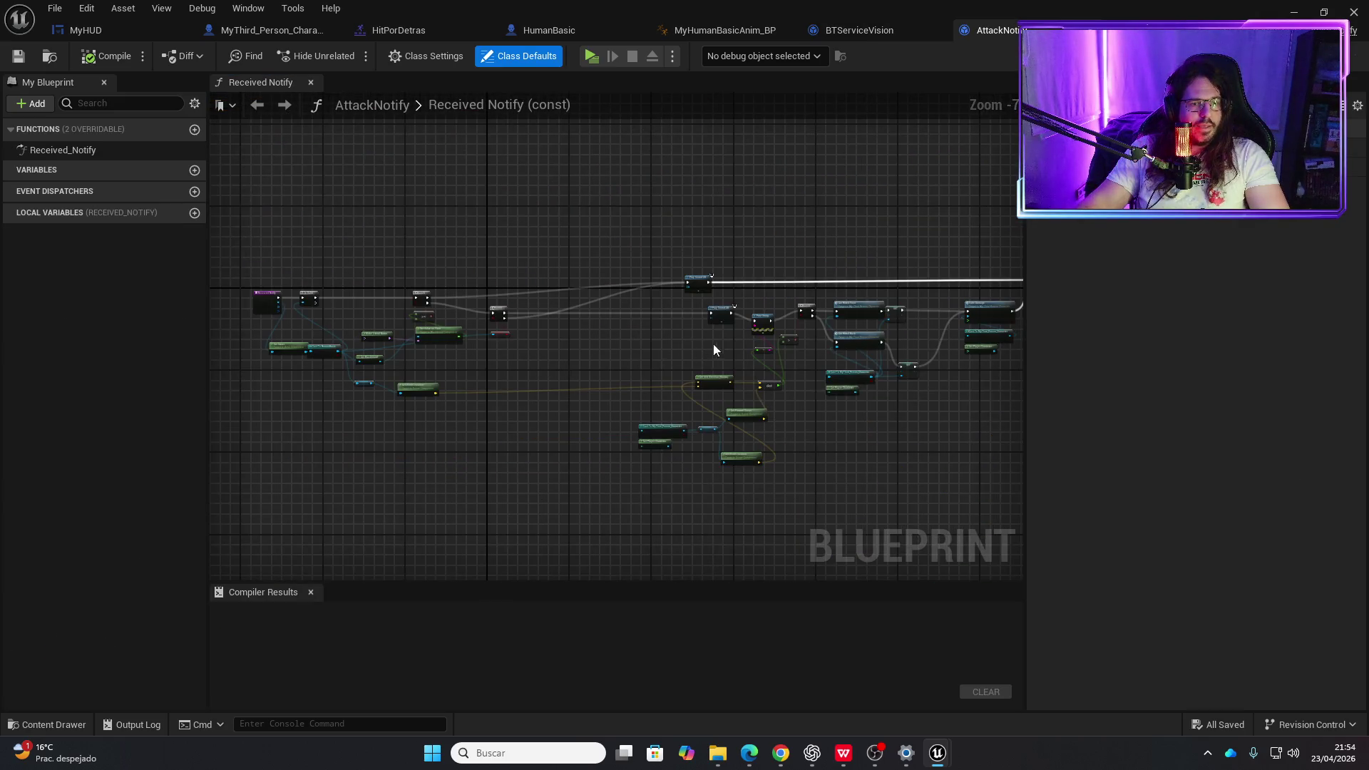
scroll(756, 336, up, 5)
drag(649, 409, 634, 314)
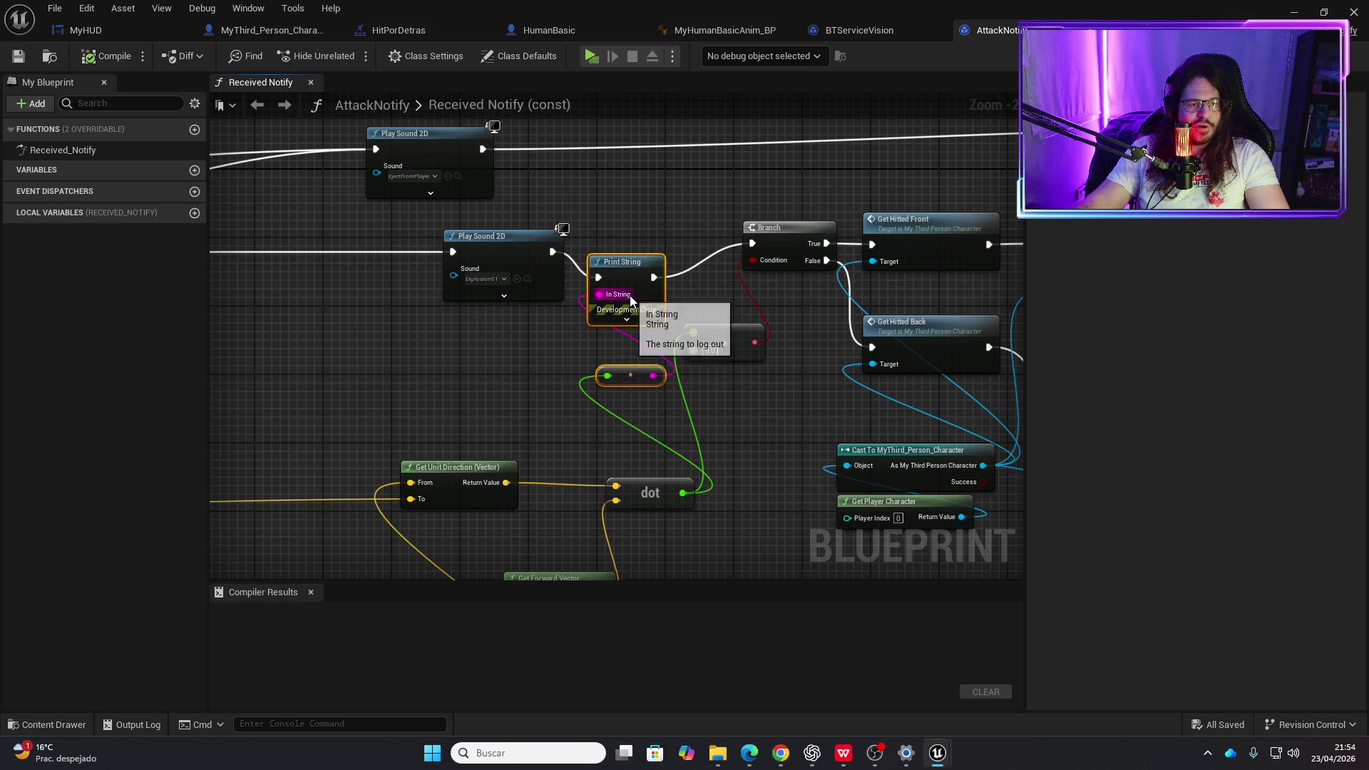
key(Delete)
drag(553, 252, 752, 245)
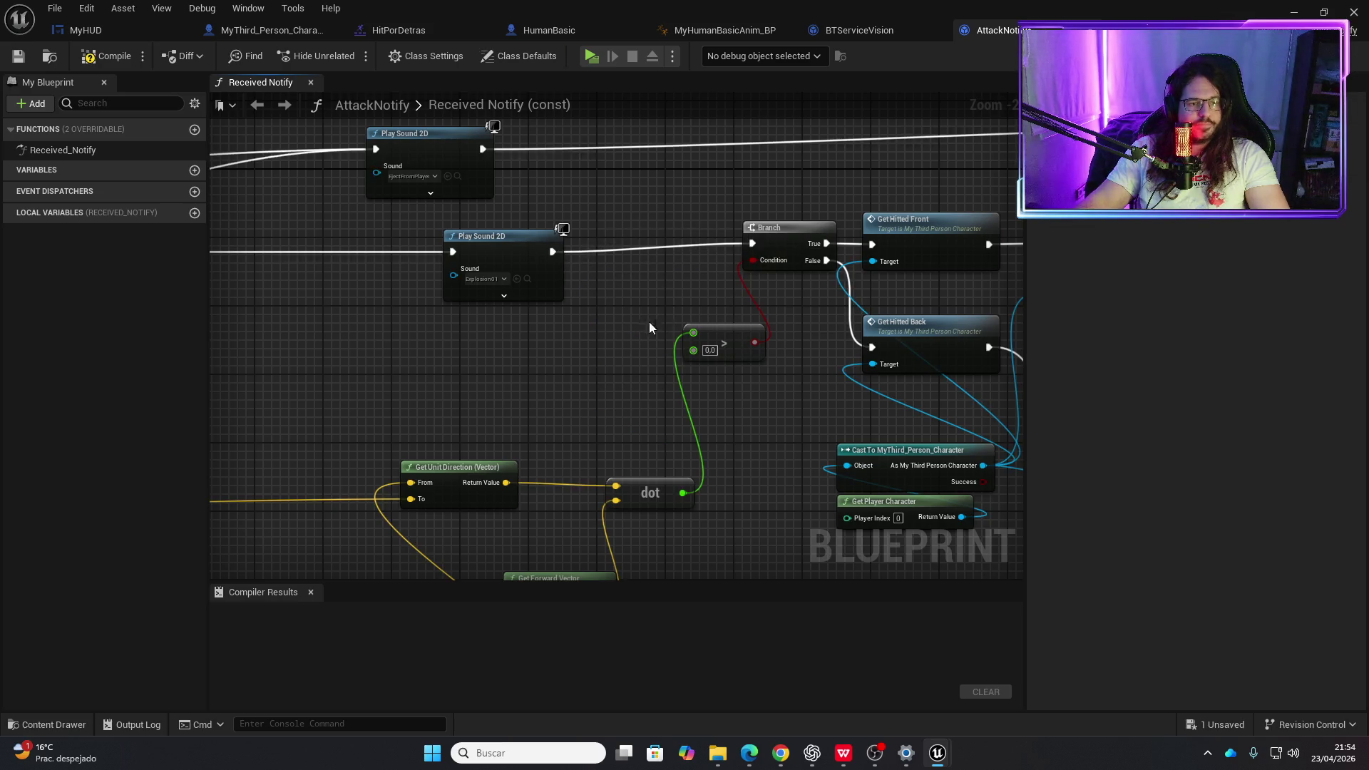
click(103, 58)
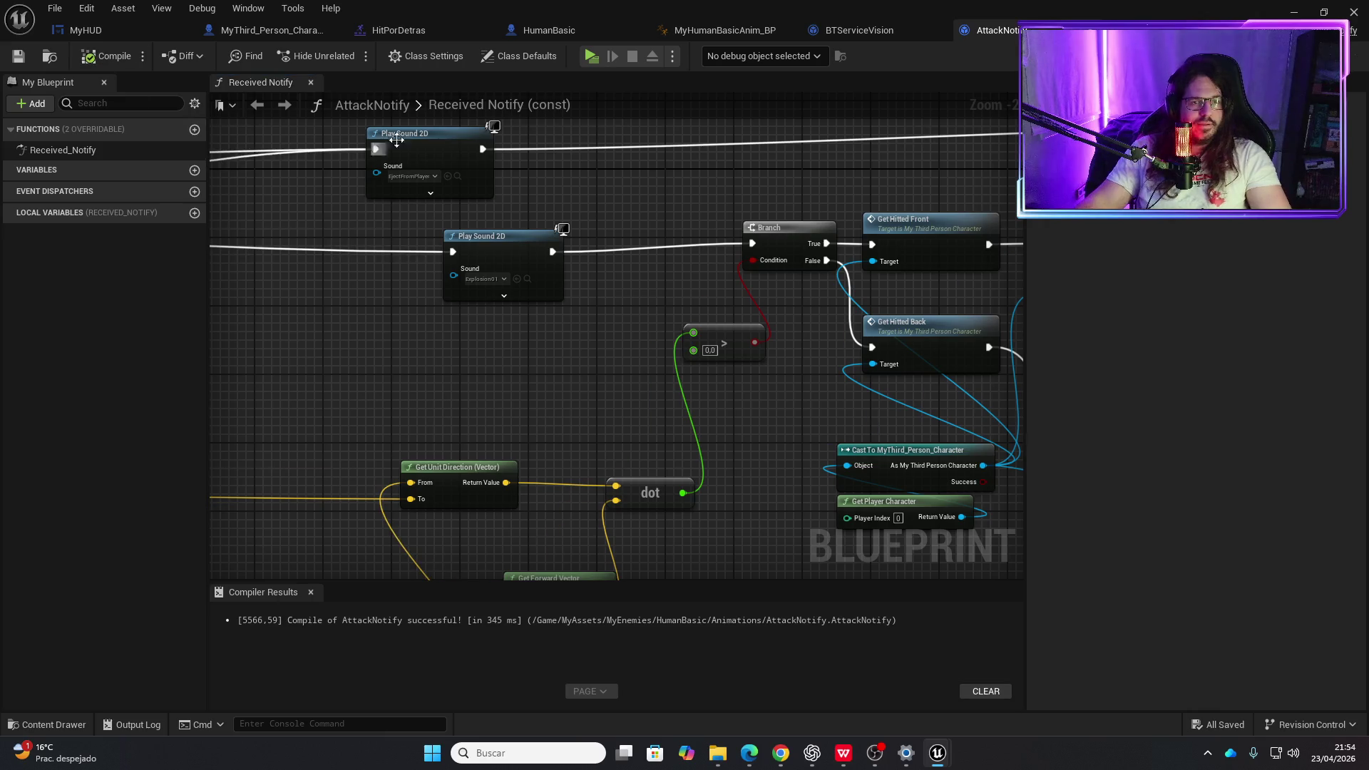